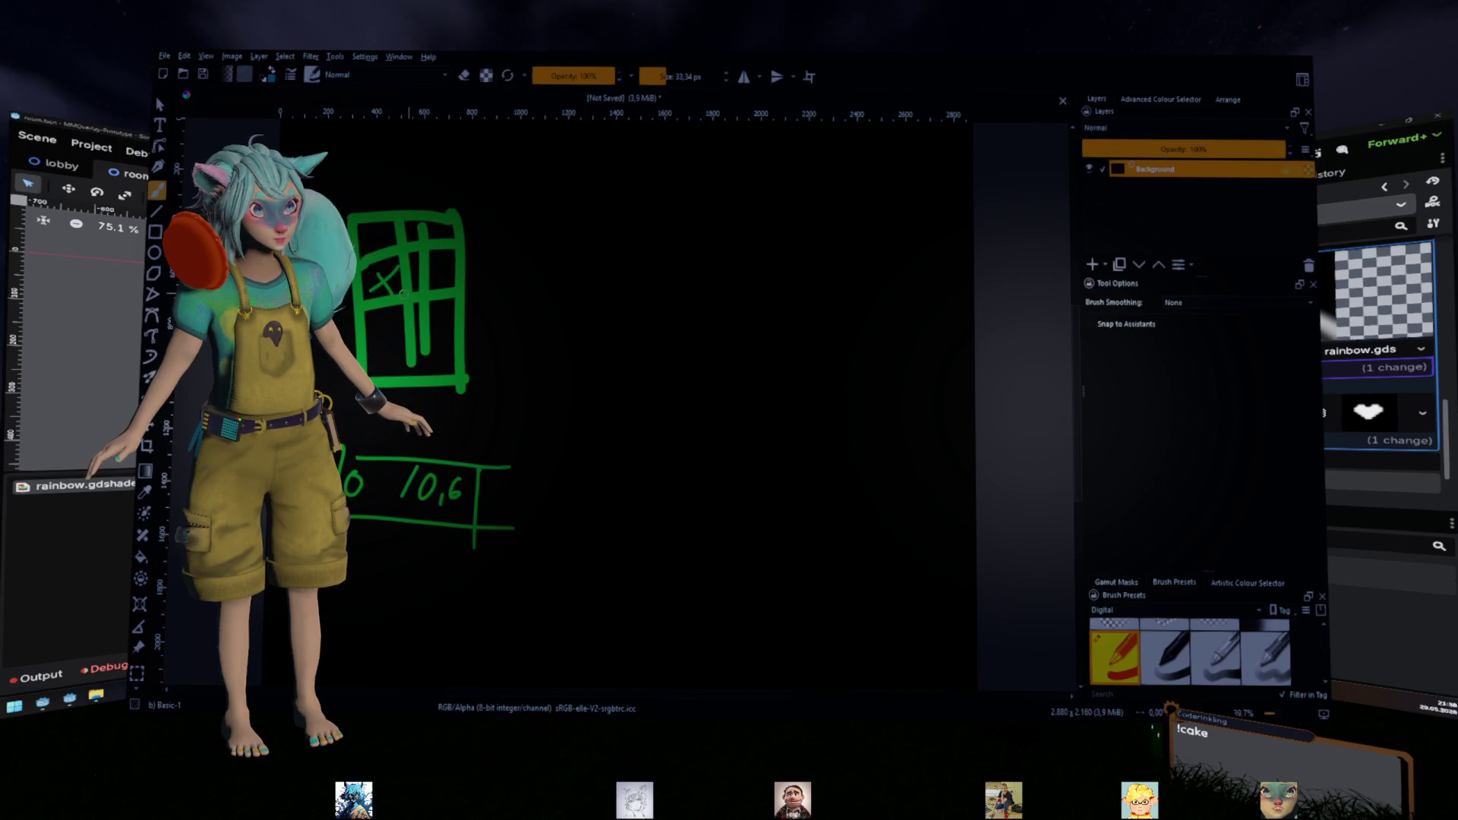
Erase the old fraction notes under the grid sketch and set a fine brush tip
{"action": "left_click_drag", "start_coordinate": [477, 469], "coordinate": [477, 543]}
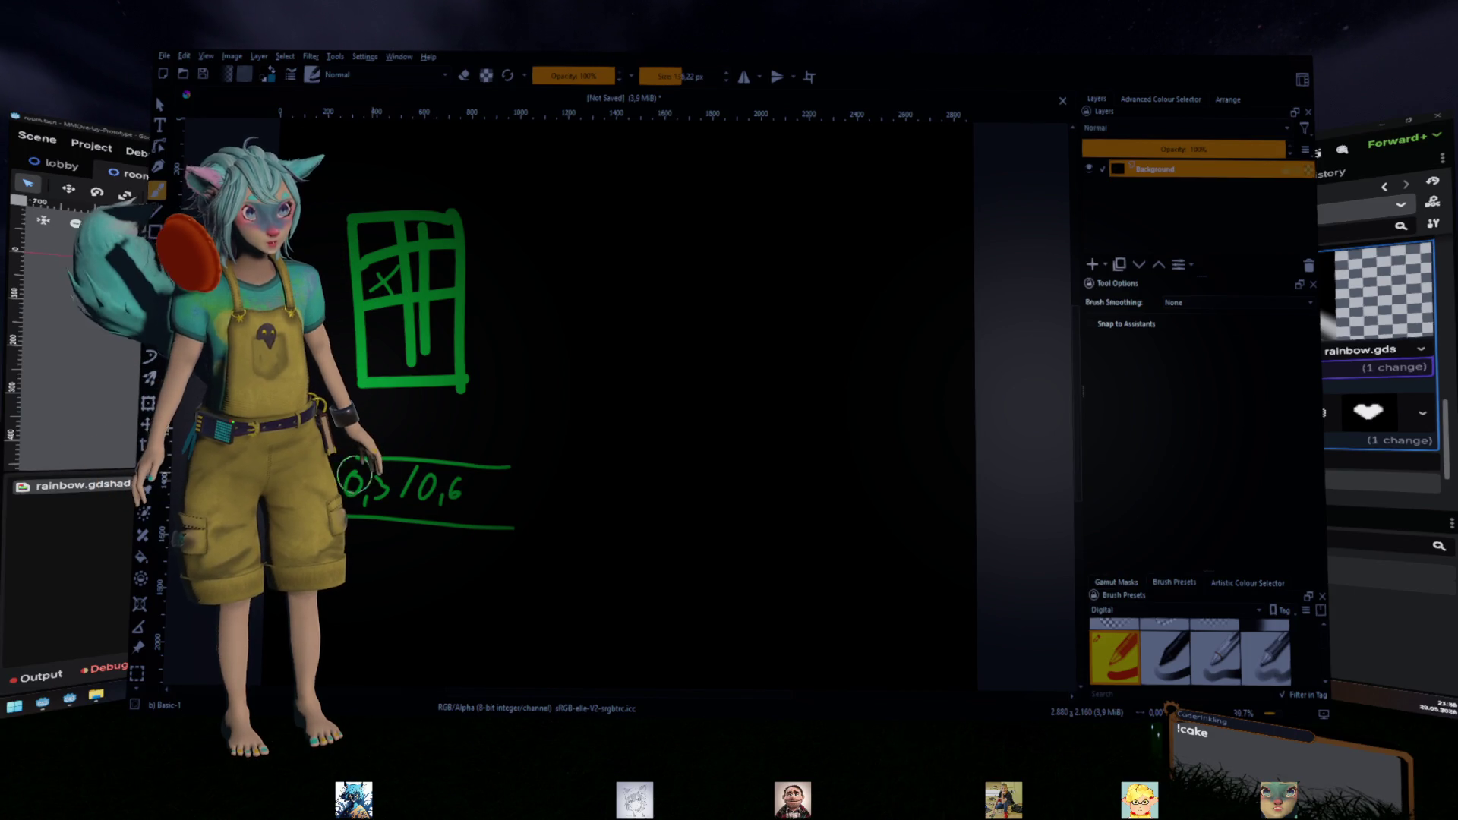
{"action": "mouse_move", "coordinate": [410, 486]}
{"action": "left_mouse_down"}
{"action": "mouse_move", "coordinate": [361, 512]}
{"action": "mouse_move", "coordinate": [540, 488]}
{"action": "mouse_move", "coordinate": [377, 499]}
{"action": "left_mouse_up"}
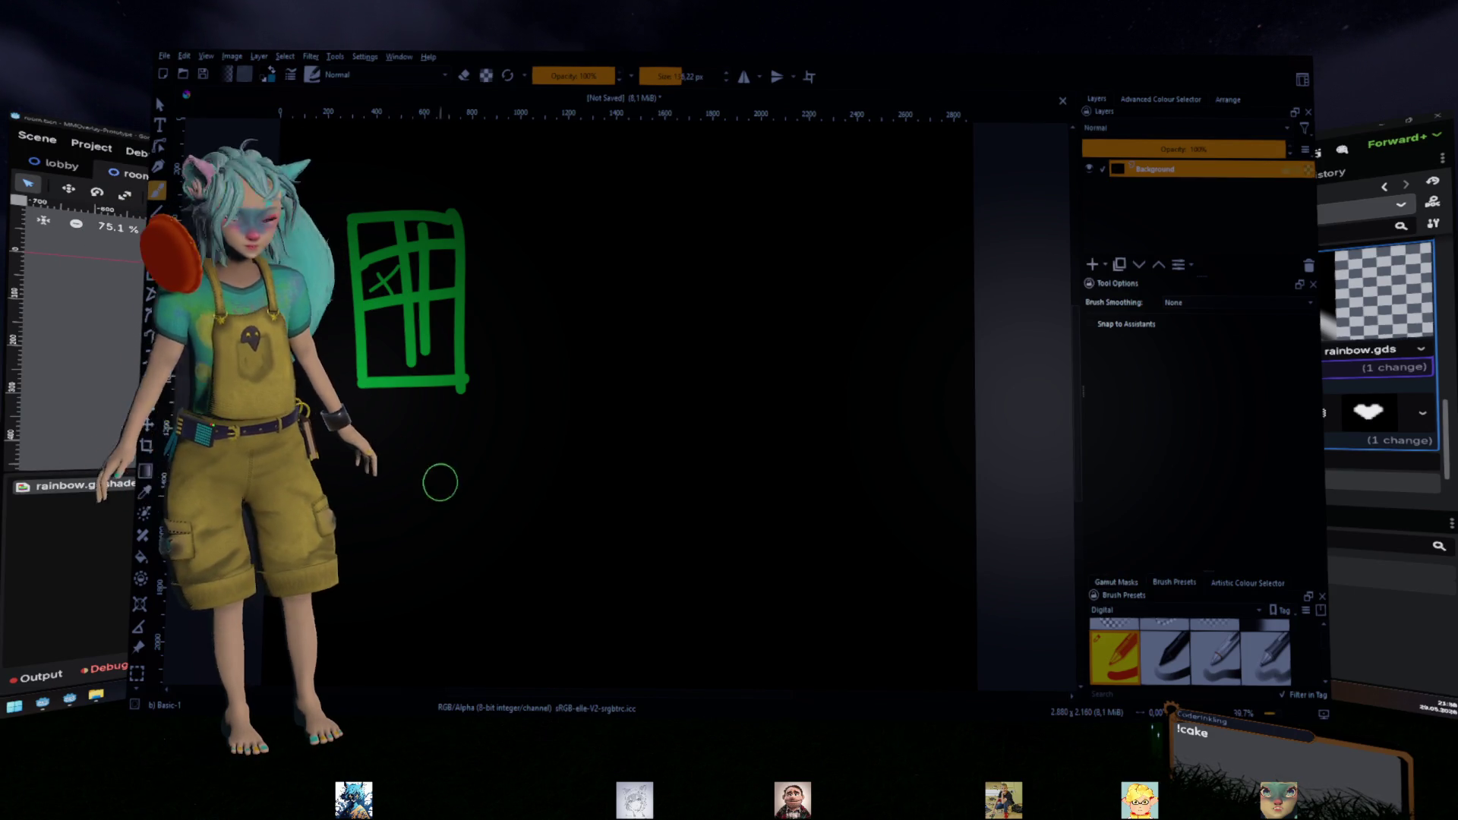
{"action": "key", "text": "bracketleft"}
{"action": "key", "text": "bracketleft"}
{"action": "key", "text": "bracketleft"}
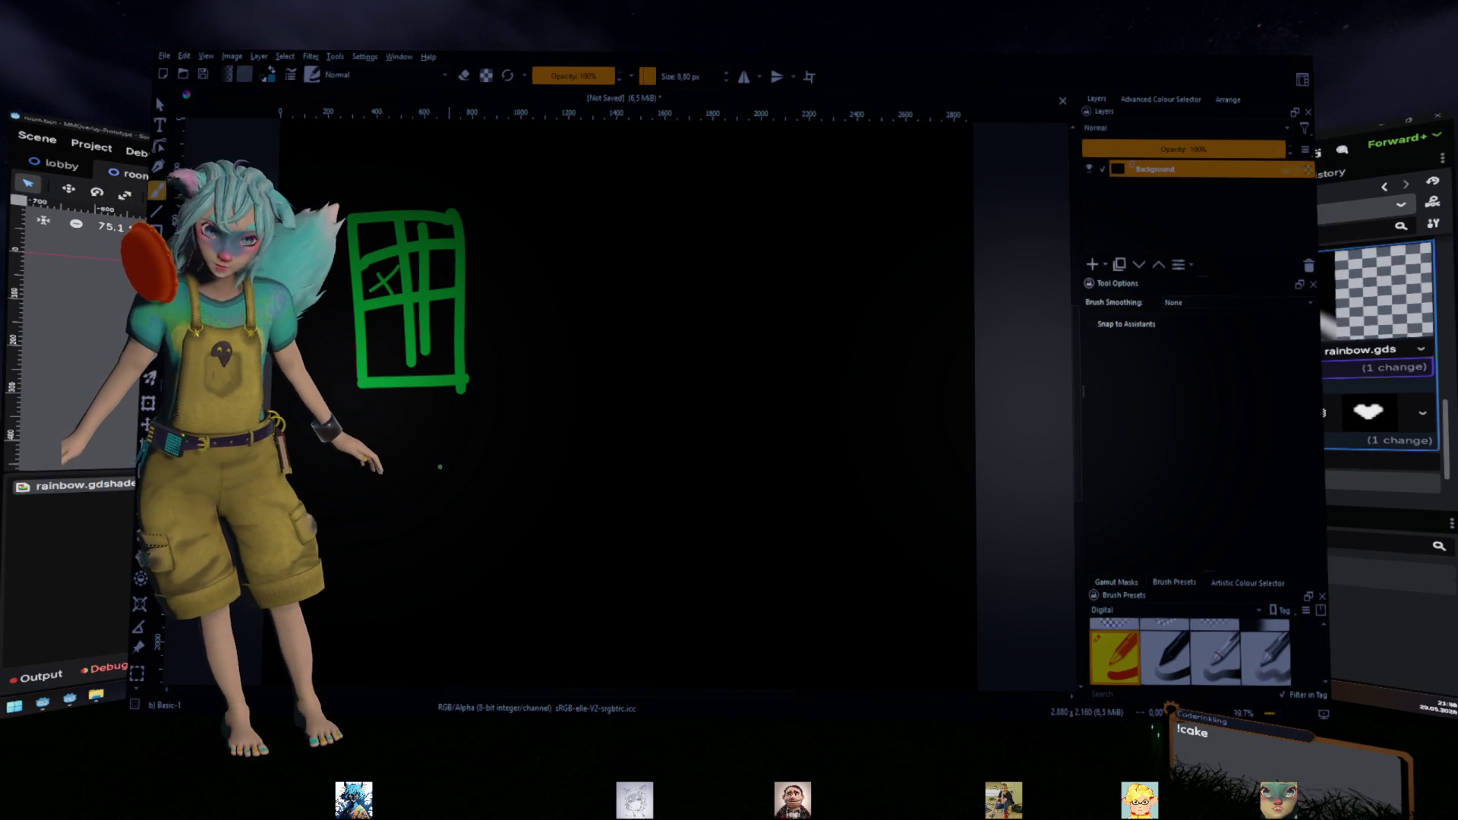
{"action": "key", "text": "bracketright"}
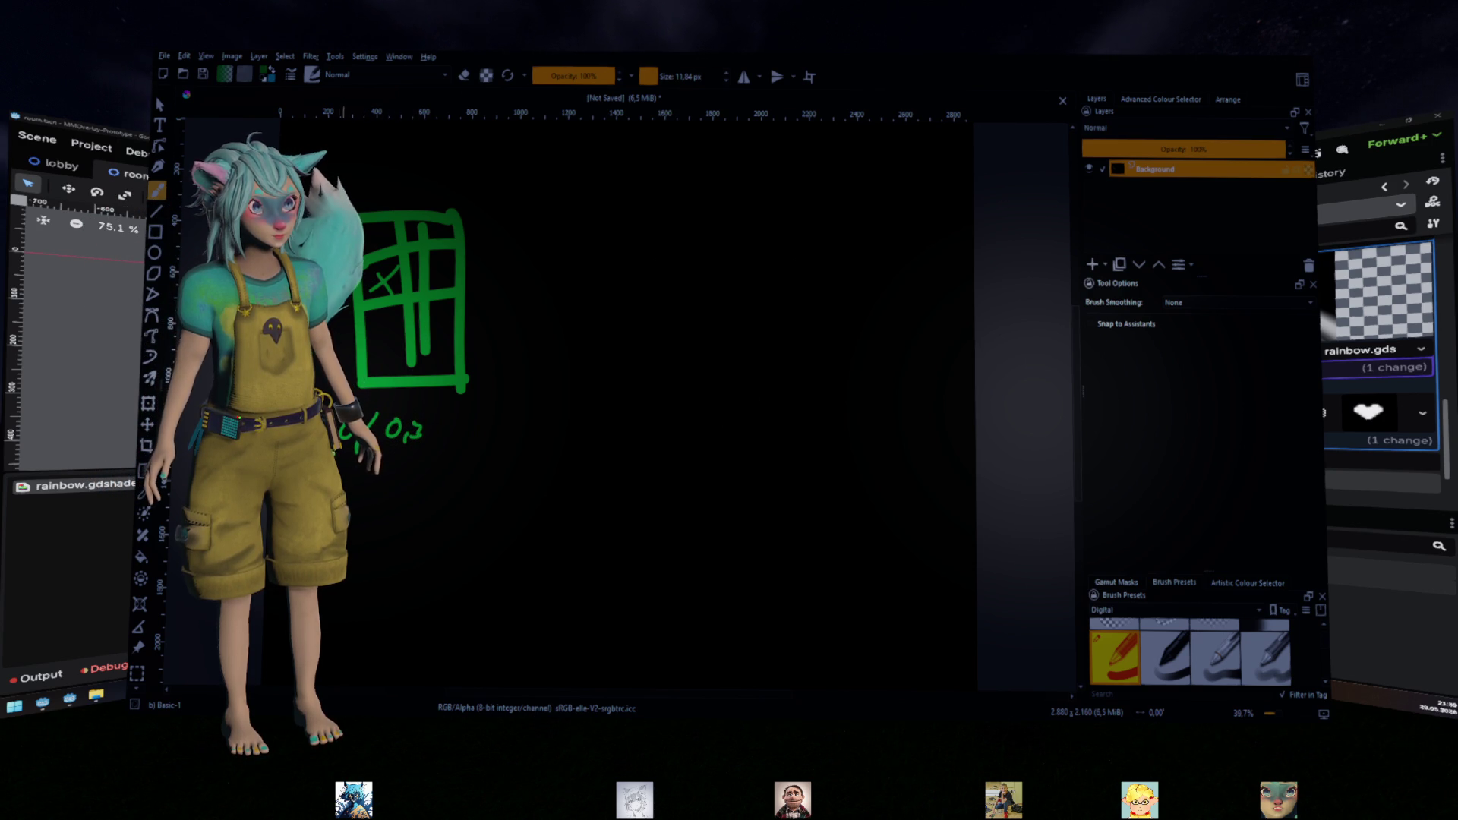
Draw the fraction box edge and write "0," beneath the grid sketch
{"action": "left_click_drag", "start_coordinate": [440, 409], "coordinate": [430, 455]}
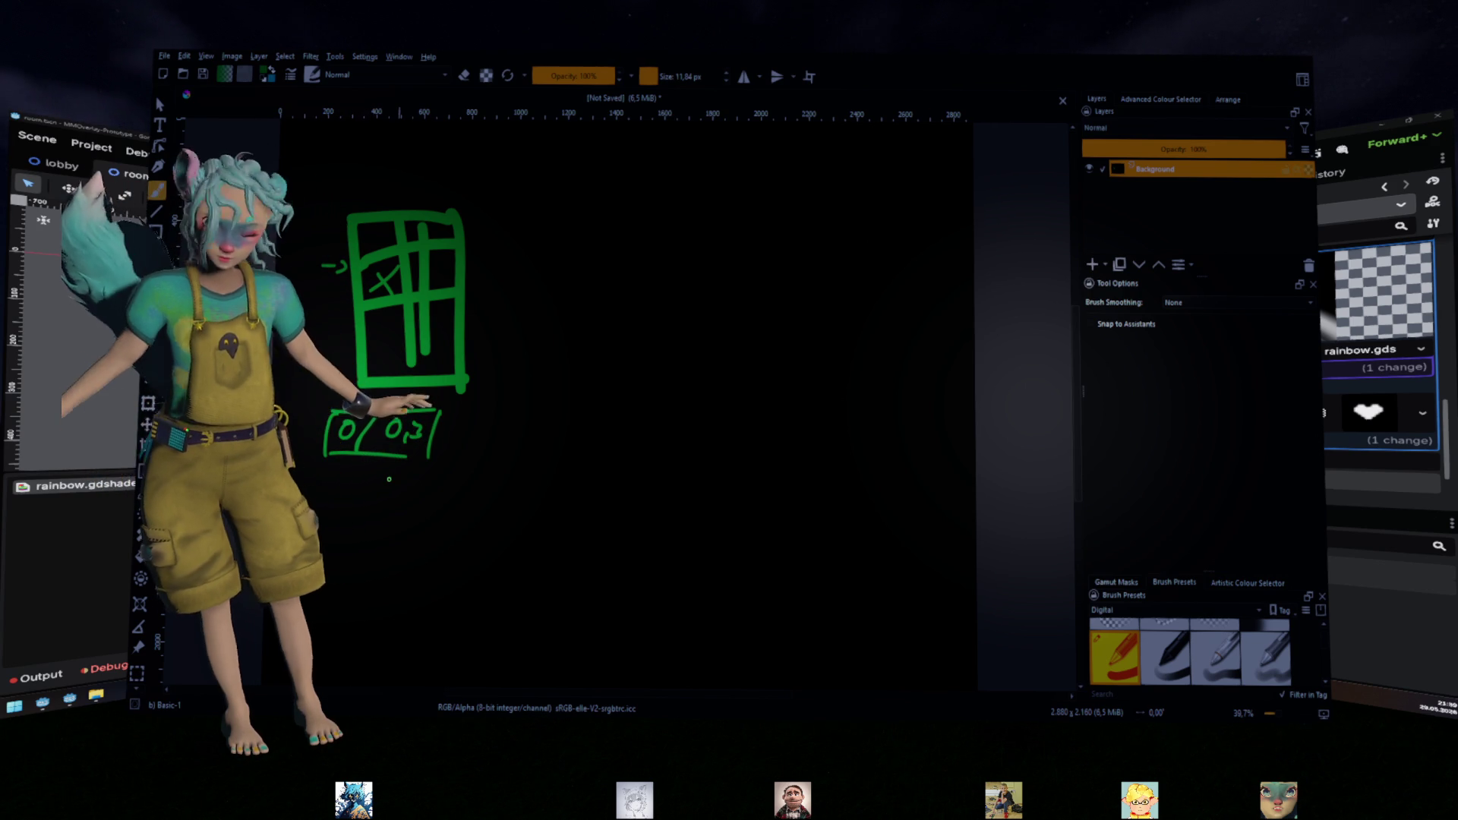
{"action": "left_click_drag", "start_coordinate": [341, 477], "coordinate": [344, 486]}
{"action": "left_click", "coordinate": [352, 495]}
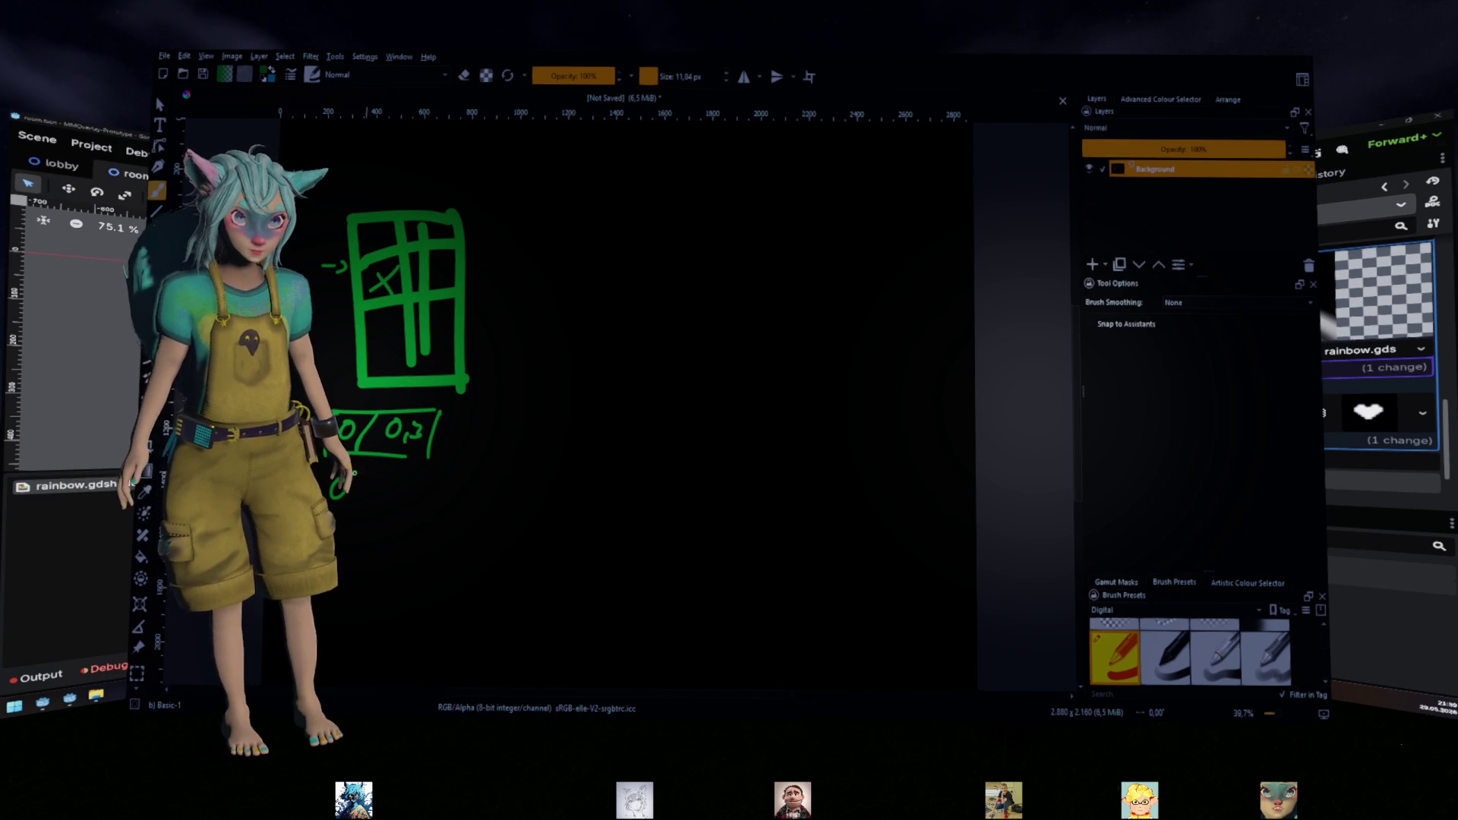
Write a boxed, underlined "0,3 / 0,6" beneath the grid sketch
{"action": "left_click_drag", "start_coordinate": [359, 481], "coordinate": [361, 502]}
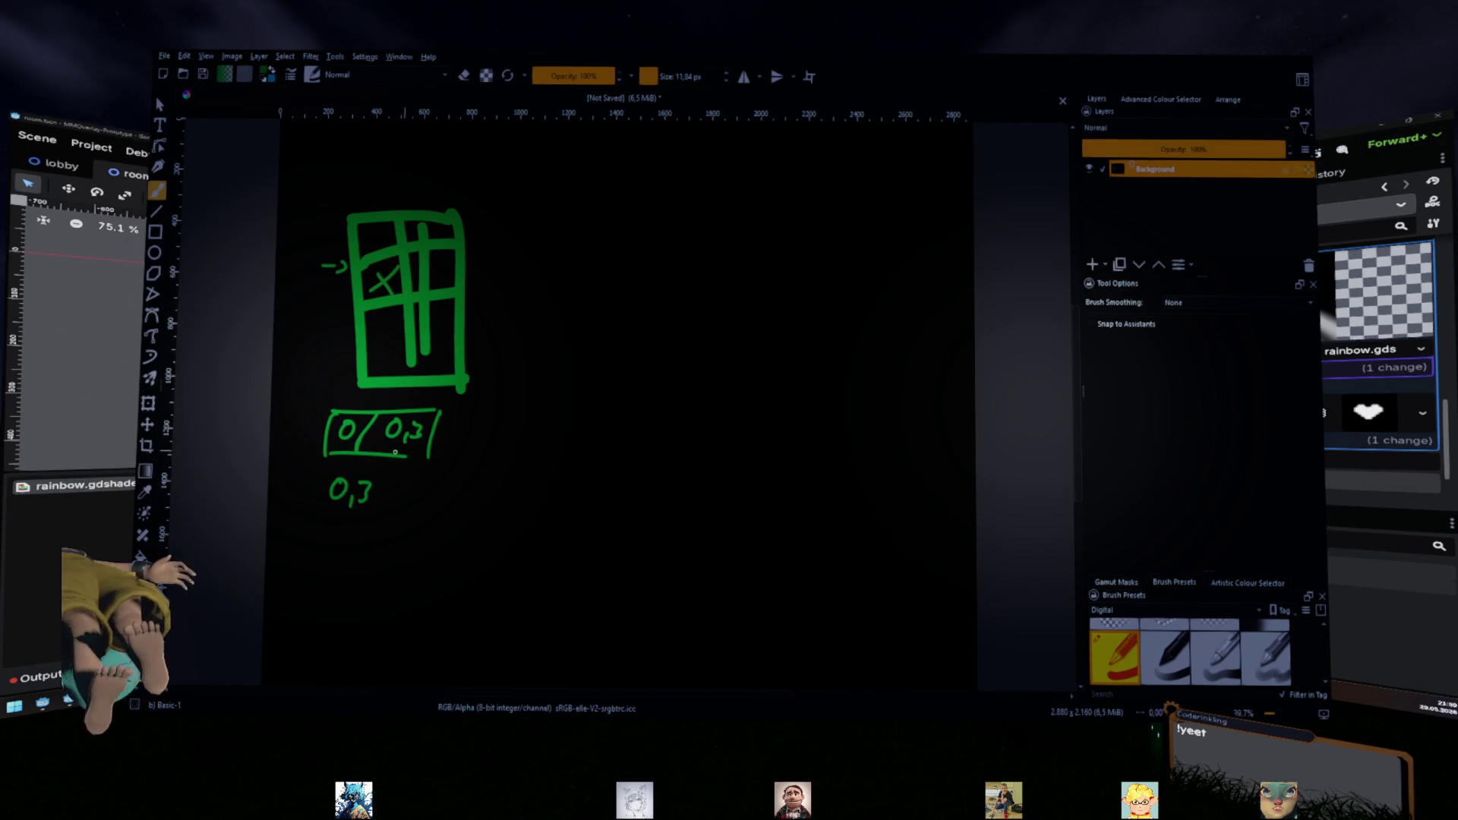
{"action": "mouse_move", "coordinate": [394, 479]}
{"action": "left_mouse_down"}
{"action": "mouse_move", "coordinate": [382, 502]}
{"action": "mouse_move", "coordinate": [411, 483]}
{"action": "mouse_move", "coordinate": [430, 497]}
{"action": "mouse_move", "coordinate": [475, 483]}
{"action": "mouse_move", "coordinate": [449, 523]}
{"action": "left_mouse_up"}
{"action": "left_click", "coordinate": [422, 501]}
{"action": "left_click_drag", "start_coordinate": [351, 516], "coordinate": [447, 515]}
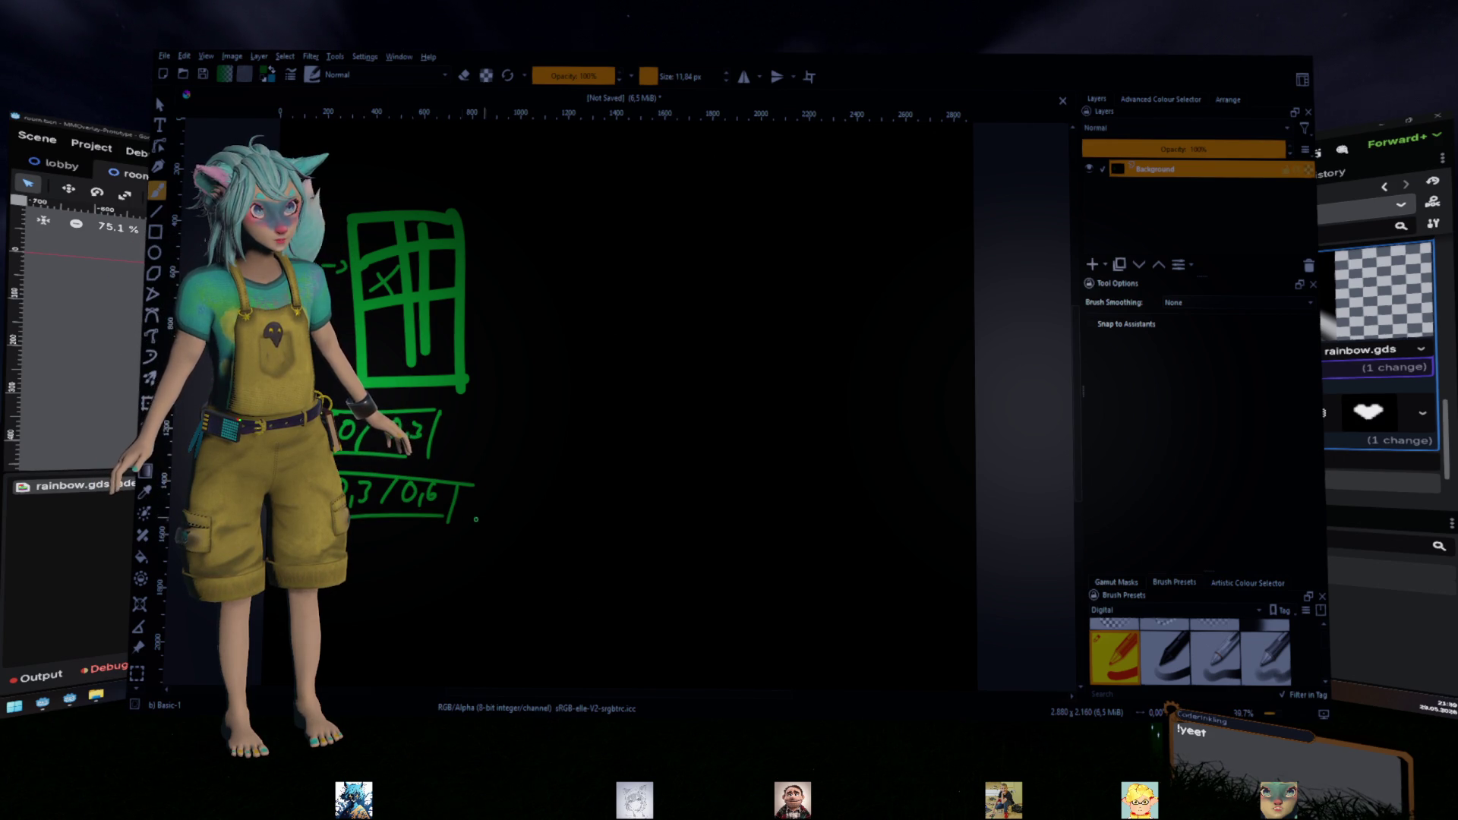
Write "0,0 → 1,1" below the fraction notes
{"action": "mouse_move", "coordinate": [351, 547]}
{"action": "left_mouse_down"}
{"action": "mouse_move", "coordinate": [348, 581]}
{"action": "mouse_move", "coordinate": [364, 593]}
{"action": "mouse_move", "coordinate": [387, 559]}
{"action": "mouse_move", "coordinate": [454, 568]}
{"action": "mouse_move", "coordinate": [446, 577]}
{"action": "mouse_move", "coordinate": [486, 557]}
{"action": "mouse_move", "coordinate": [484, 585]}
{"action": "left_mouse_up"}
{"action": "left_click_drag", "start_coordinate": [496, 580], "coordinate": [493, 591]}
{"action": "mouse_move", "coordinate": [501, 566]}
{"action": "left_mouse_down"}
{"action": "mouse_move", "coordinate": [513, 556]}
{"action": "mouse_move", "coordinate": [510, 583]}
{"action": "left_mouse_up"}
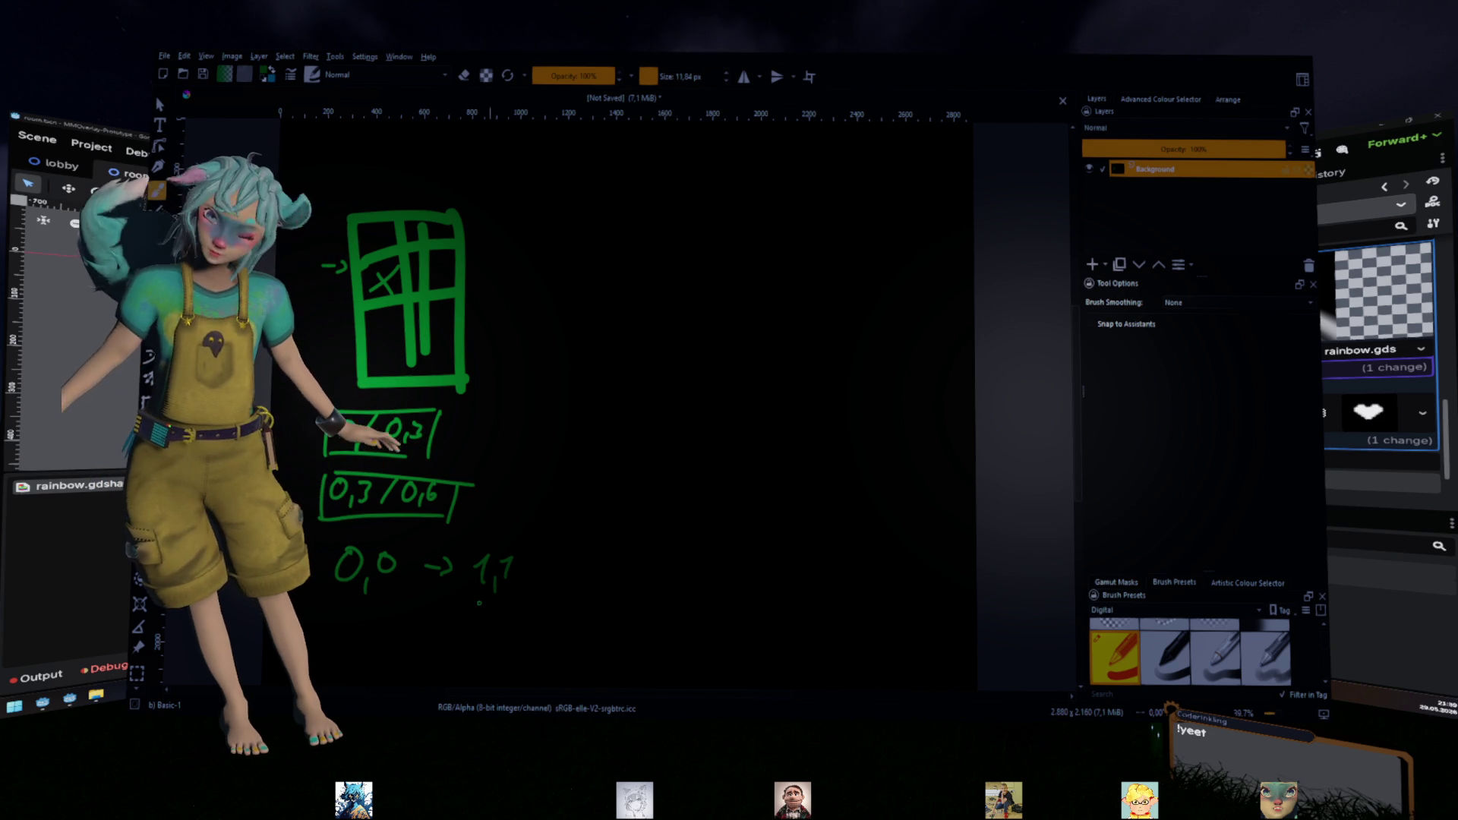
Add tick marks above the grid columns, undoing one stray mark
{"action": "left_click_drag", "start_coordinate": [405, 154], "coordinate": [404, 183]}
{"action": "left_click_drag", "start_coordinate": [400, 182], "coordinate": [415, 184]}
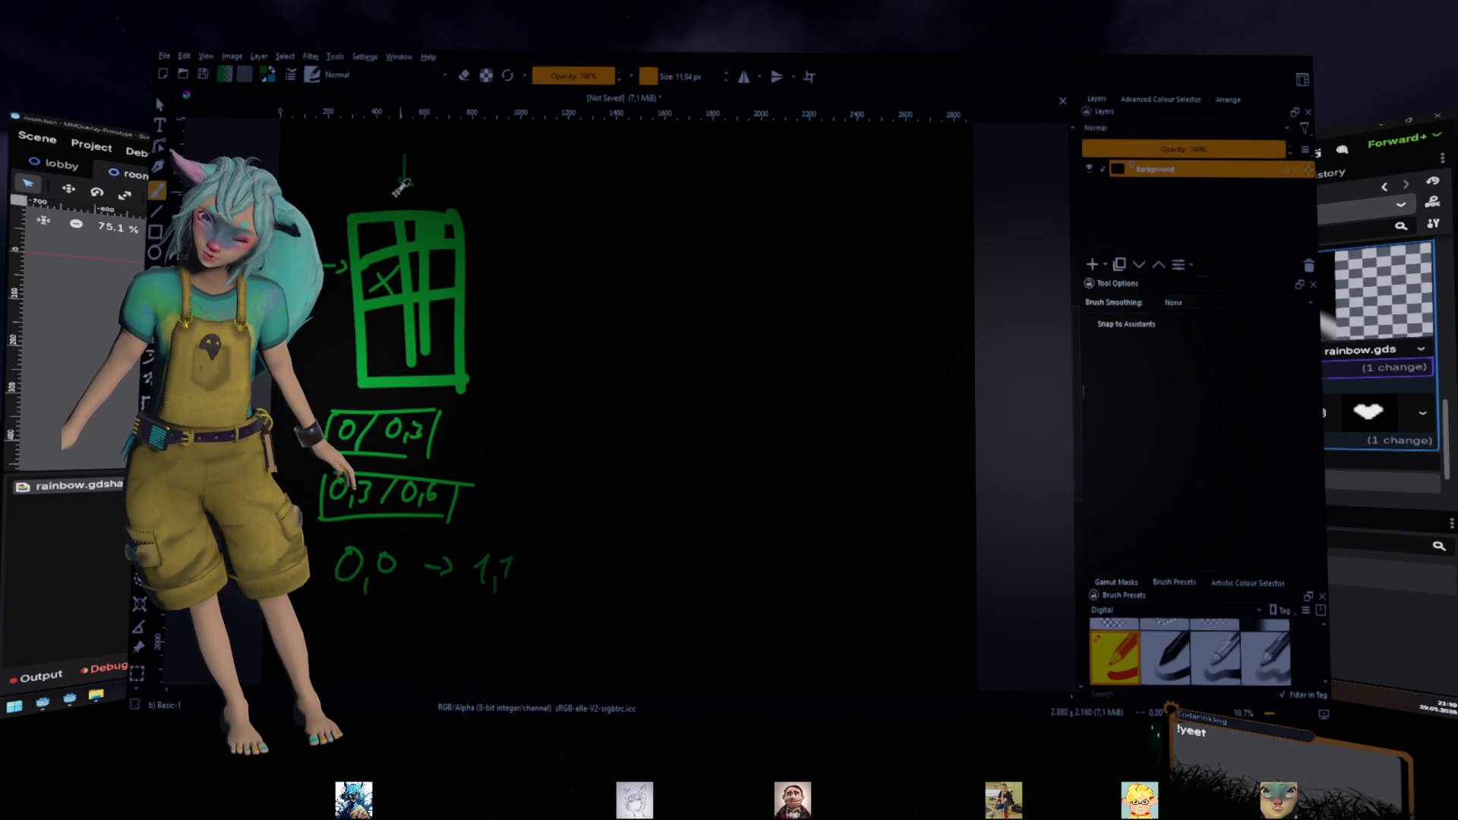
{"action": "key", "text": "ctrl+z"}
{"action": "mouse_move", "coordinate": [402, 189]}
{"action": "left_mouse_down"}
{"action": "mouse_move", "coordinate": [397, 211]}
{"action": "mouse_move", "coordinate": [427, 211]}
{"action": "left_mouse_up"}
{"action": "left_click_drag", "start_coordinate": [455, 193], "coordinate": [457, 210]}
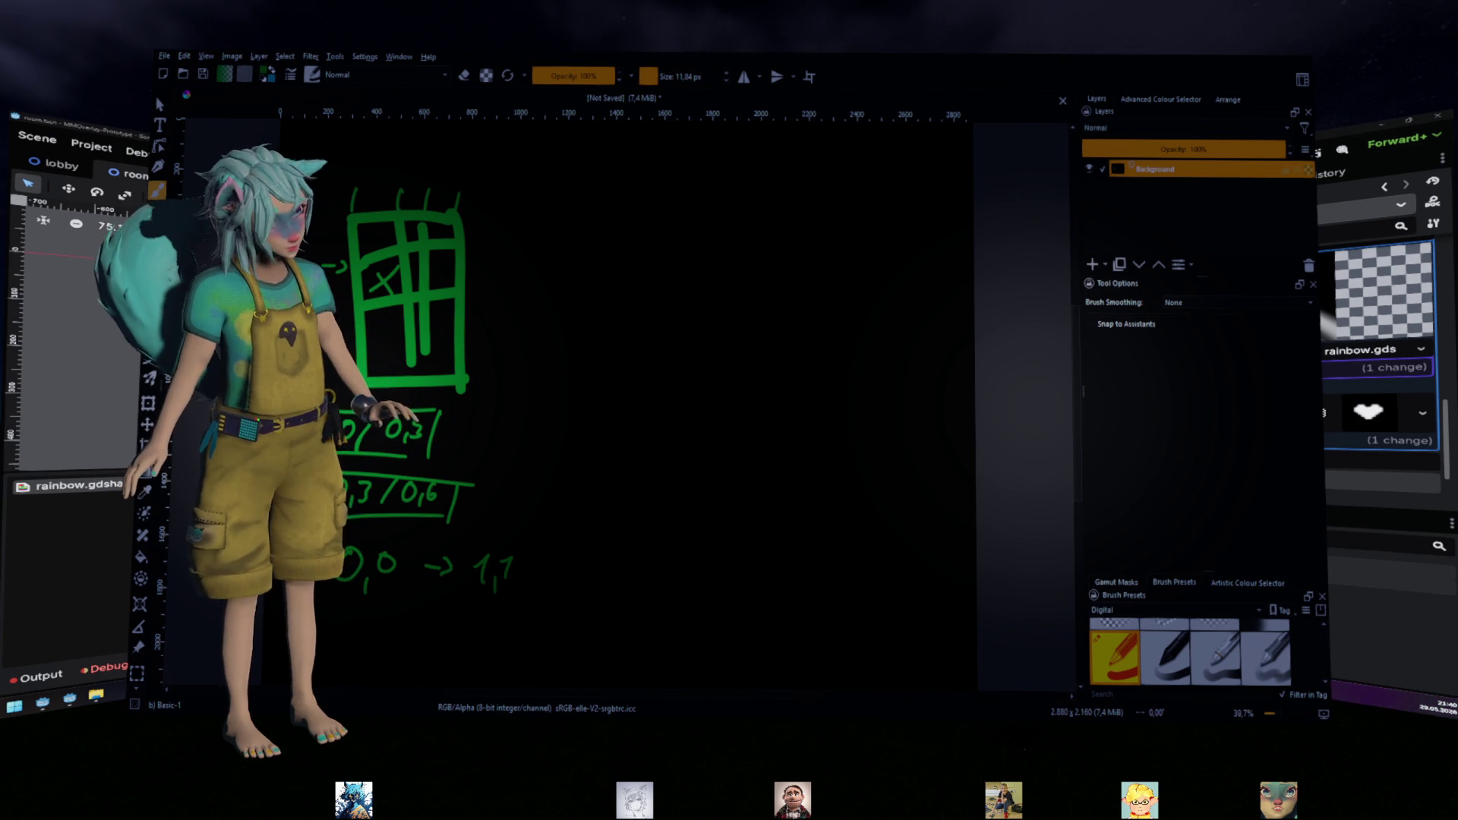
{"action": "key", "text": "alt+Tab"}
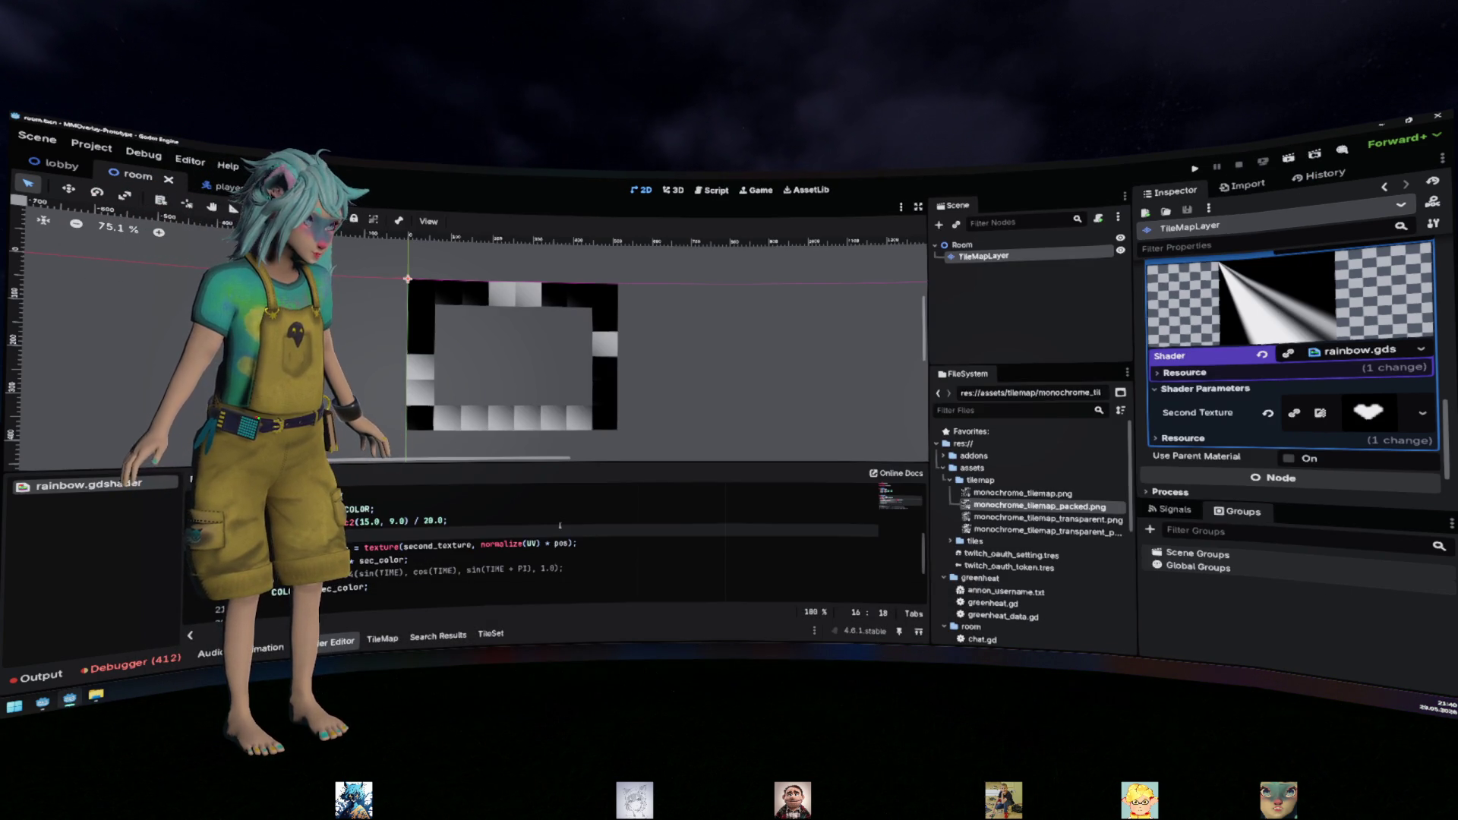
Compute uv as UV / (1 / 20.0) and use uv instead of normalize(UV) in the lookup
{"action": "type", "text": "20.0;"}
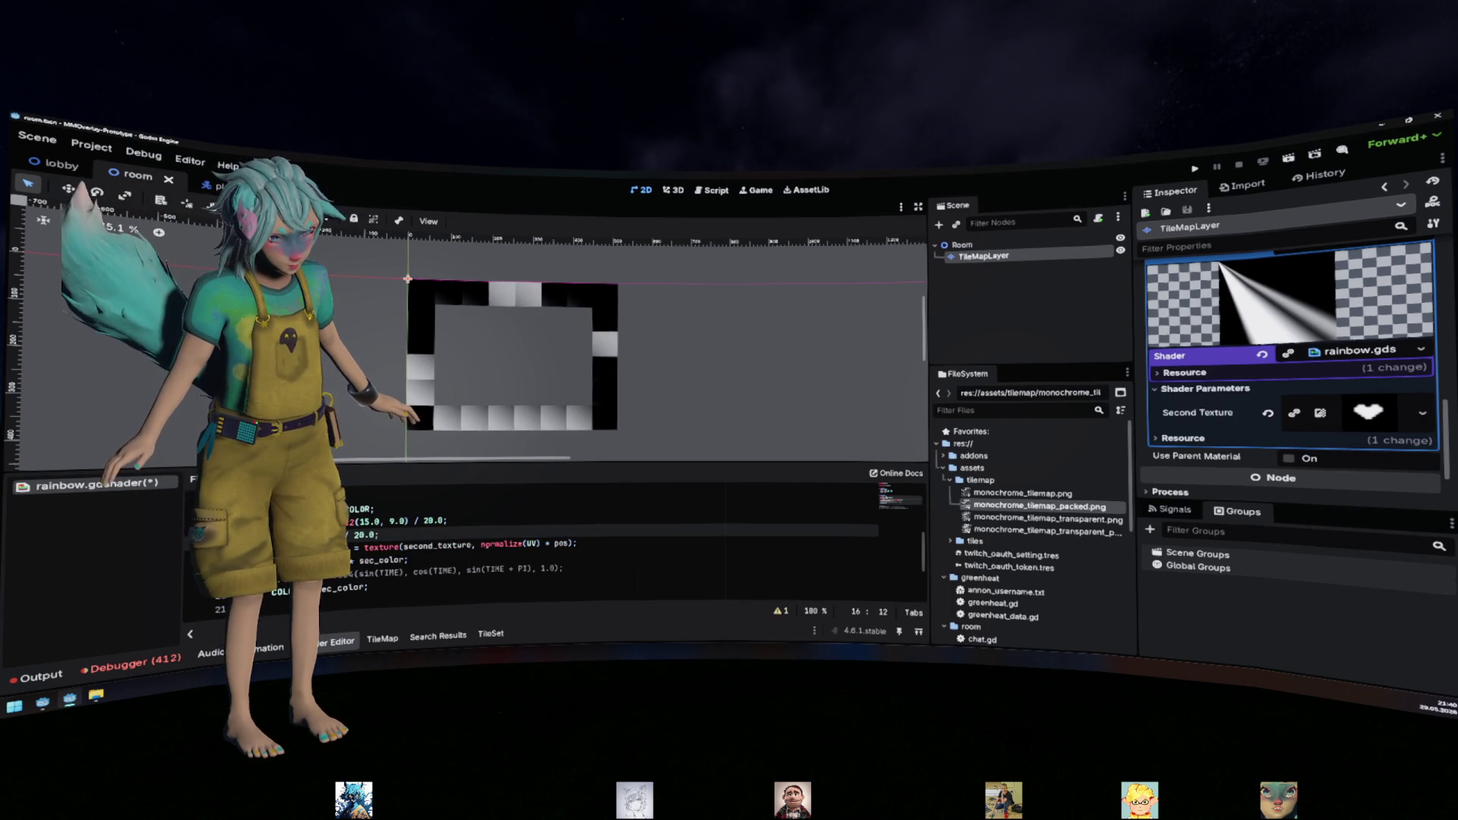
{"action": "double_click", "coordinate": [508, 544]}
{"action": "left_click", "coordinate": [540, 544], "text": "shift"}
{"action": "type", "text": "uv"}
{"action": "key", "text": "Up"}
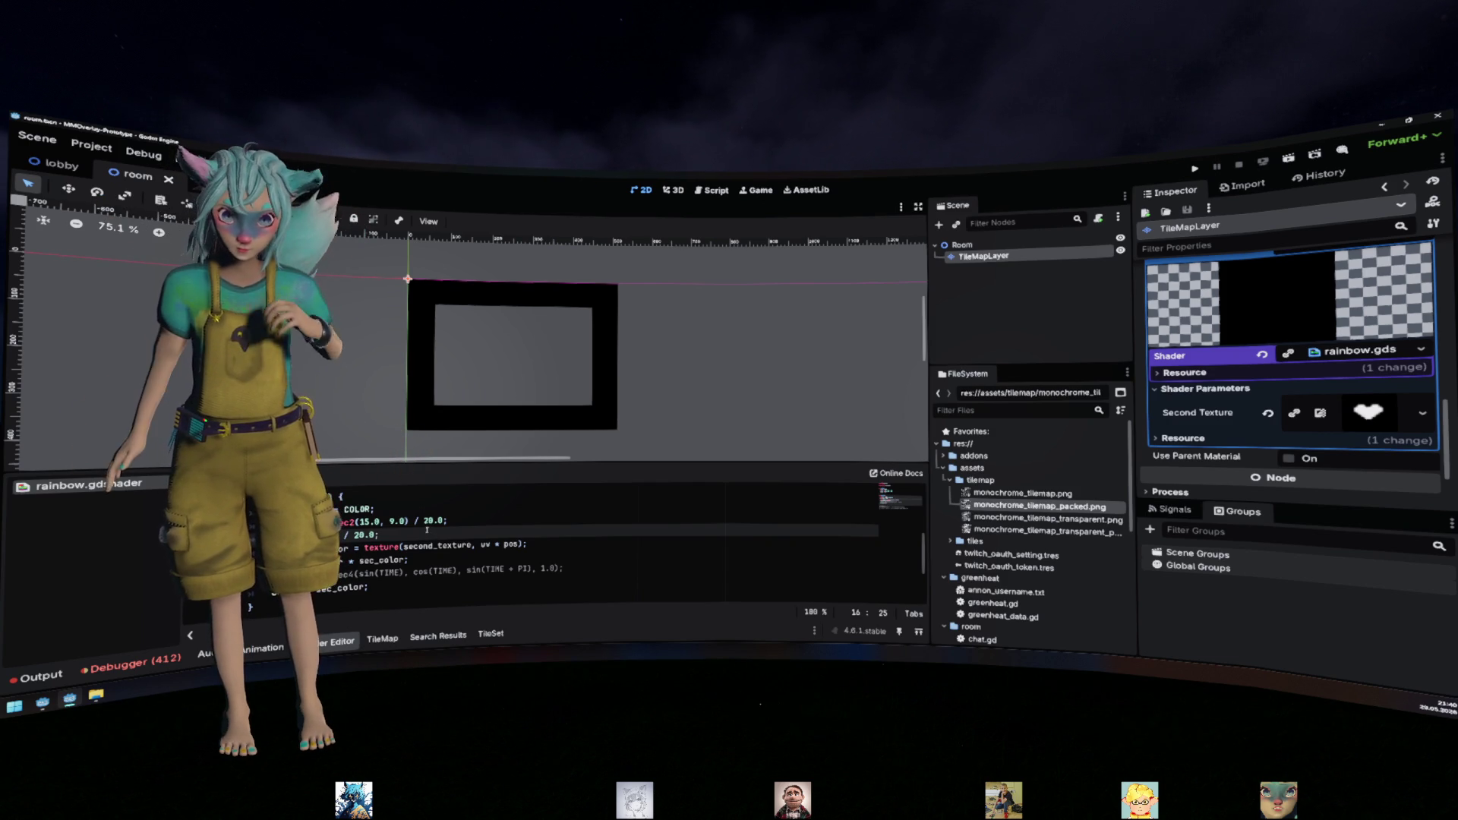
{"action": "left_click", "coordinate": [371, 534]}
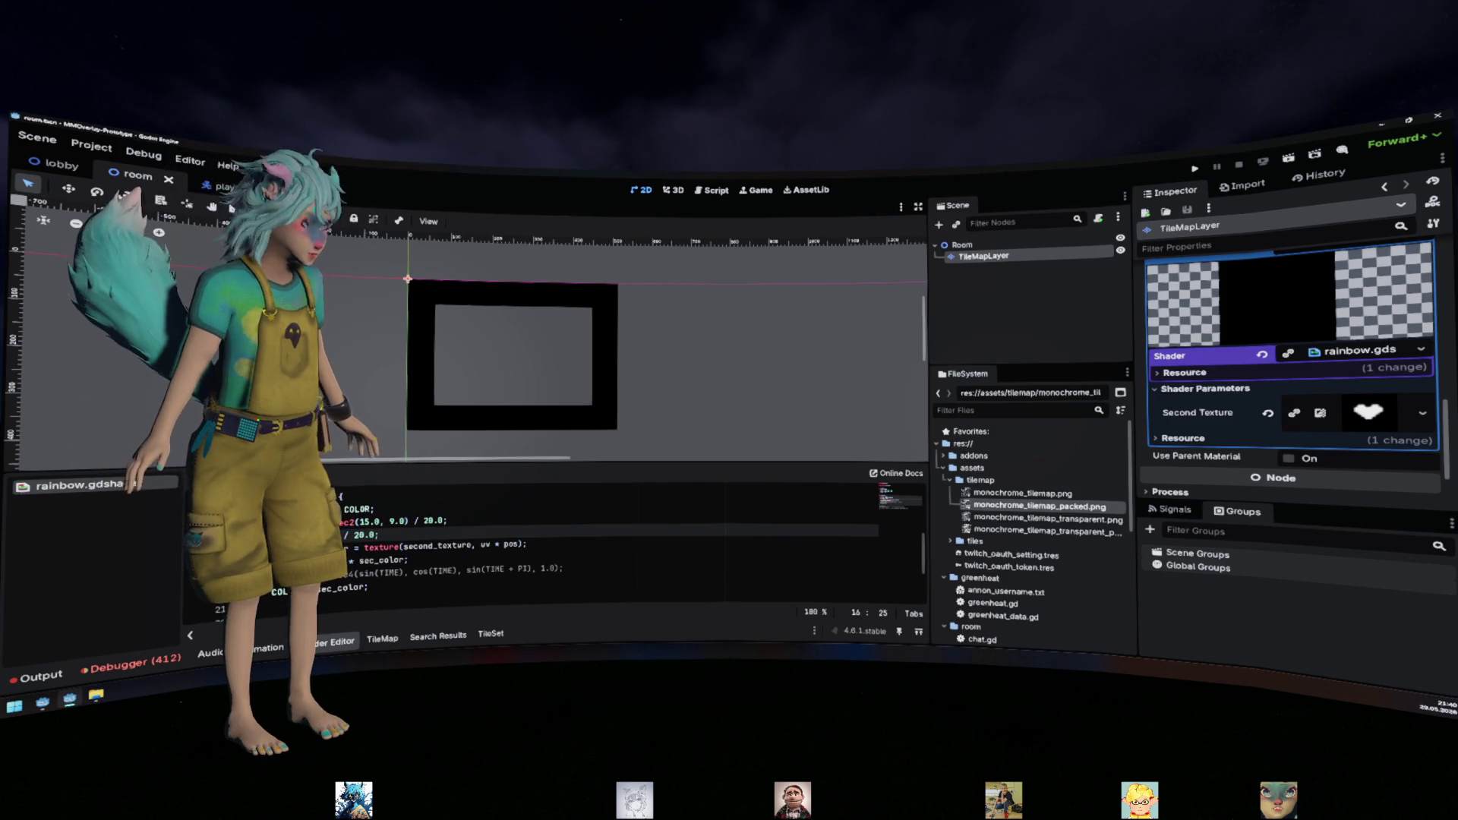
{"action": "type", "text": "1 / 20.0"}
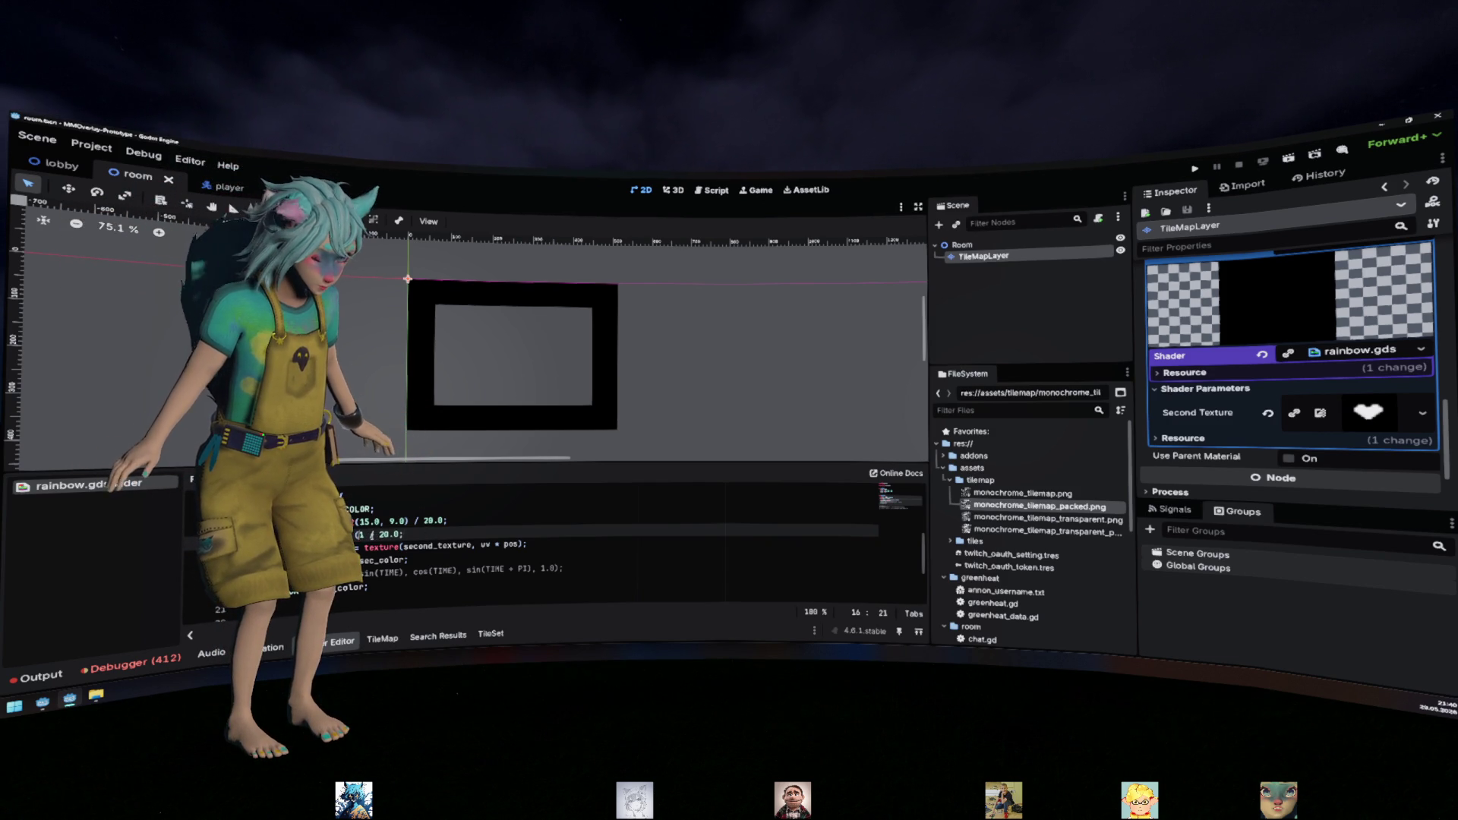
{"action": "type", "text": ")"}
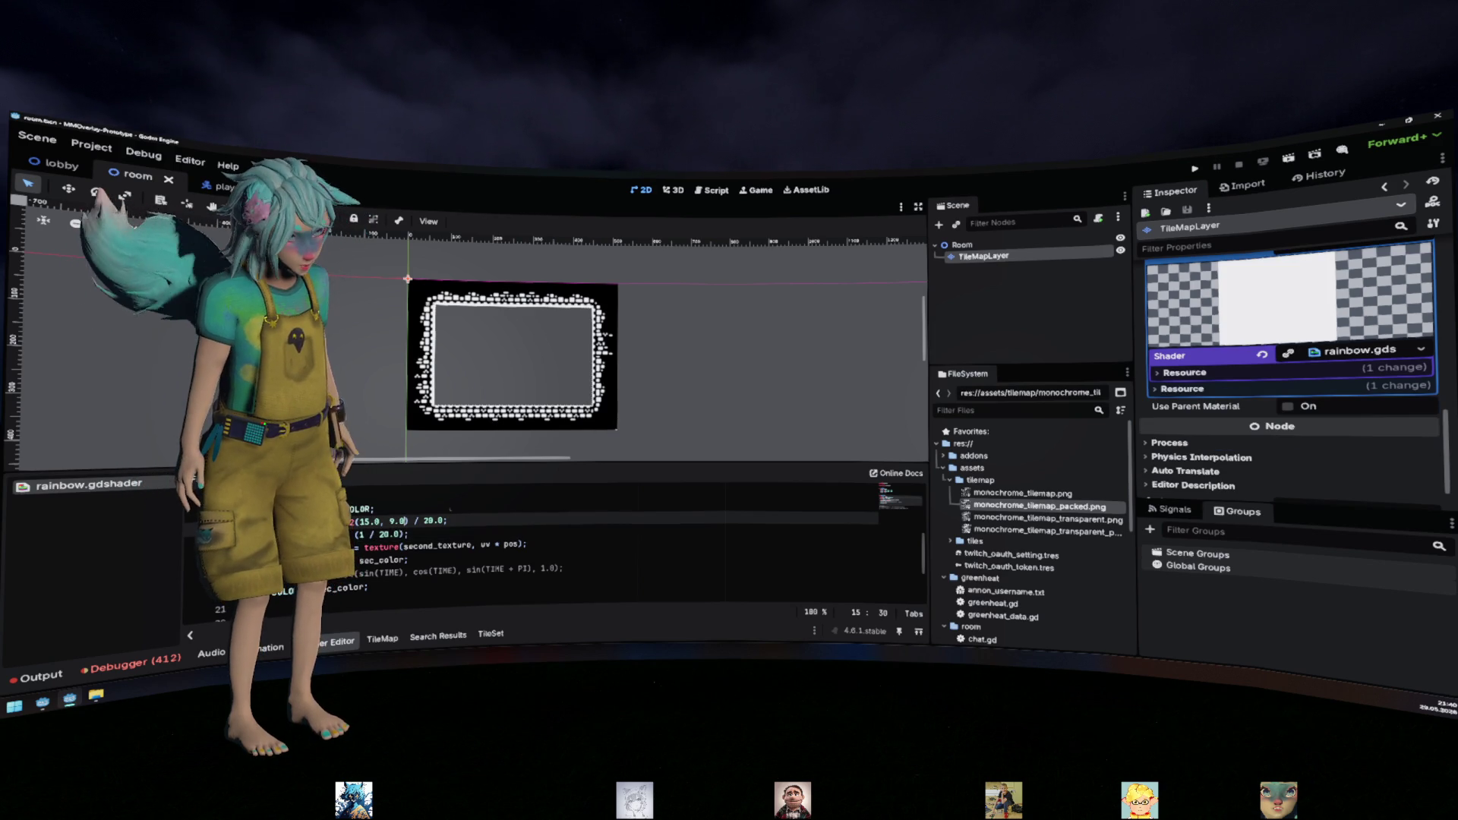
Change the divisor to (1.0 / 20.0) and inspect monochrome_tilemap_packed.png
{"action": "left_click", "coordinate": [362, 534]}
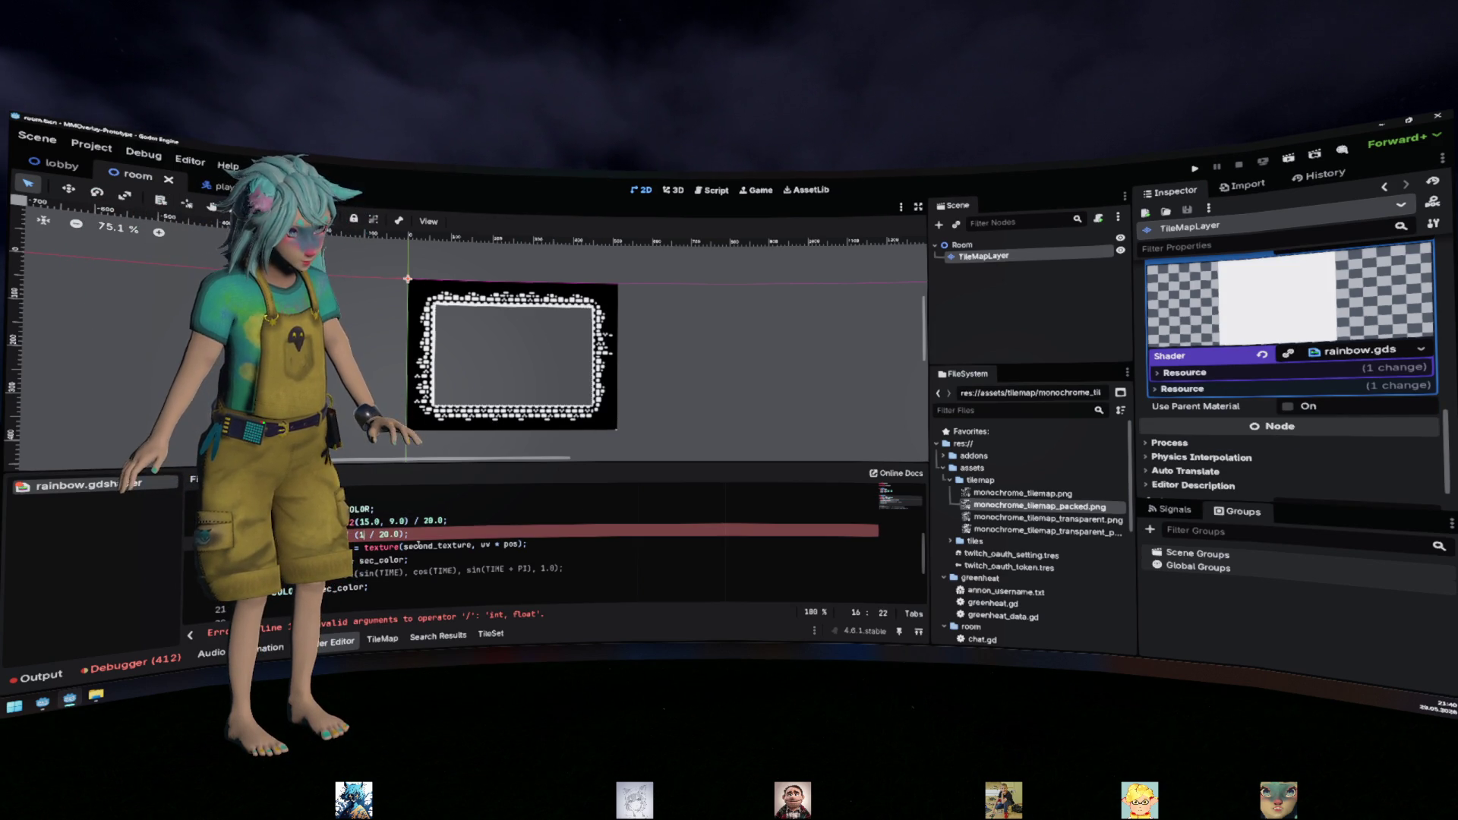
{"action": "type", "text": ".0"}
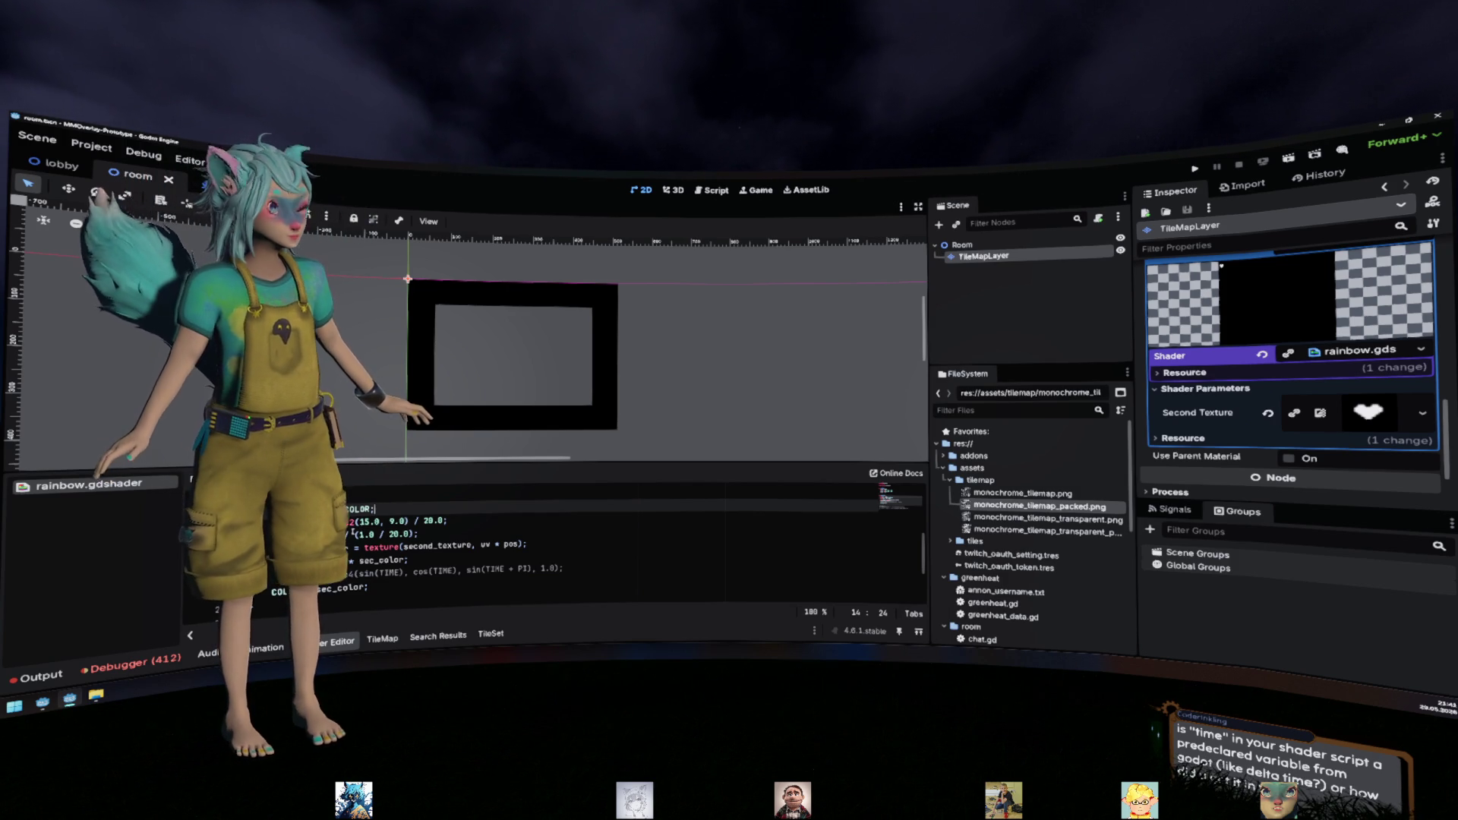
{"action": "left_click", "coordinate": [369, 534]}
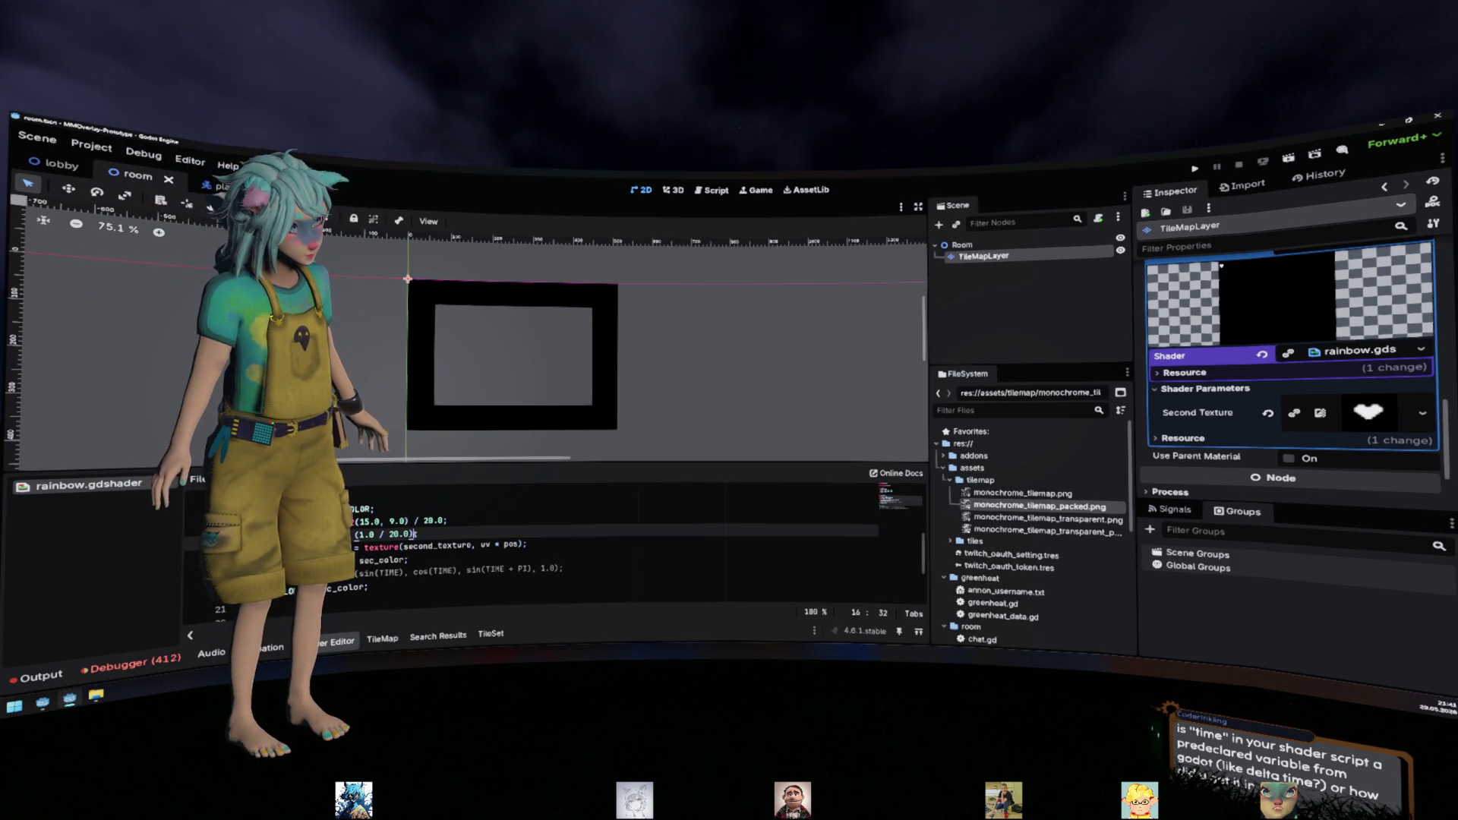
{"action": "left_click_drag", "start_coordinate": [417, 535], "coordinate": [355, 535]}
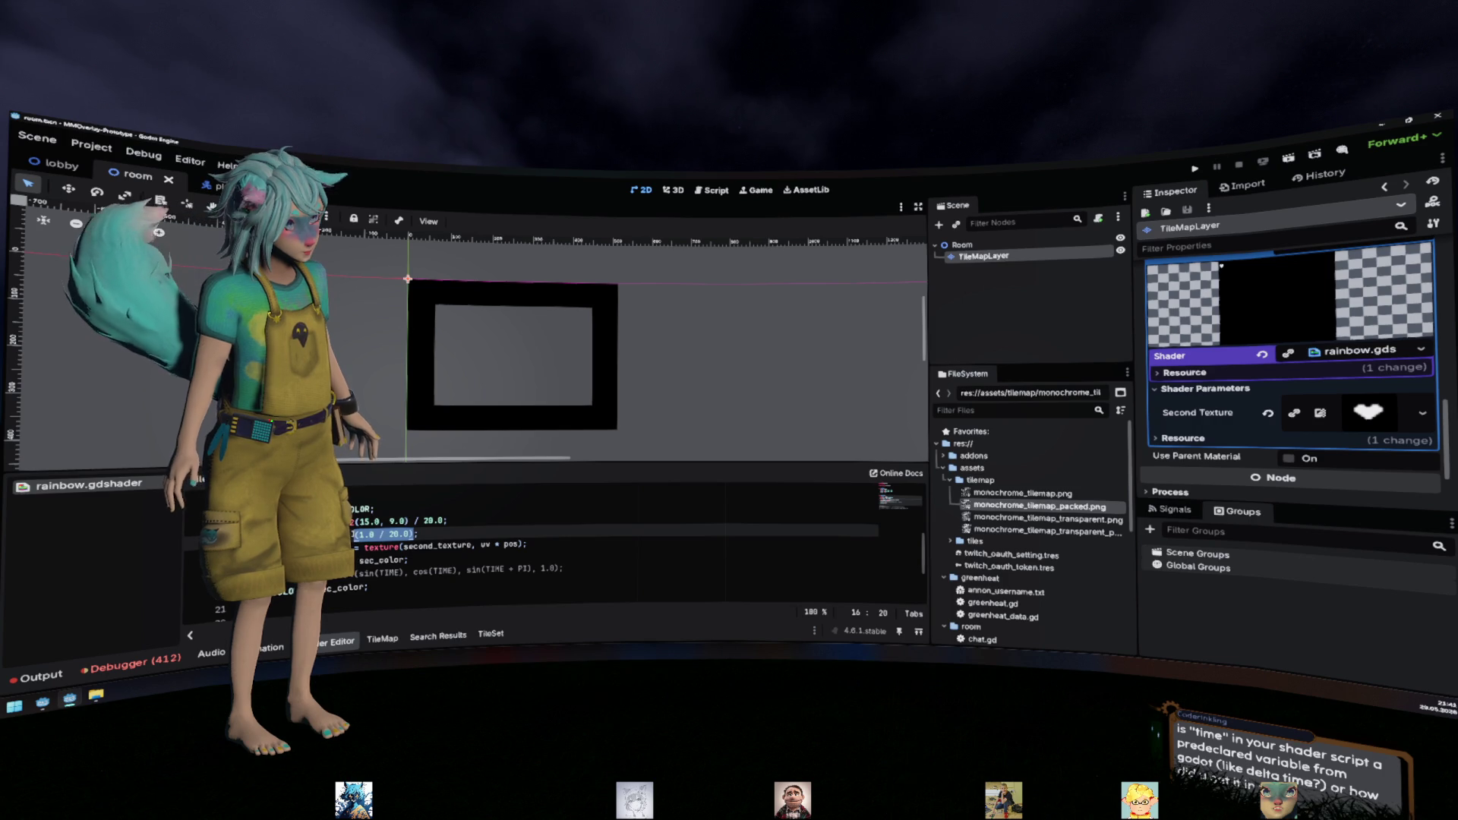
{"action": "left_click", "coordinate": [978, 507]}
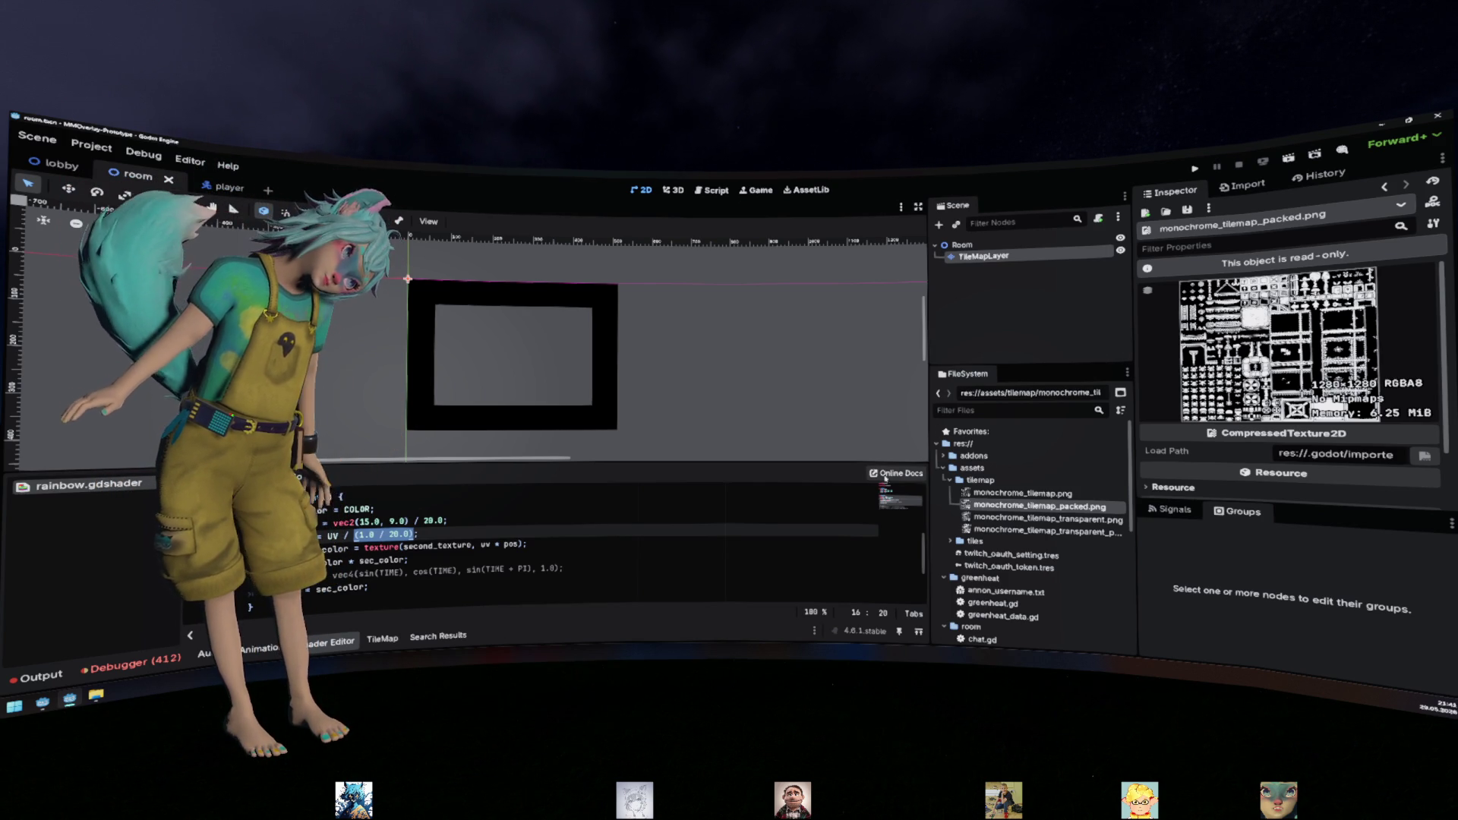
Reselect the (1.0 / 20.0) expression on line 16, then switch to the Krita sketch
{"action": "left_click", "coordinate": [347, 534]}
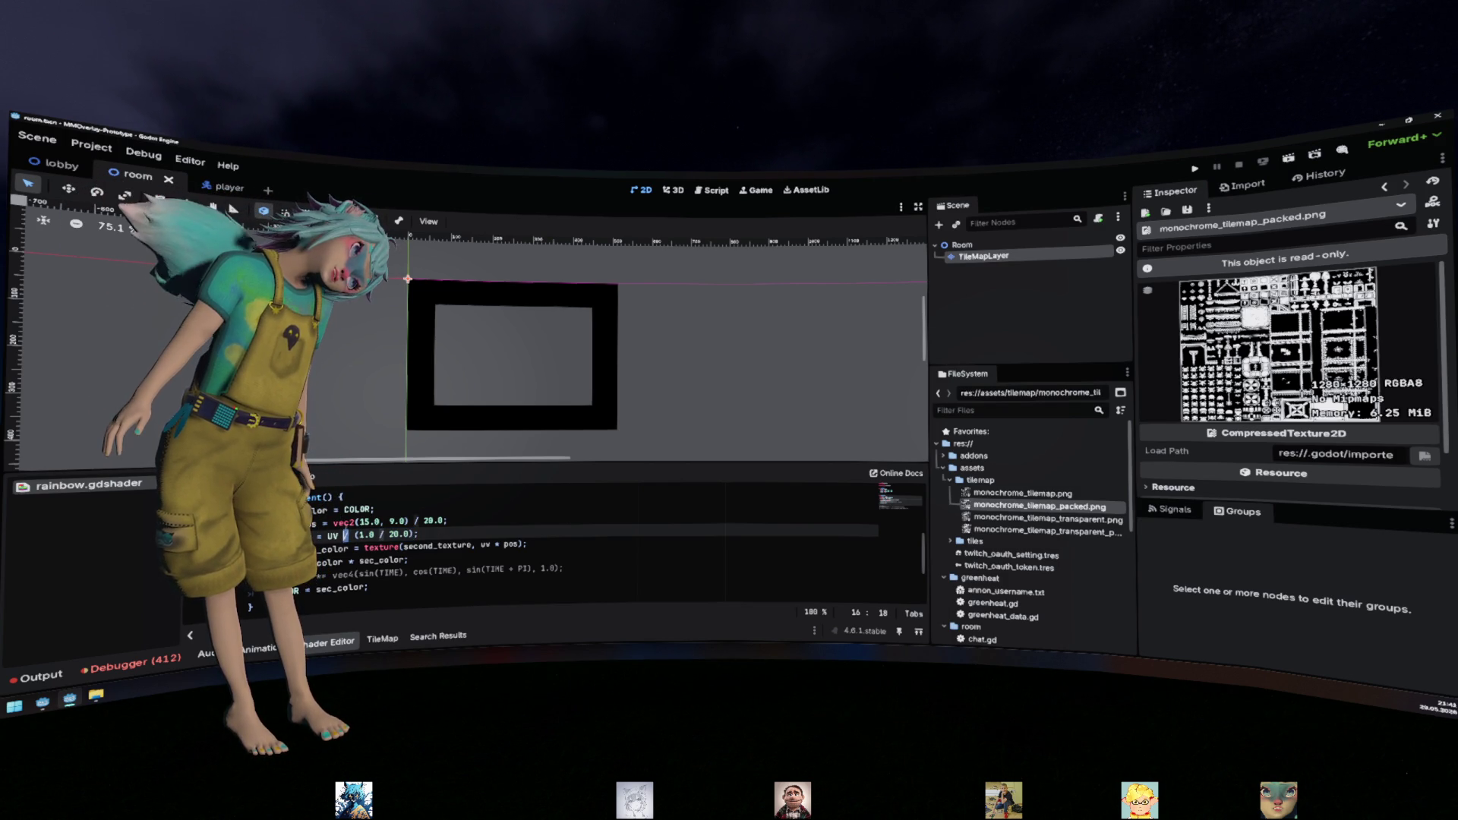
{"action": "key", "text": "Up"}
{"action": "left_click_drag", "start_coordinate": [352, 535], "coordinate": [415, 535]}
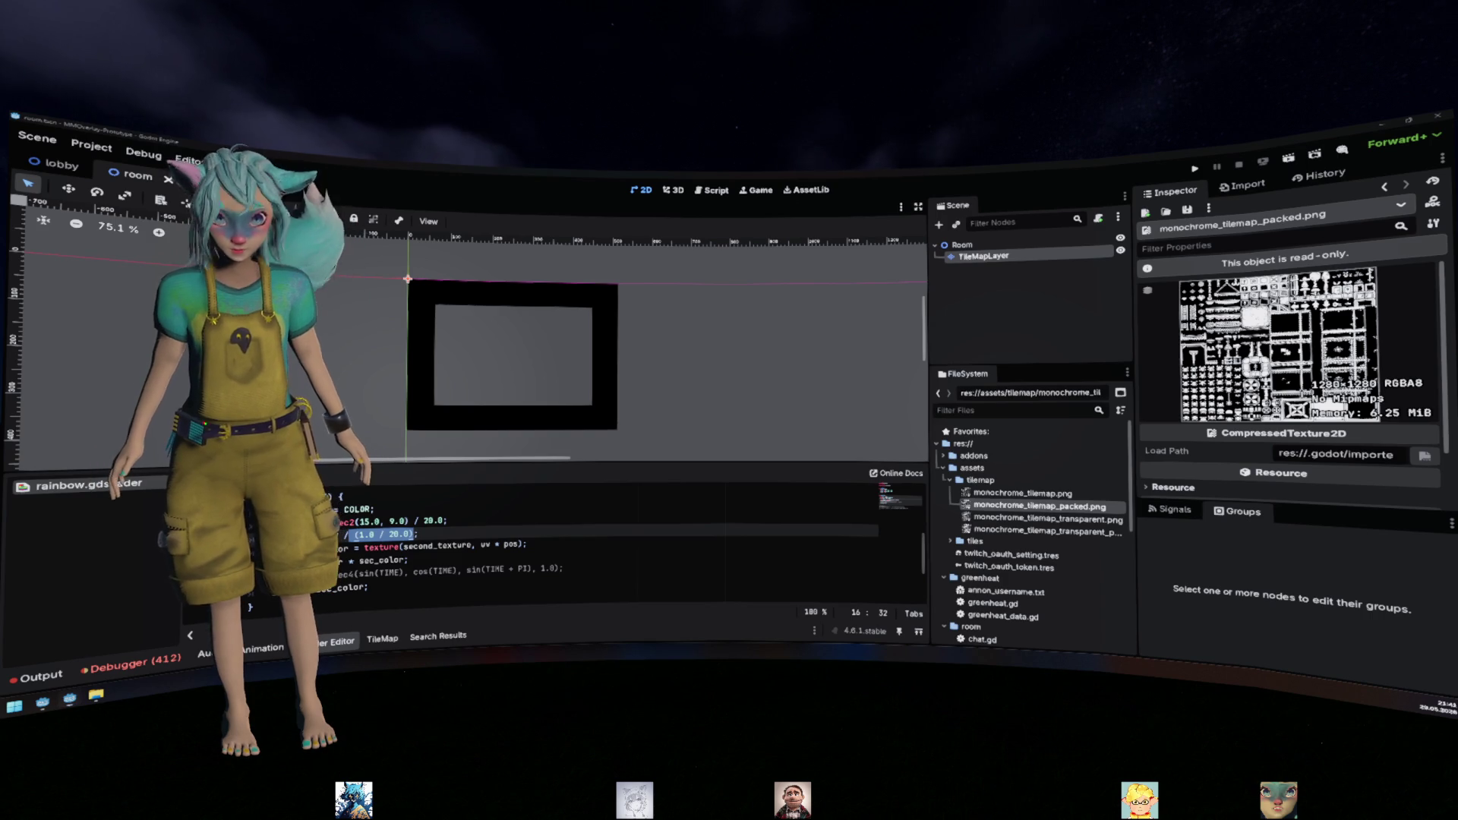
{"action": "key", "text": "alt+Tab"}
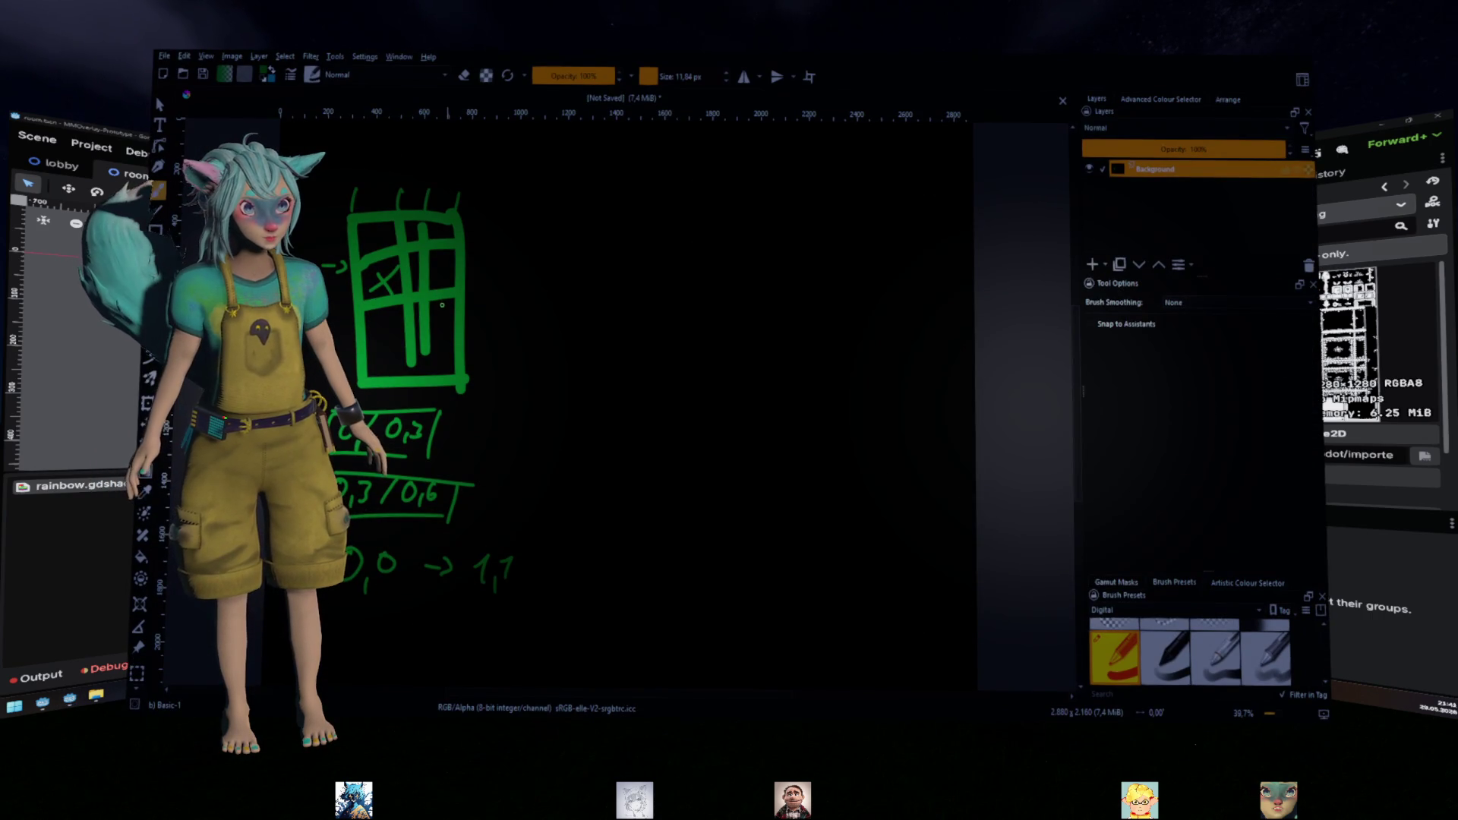
Mark the lower-right grid cell with an x and write 0,6/0,6 = 1/1 beside it
{"action": "left_click_drag", "start_coordinate": [433, 322], "coordinate": [445, 339]}
{"action": "left_click_drag", "start_coordinate": [445, 323], "coordinate": [435, 339]}
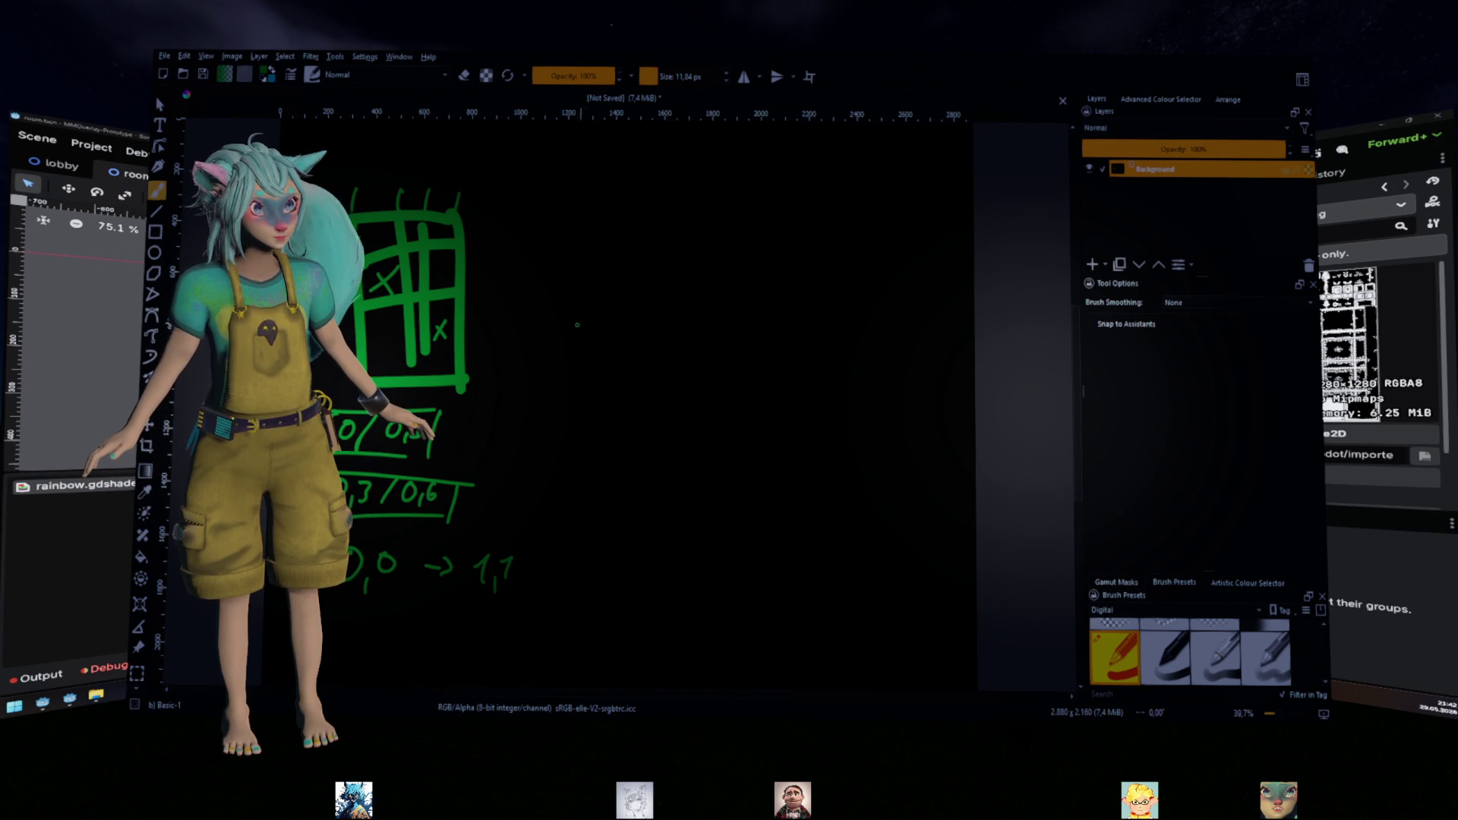
{"action": "mouse_move", "coordinate": [568, 291]}
{"action": "left_mouse_down"}
{"action": "mouse_move", "coordinate": [577, 319]}
{"action": "mouse_move", "coordinate": [592, 298]}
{"action": "mouse_move", "coordinate": [605, 317]}
{"action": "mouse_move", "coordinate": [627, 295]}
{"action": "left_mouse_up"}
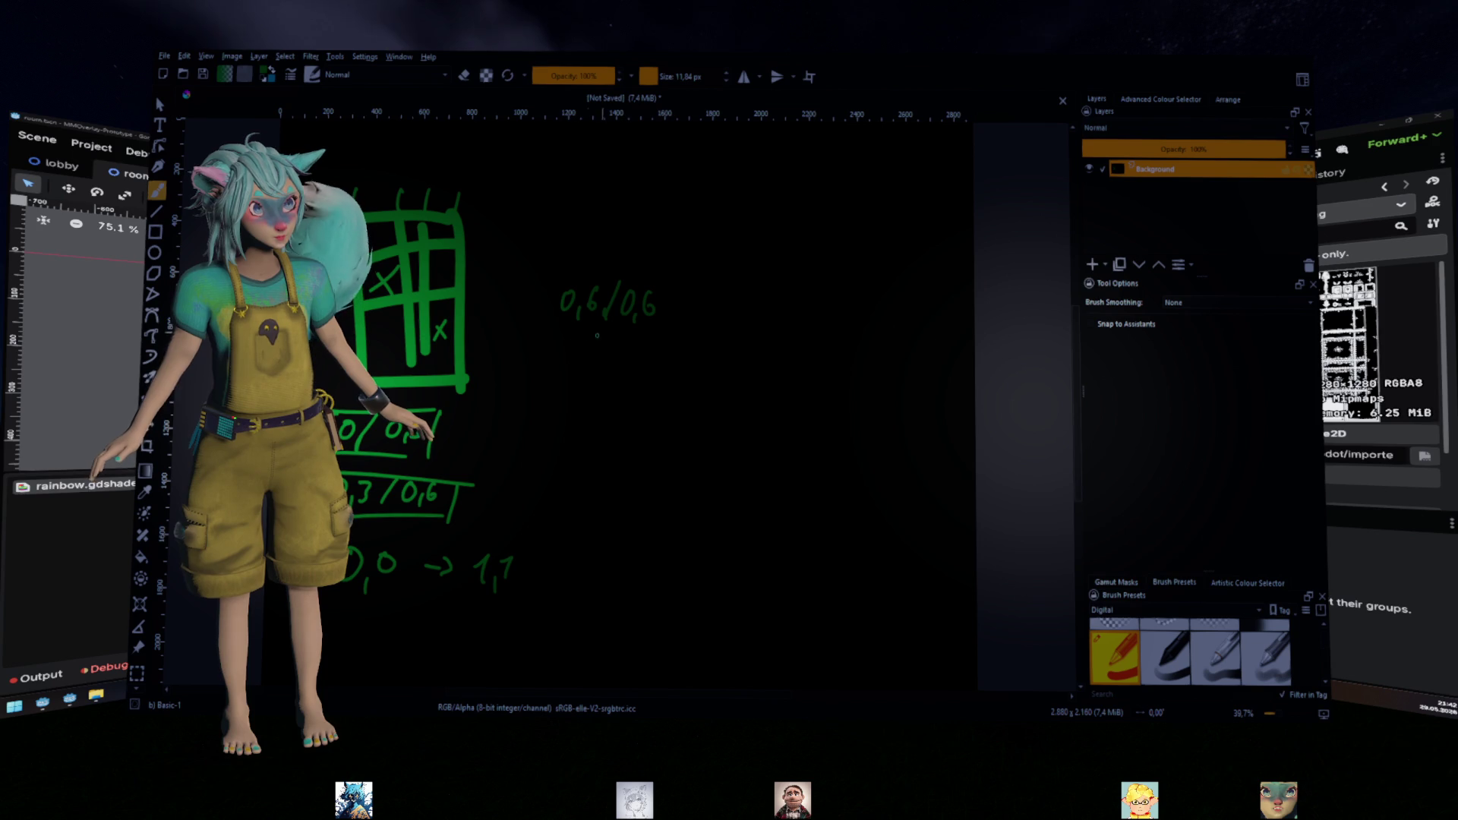
{"action": "left_click_drag", "start_coordinate": [556, 329], "coordinate": [676, 339]}
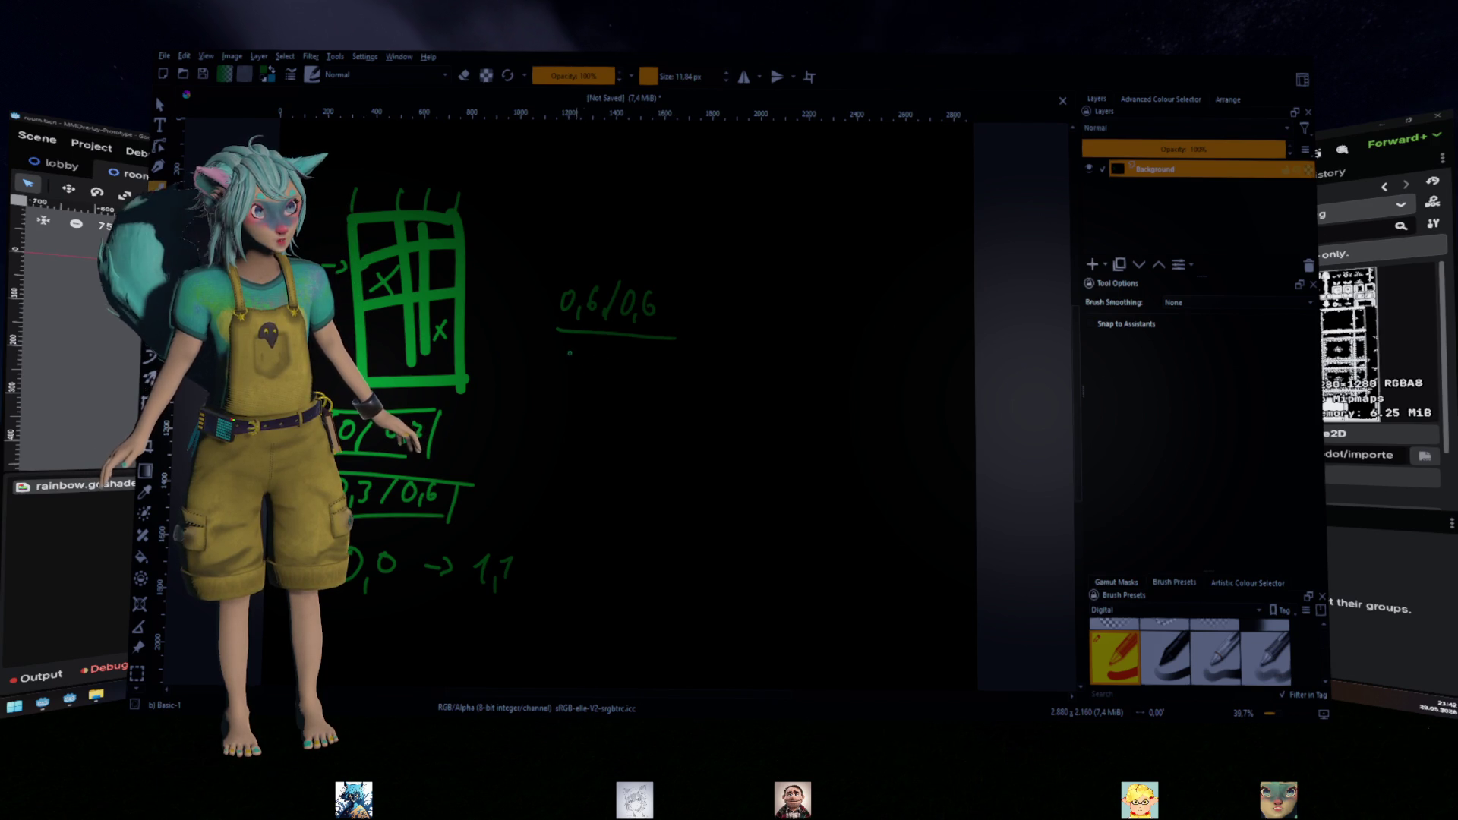
{"action": "left_click_drag", "start_coordinate": [564, 362], "coordinate": [630, 390]}
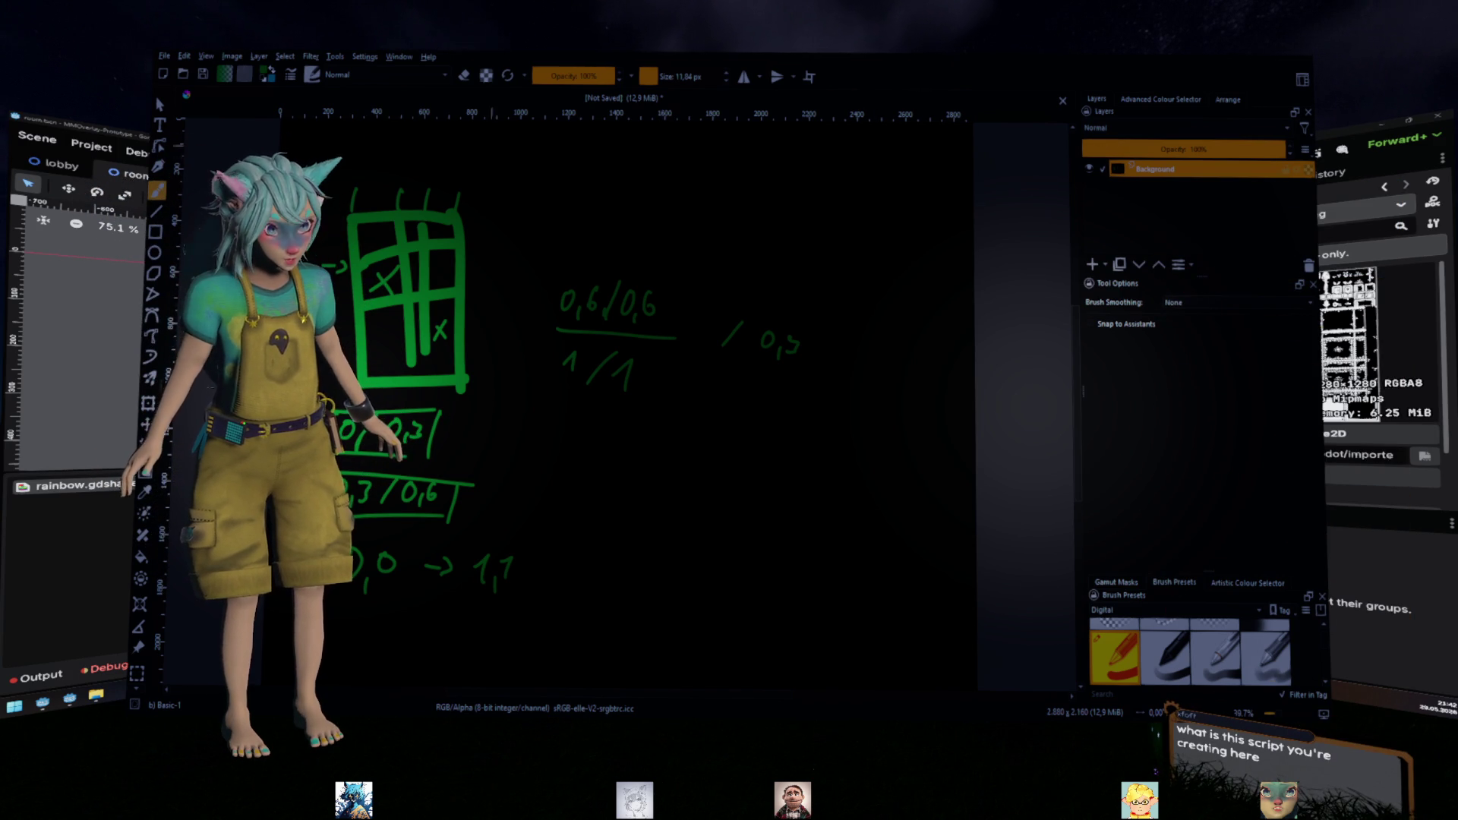
{"action": "key", "text": "alt+Tab"}
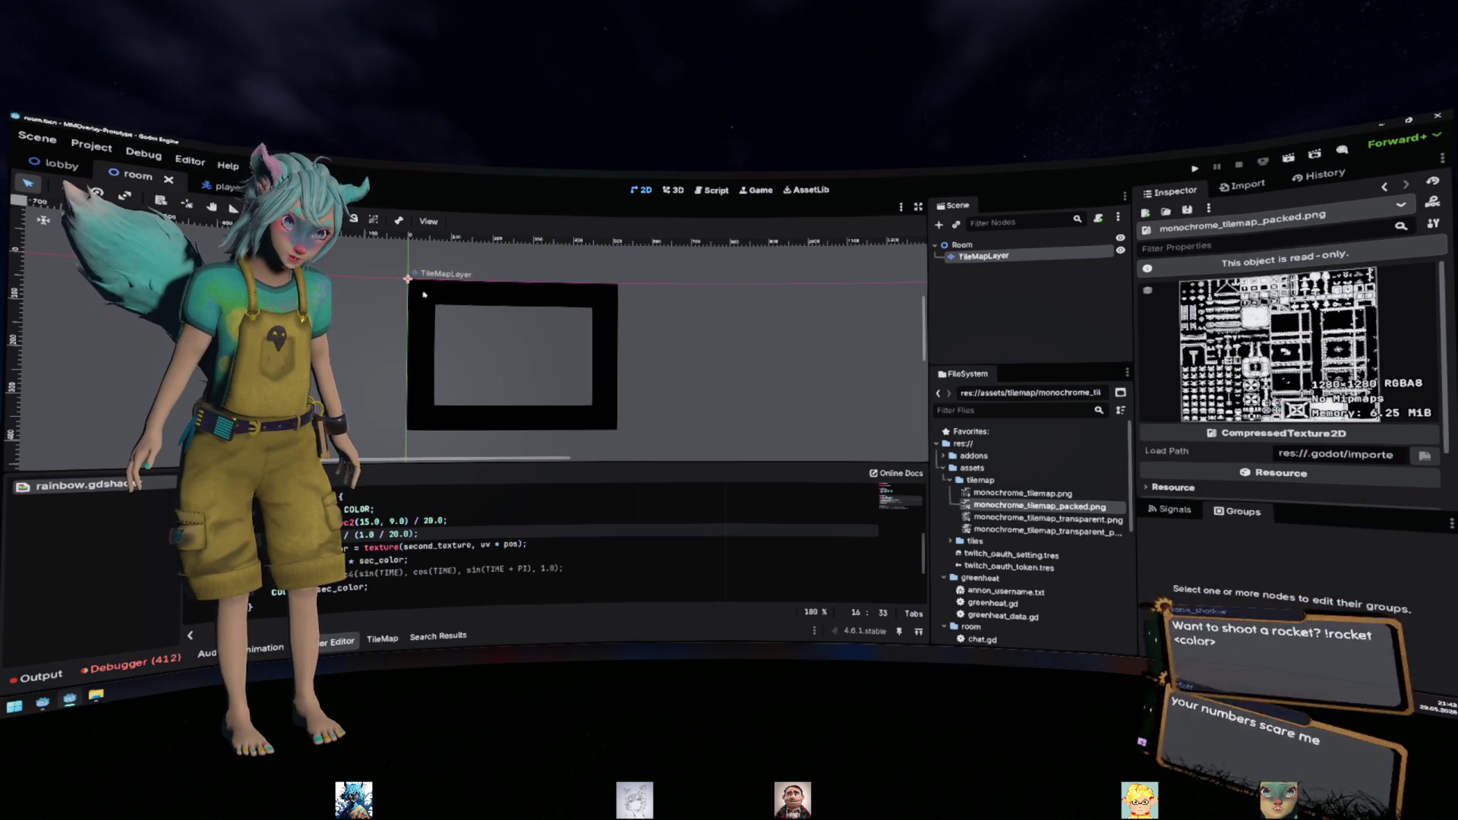
{"action": "scroll", "coordinate": [423, 291], "scroll_direction": "up", "scroll_amount": 3}
{"action": "scroll", "coordinate": [431, 289], "scroll_direction": "up", "scroll_amount": 2}
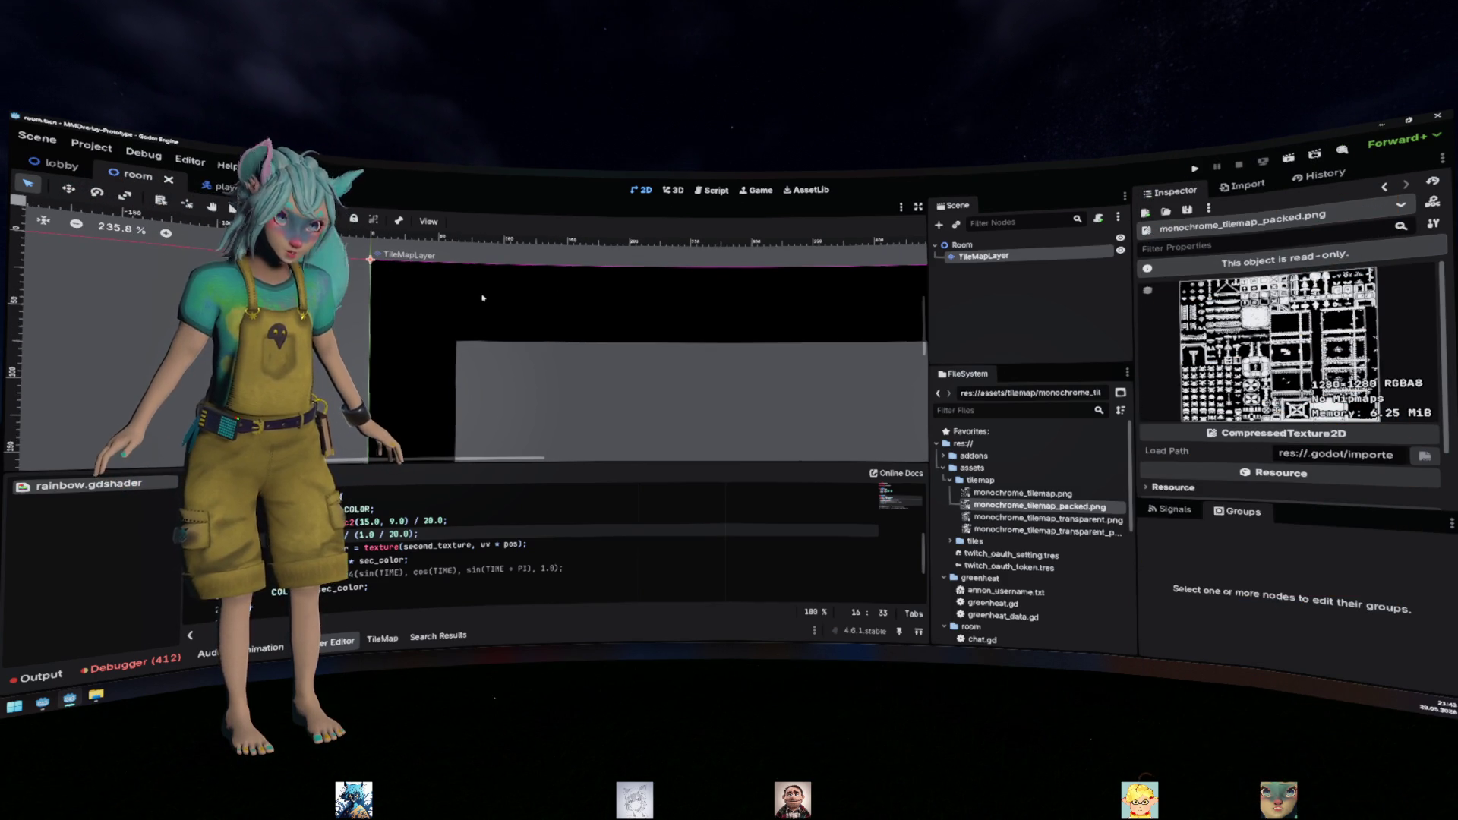
{"action": "left_click", "coordinate": [494, 334]}
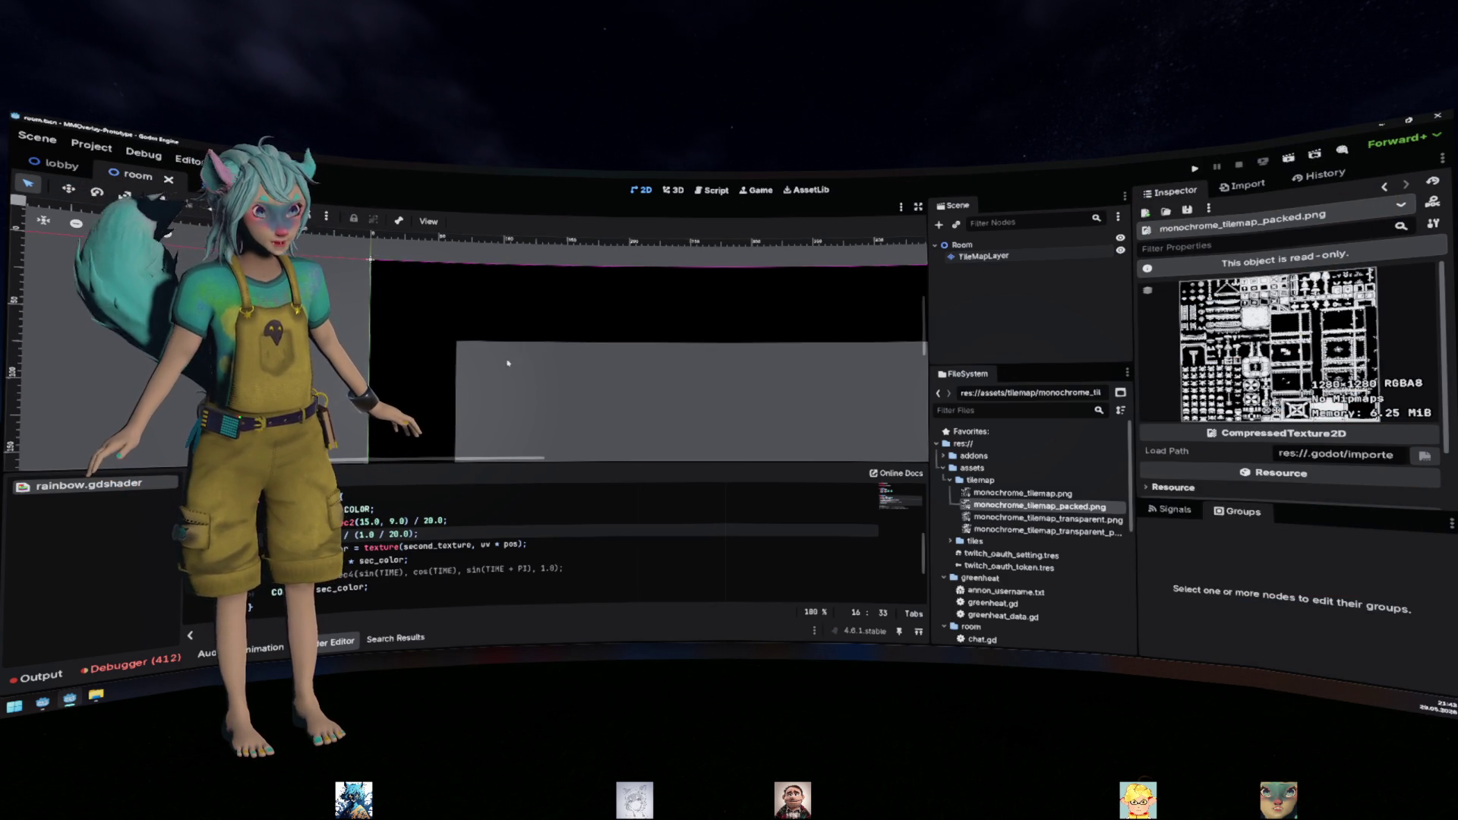
{"action": "left_click", "coordinate": [526, 536]}
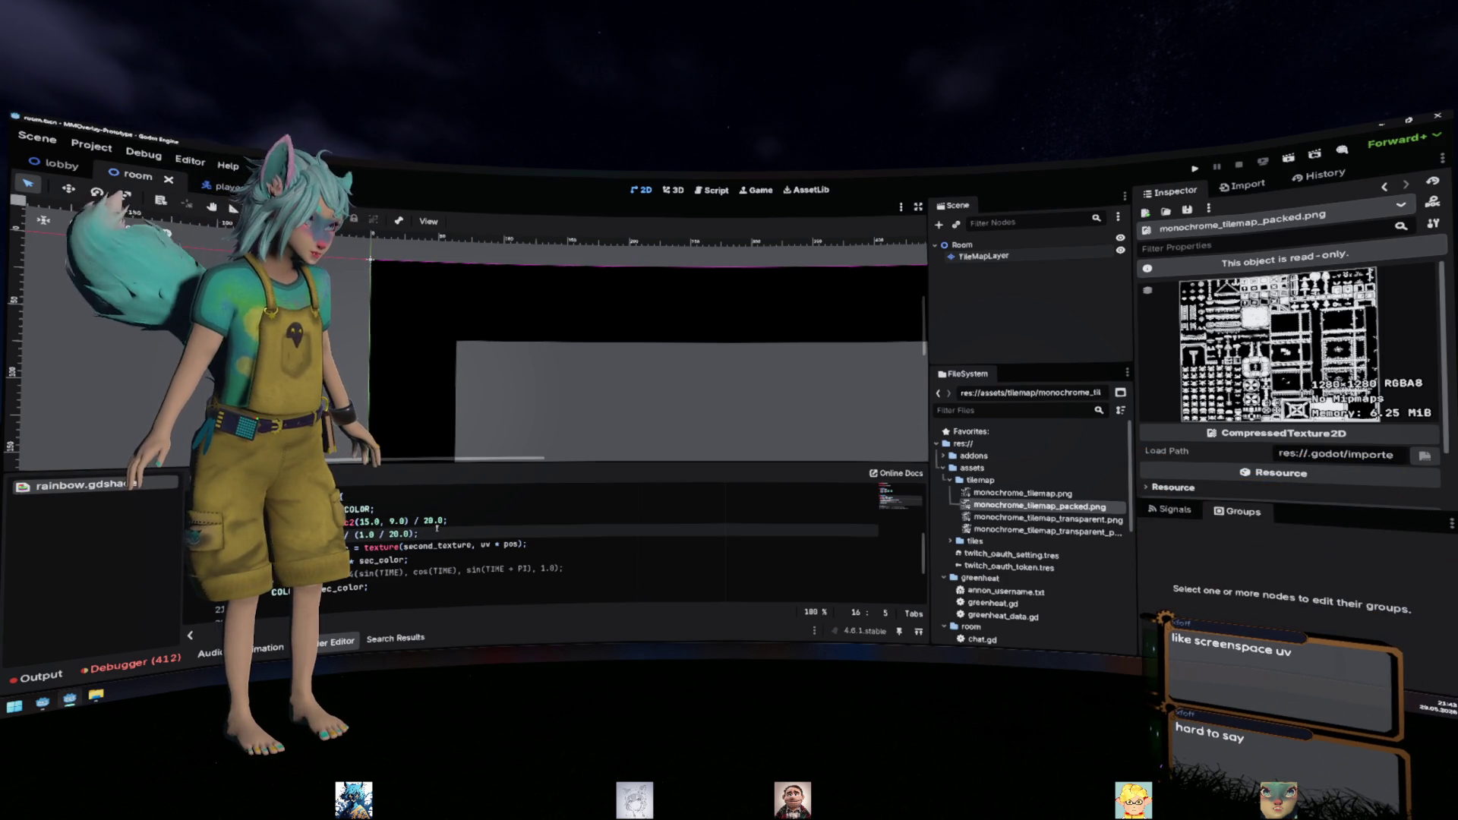
{"action": "key", "text": "Down"}
{"action": "key", "text": "Down"}
{"action": "key", "text": "Down"}
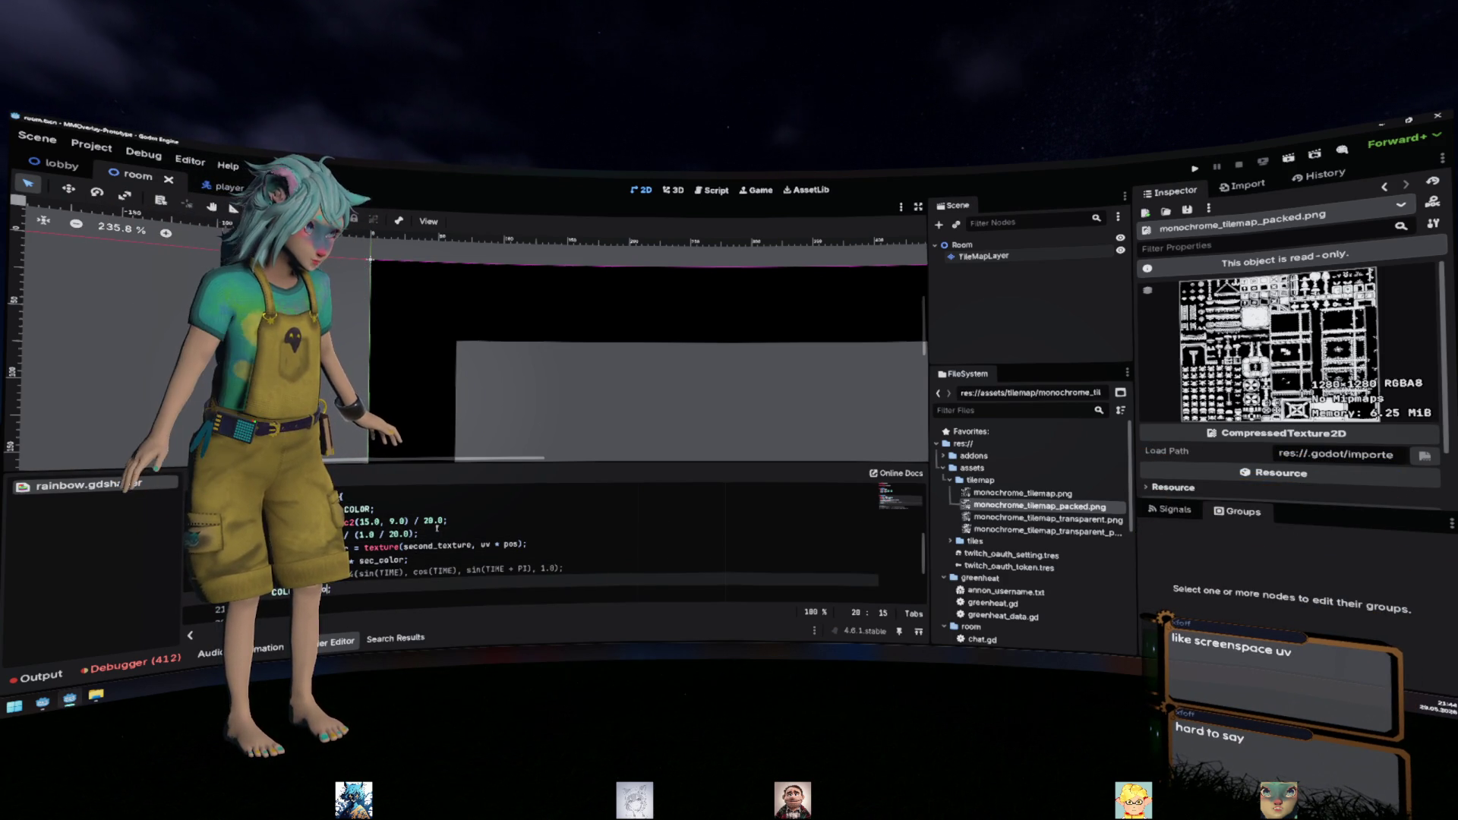
{"action": "key", "text": "Up"}
{"action": "key", "text": "Up"}
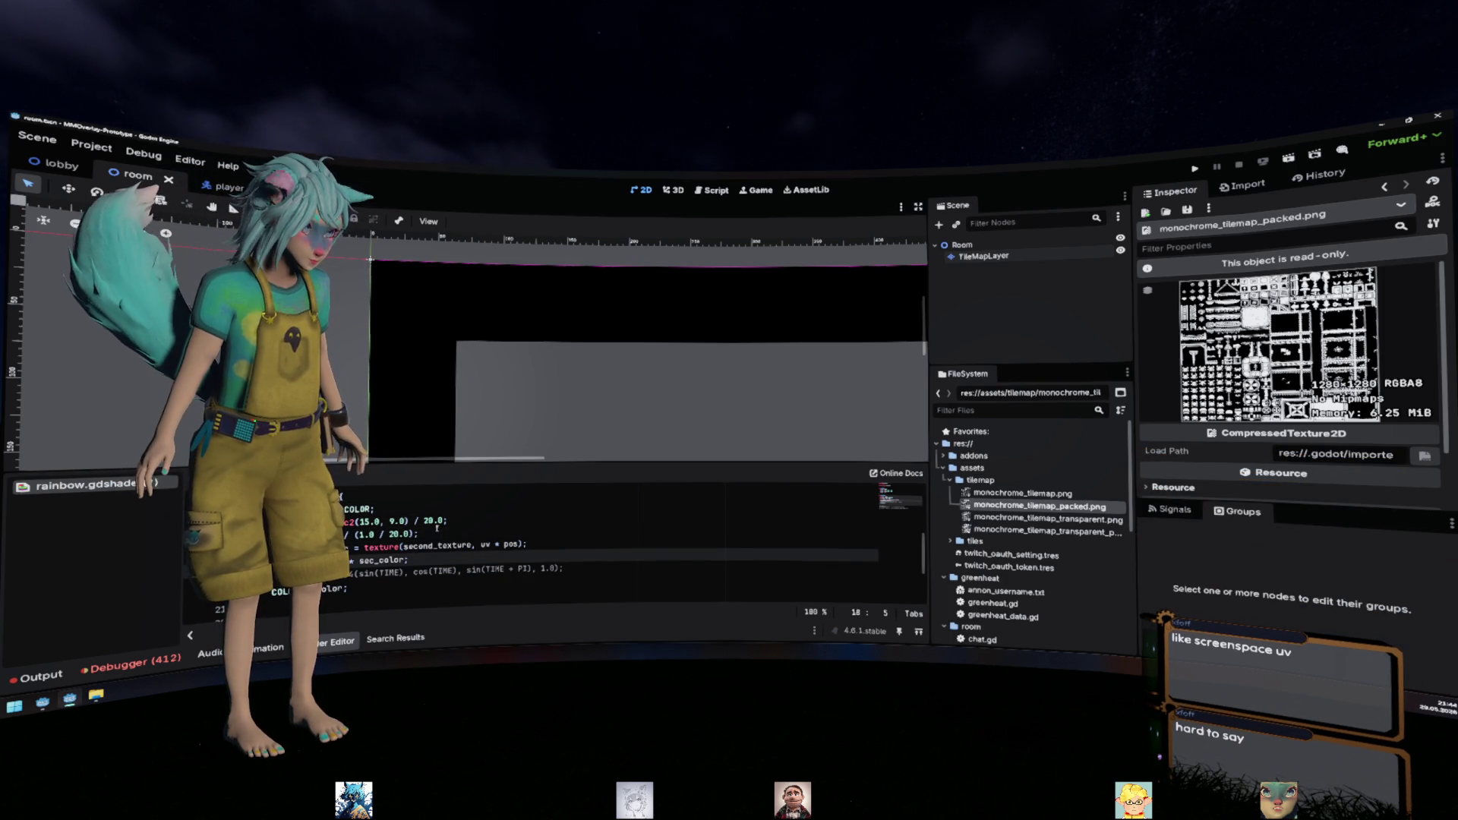
{"action": "scroll", "coordinate": [513, 358], "scroll_direction": "down", "scroll_amount": 4}
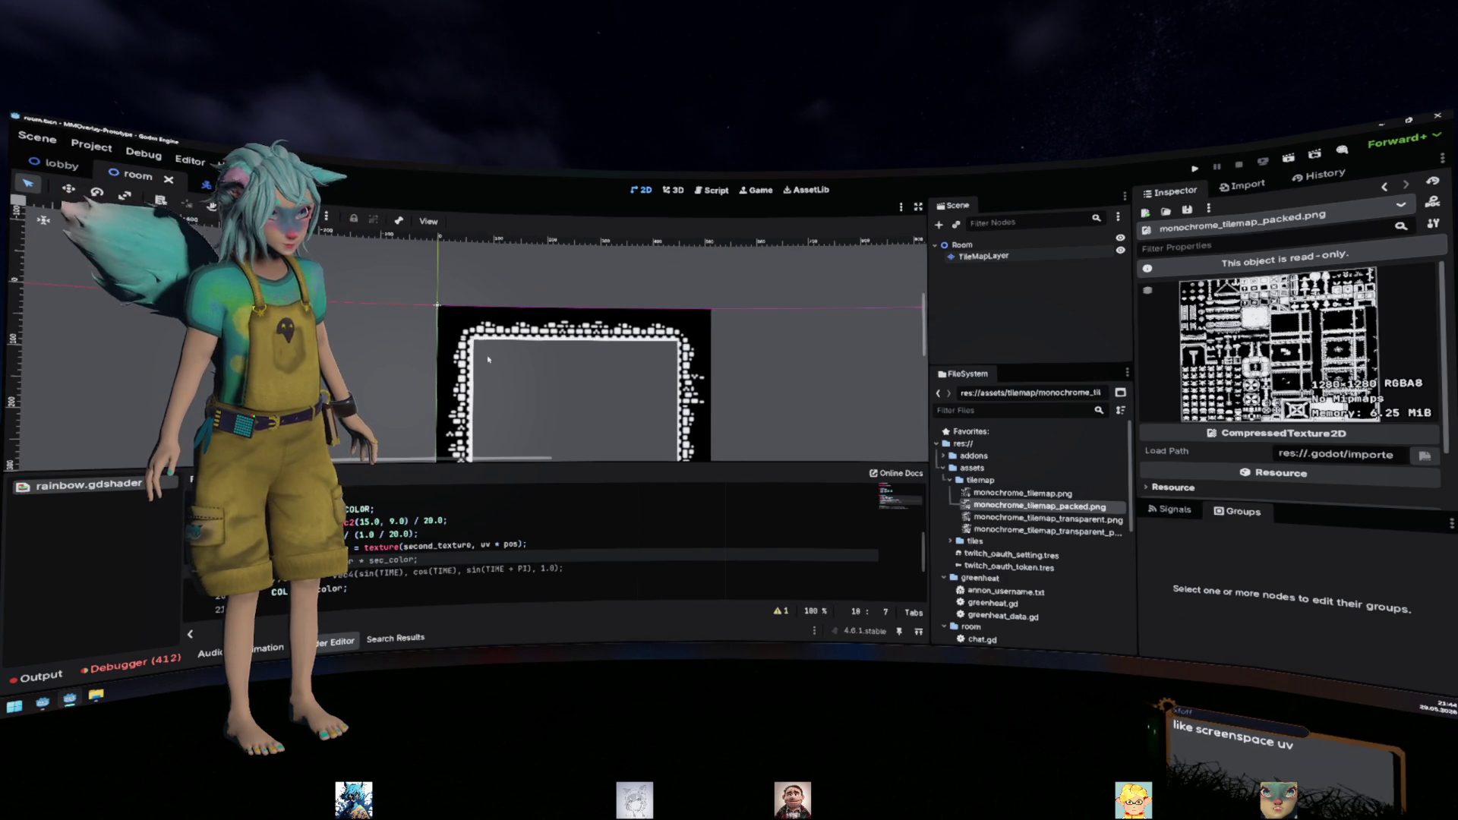
Select the TileMapLayer and pick a tile from its zoomed atlas
{"action": "left_click", "coordinate": [513, 358]}
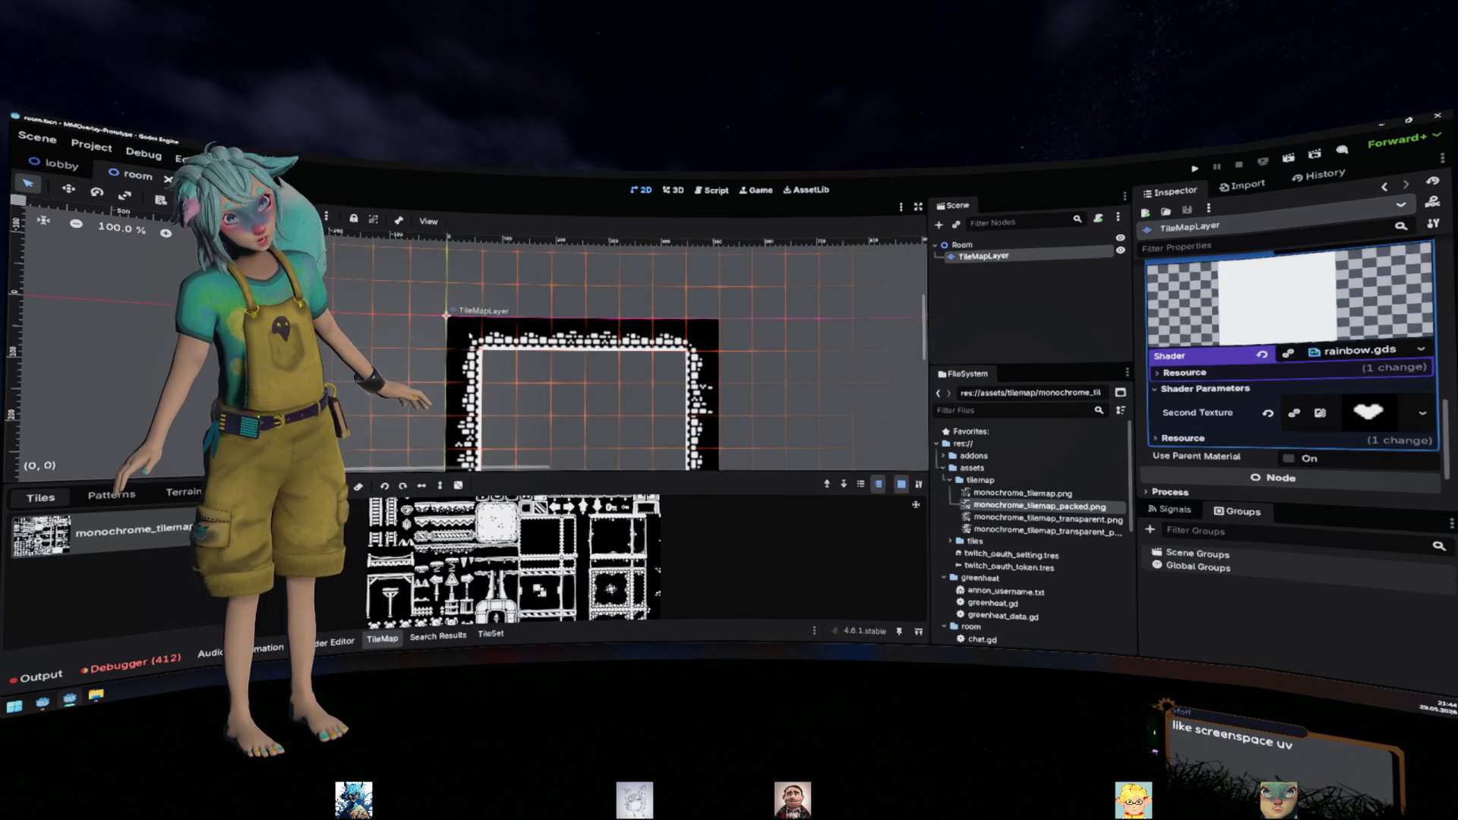
{"action": "scroll", "coordinate": [471, 335], "scroll_direction": "down", "scroll_amount": 2}
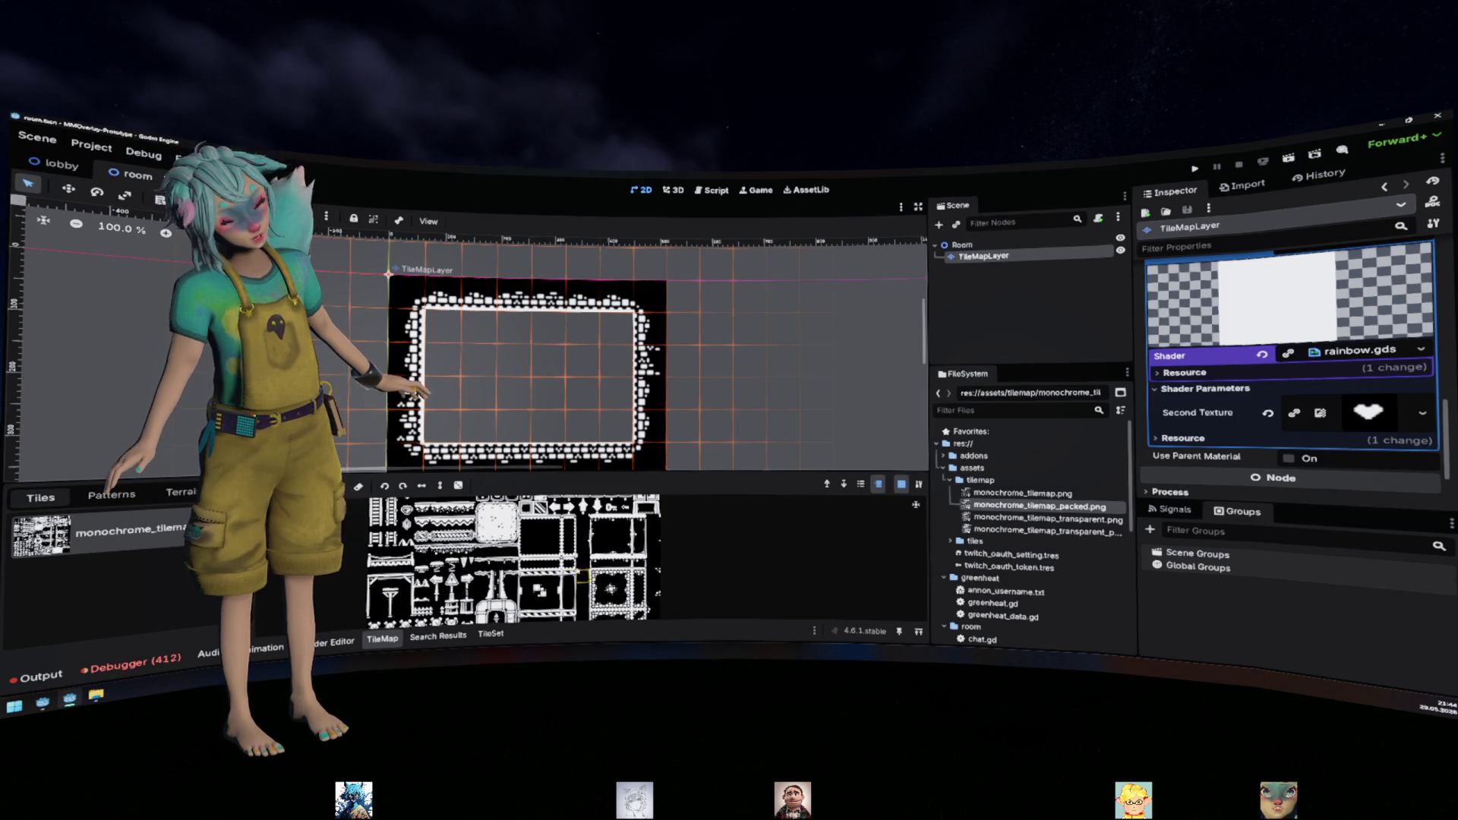
{"action": "scroll", "coordinate": [569, 532], "scroll_direction": "up", "scroll_amount": 2}
{"action": "scroll", "coordinate": [555, 515], "scroll_direction": "down", "scroll_amount": 5}
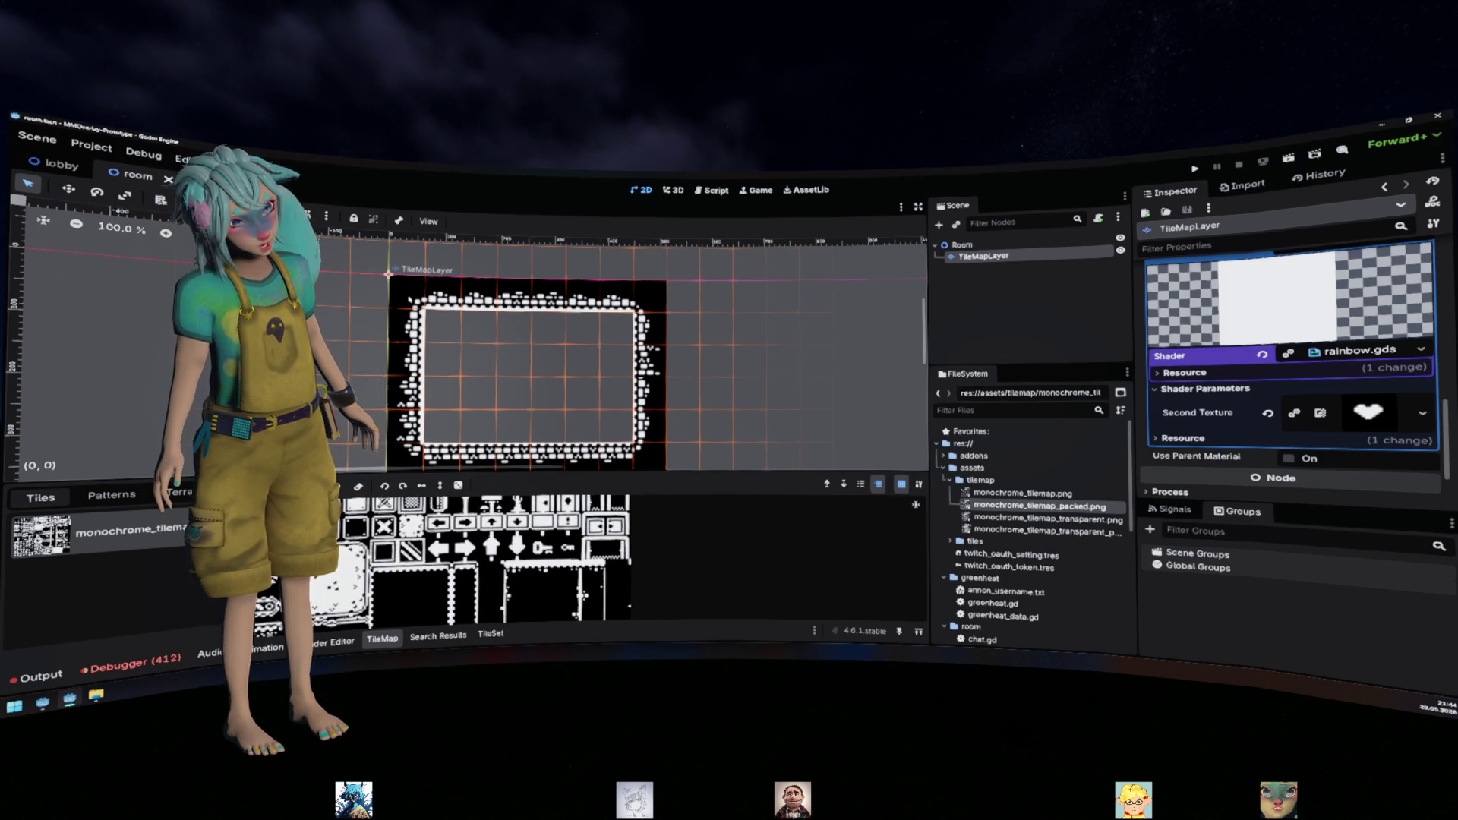
{"action": "scroll", "coordinate": [486, 562], "scroll_direction": "down", "scroll_amount": 5}
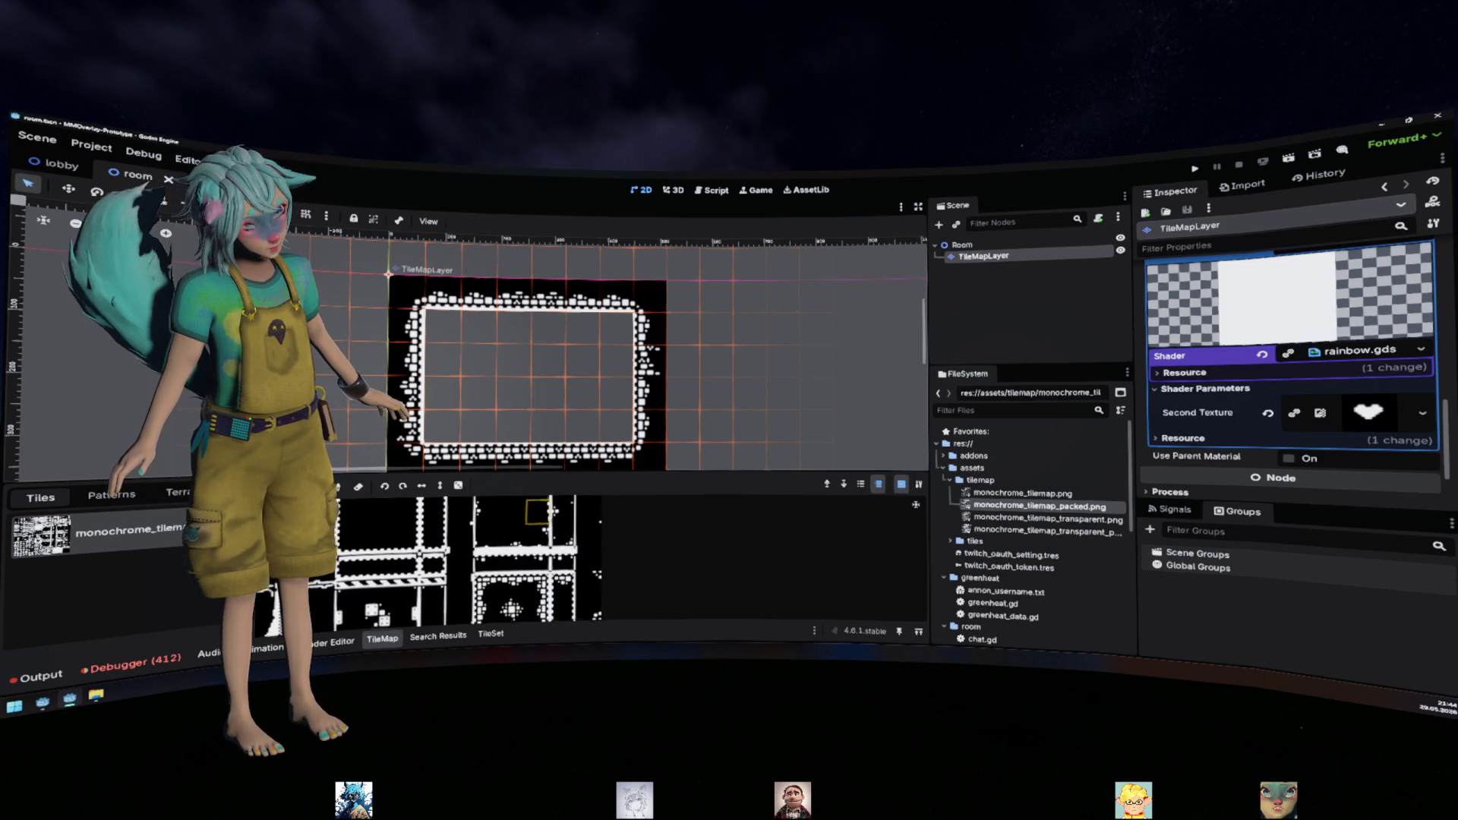
{"action": "scroll", "coordinate": [486, 562], "scroll_direction": "down", "scroll_amount": 3}
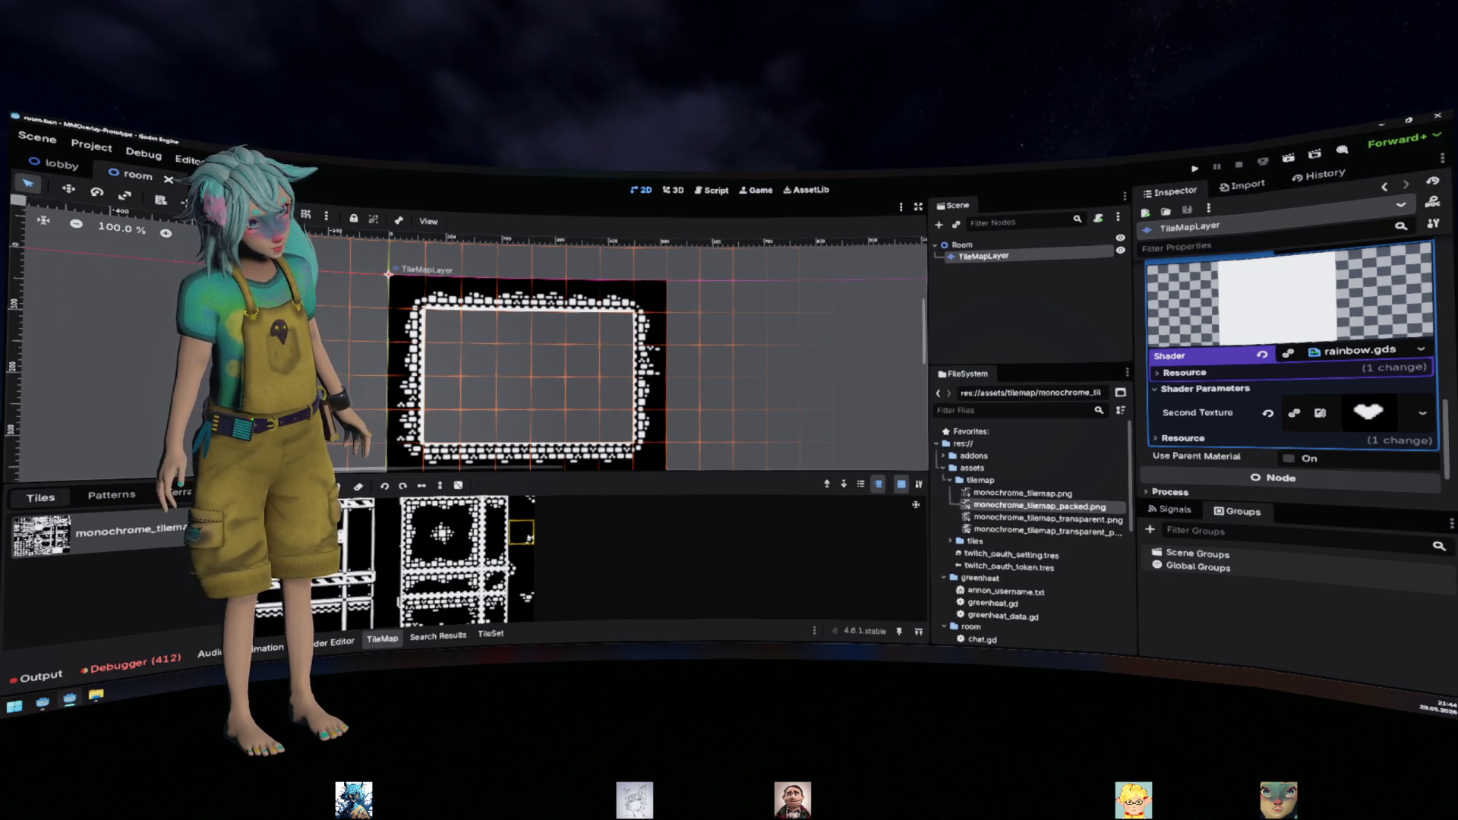
{"action": "left_click", "coordinate": [525, 534]}
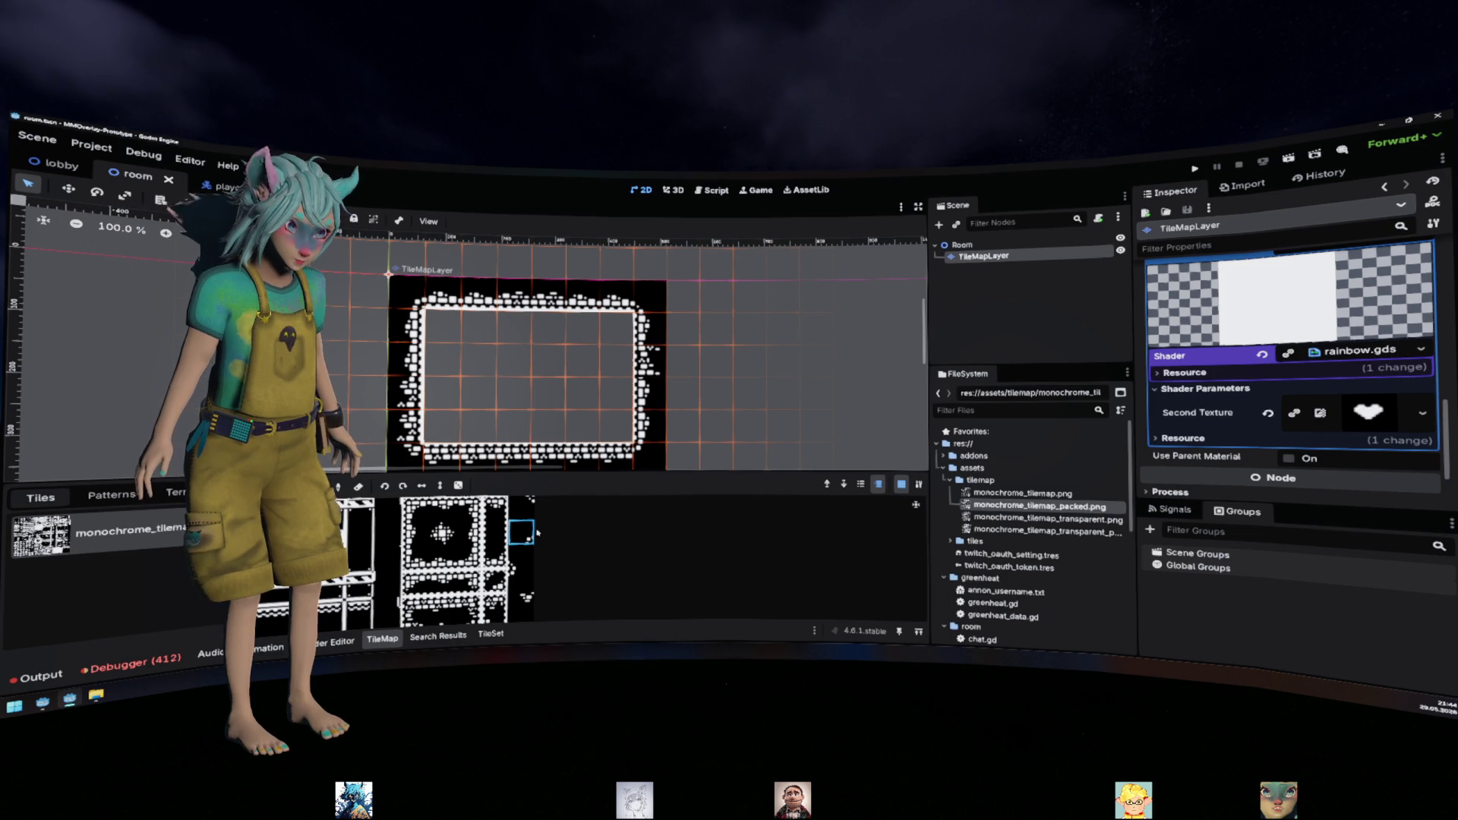
Pick the atlas tile at (19, 10), then return to the rainbow.gdshader code
{"action": "scroll", "coordinate": [537, 531], "scroll_direction": "down", "scroll_amount": 1}
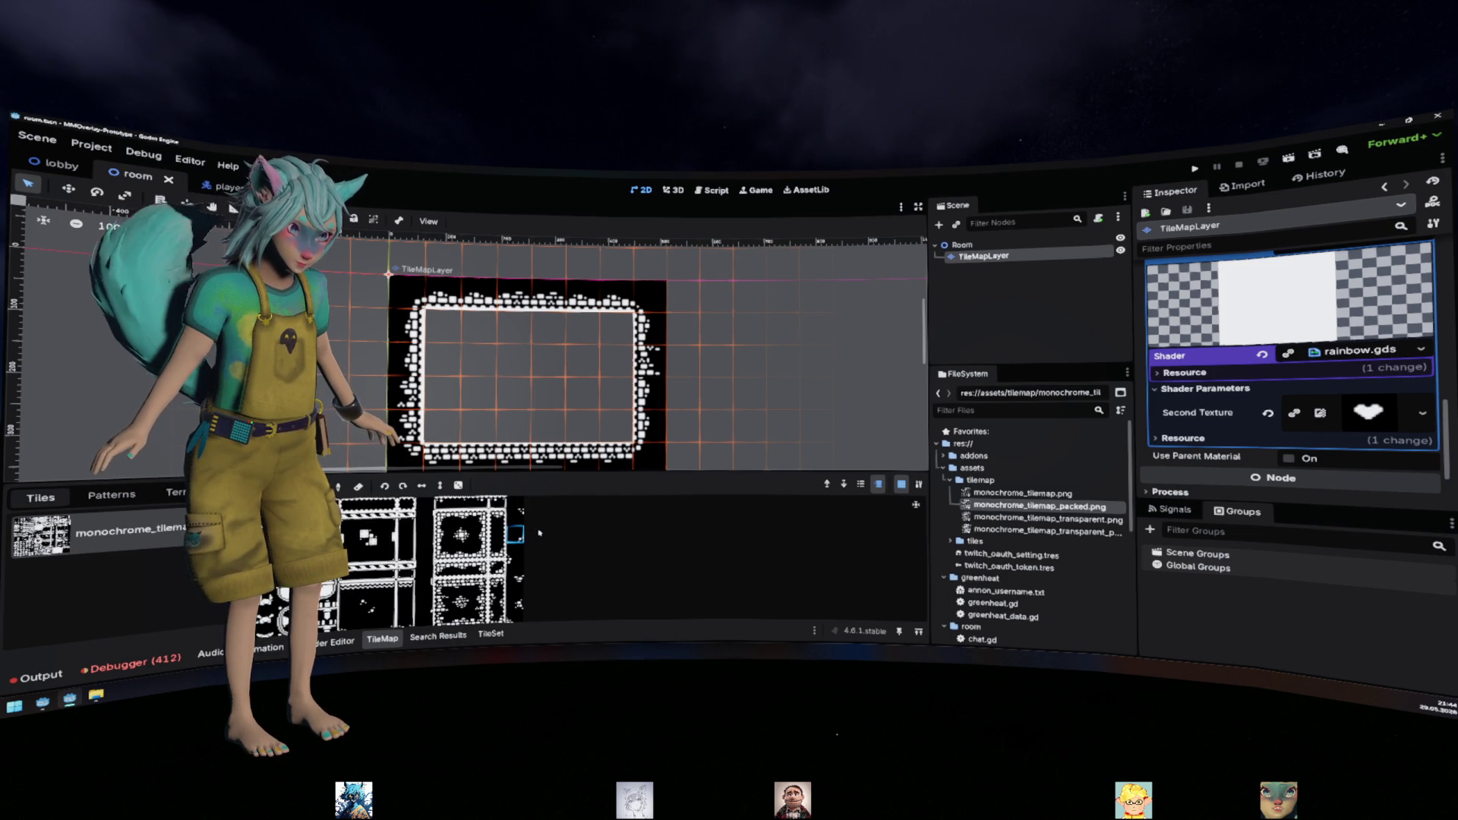
{"action": "scroll", "coordinate": [517, 558], "scroll_direction": "down", "scroll_amount": 1}
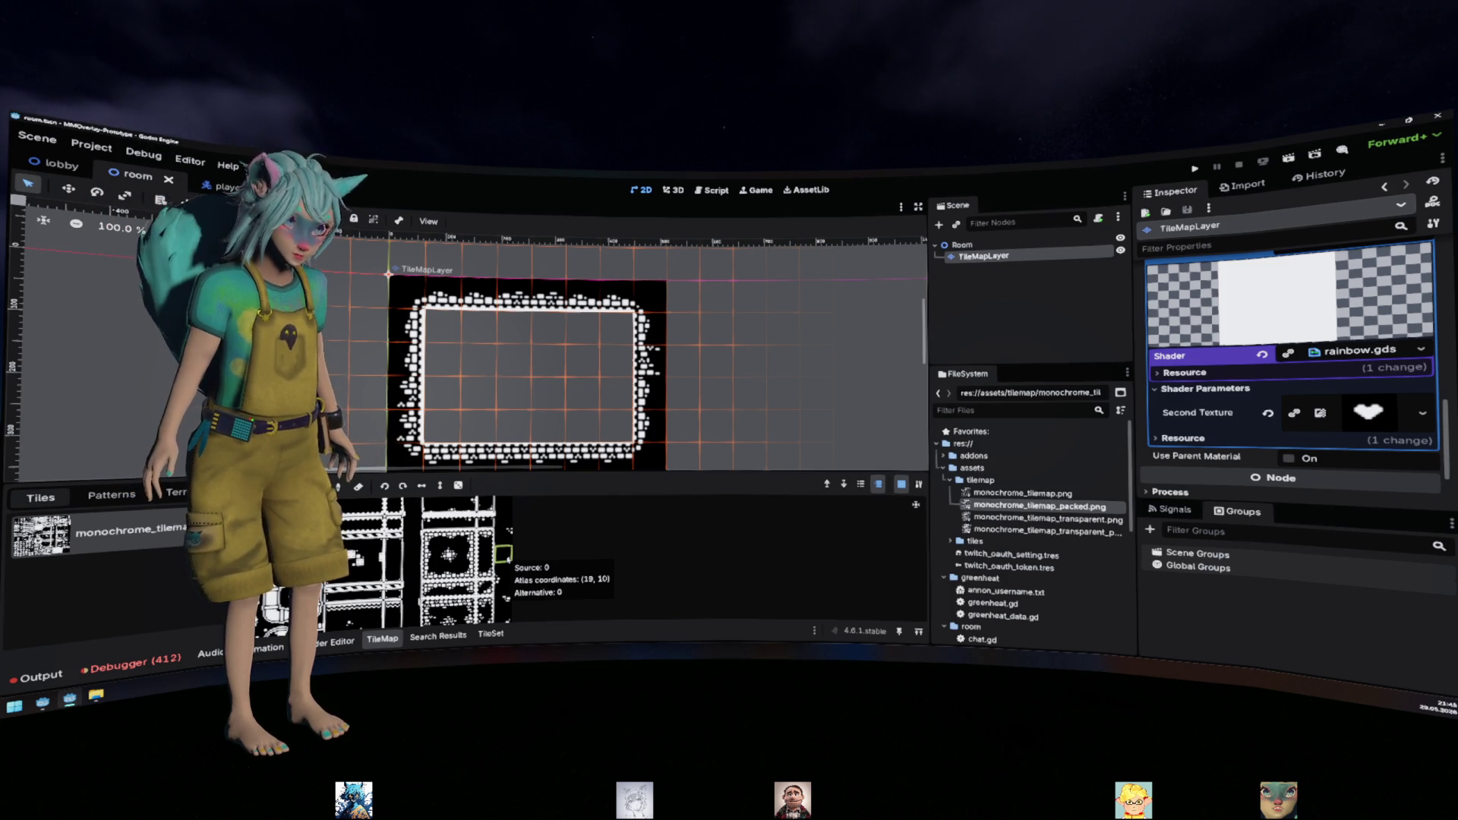
{"action": "left_click", "coordinate": [502, 554]}
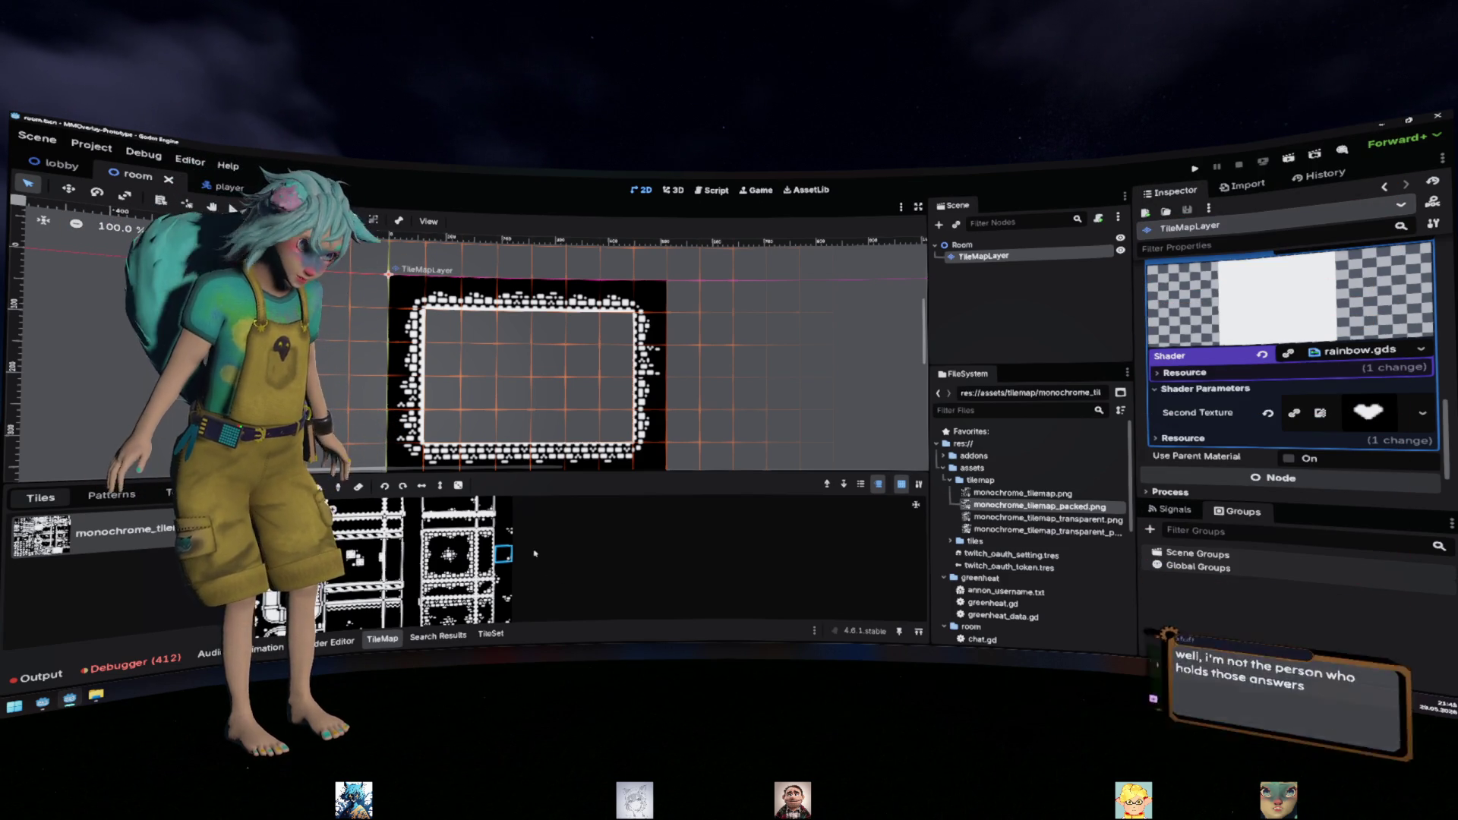
{"action": "scroll", "coordinate": [535, 554], "scroll_direction": "up", "scroll_amount": 3}
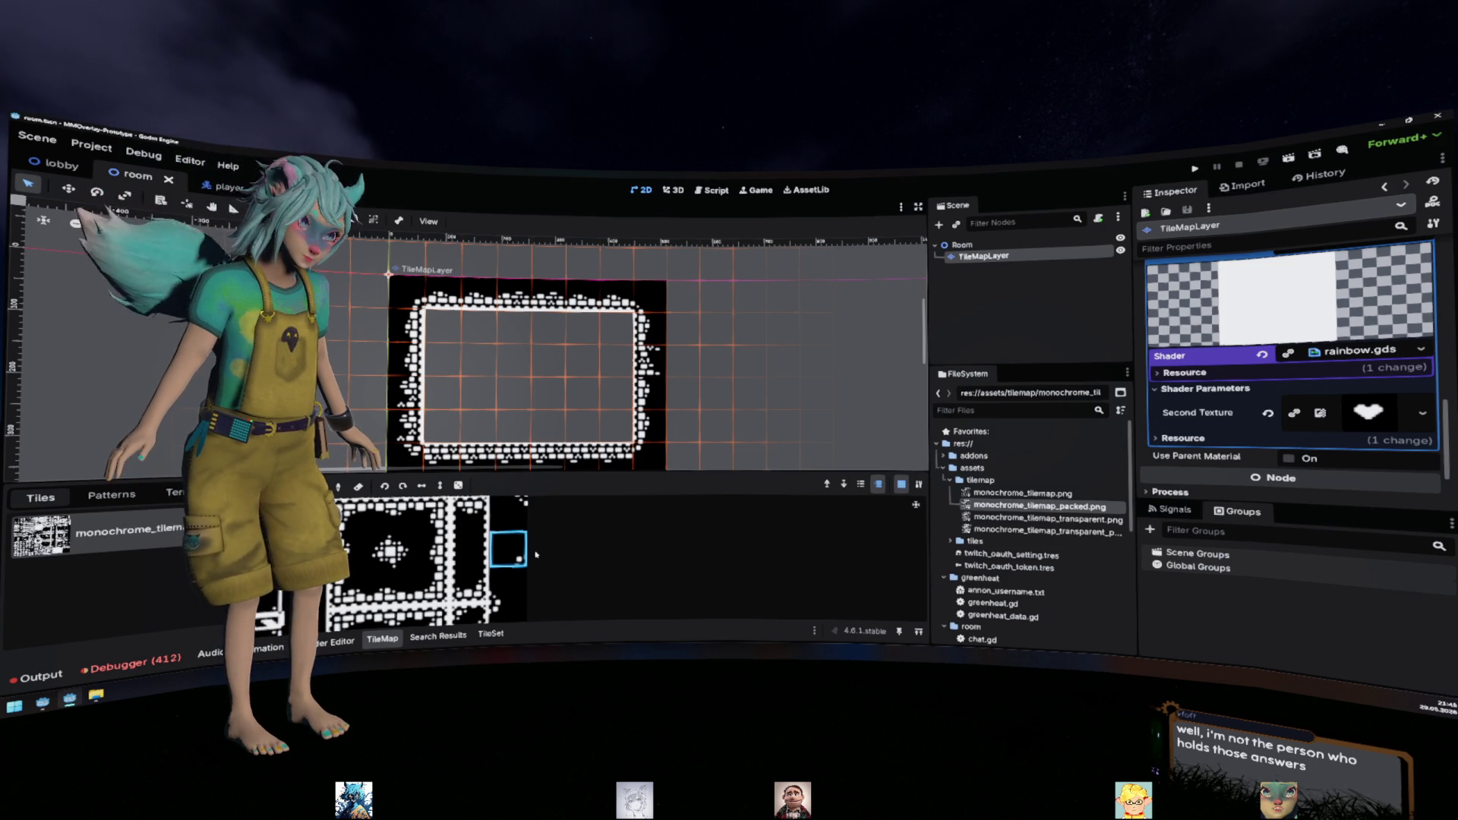
{"action": "scroll", "coordinate": [548, 551], "scroll_direction": "down", "scroll_amount": 5}
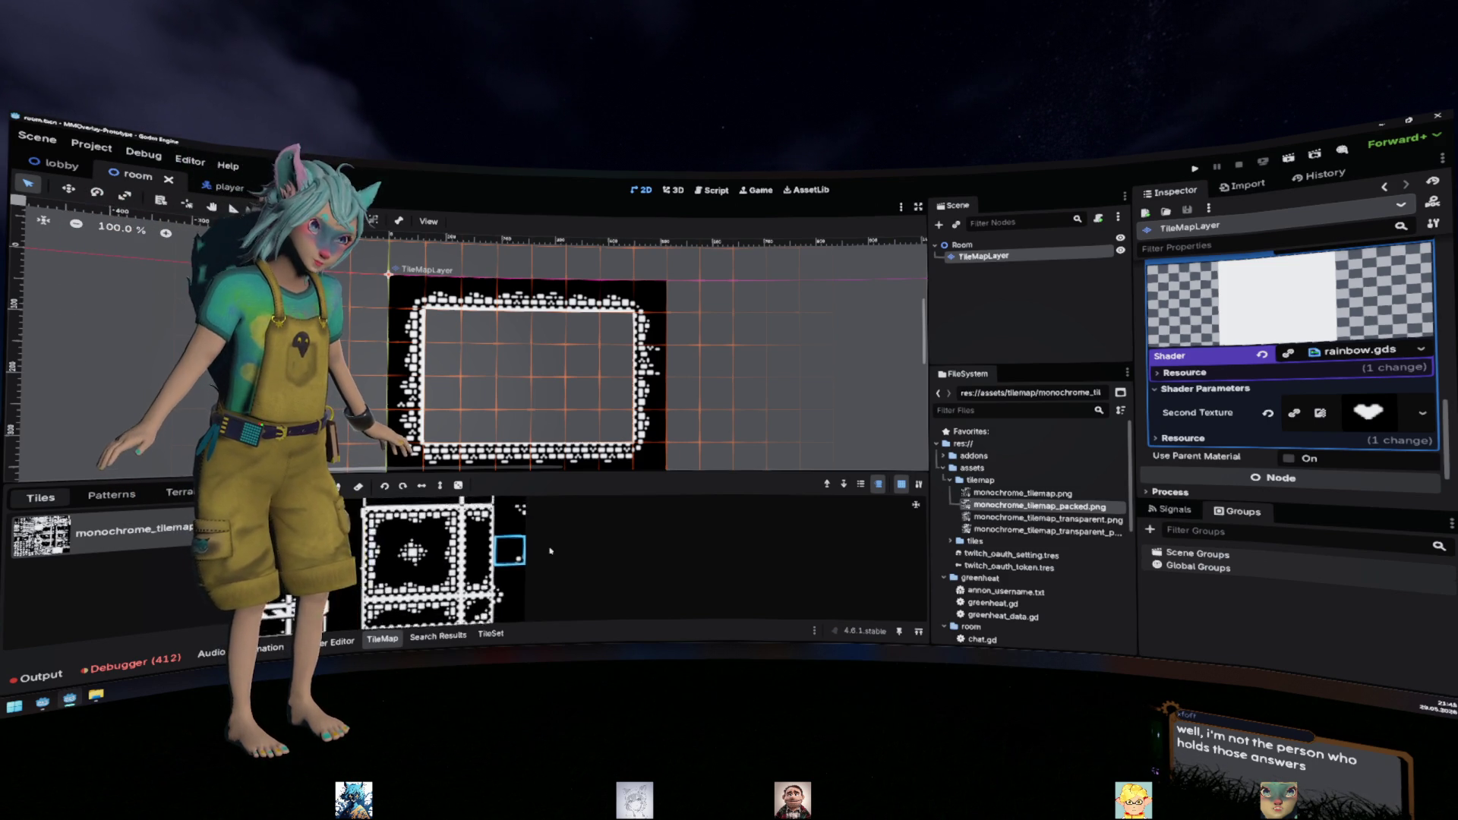
{"action": "scroll", "coordinate": [550, 550], "scroll_direction": "up", "scroll_amount": 3}
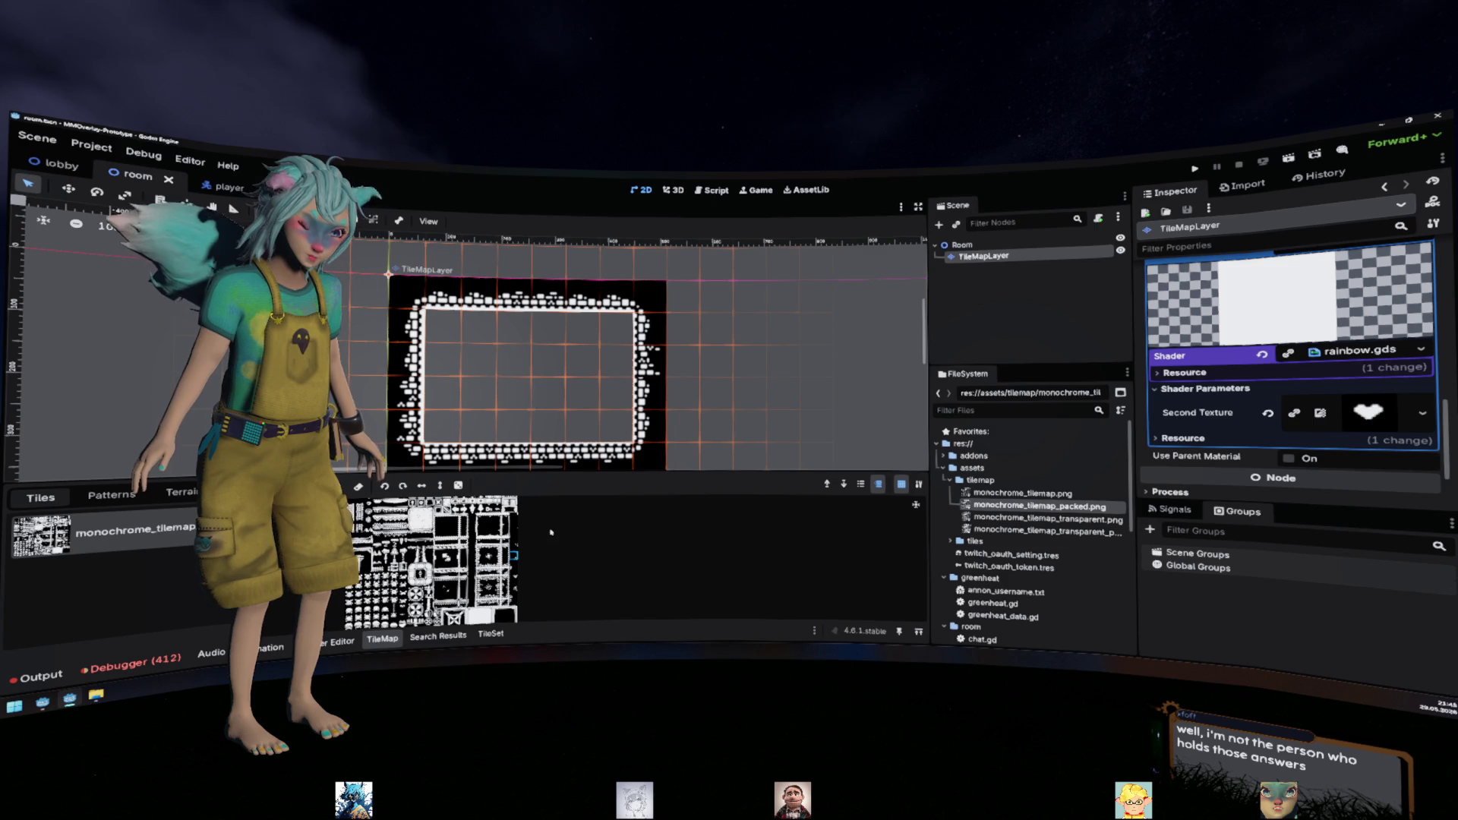
{"action": "scroll", "coordinate": [553, 540], "scroll_direction": "up", "scroll_amount": 2}
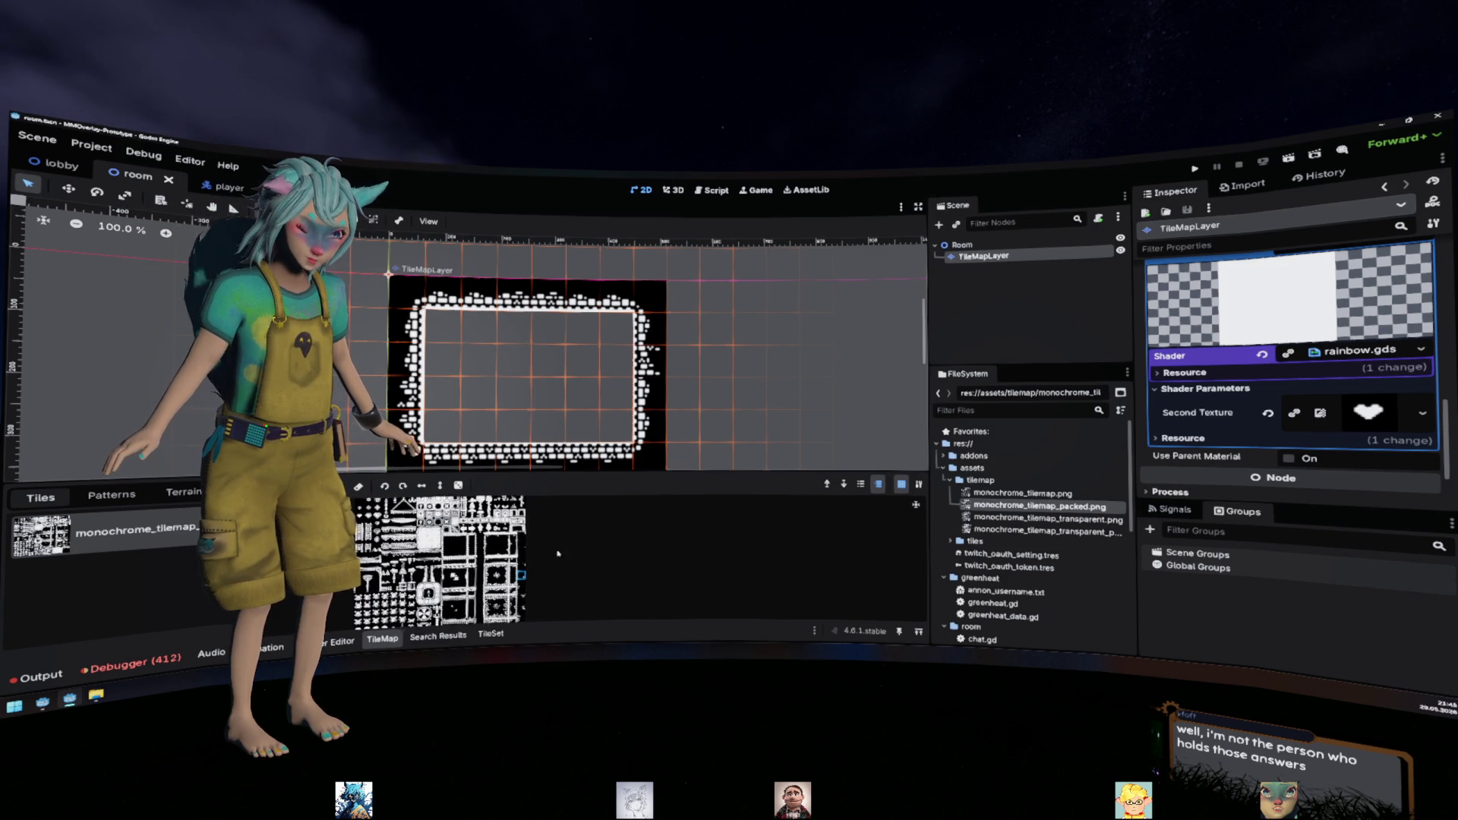
{"action": "scroll", "coordinate": [558, 553], "scroll_direction": "up", "scroll_amount": 1}
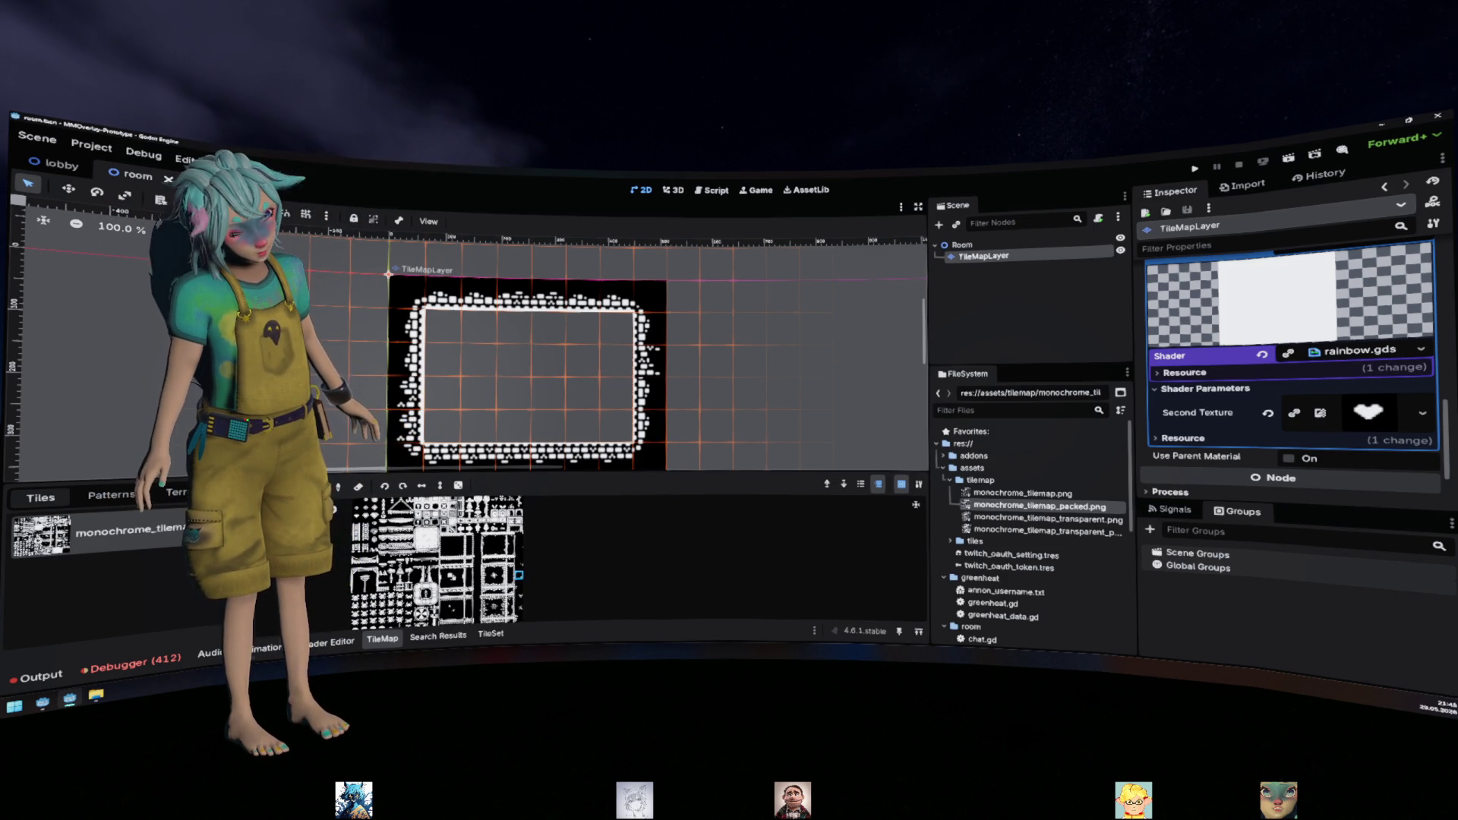
{"action": "left_click", "coordinate": [332, 642]}
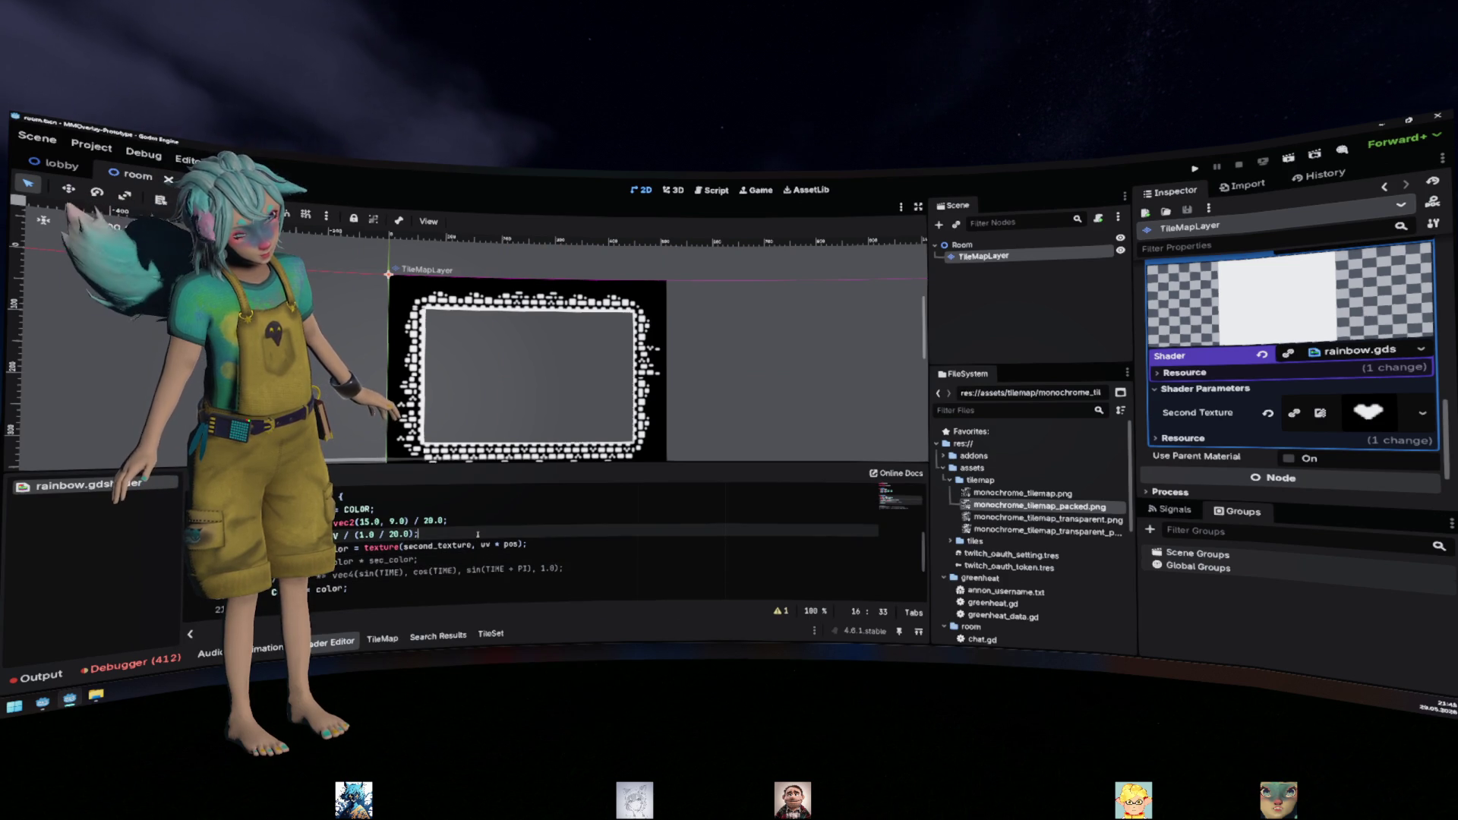
Select and deselect the (1.0 / 20.0) line, then bring Krita to the front
{"action": "key", "text": "shift+Home"}
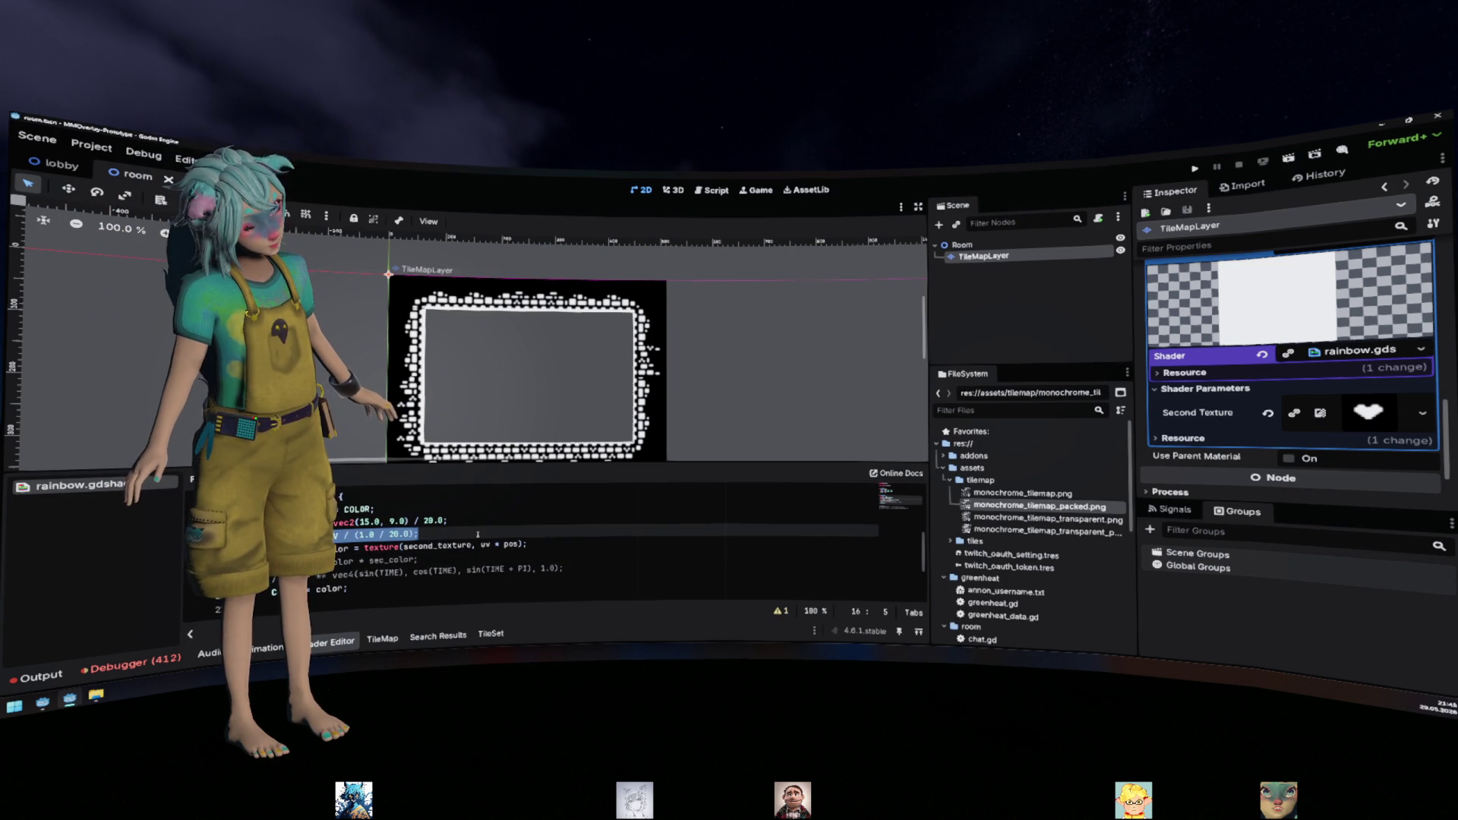
{"action": "left_click", "coordinate": [478, 535]}
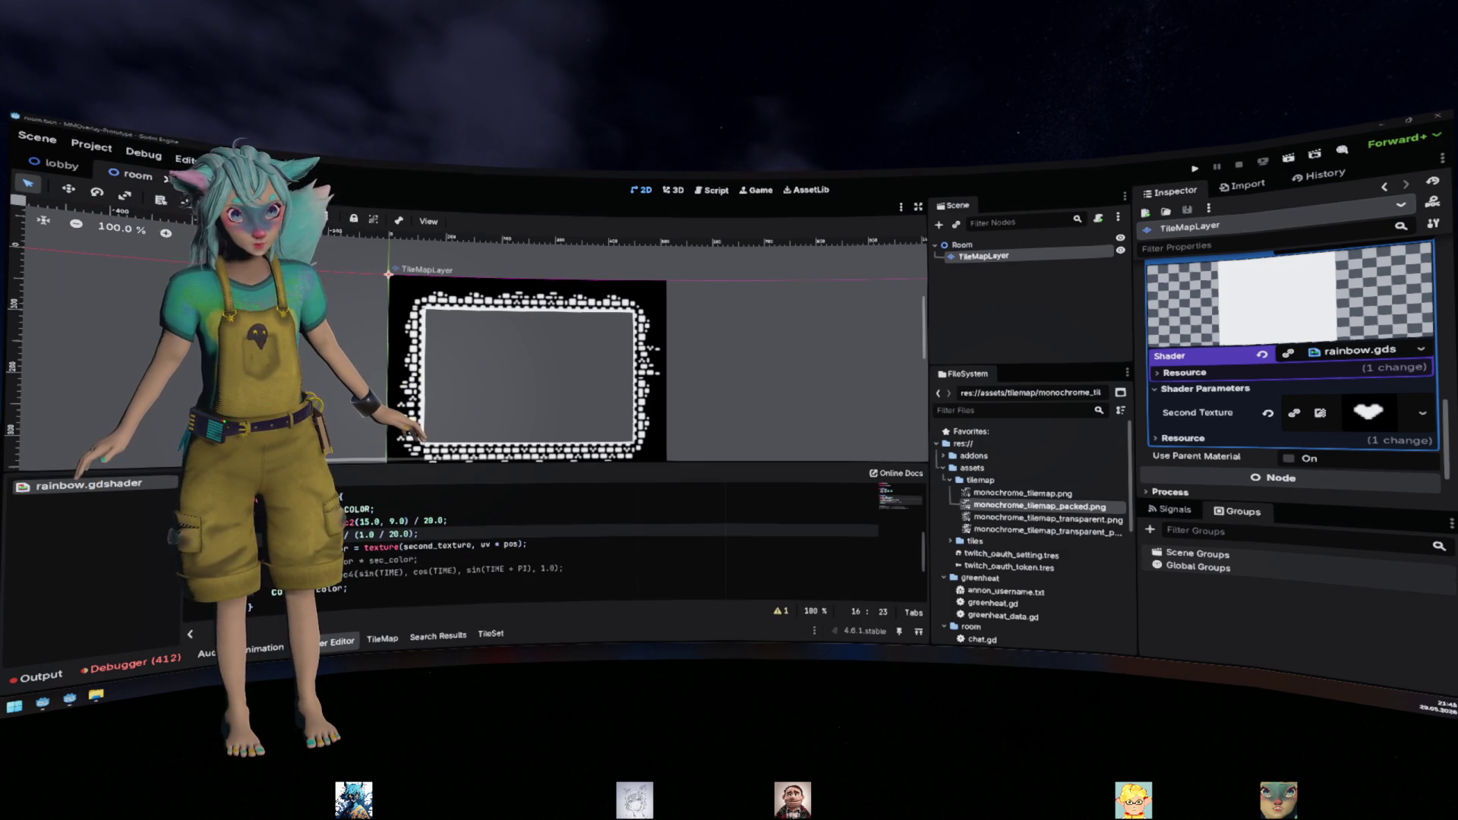
{"action": "key", "text": "alt+Tab"}
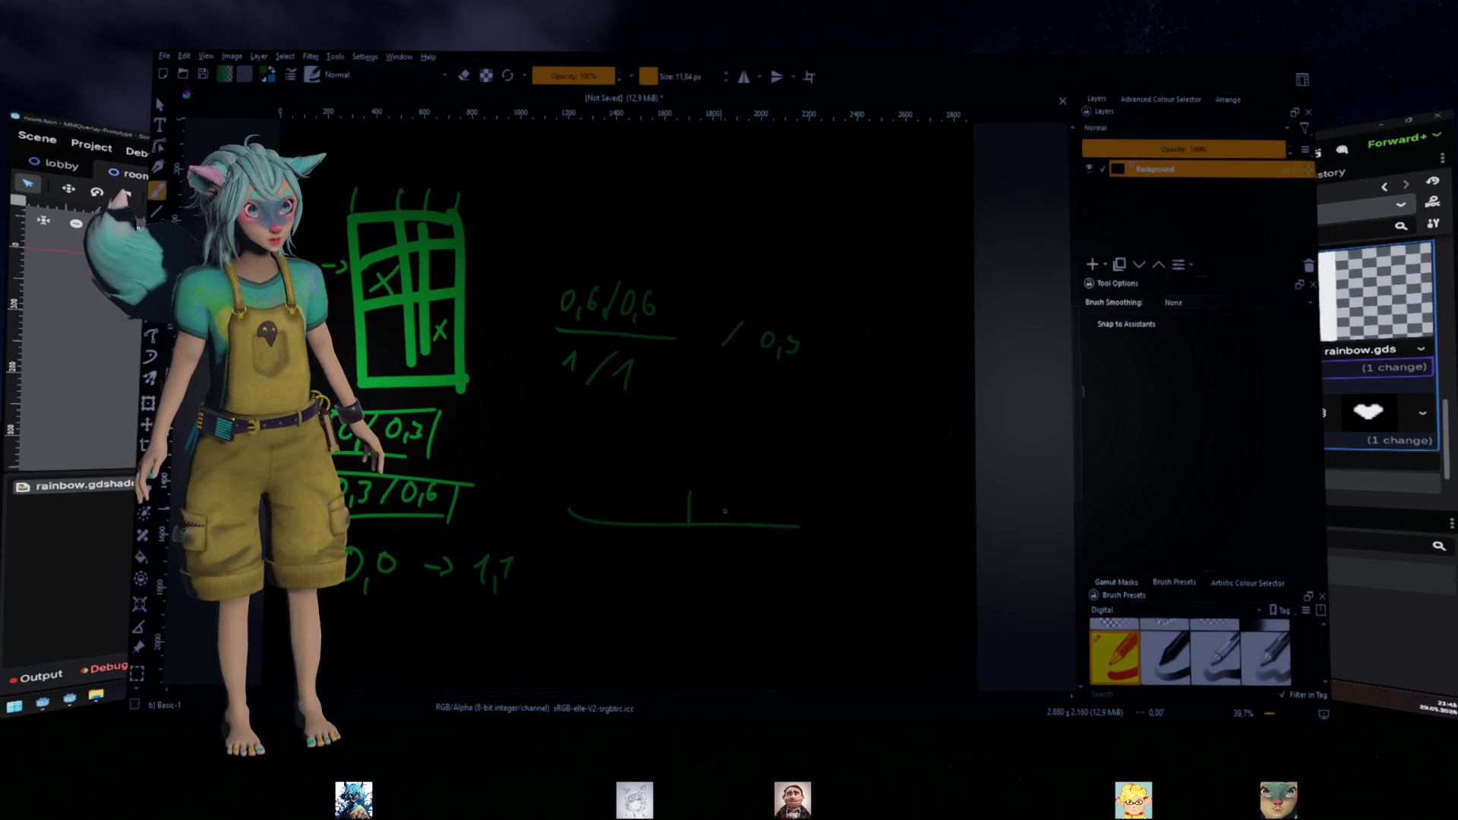
Add ticks and labels 0 and 2 on the number line, undoing a stray dash
{"action": "left_click_drag", "start_coordinate": [734, 498], "coordinate": [734, 524]}
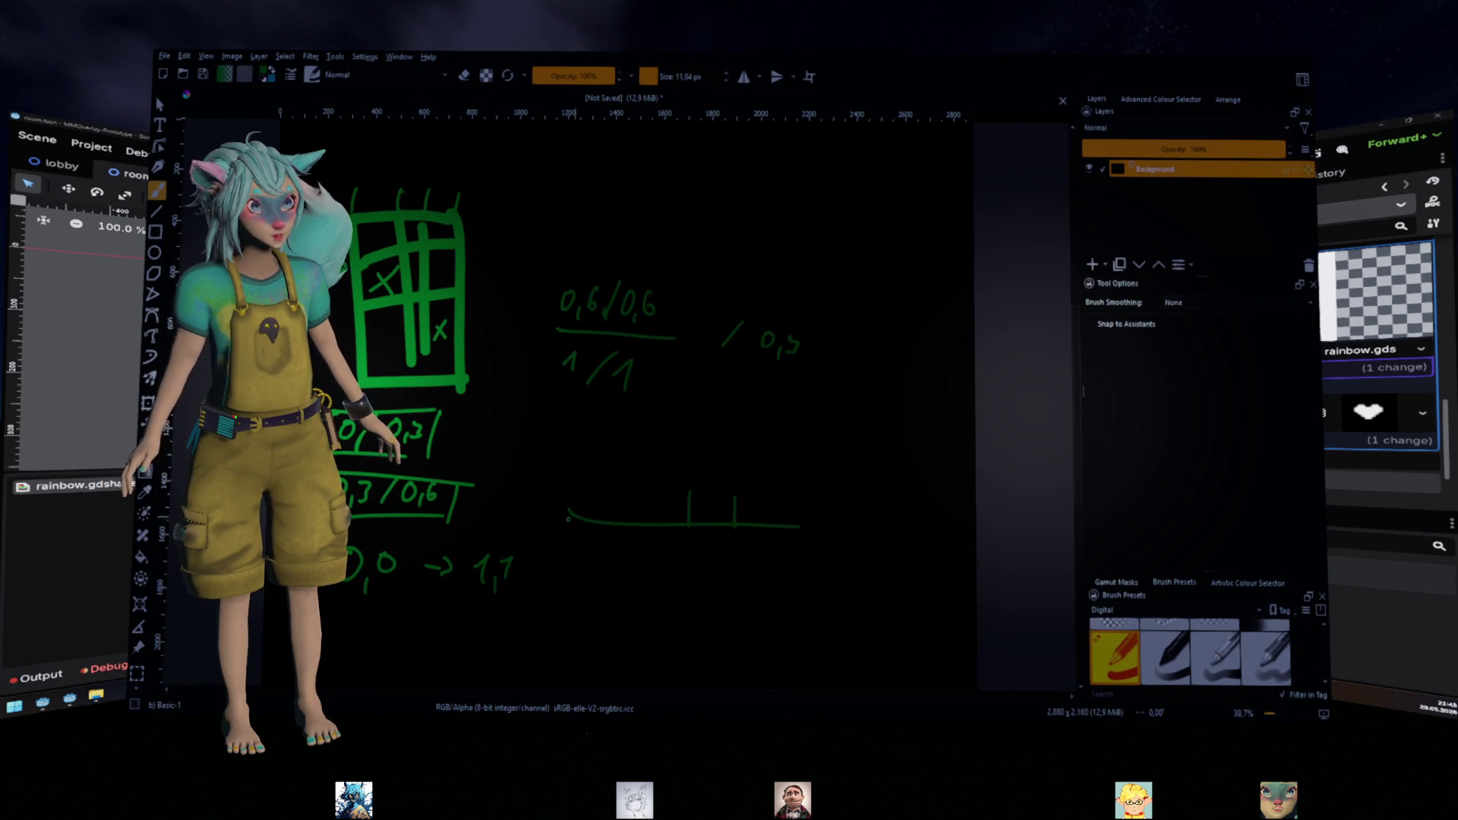
{"action": "left_click_drag", "start_coordinate": [830, 505], "coordinate": [837, 535]}
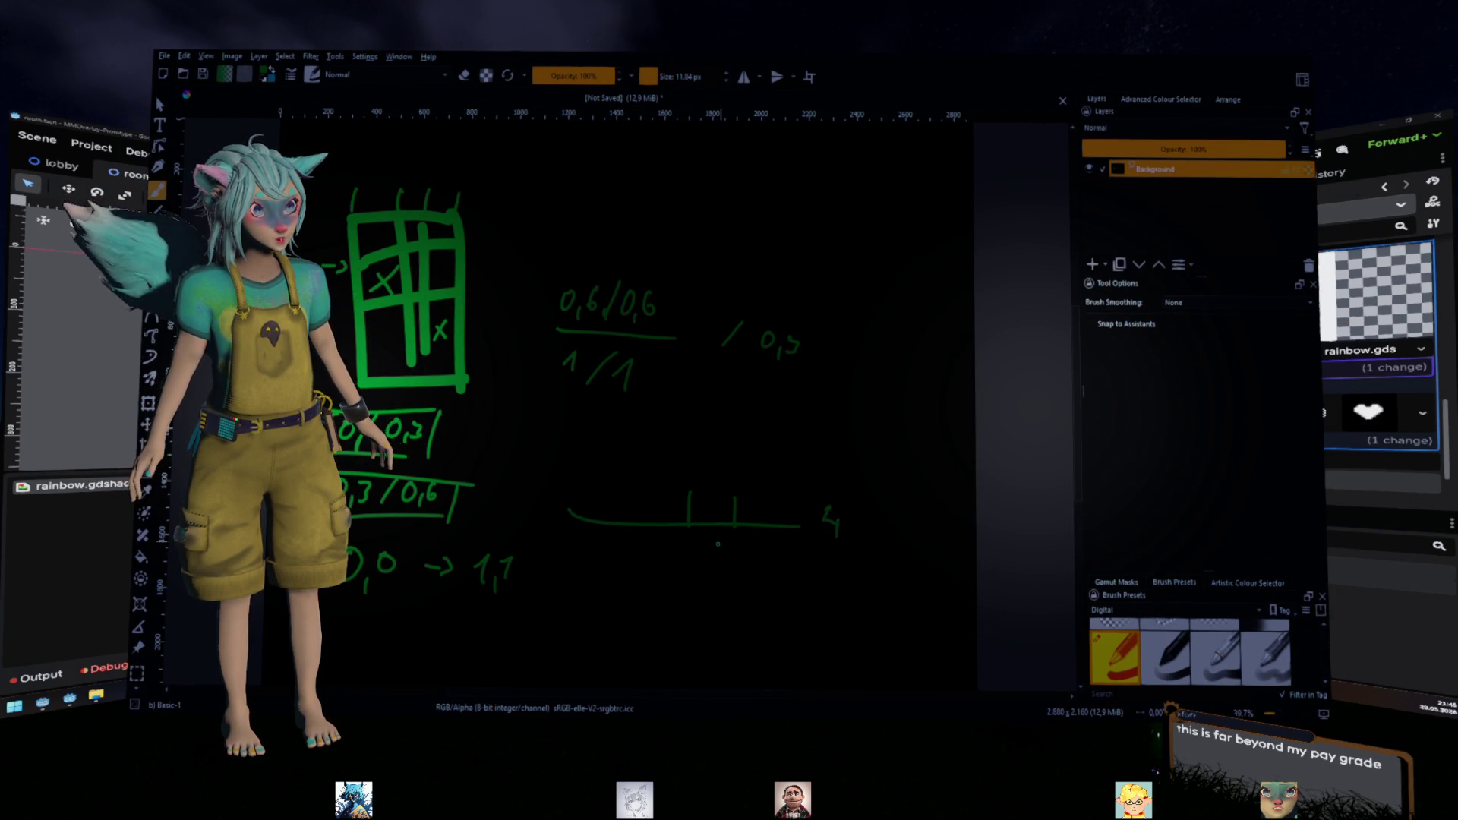
{"action": "mouse_move", "coordinate": [552, 525]}
{"action": "left_mouse_down"}
{"action": "mouse_move", "coordinate": [543, 536]}
{"action": "mouse_move", "coordinate": [550, 524]}
{"action": "mouse_move", "coordinate": [568, 542]}
{"action": "left_mouse_up"}
{"action": "left_click_drag", "start_coordinate": [802, 526], "coordinate": [800, 563]}
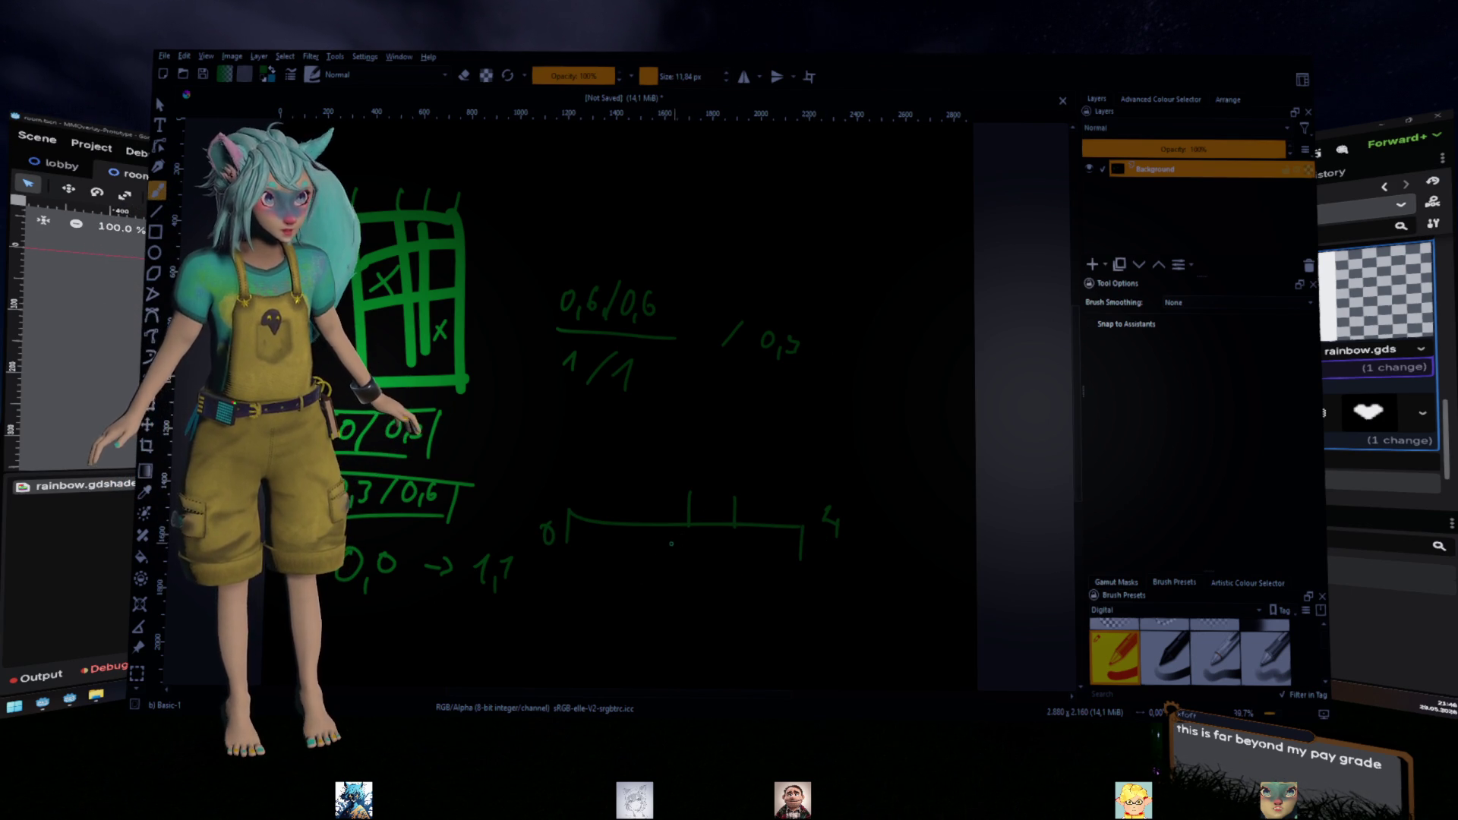
{"action": "mouse_move", "coordinate": [678, 538]}
{"action": "left_mouse_down"}
{"action": "mouse_move", "coordinate": [693, 559]}
{"action": "mouse_move", "coordinate": [734, 554]}
{"action": "left_mouse_up"}
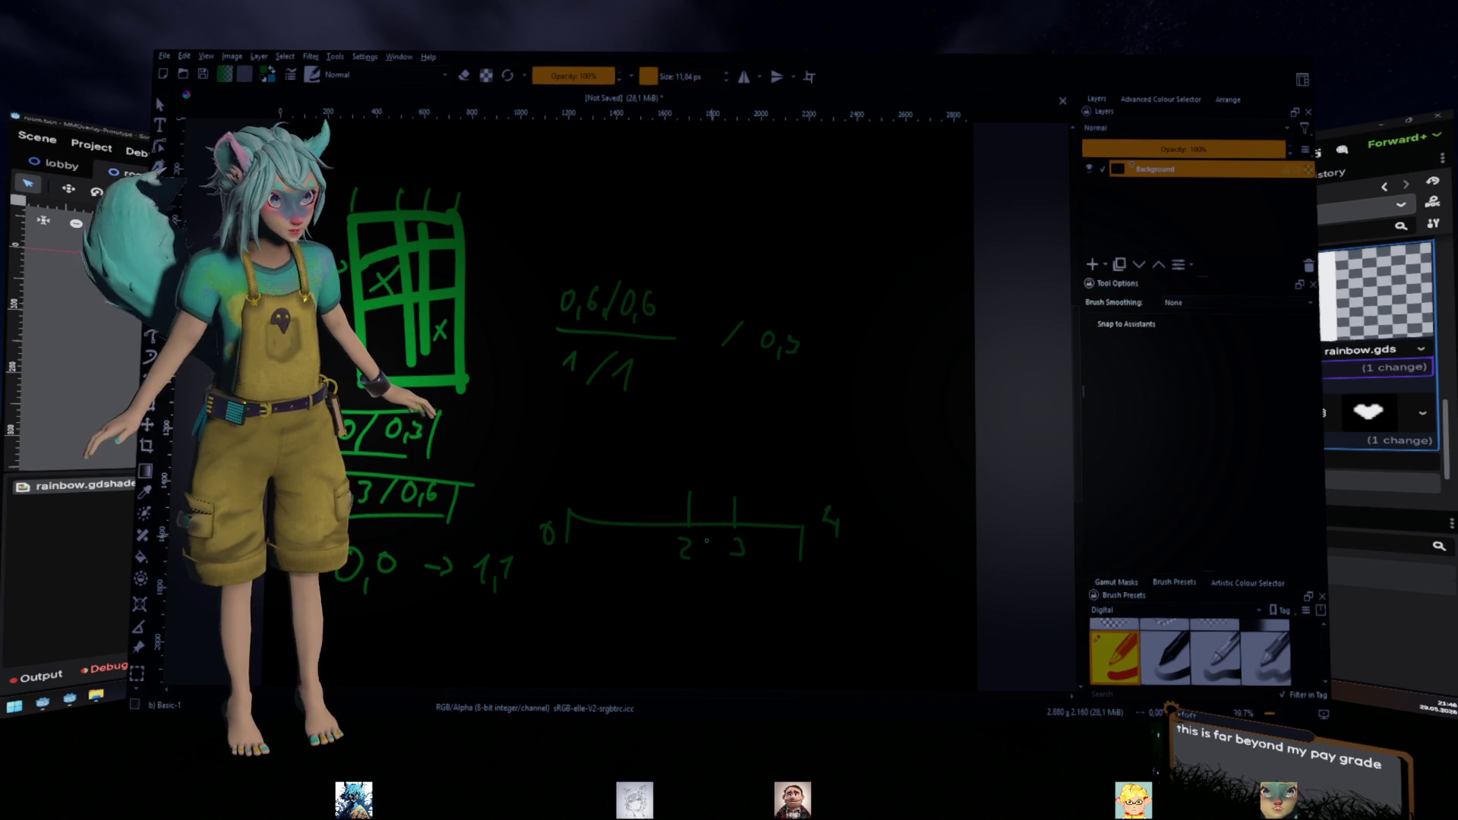
{"action": "left_click_drag", "start_coordinate": [698, 547], "coordinate": [726, 548]}
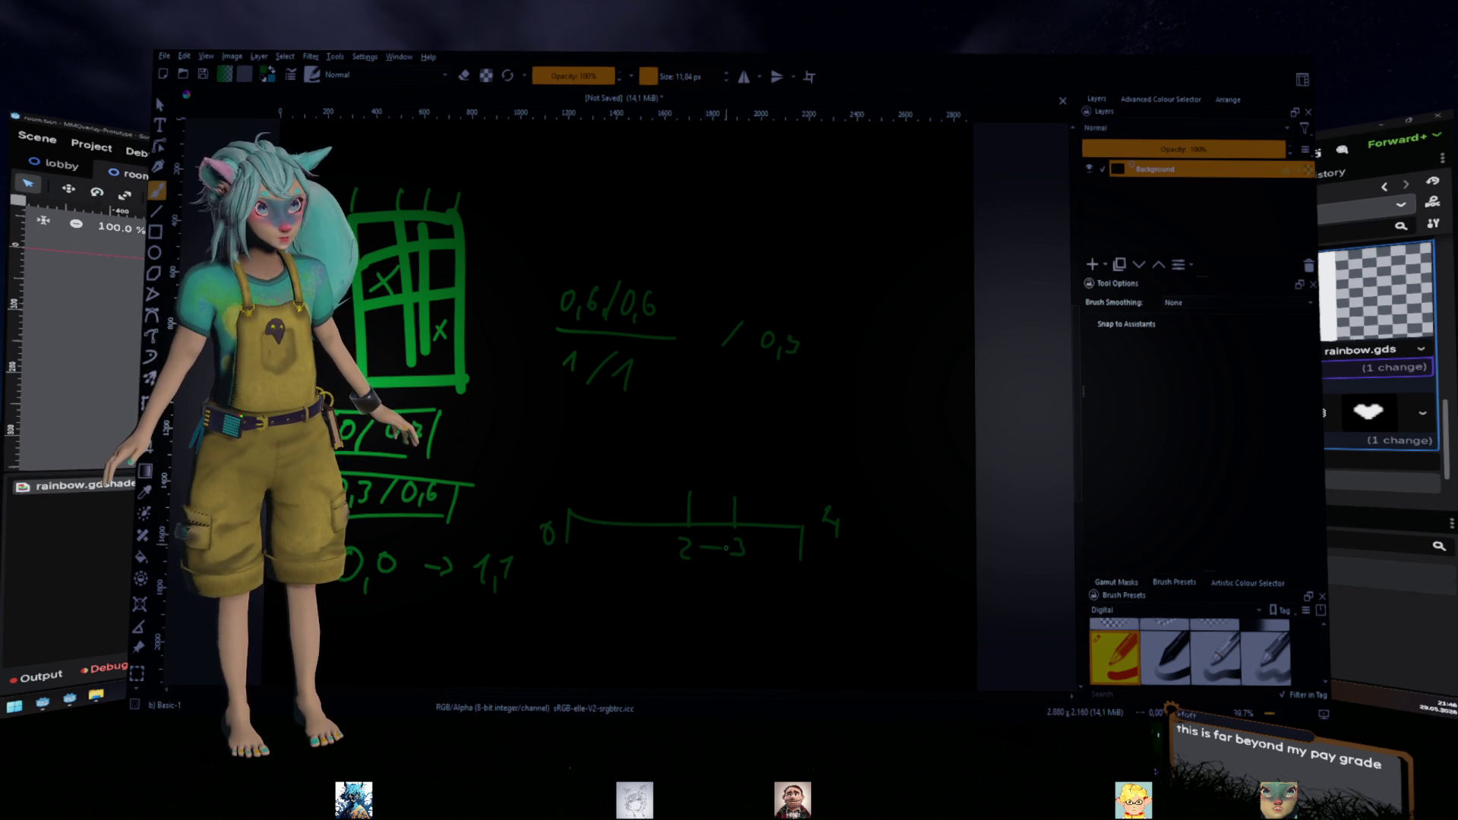
{"action": "key", "text": "ctrl+z"}
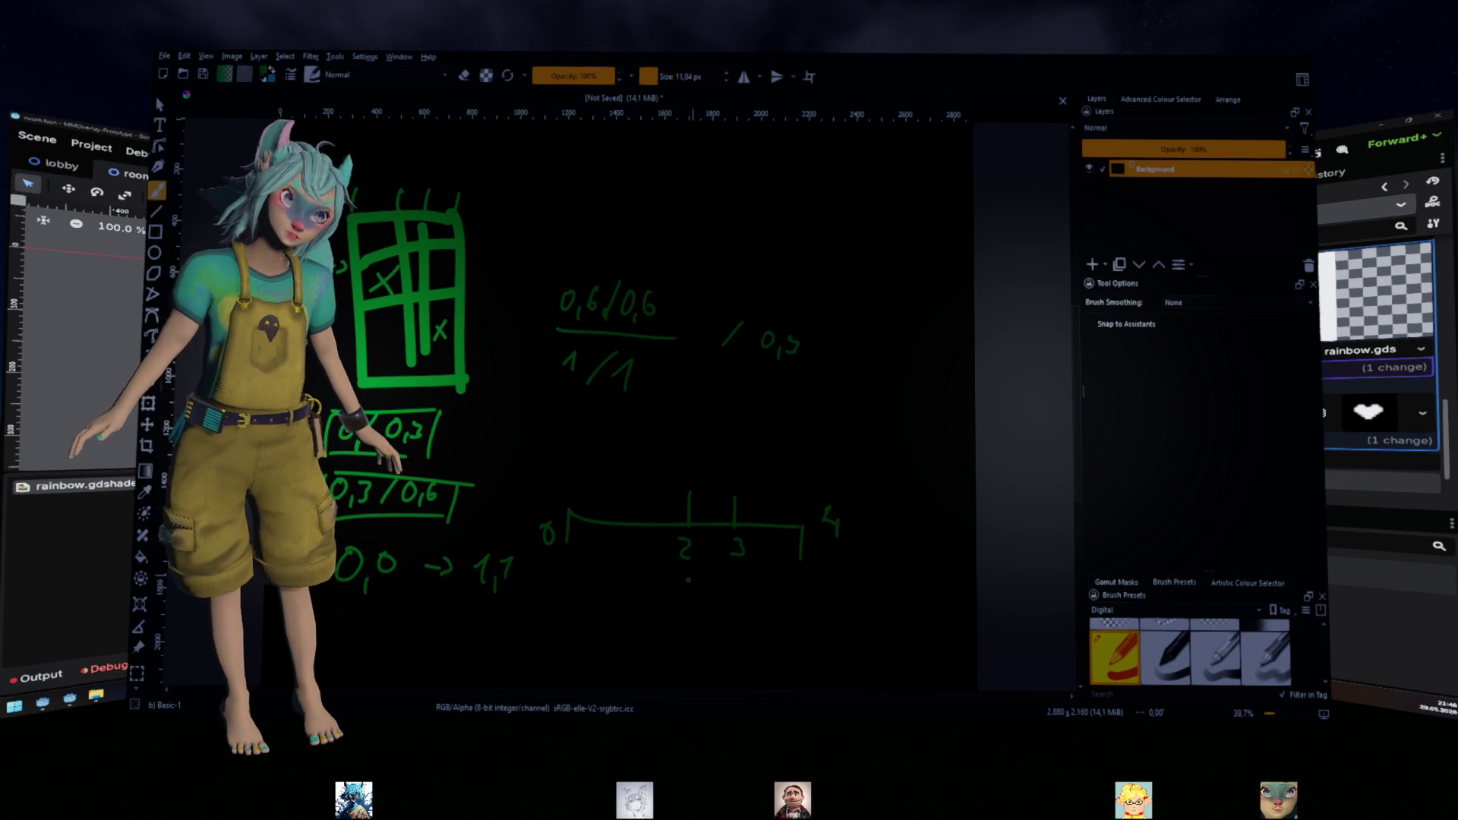
Draw arrows mapping 2 down to 0 and 3 down to 1, plus a leftward arrow above
{"action": "left_click_drag", "start_coordinate": [688, 576], "coordinate": [692, 618]}
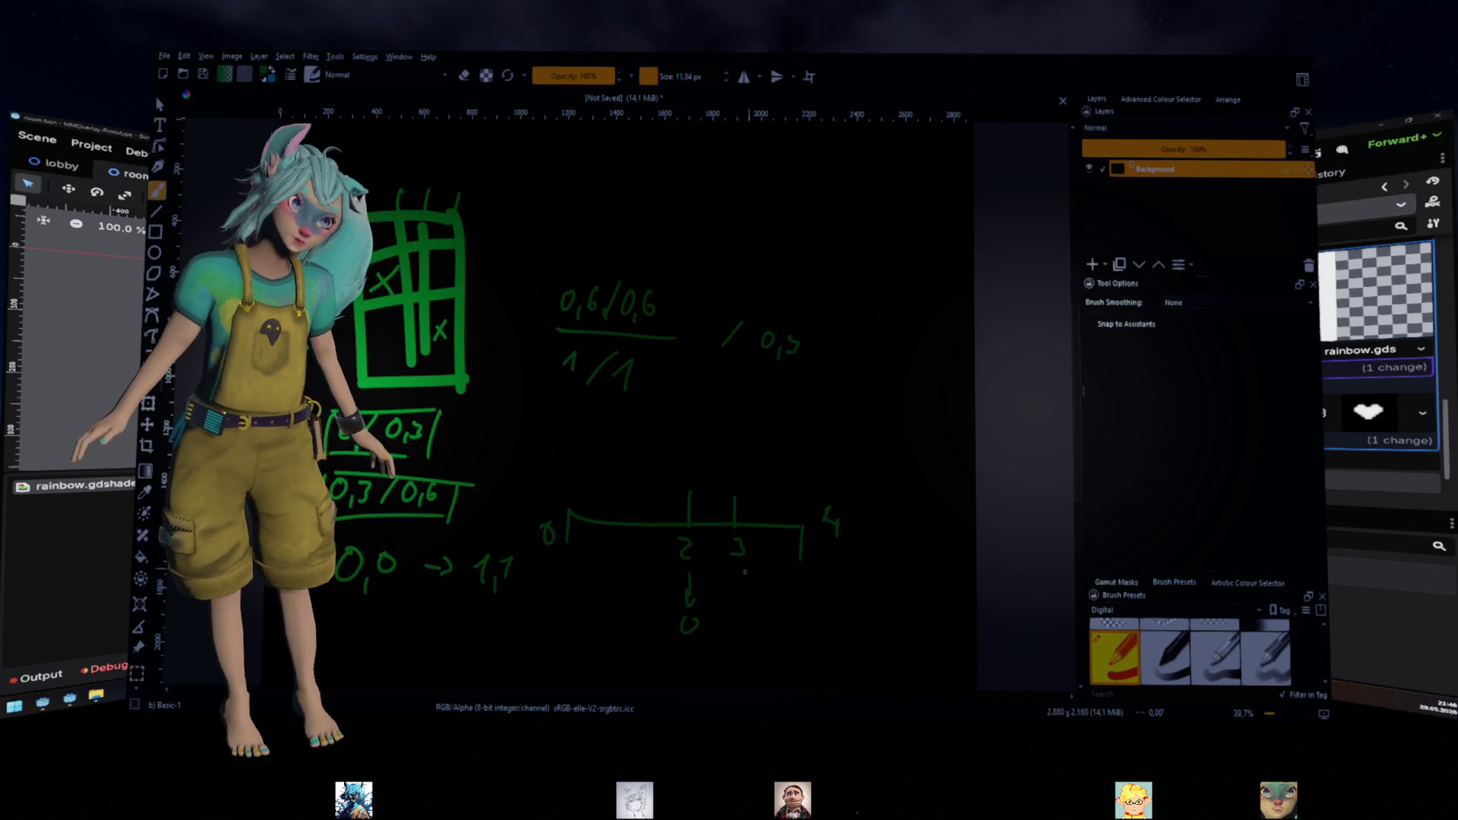
{"action": "left_click_drag", "start_coordinate": [746, 572], "coordinate": [748, 642]}
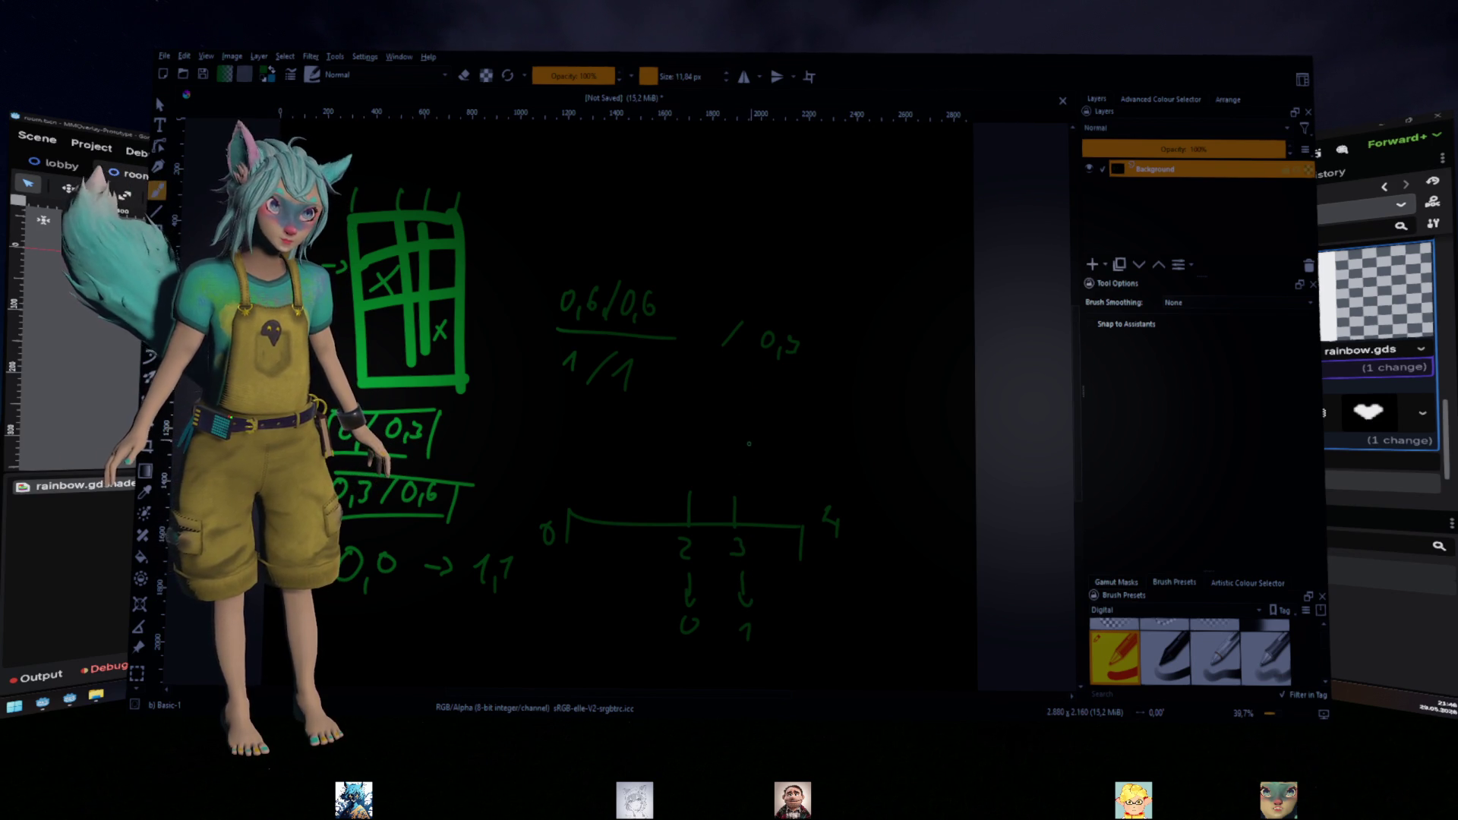
{"action": "left_click_drag", "start_coordinate": [740, 450], "coordinate": [762, 431]}
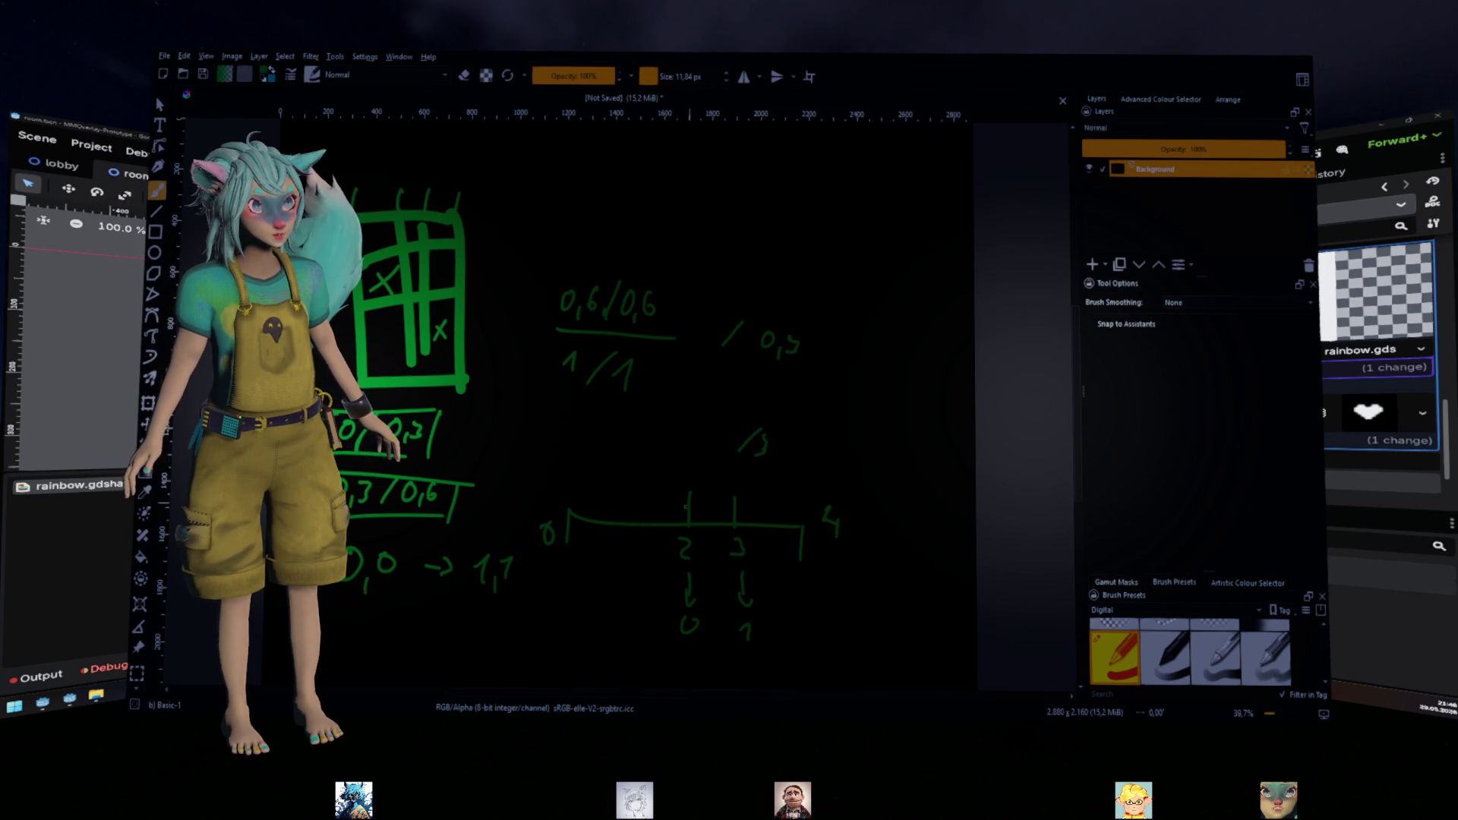
{"action": "left_click_drag", "start_coordinate": [688, 507], "coordinate": [623, 515]}
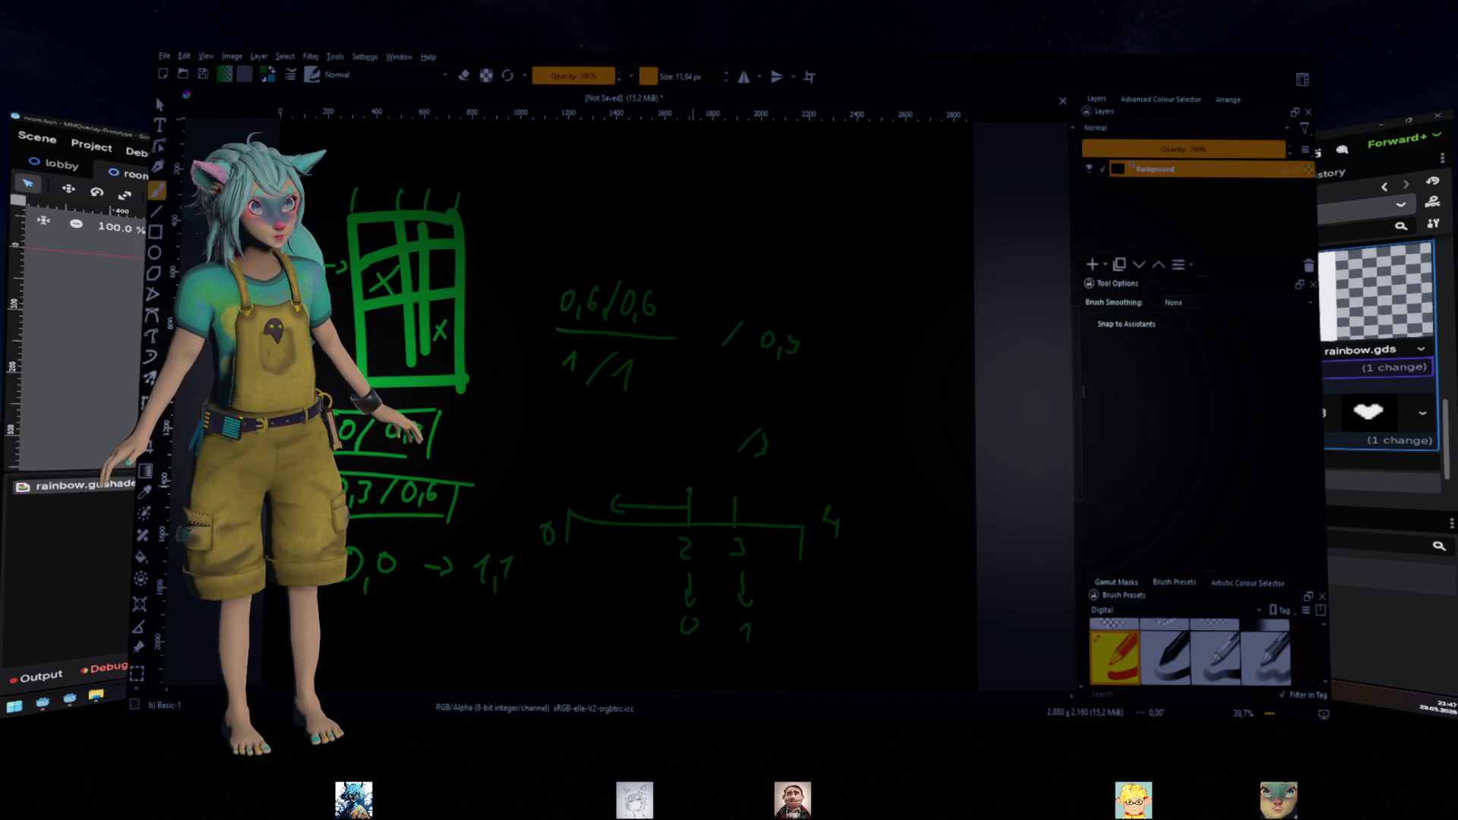
Undo the number line's ticks, 0–4 labels and 2→0, 3→1 arrows
{"action": "key", "text": "e"}
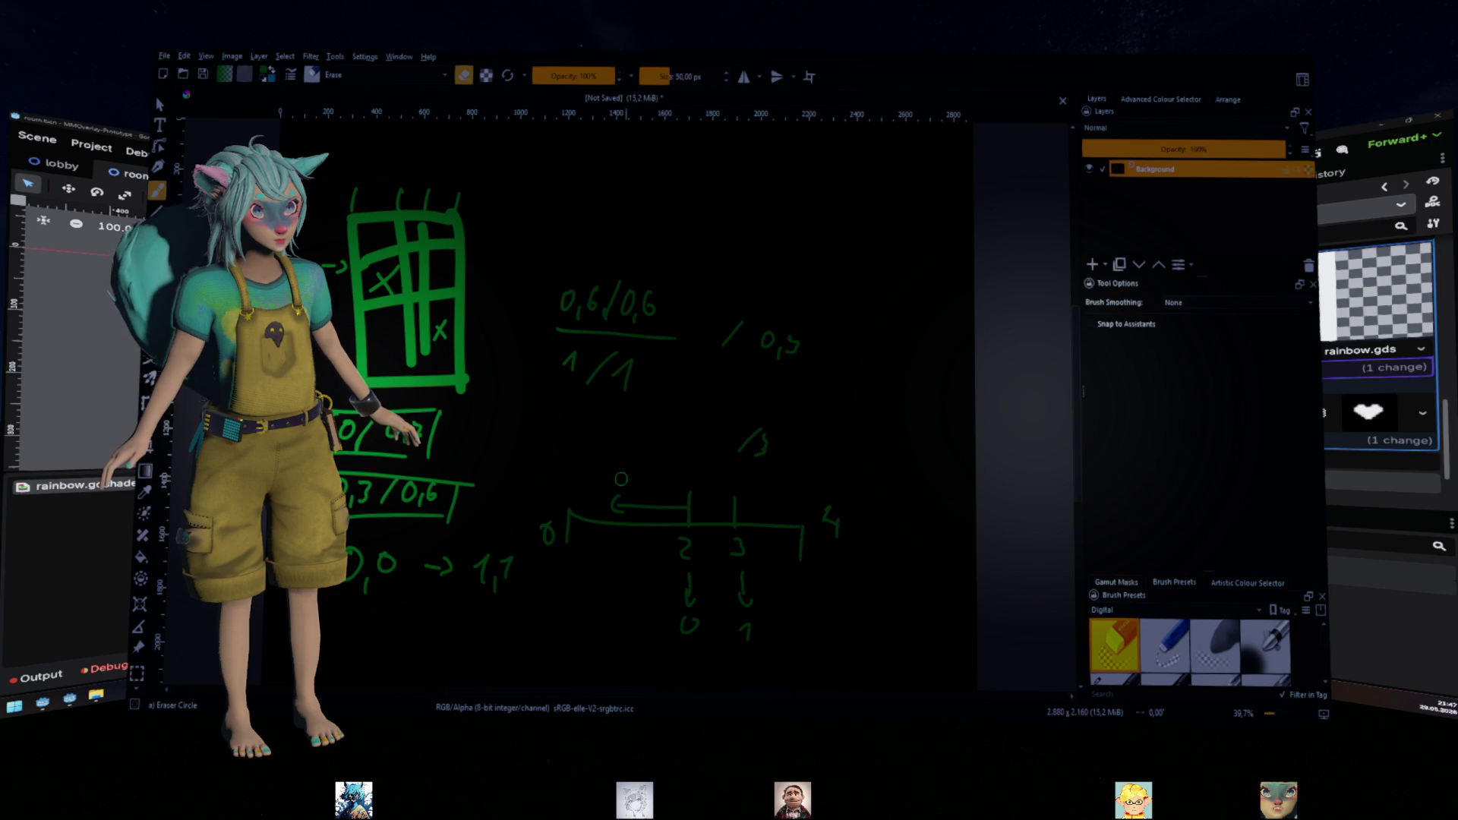
{"action": "key", "text": "e"}
{"action": "mouse_move", "coordinate": [615, 528]}
{"action": "left_mouse_down"}
{"action": "mouse_move", "coordinate": [614, 560]}
{"action": "mouse_move", "coordinate": [560, 567]}
{"action": "mouse_move", "coordinate": [613, 601]}
{"action": "left_mouse_up"}
{"action": "key", "text": "ctrl+z"}
{"action": "key", "text": "ctrl+z"}
{"action": "key", "text": "ctrl+z"}
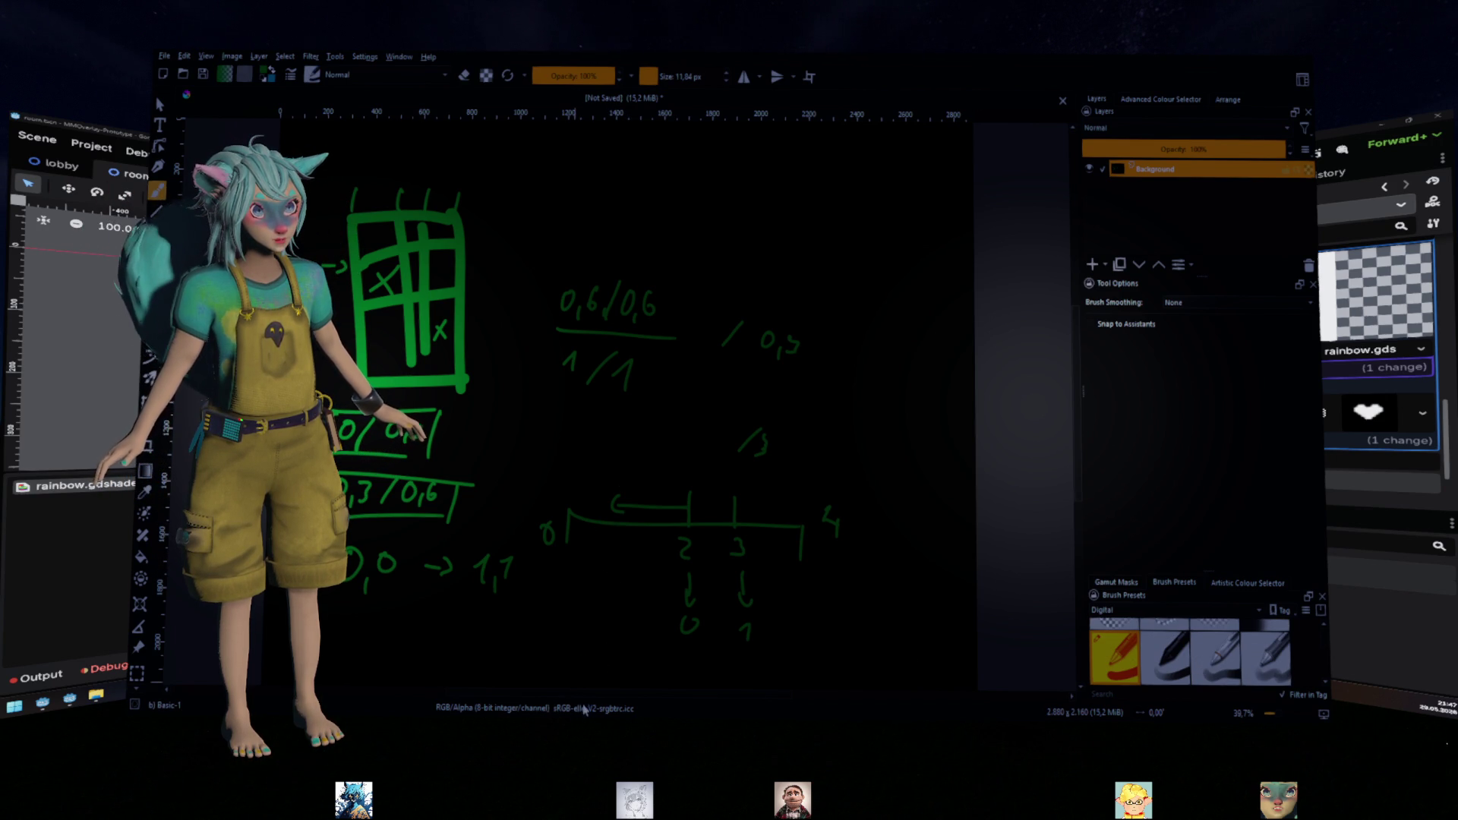
{"action": "key", "text": "ctrl+z"}
{"action": "key", "text": "ctrl+z"}
{"action": "key", "text": "ctrl+z"}
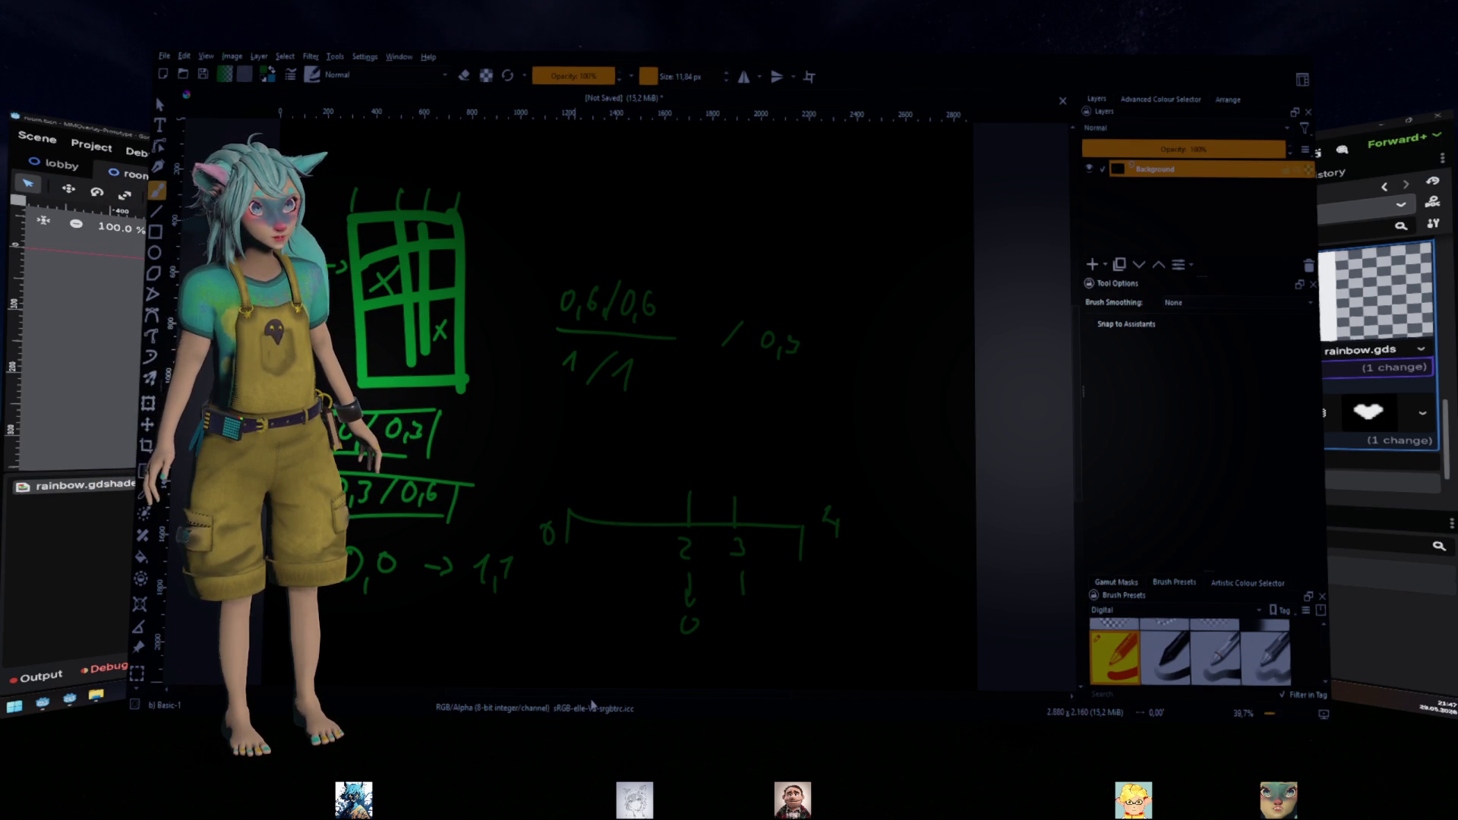
{"action": "key", "text": "ctrl+z"}
{"action": "key", "text": "ctrl+z"}
{"action": "key", "text": "ctrl+z"}
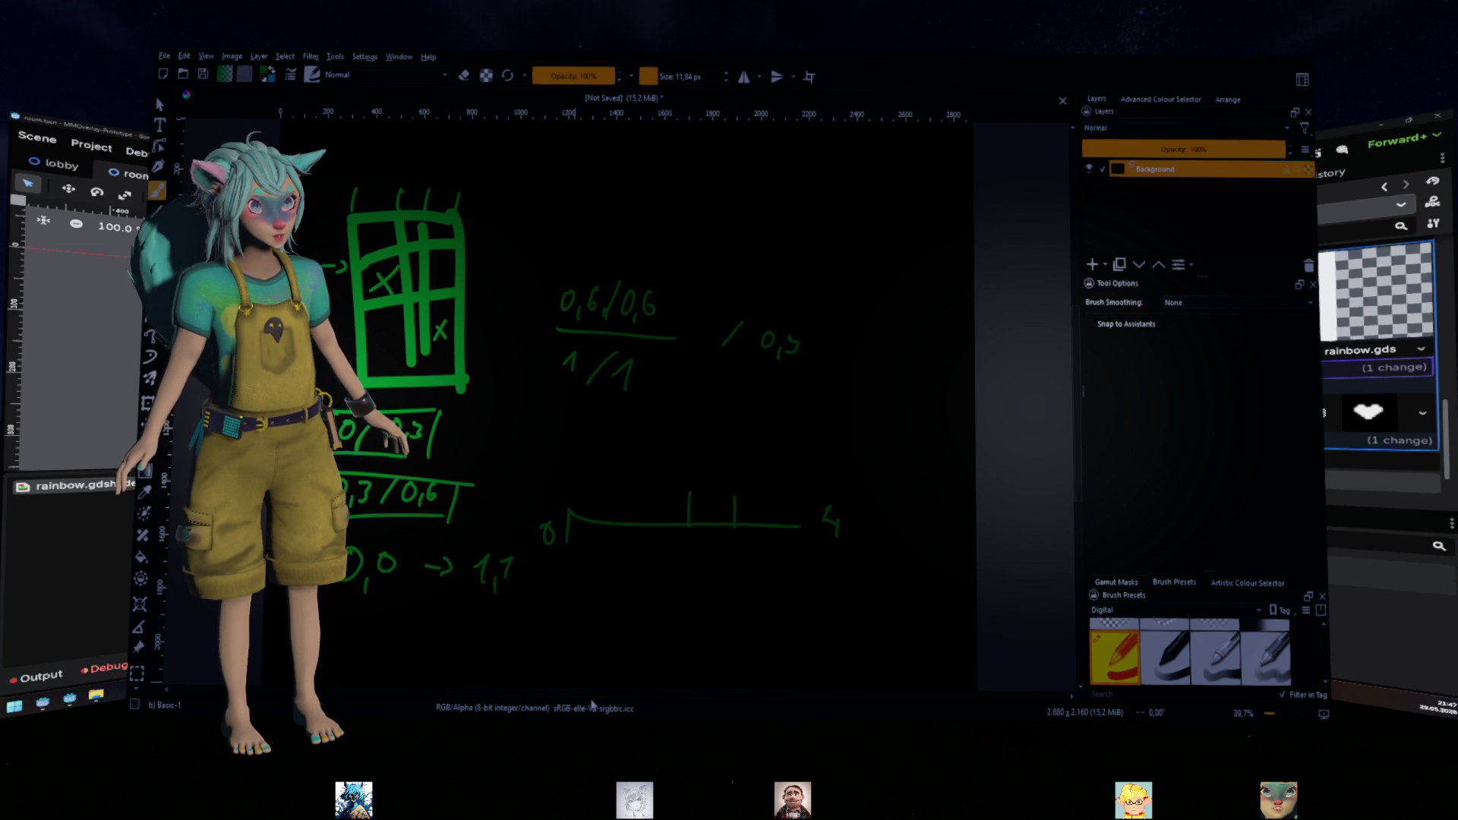
{"action": "key", "text": "ctrl+z"}
{"action": "key", "text": "ctrl+z"}
{"action": "key", "text": "ctrl+z"}
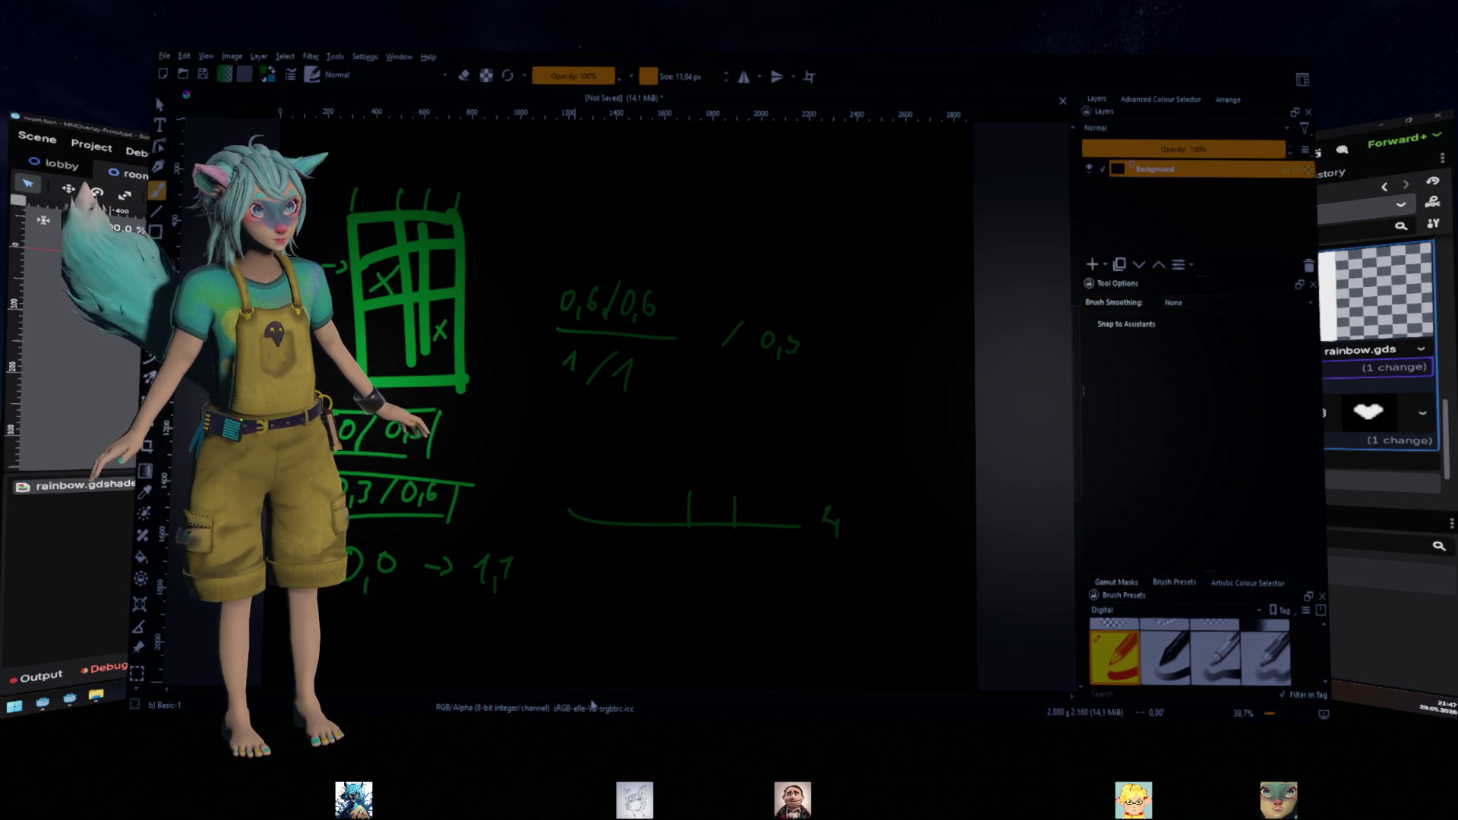
{"action": "key", "text": "ctrl+z"}
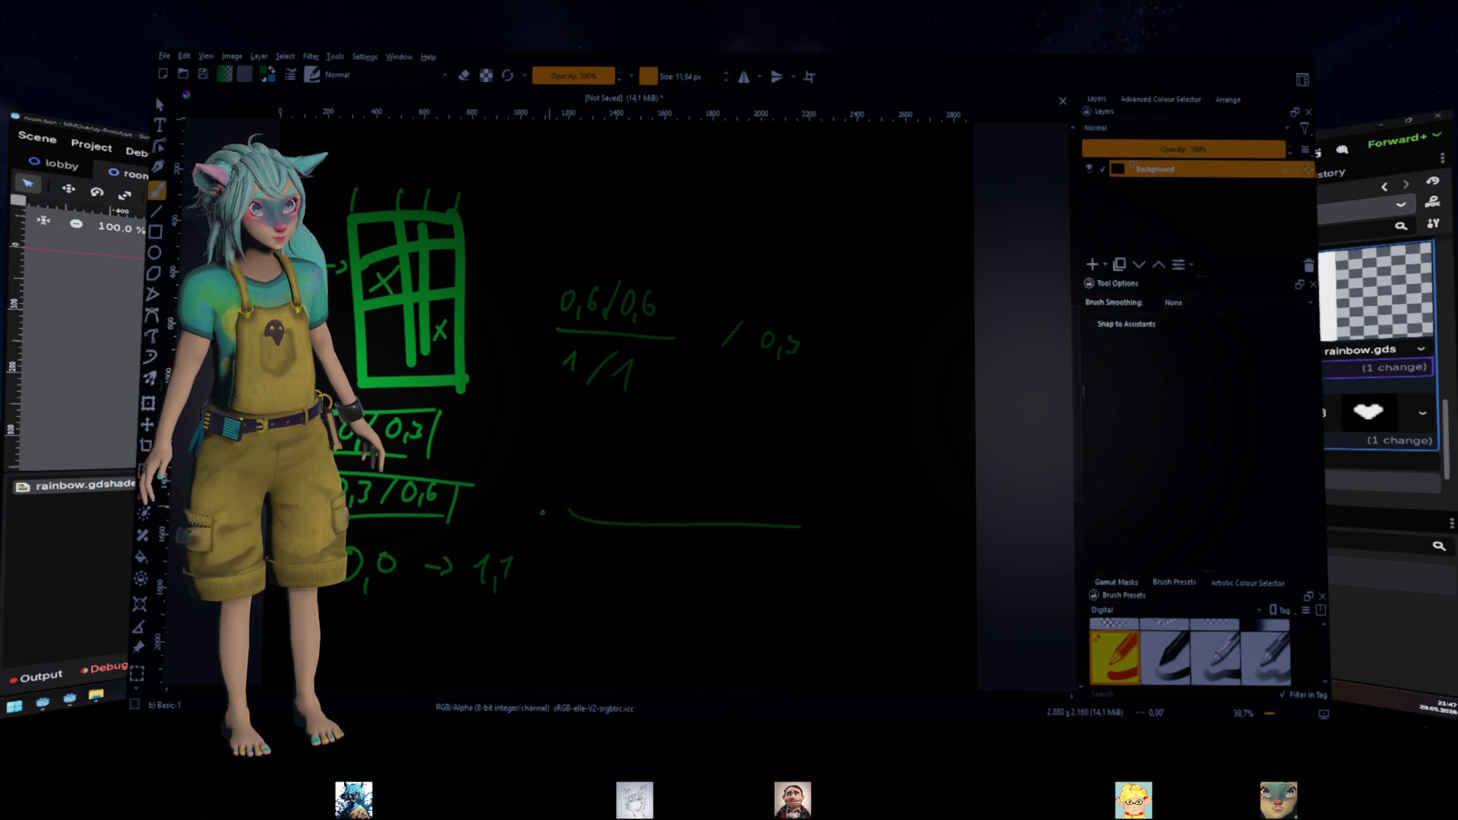
Mark 0 and 4 at the number line's ends and add ticks, labelling one 3
{"action": "left_click_drag", "start_coordinate": [550, 524], "coordinate": [548, 525]}
{"action": "left_click_drag", "start_coordinate": [820, 530], "coordinate": [838, 560]}
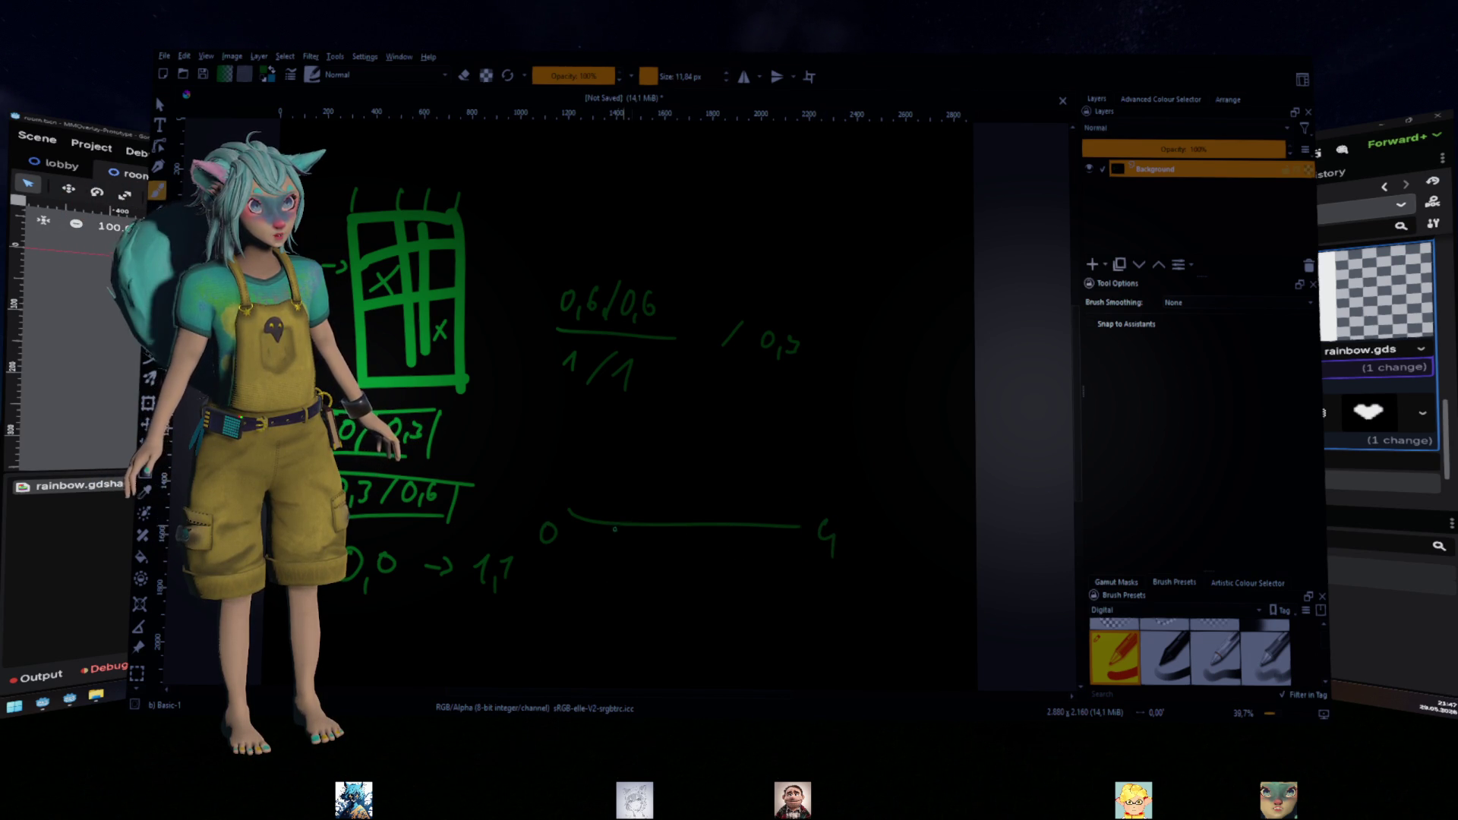
{"action": "mouse_move", "coordinate": [614, 527]}
{"action": "left_mouse_down"}
{"action": "mouse_move", "coordinate": [613, 542]}
{"action": "mouse_move", "coordinate": [619, 512]}
{"action": "left_mouse_up"}
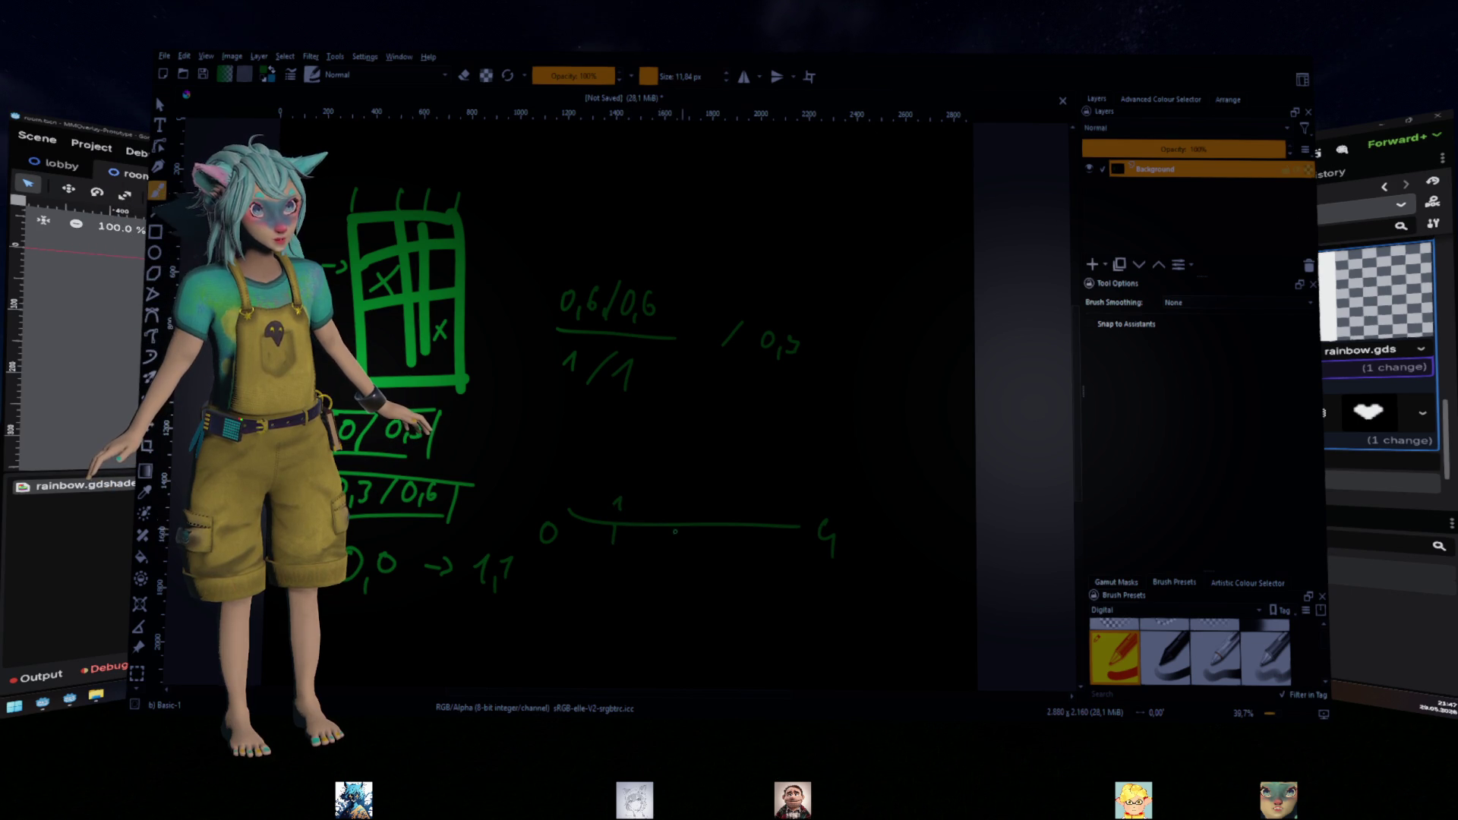
{"action": "left_click_drag", "start_coordinate": [746, 494], "coordinate": [748, 511]}
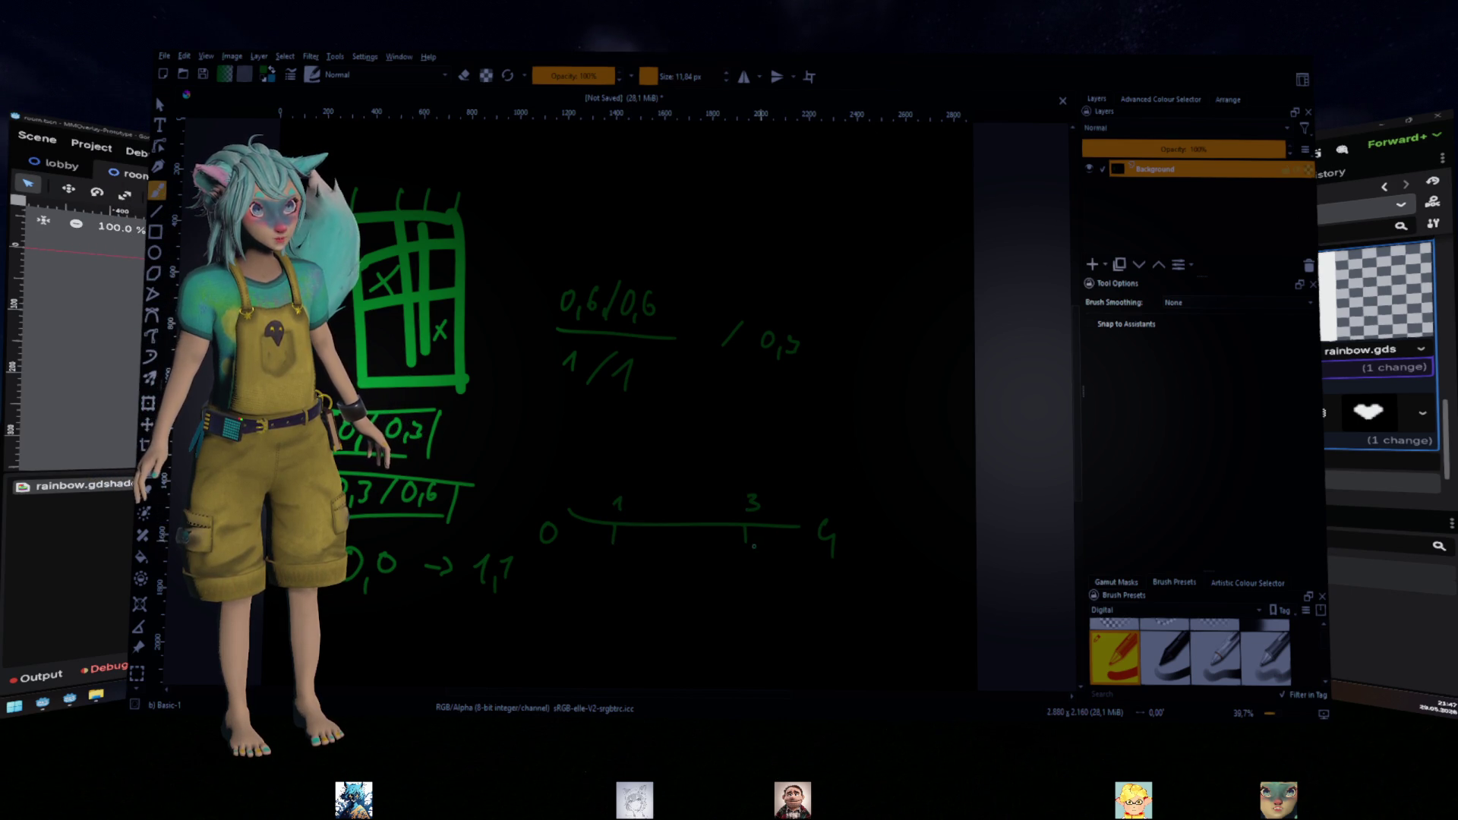
{"action": "left_click_drag", "start_coordinate": [569, 511], "coordinate": [570, 542]}
{"action": "left_click_drag", "start_coordinate": [798, 530], "coordinate": [798, 562]}
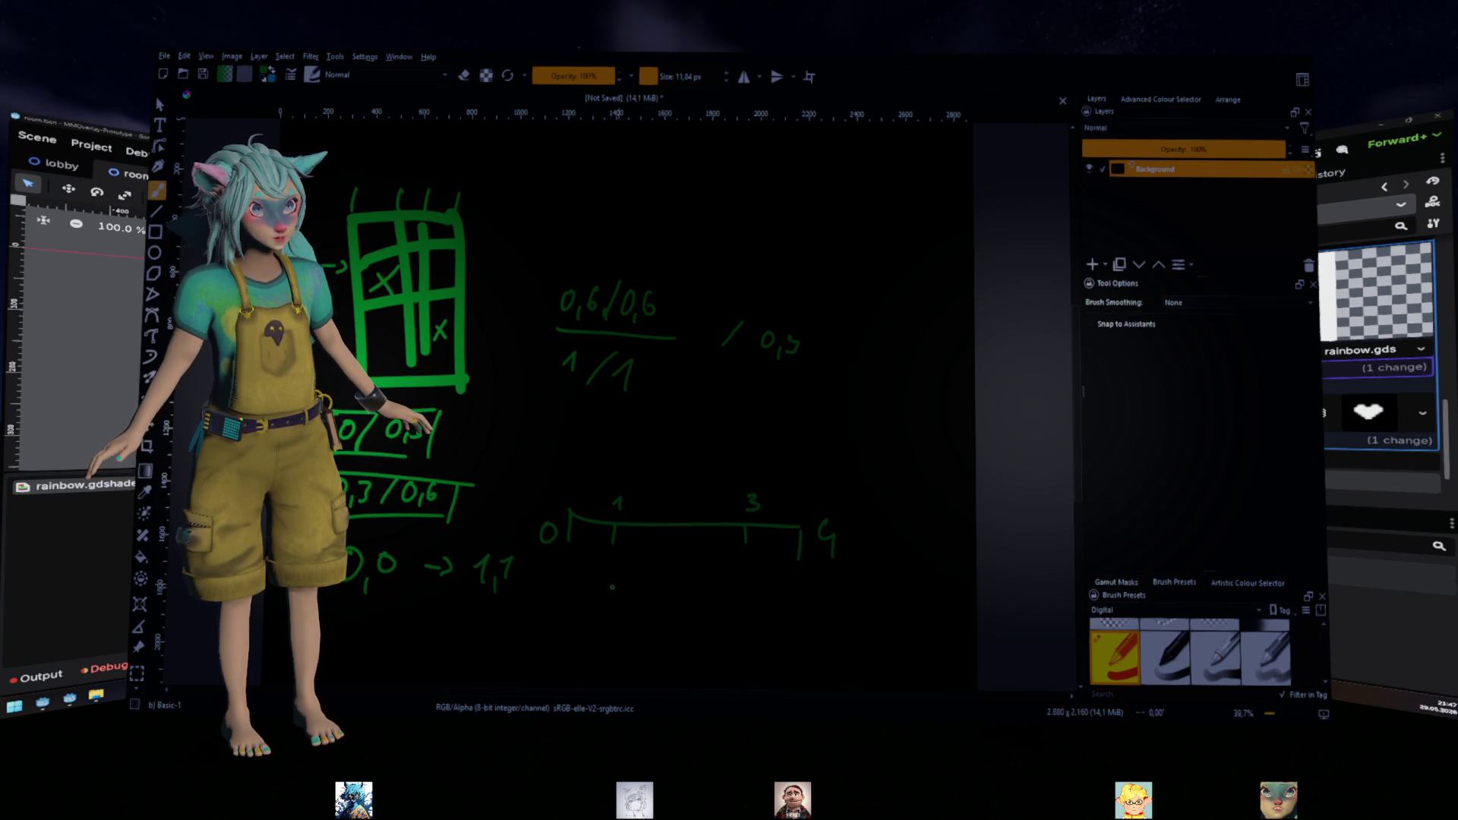
Write 0 and 1 beneath the ticks, add a middle tick labelled 2, then bring Godot forward
{"action": "left_click_drag", "start_coordinate": [613, 584], "coordinate": [612, 585]}
{"action": "left_click_drag", "start_coordinate": [746, 590], "coordinate": [752, 606]}
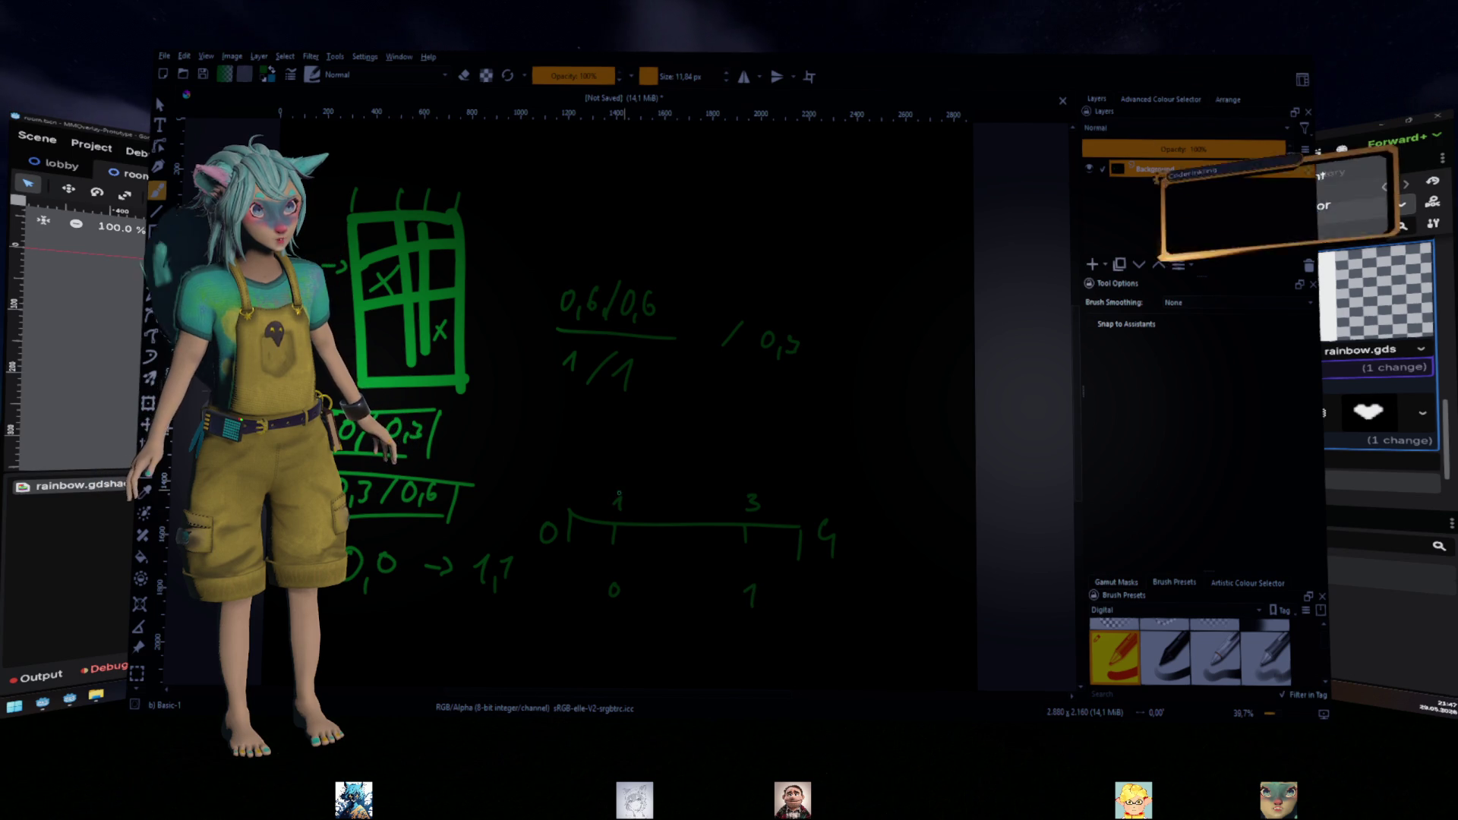
{"action": "left_click_drag", "start_coordinate": [607, 502], "coordinate": [570, 517]}
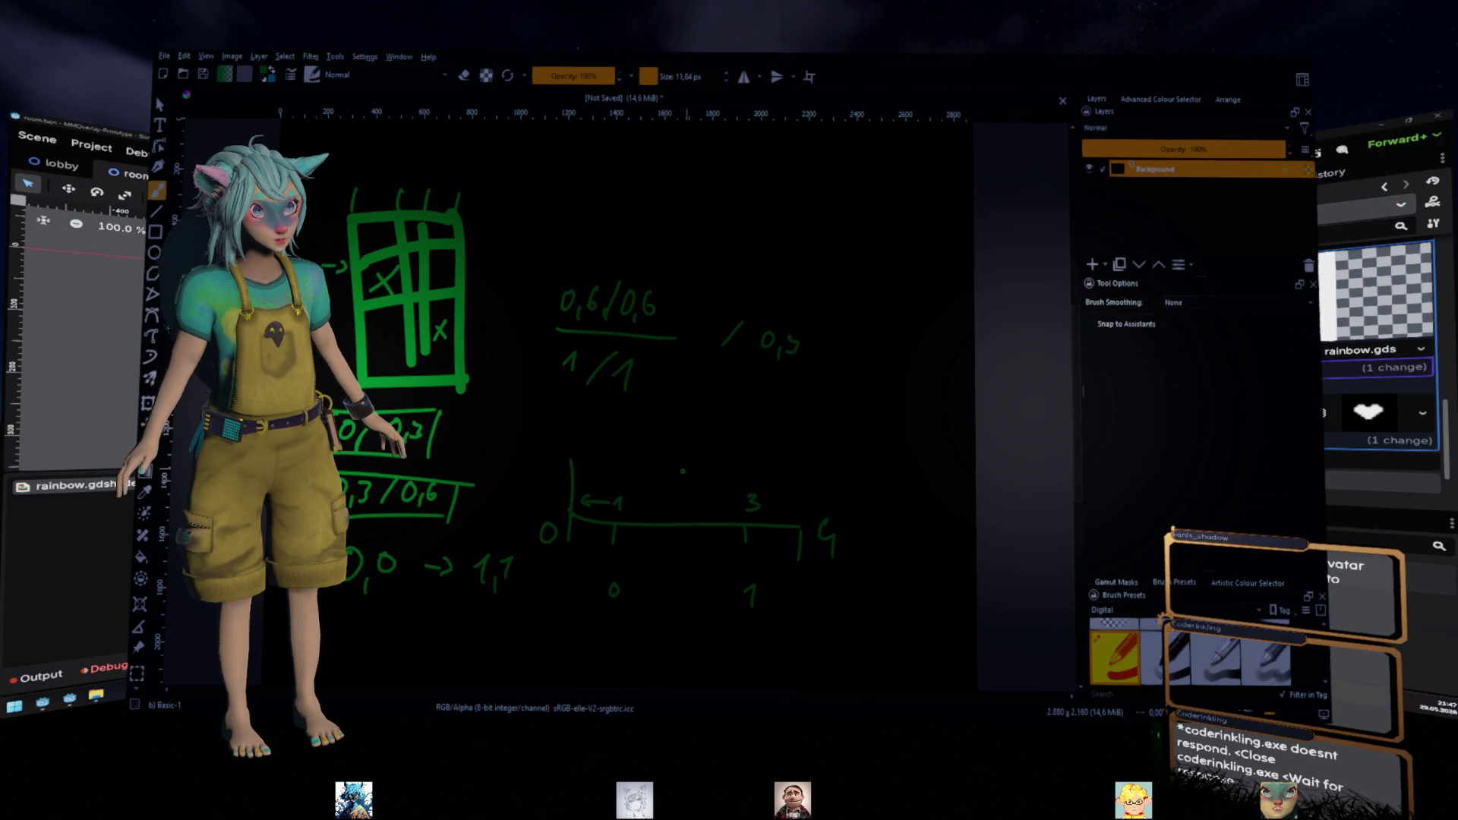
{"action": "left_click_drag", "start_coordinate": [684, 469], "coordinate": [684, 520]}
{"action": "left_click_drag", "start_coordinate": [569, 423], "coordinate": [568, 424]}
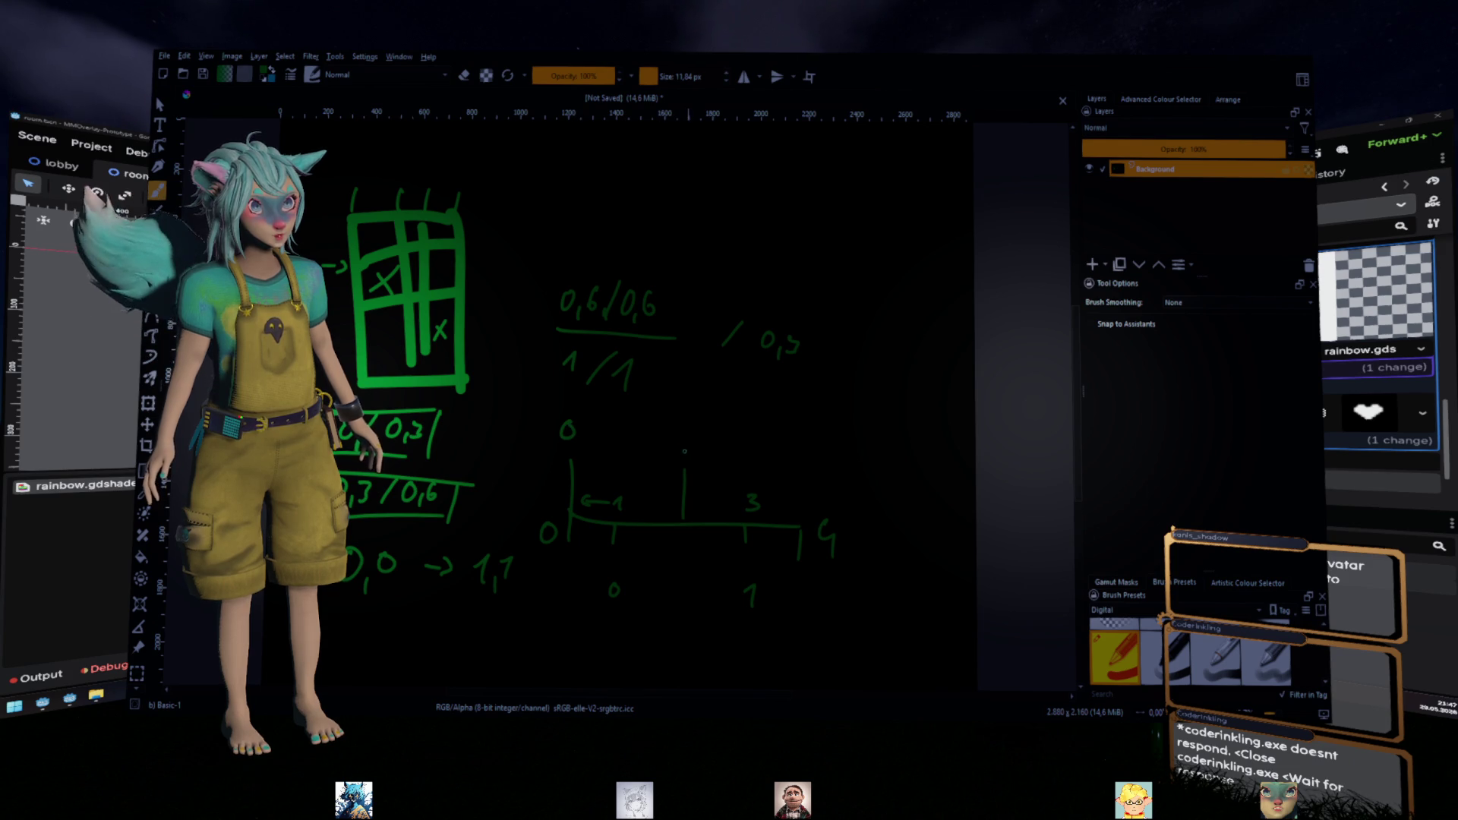
{"action": "left_click_drag", "start_coordinate": [690, 434], "coordinate": [703, 453]}
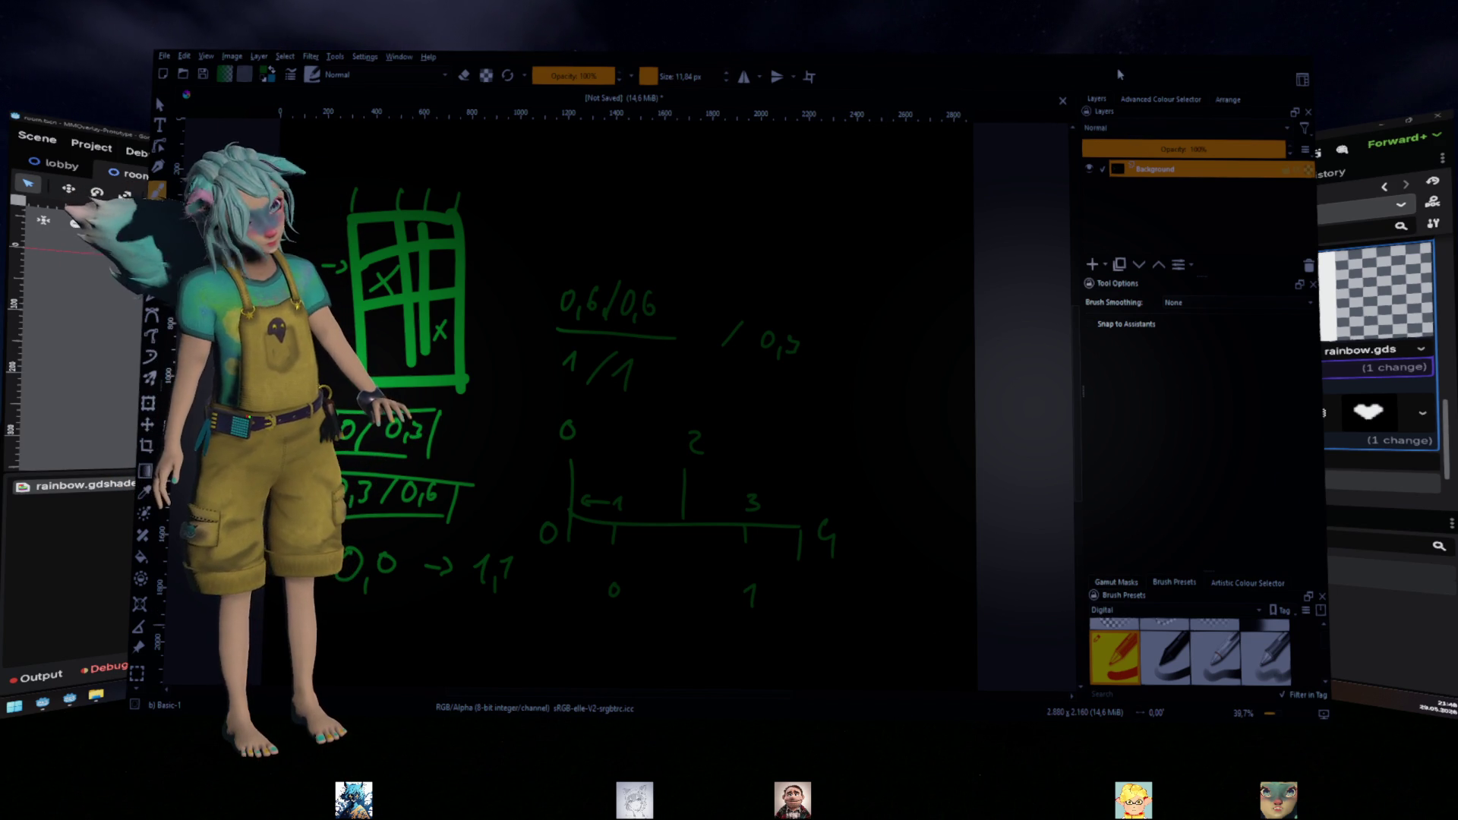
{"action": "key", "text": "alt+Tab"}
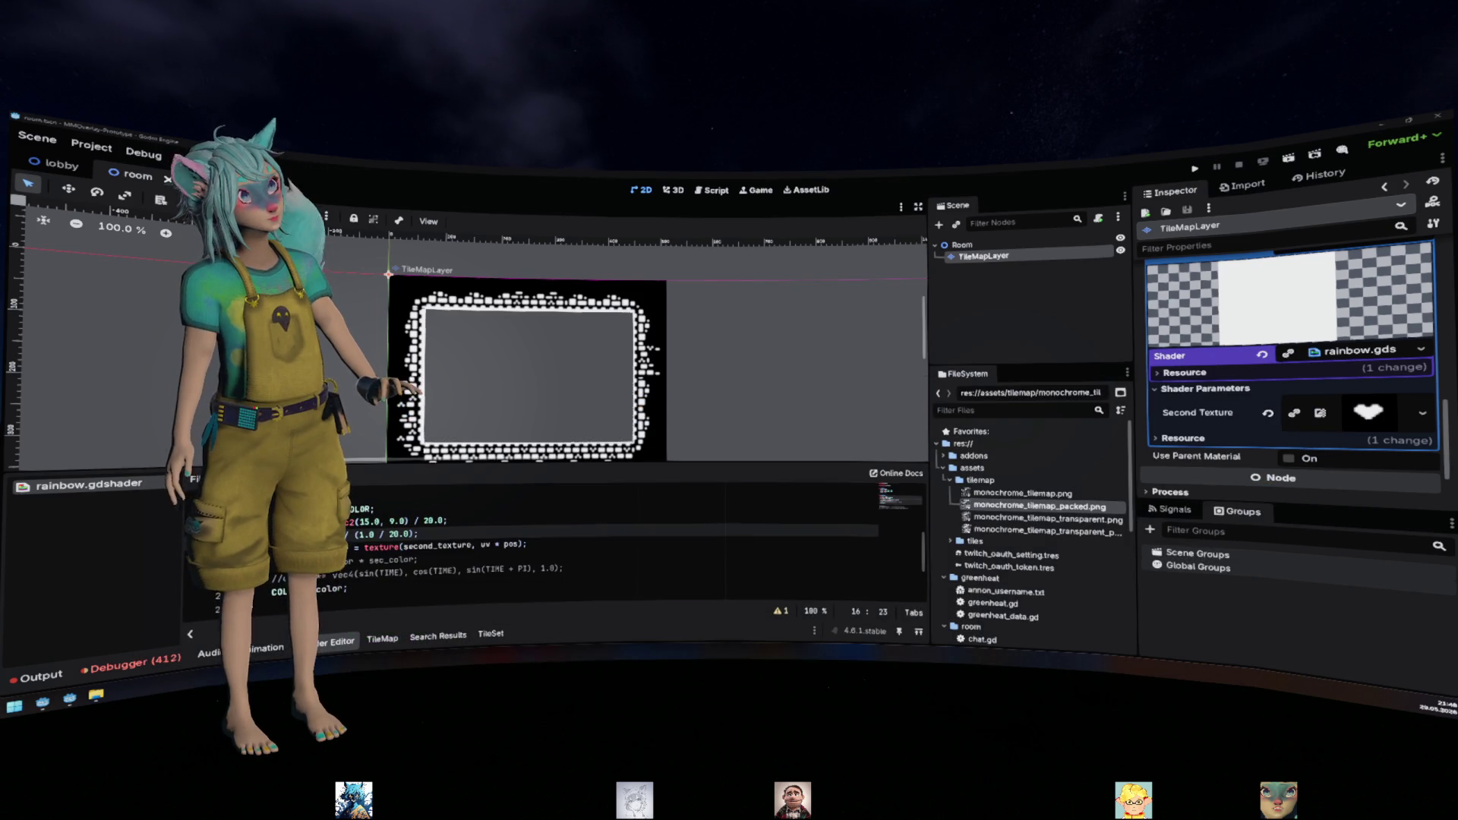
{"action": "key", "text": "alt+Tab"}
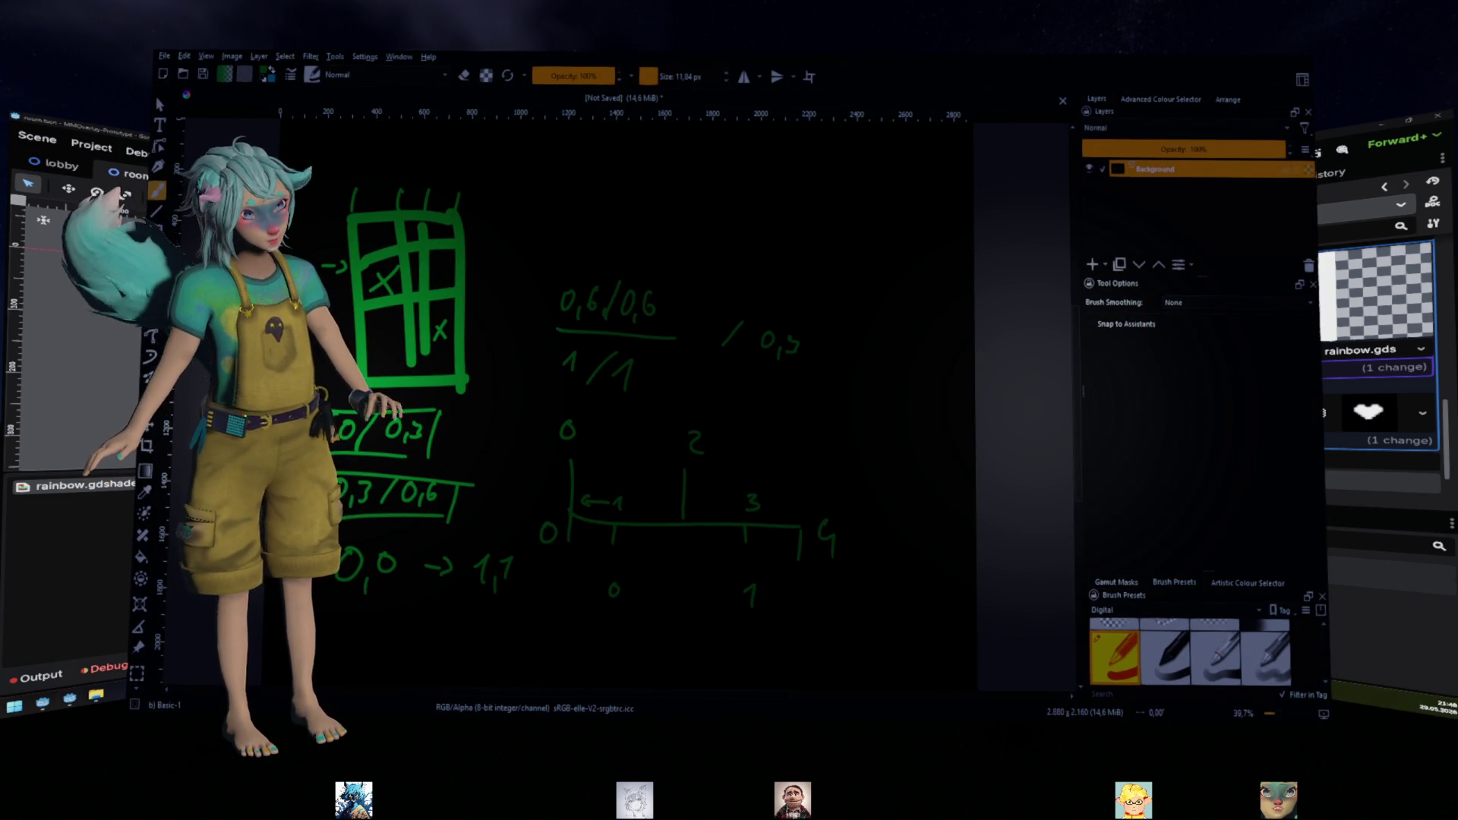
{"action": "key", "text": "alt+Tab"}
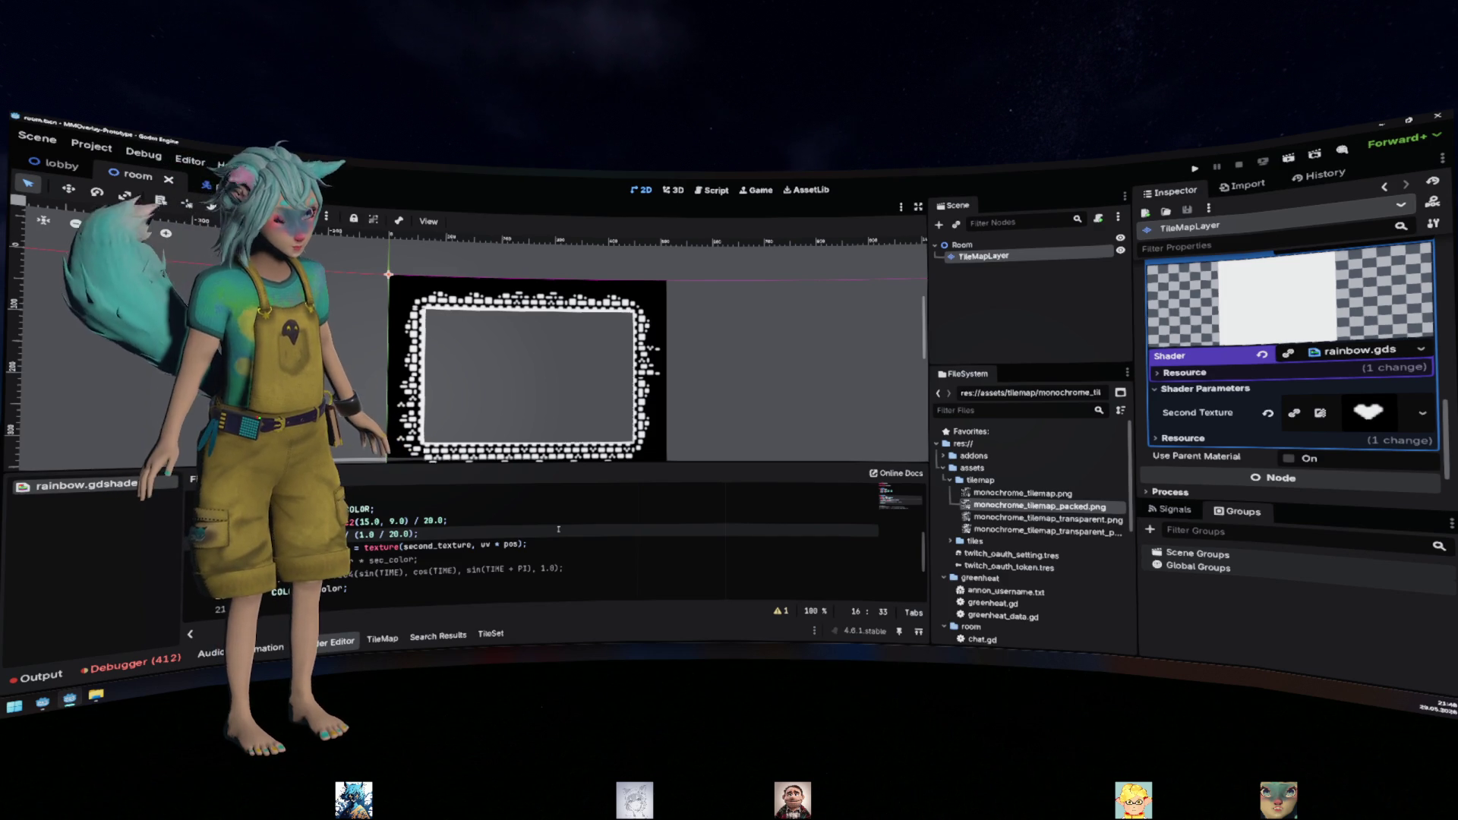
Add a blank line above the UV tiling line, then return to the end of line 16
{"action": "key", "text": "ctrl+shift+Return"}
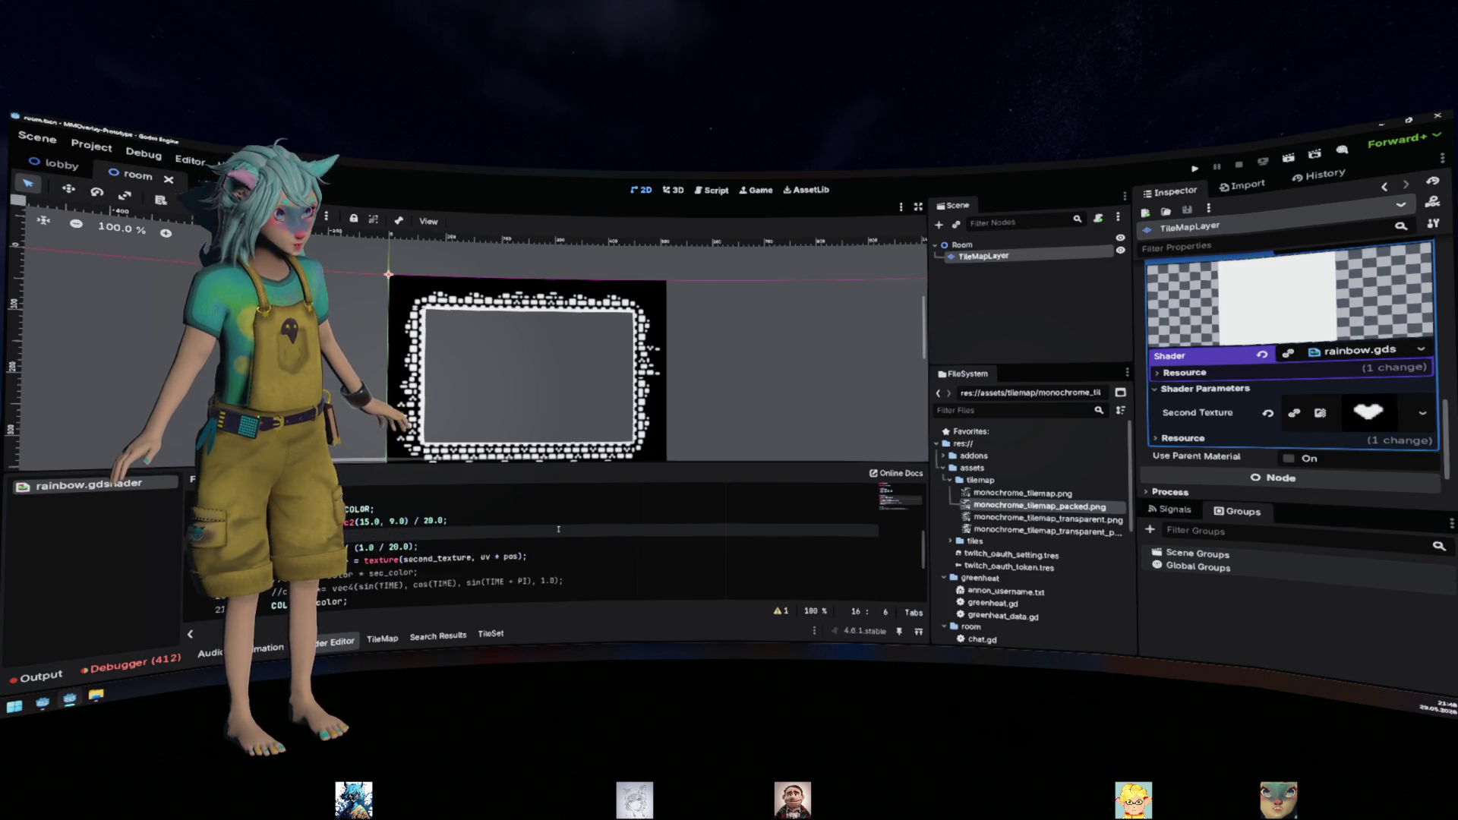
{"action": "type", "text": "OR"}
{"action": "key", "text": "Escape"}
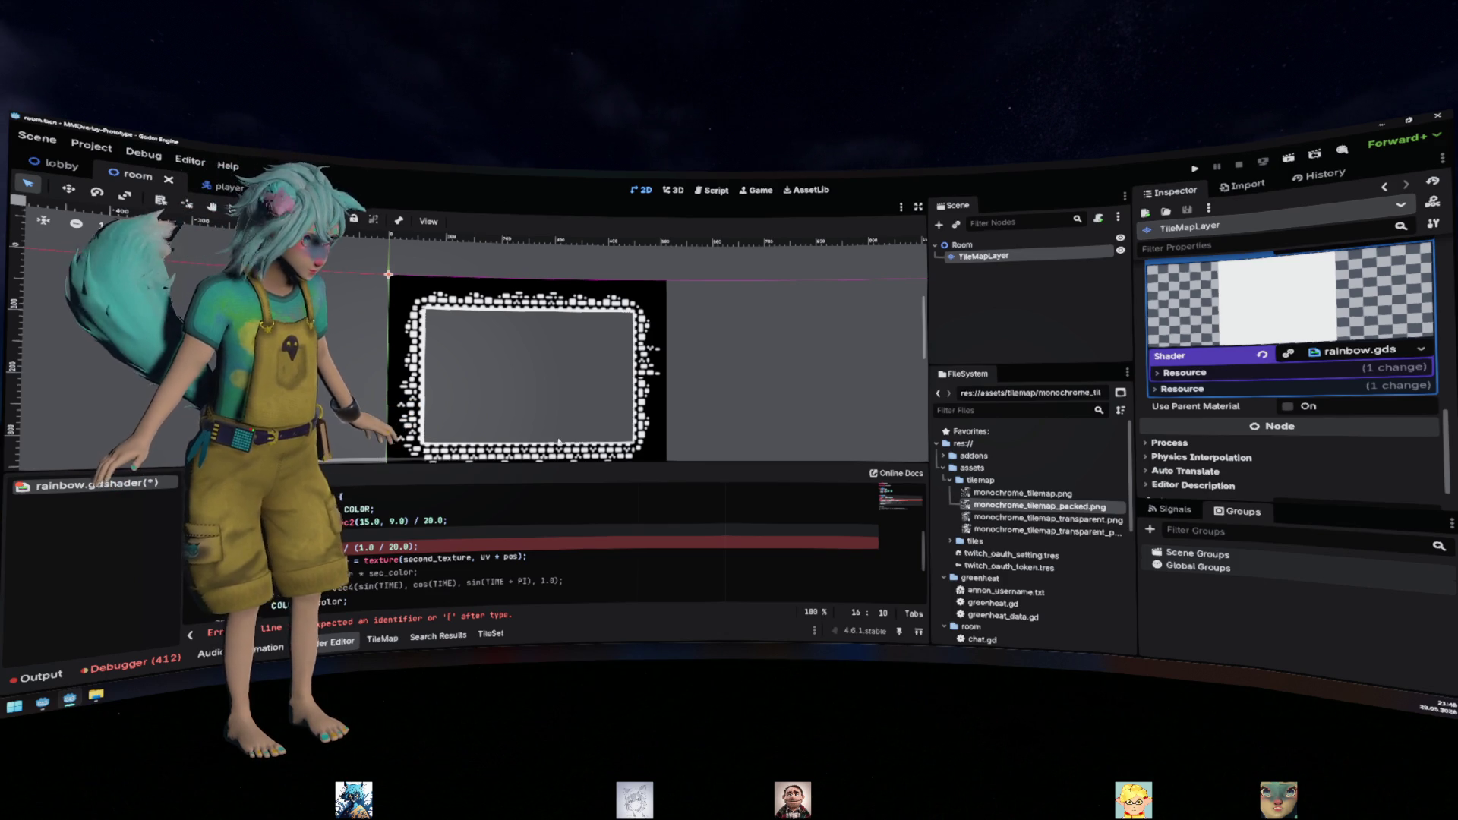
{"action": "key", "text": "Down"}
{"action": "key", "text": "Up"}
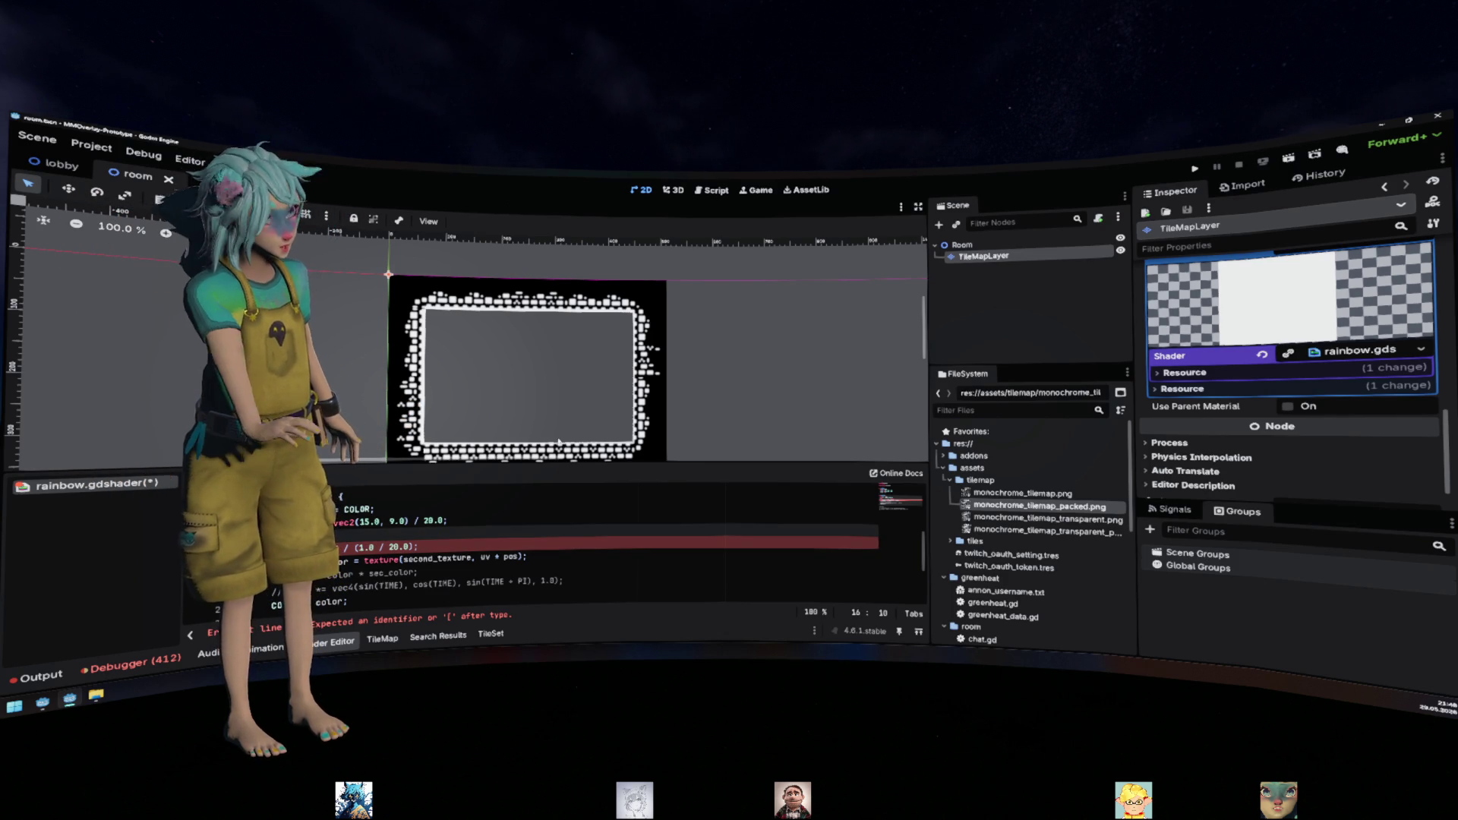
{"action": "key", "text": "End"}
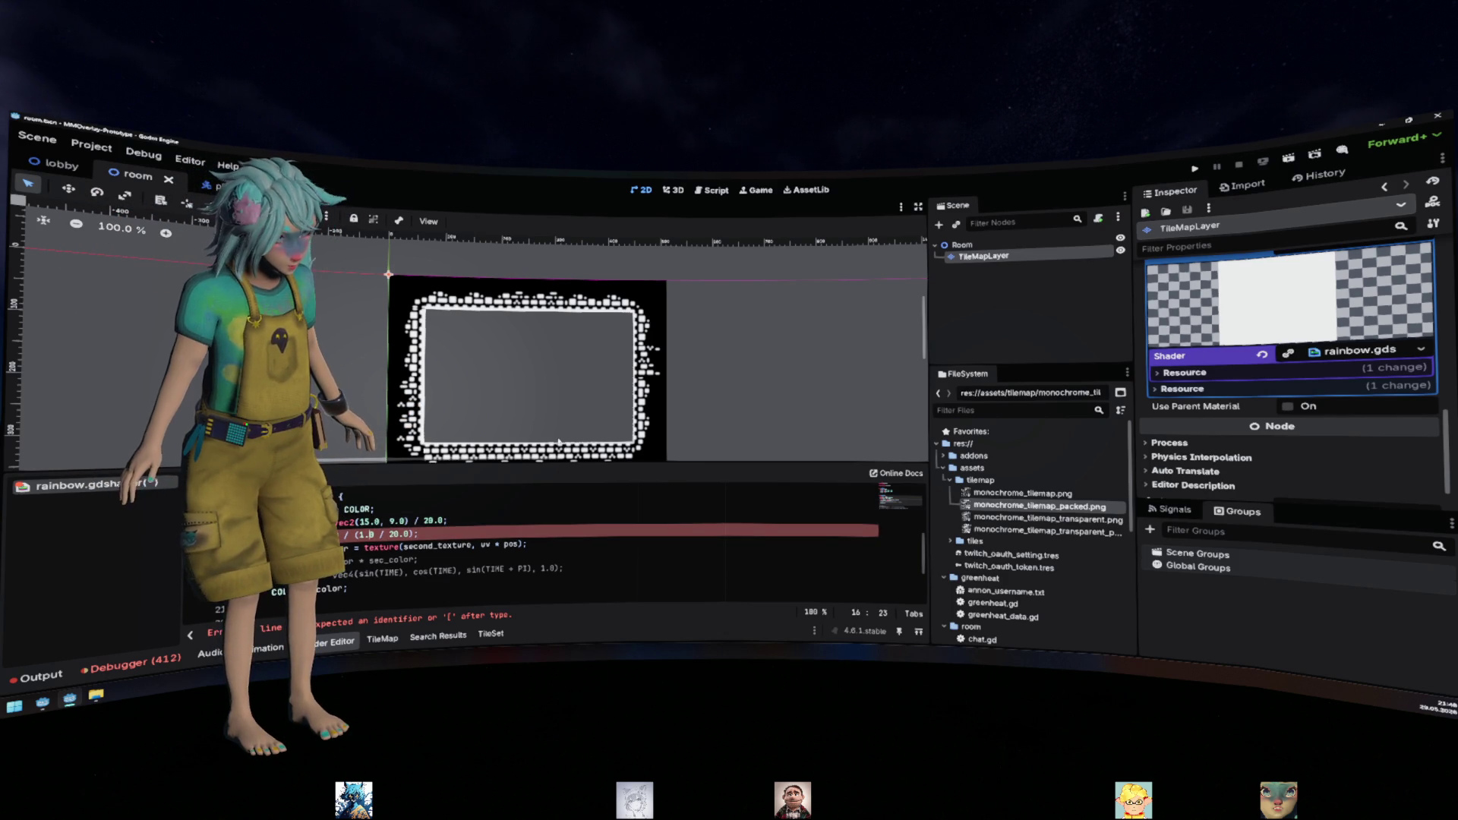
{"action": "key", "text": "BackSpace"}
{"action": "key", "text": "BackSpace"}
Replace fract with modf in the UV tiling expression and add a second argument slot
{"action": "type", "text": "fract("}
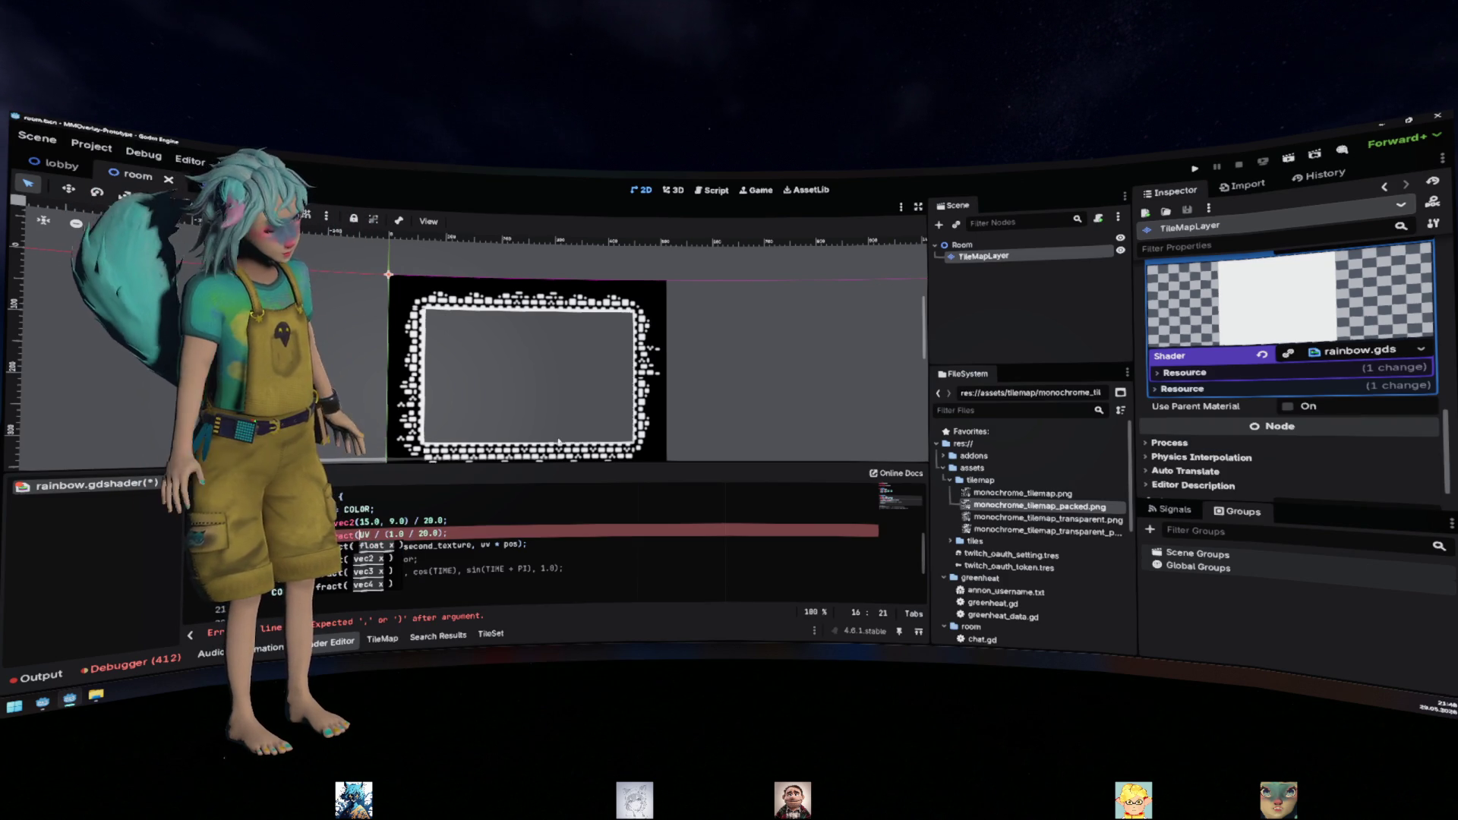
{"action": "key", "text": "Left"}
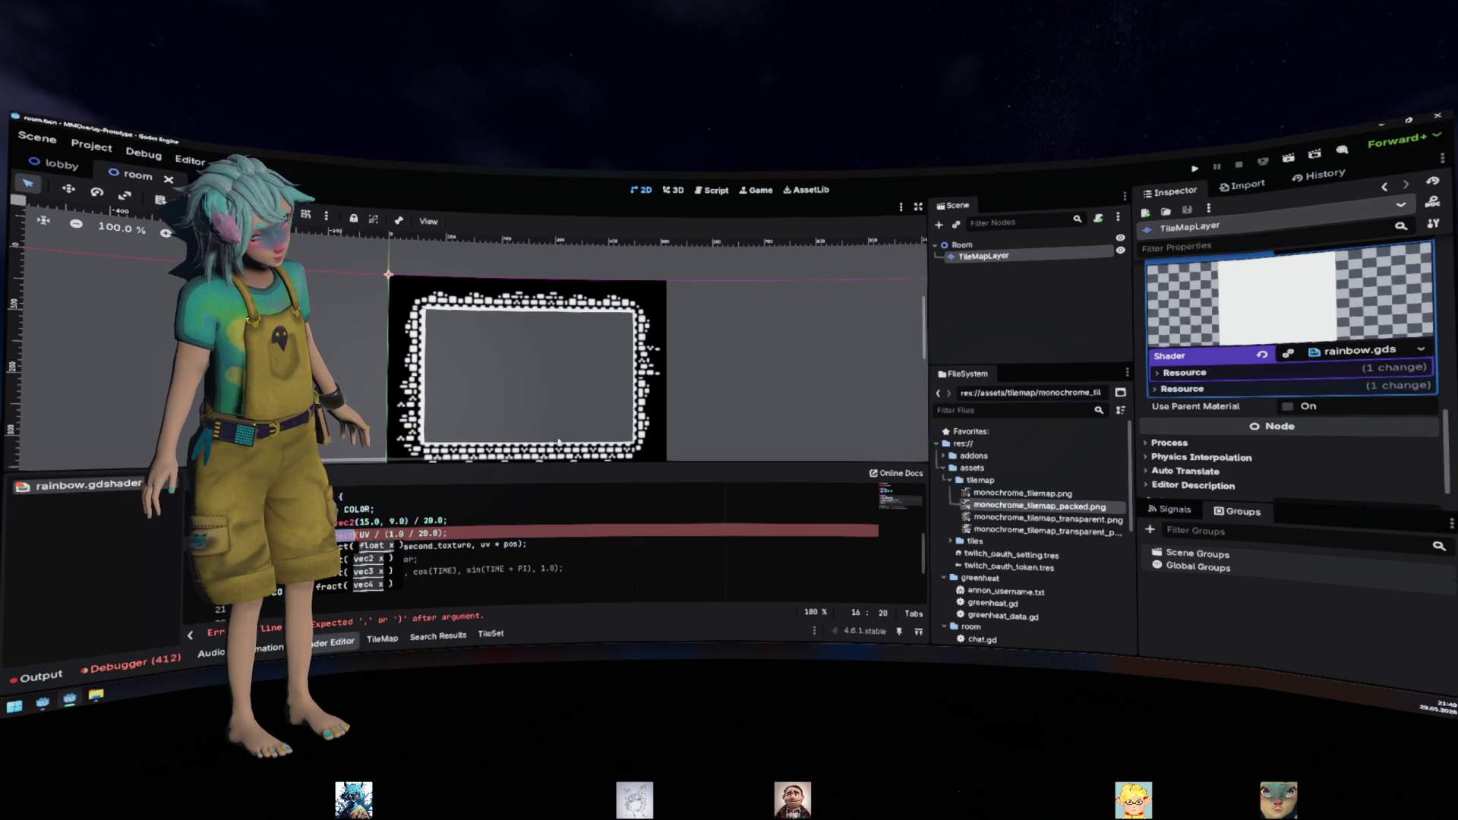
{"action": "key", "text": "BackSpace"}
{"action": "key", "text": "BackSpace"}
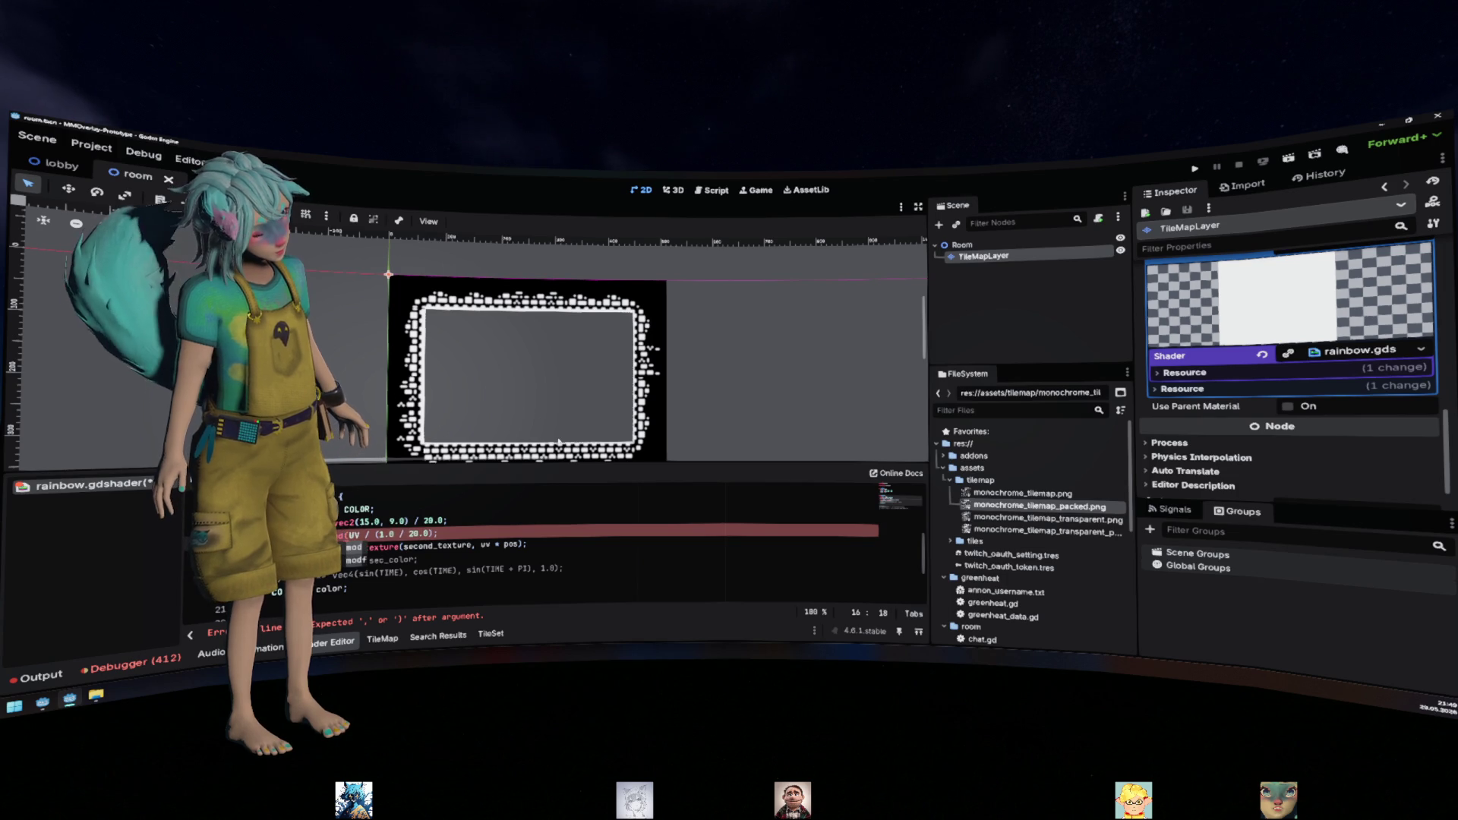
{"action": "key", "text": "Return"}
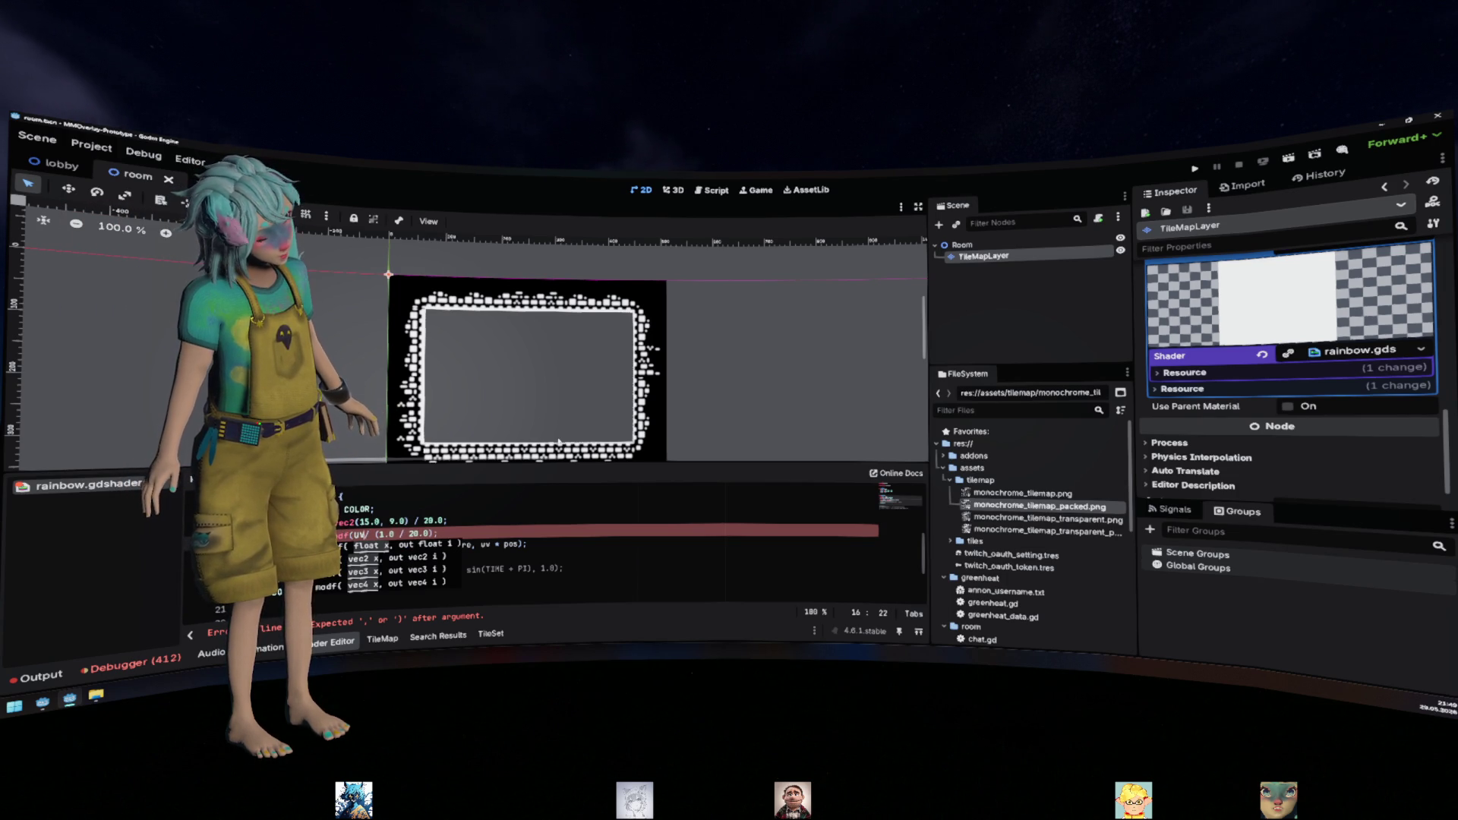
{"action": "type", "text": ", "}
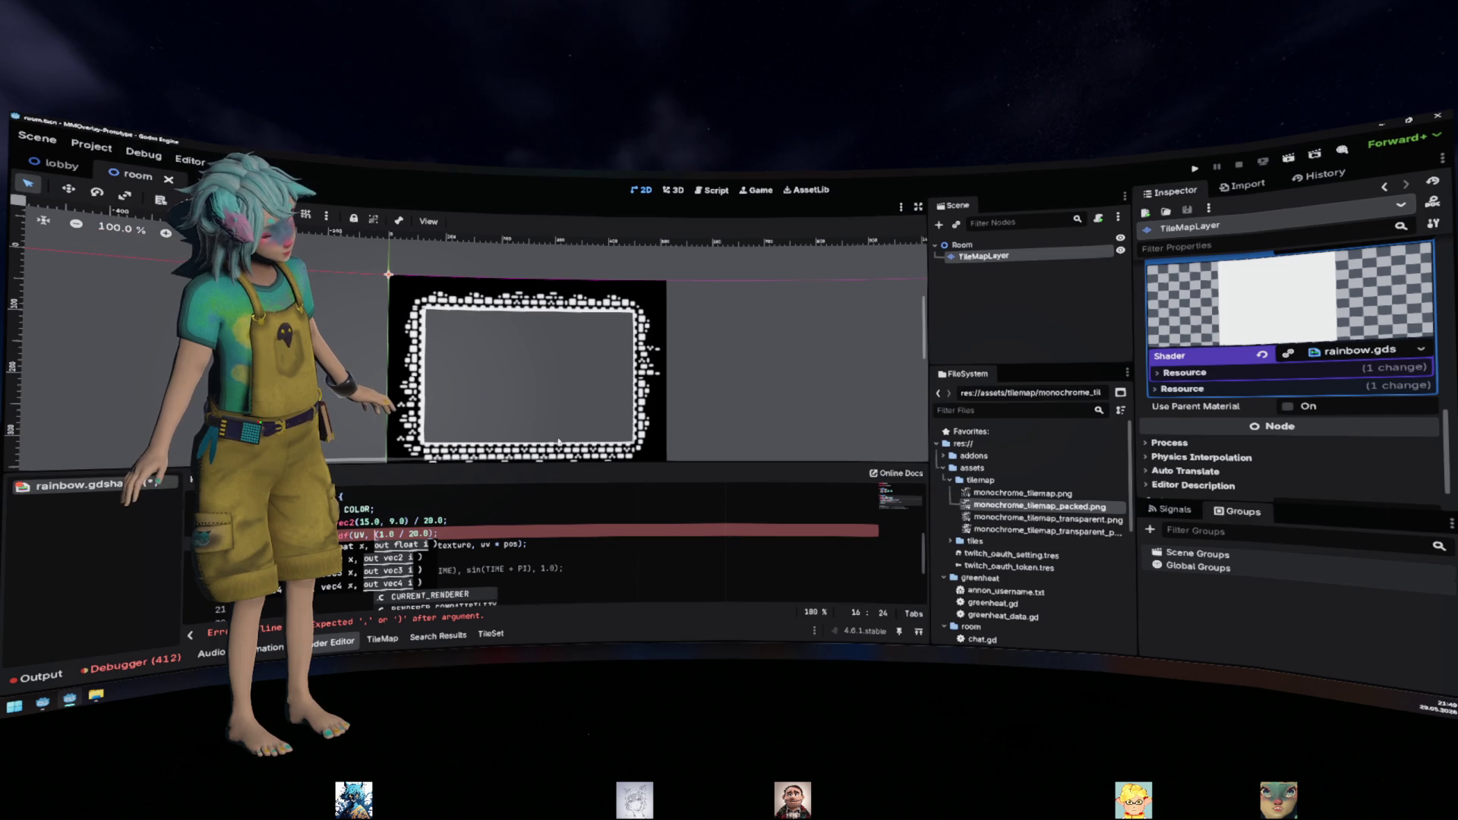
{"action": "type", "text": ")"}
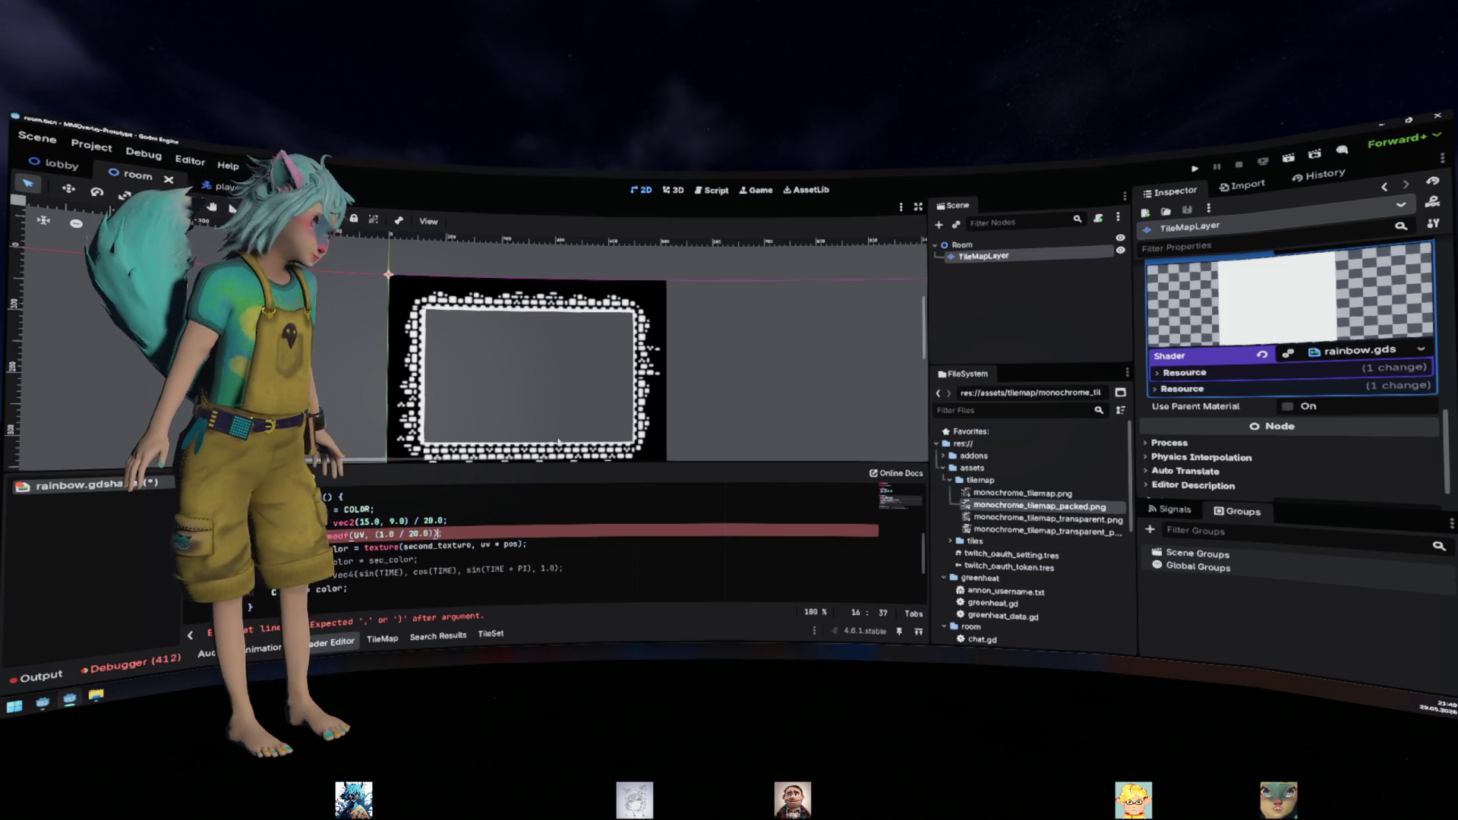
Make the second modf argument vec2(1.0 / 20.0), then select the 1.0 / 20.0 inside it
{"action": "key", "text": "Up"}
{"action": "key", "text": "Up"}
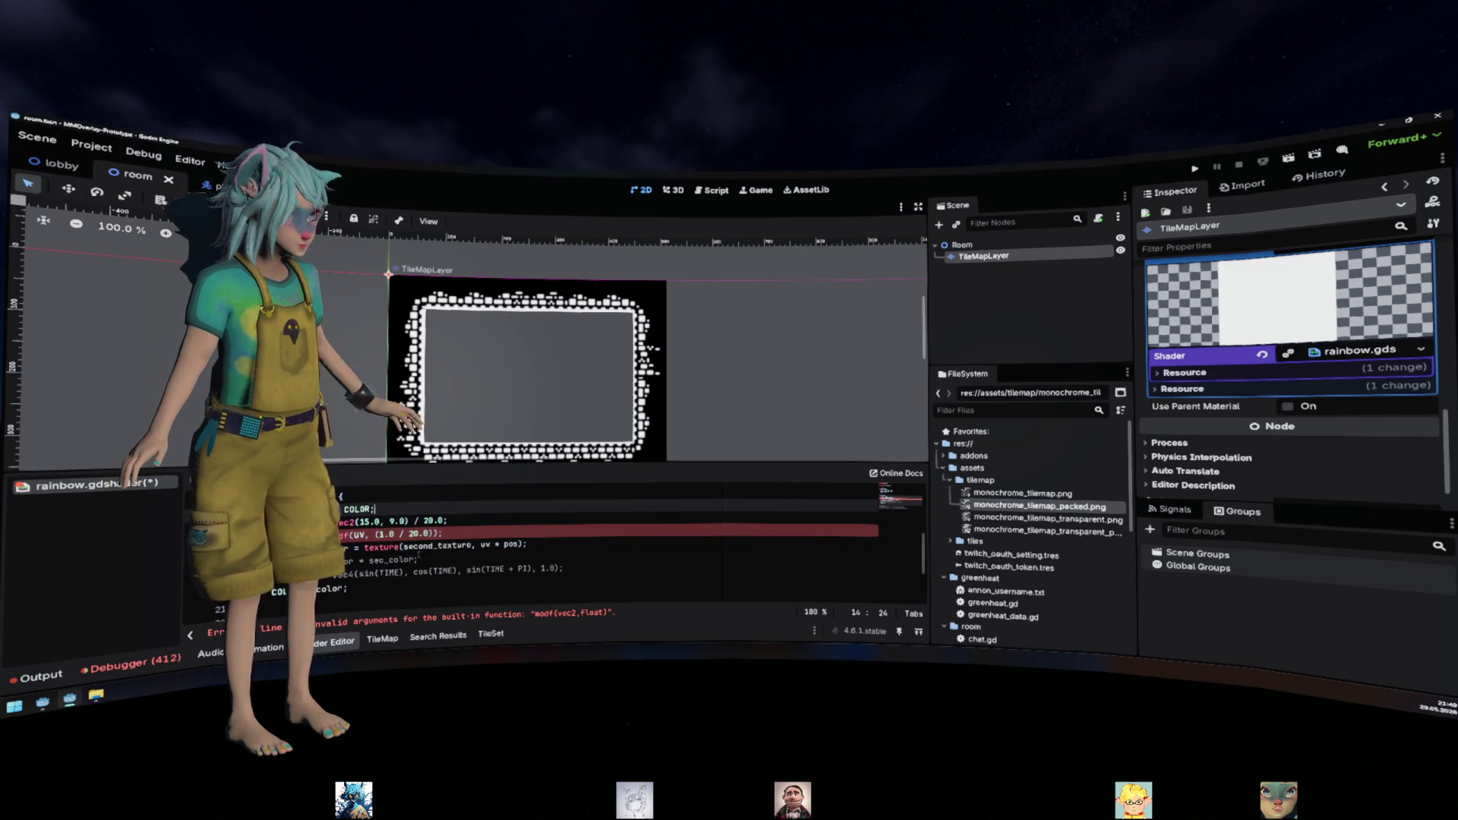
{"action": "left_click", "coordinate": [351, 533]}
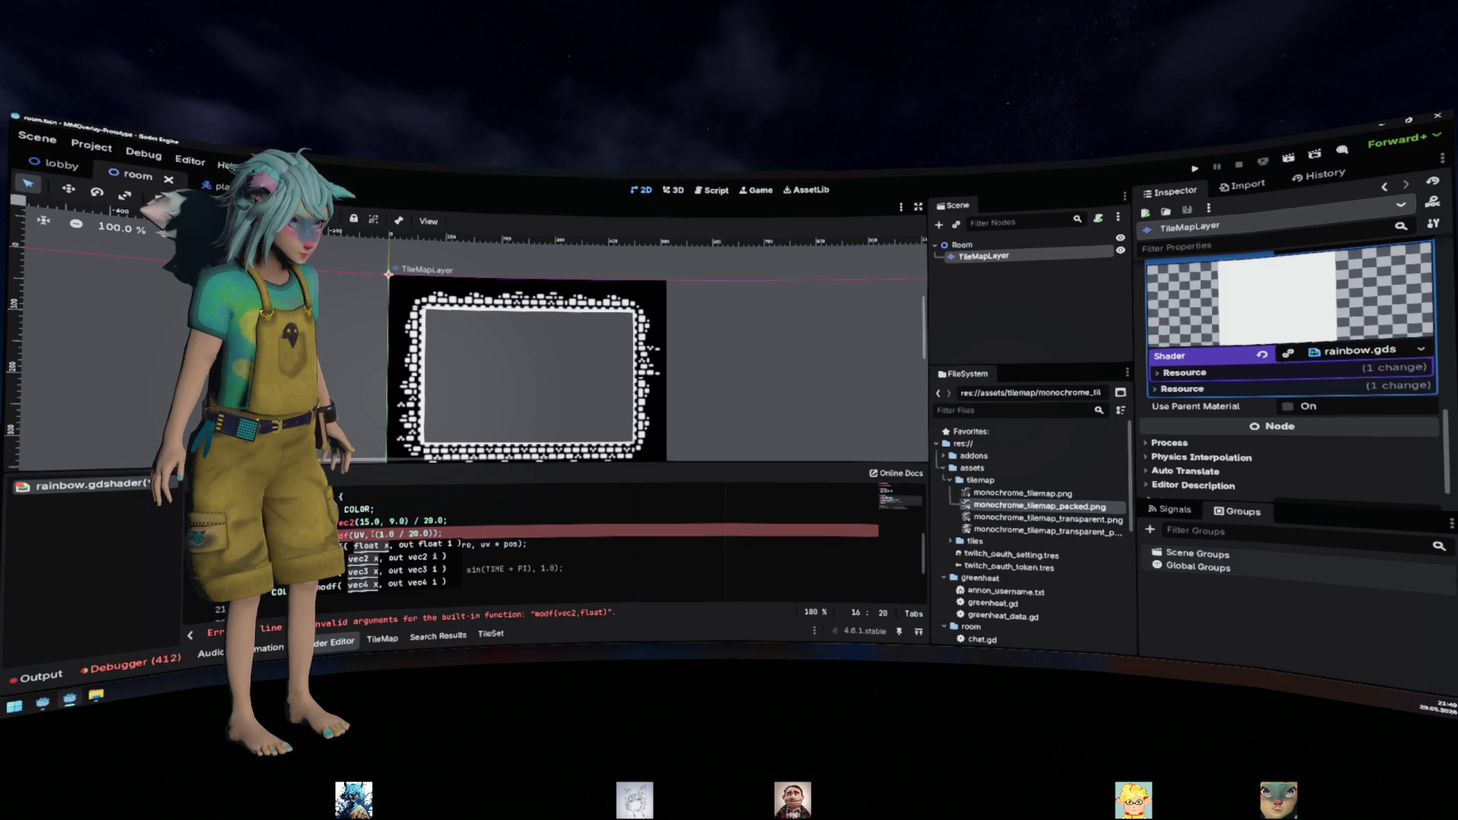
{"action": "type", "text": "vec2"}
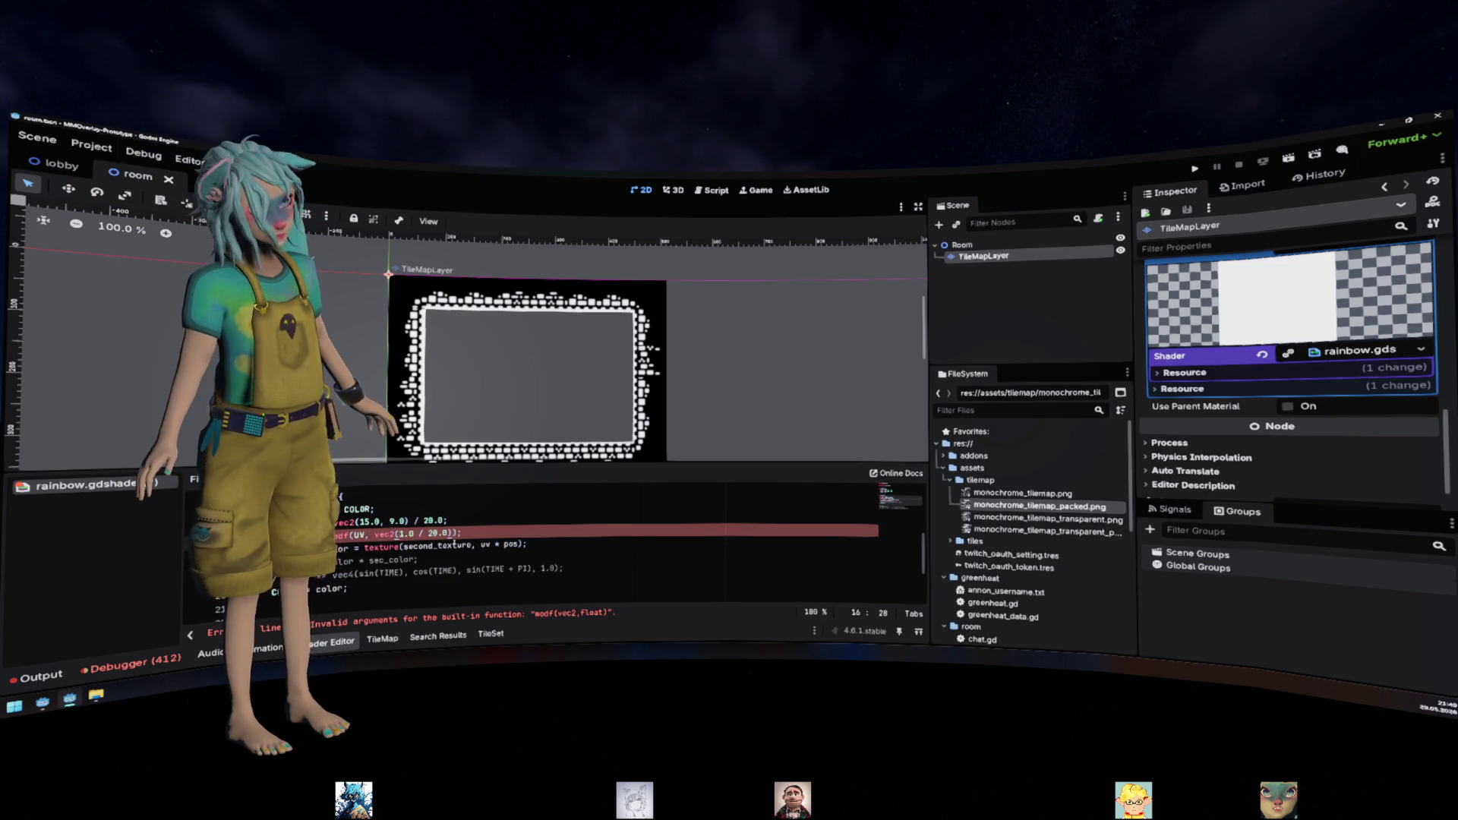
{"action": "key", "text": "Up"}
{"action": "left_click", "coordinate": [481, 529]}
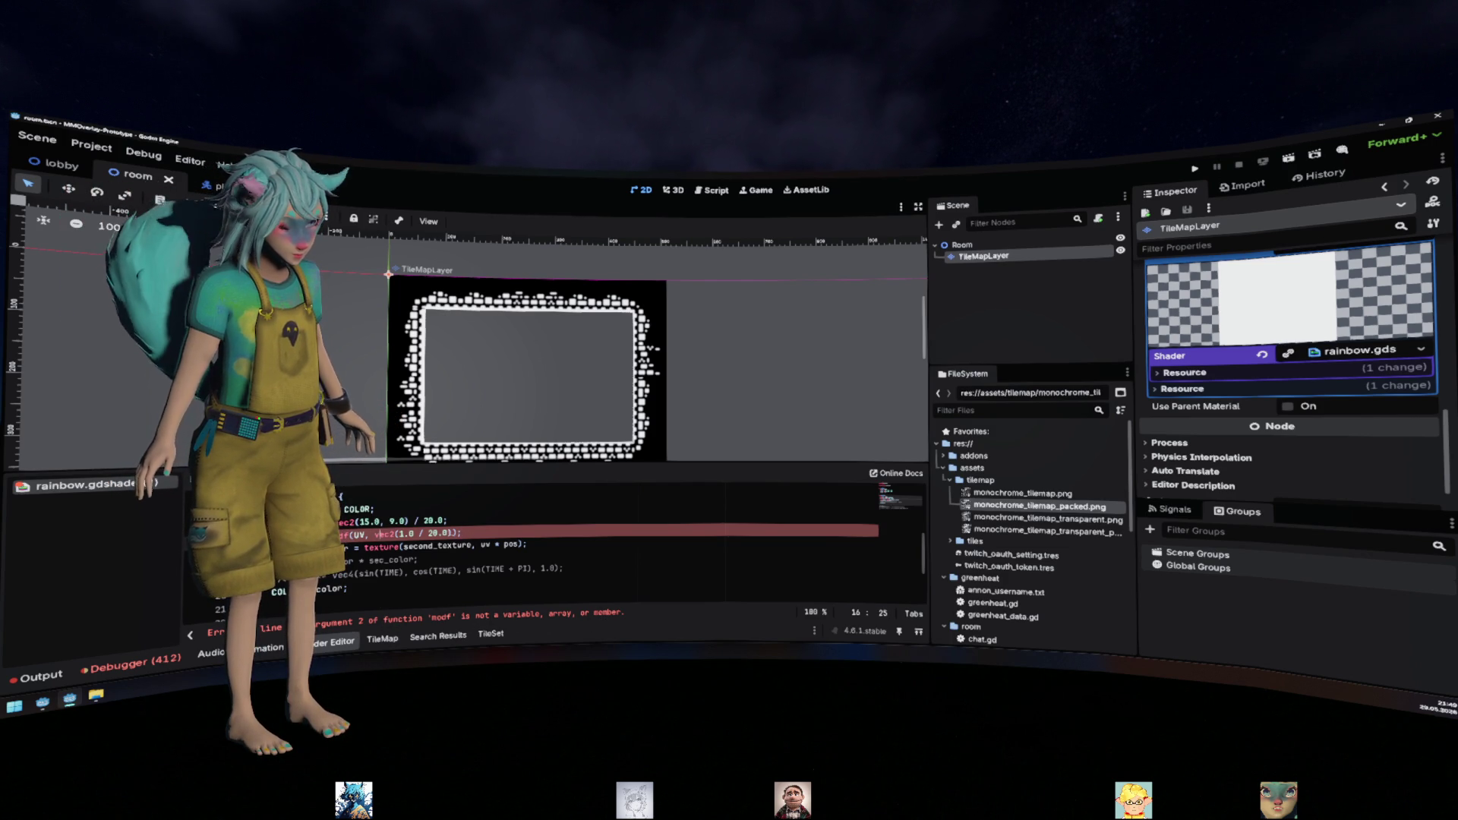
{"action": "left_click_drag", "start_coordinate": [453, 532], "coordinate": [370, 534]}
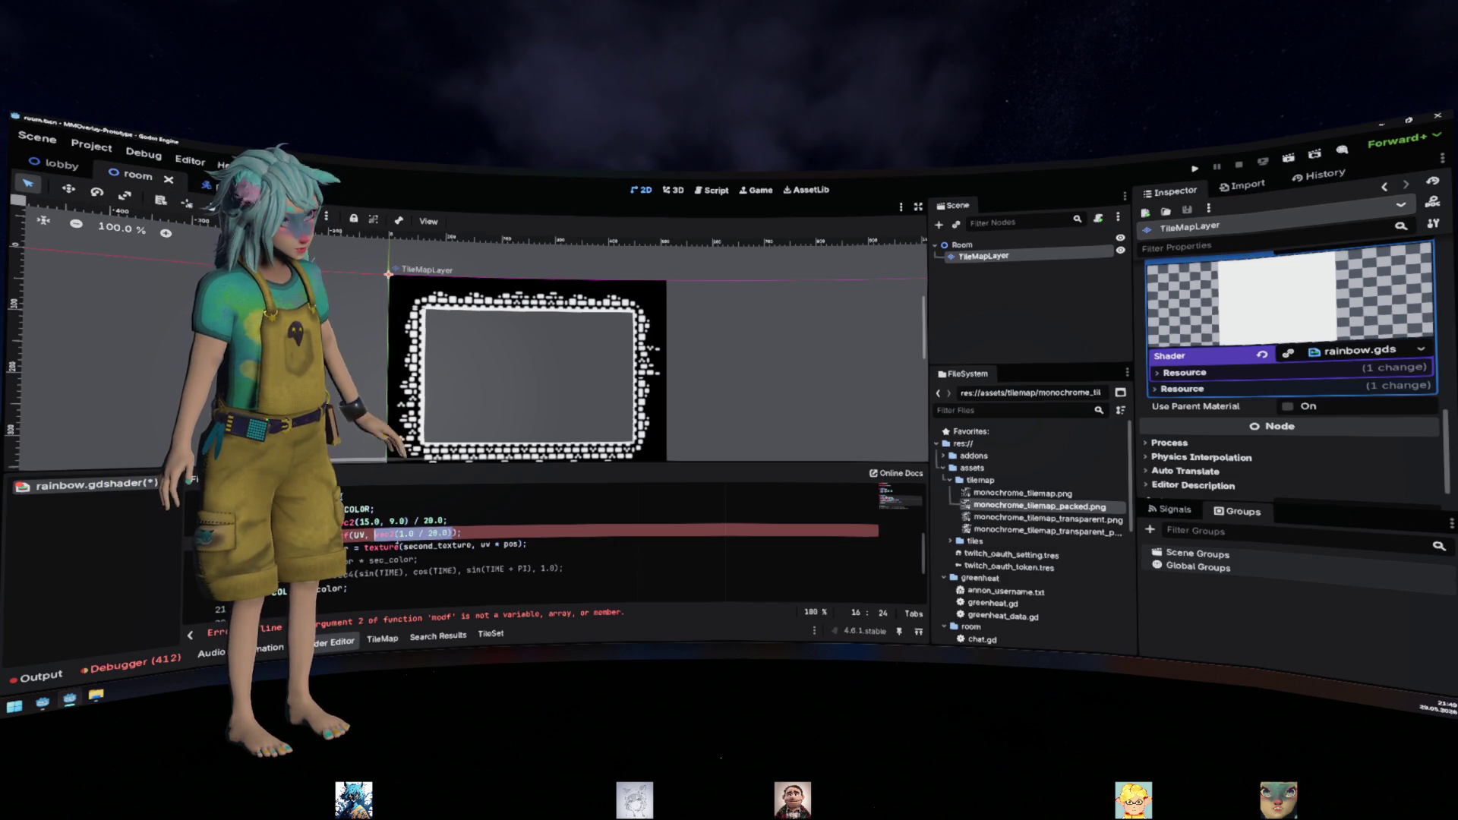
{"action": "left_click", "coordinate": [449, 533]}
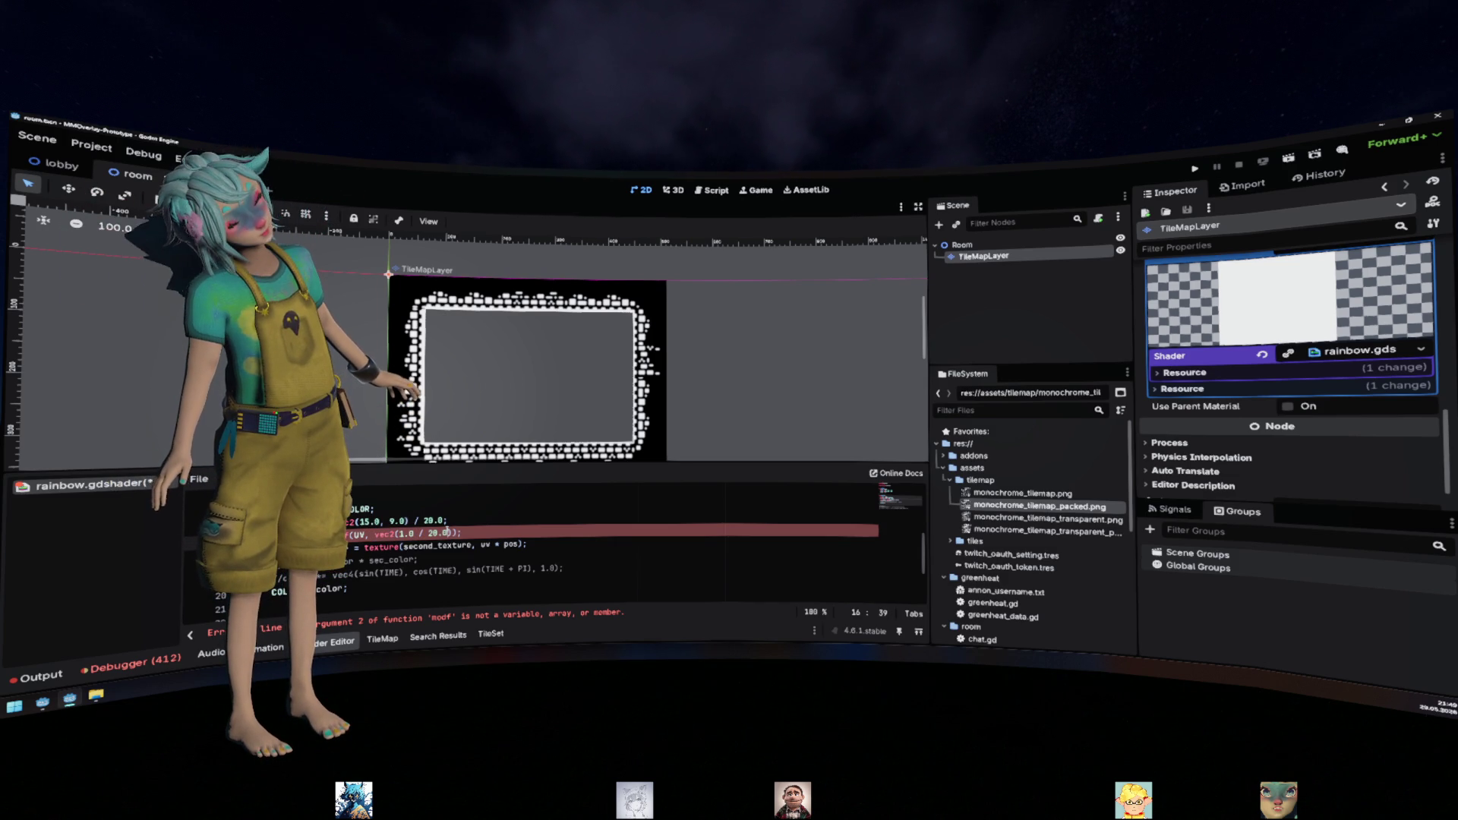
{"action": "left_click_drag", "start_coordinate": [448, 532], "coordinate": [401, 533]}
Move 1.0 / 20.0 out of vec2() into a new 'size = 1.0 / 20.0;' line above
{"action": "key", "text": "BackSpace"}
{"action": "left_click", "coordinate": [474, 521]}
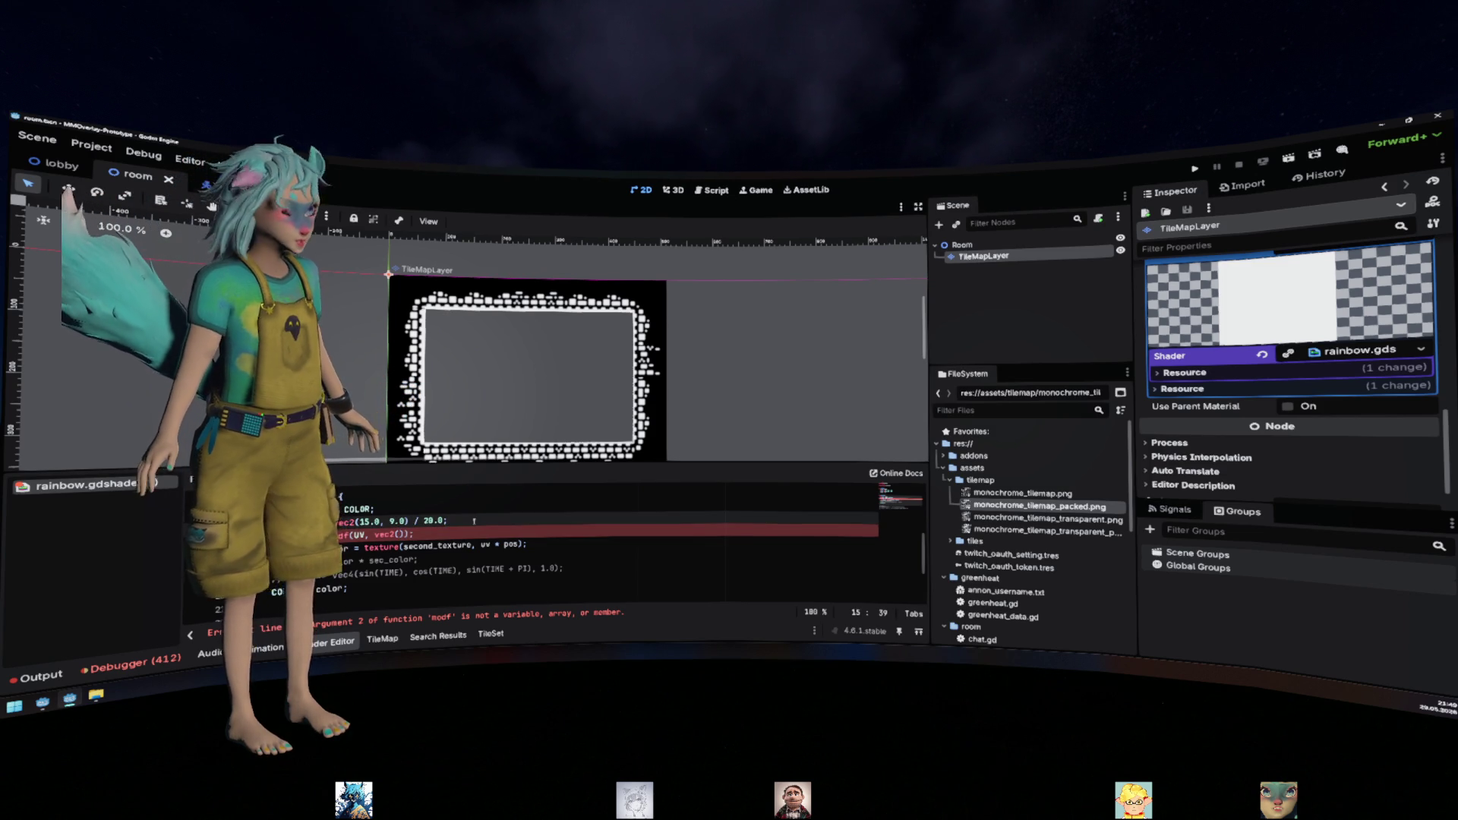
{"action": "key", "text": "Return"}
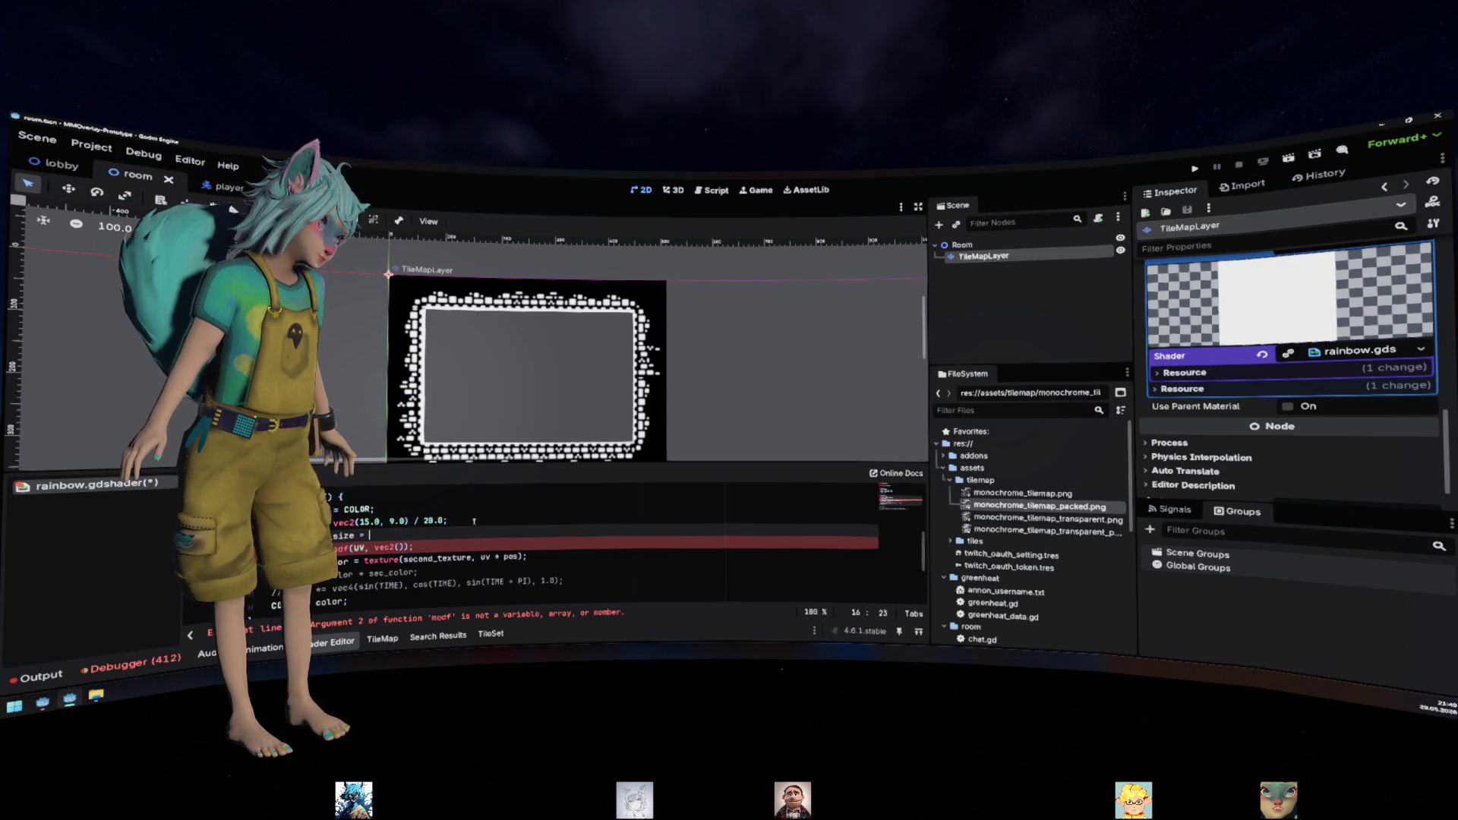
{"action": "type", "text": "1.0 / 20.0;"}
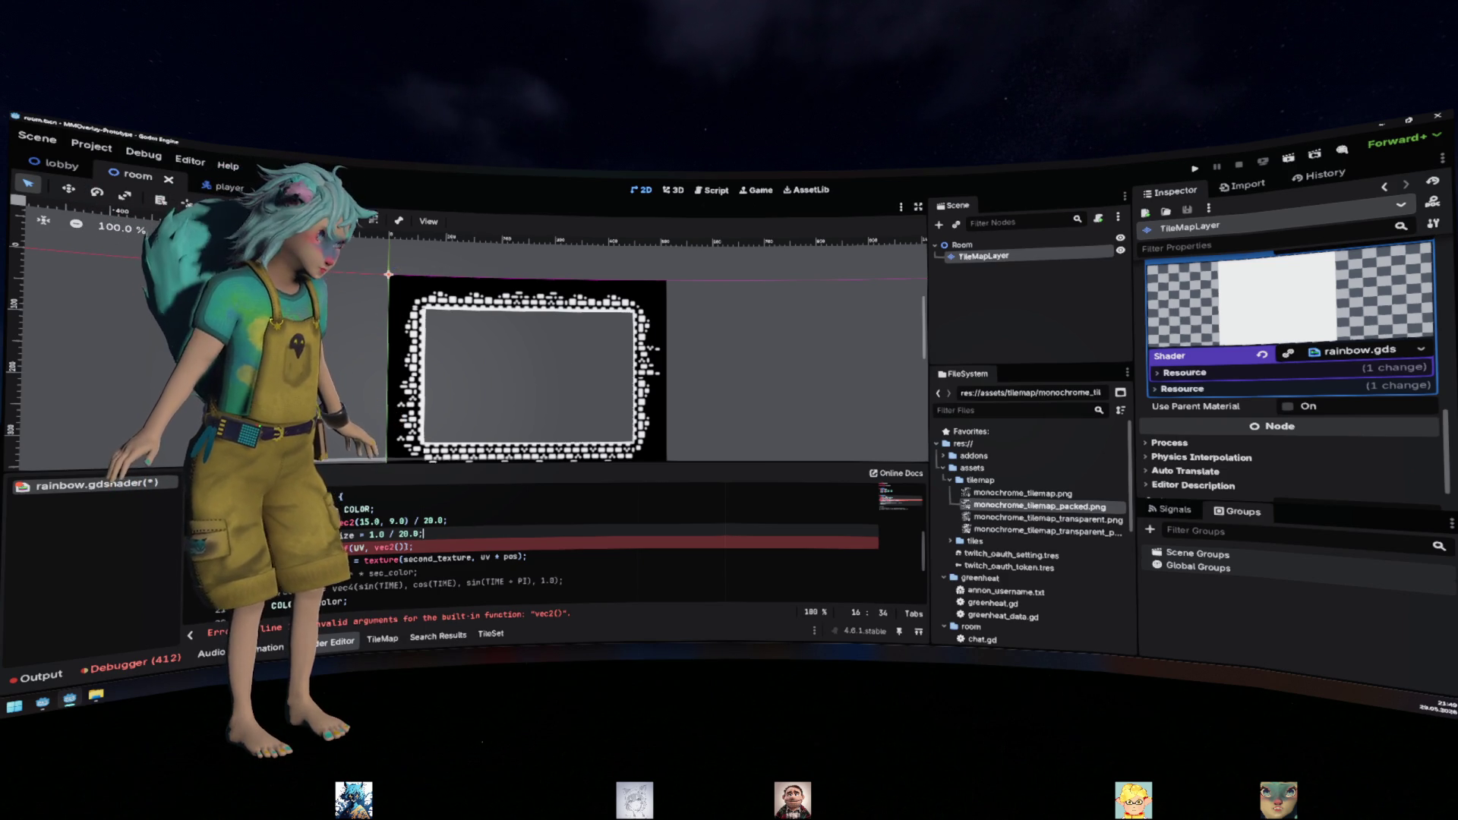
{"action": "left_click", "coordinate": [396, 547]}
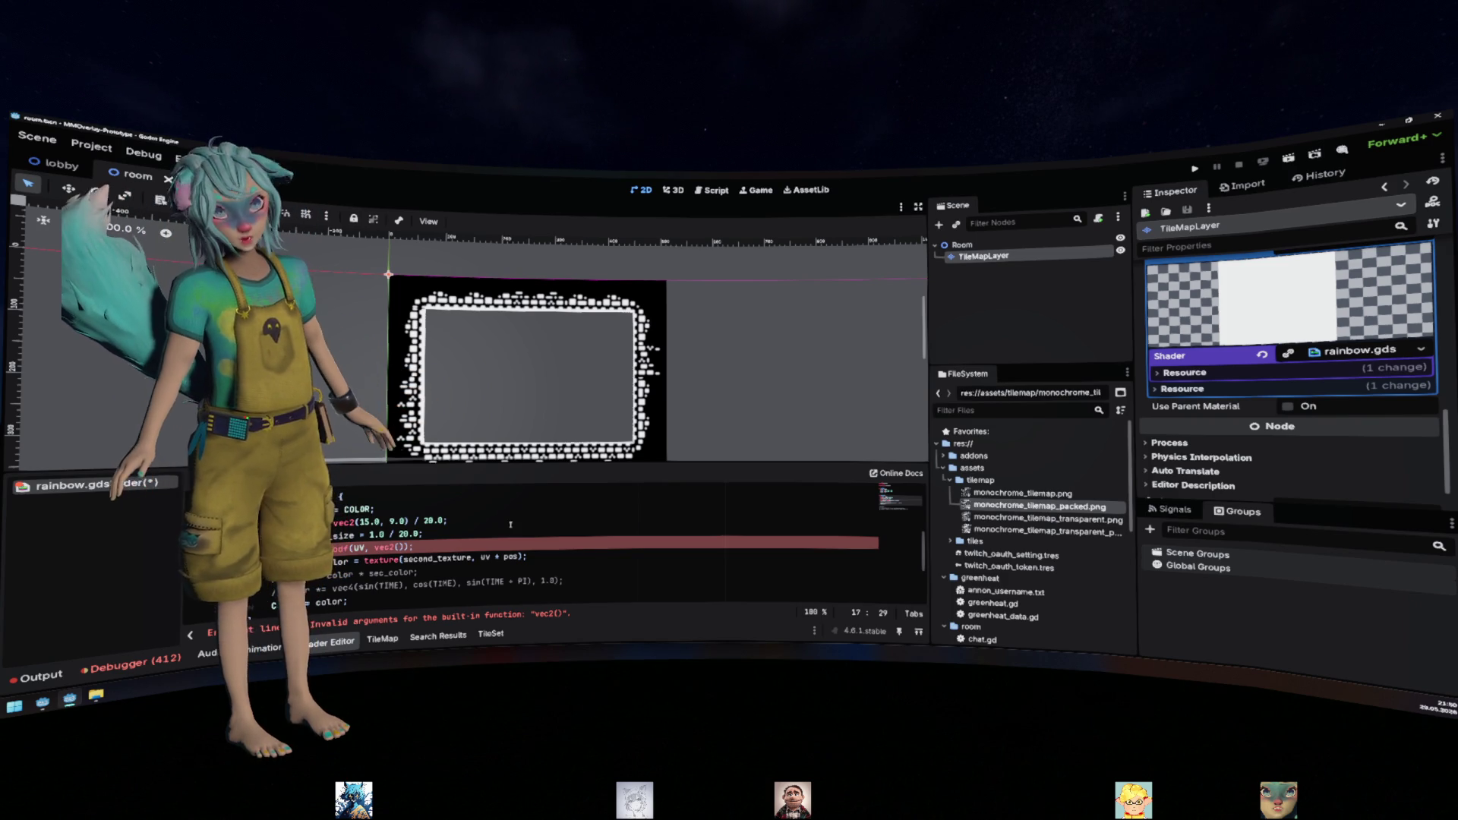
Search the built-in help for 'shader' and open the Shader class reference page
{"action": "key", "text": "F1"}
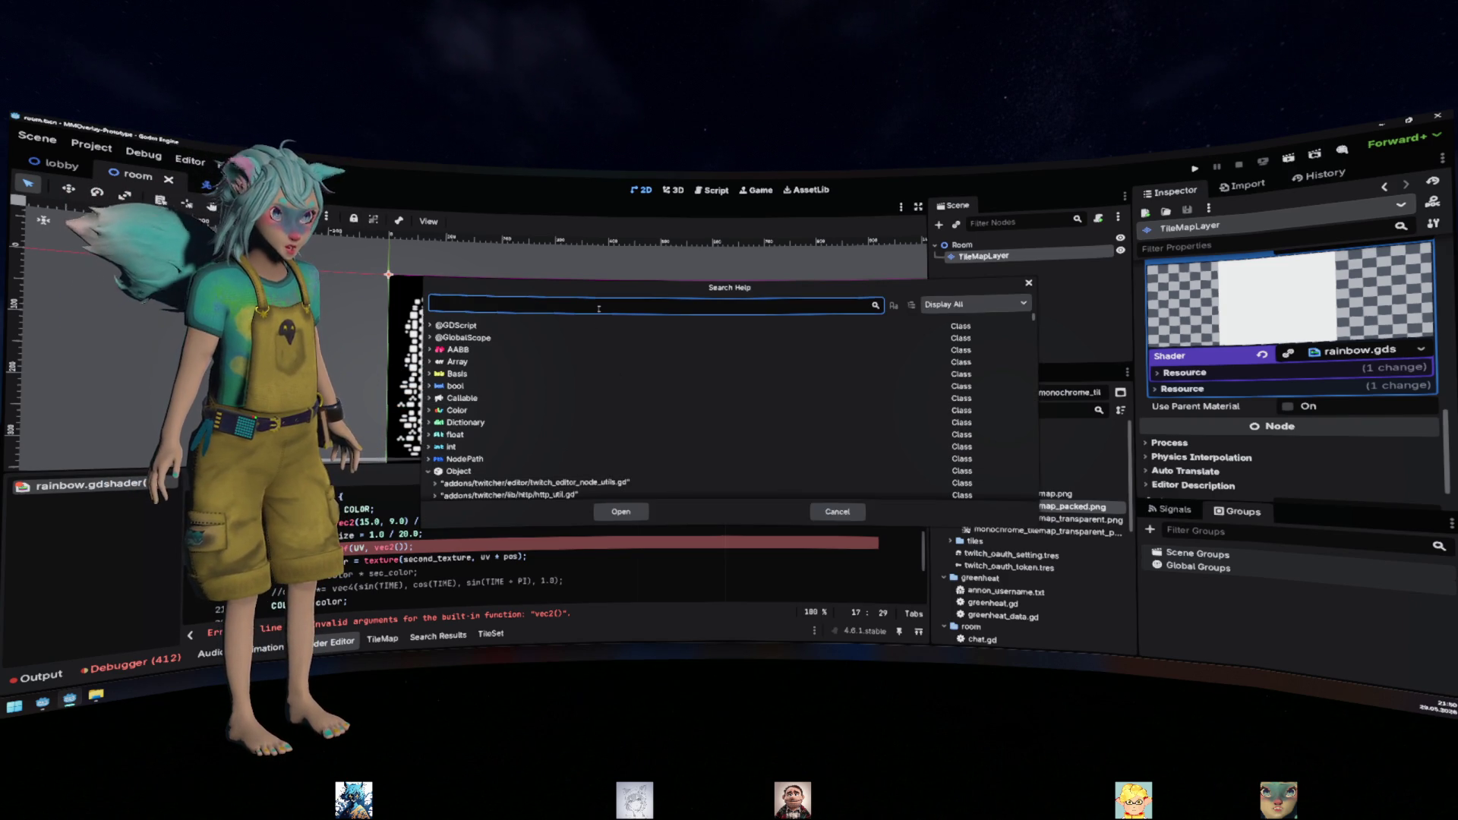
{"action": "type", "text": "sha"}
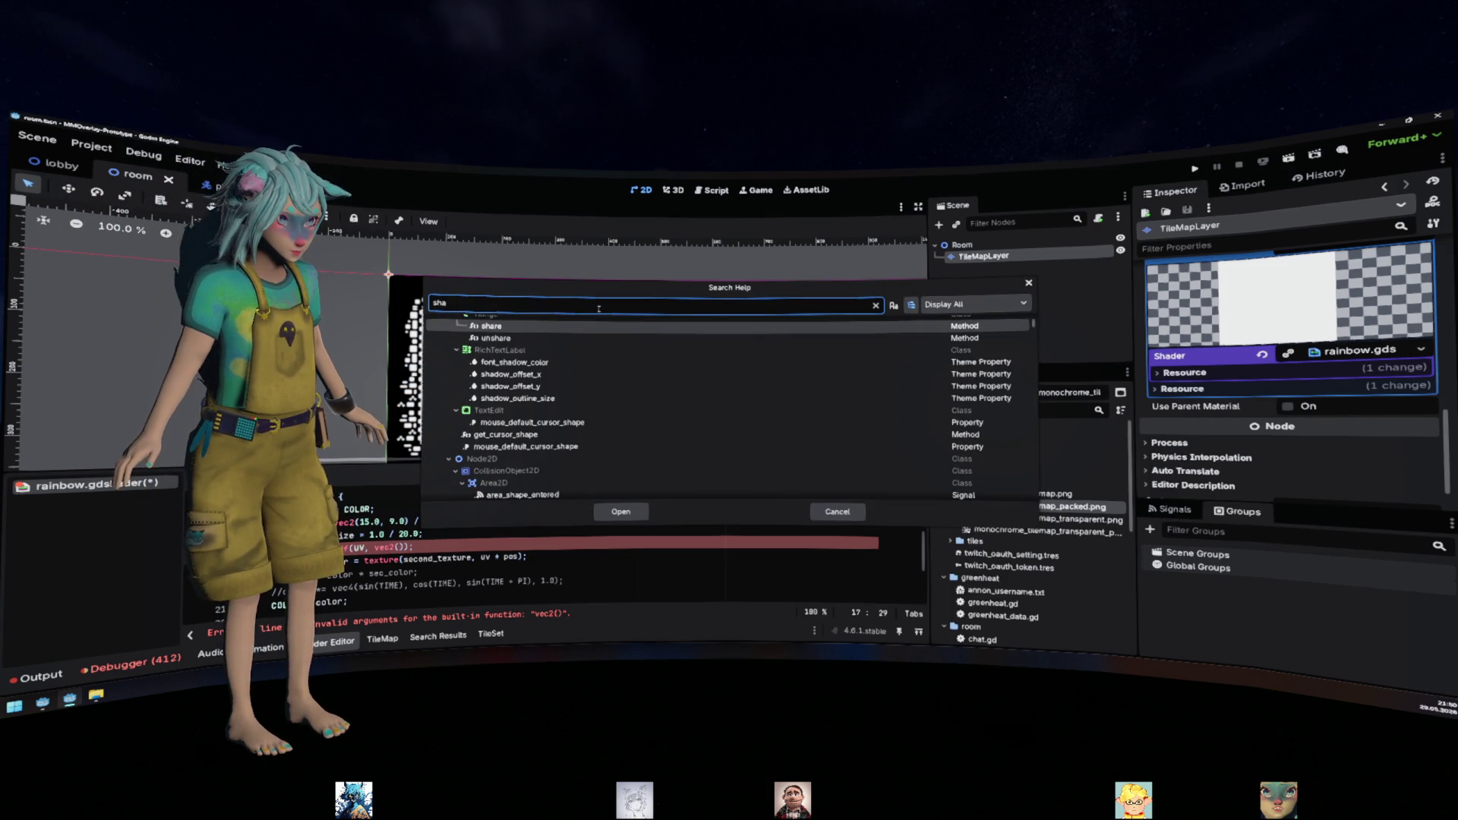
{"action": "type", "text": "der"}
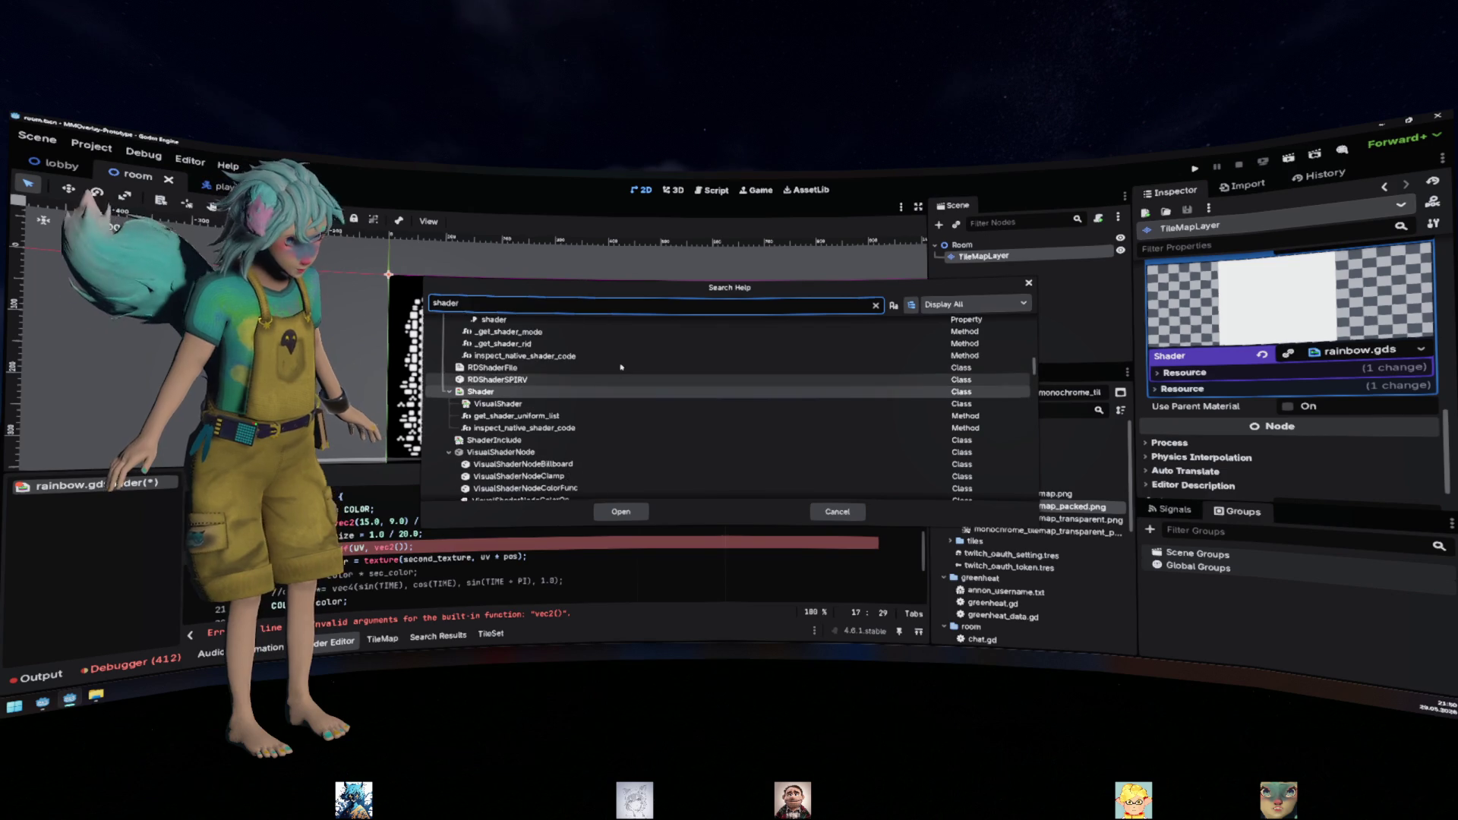
{"action": "double_click", "coordinate": [496, 388]}
{"action": "scroll", "coordinate": [503, 391], "scroll_direction": "down", "scroll_amount": 6}
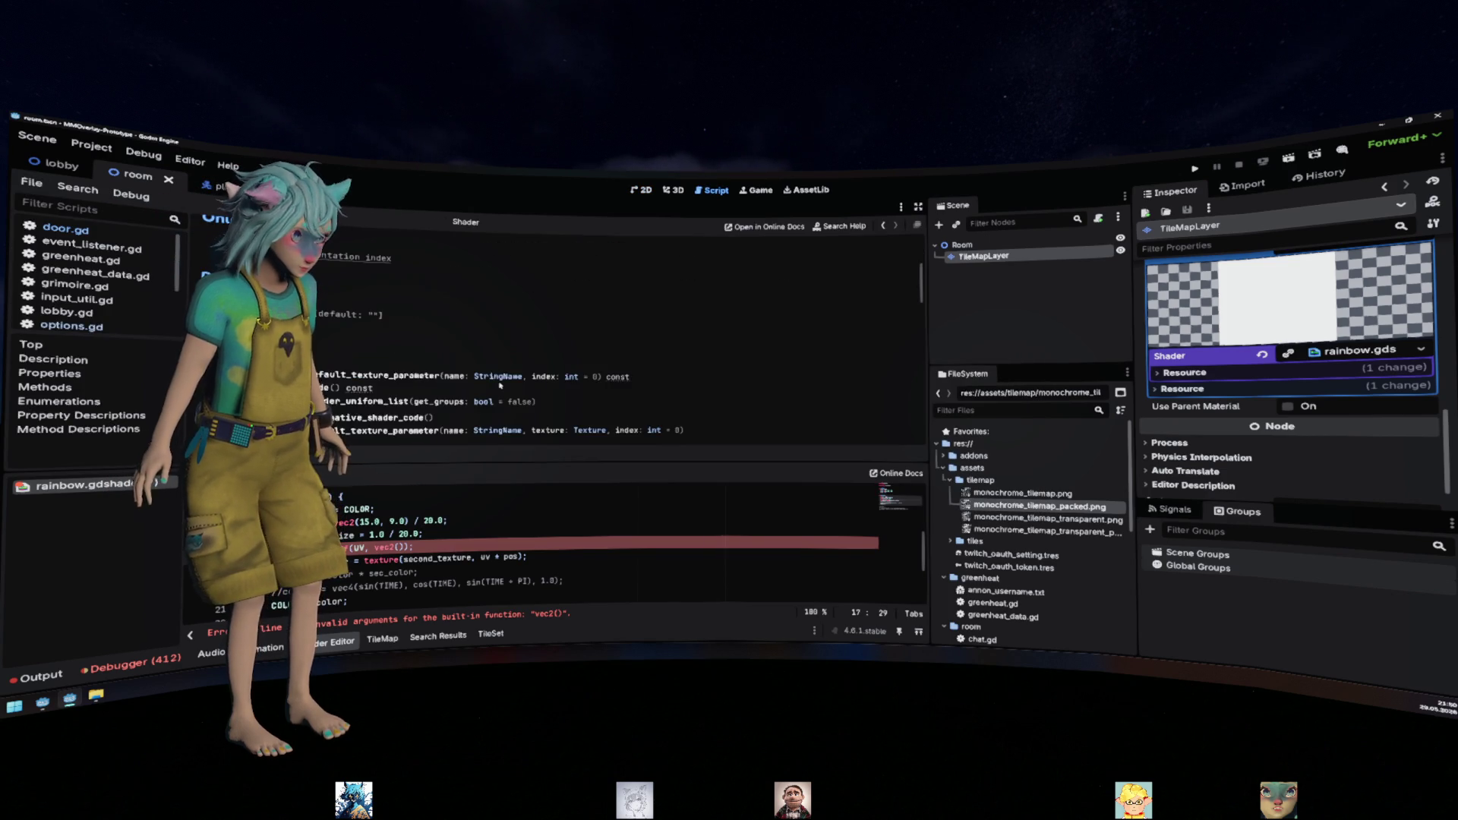
{"action": "scroll", "coordinate": [508, 384], "scroll_direction": "up", "scroll_amount": 6}
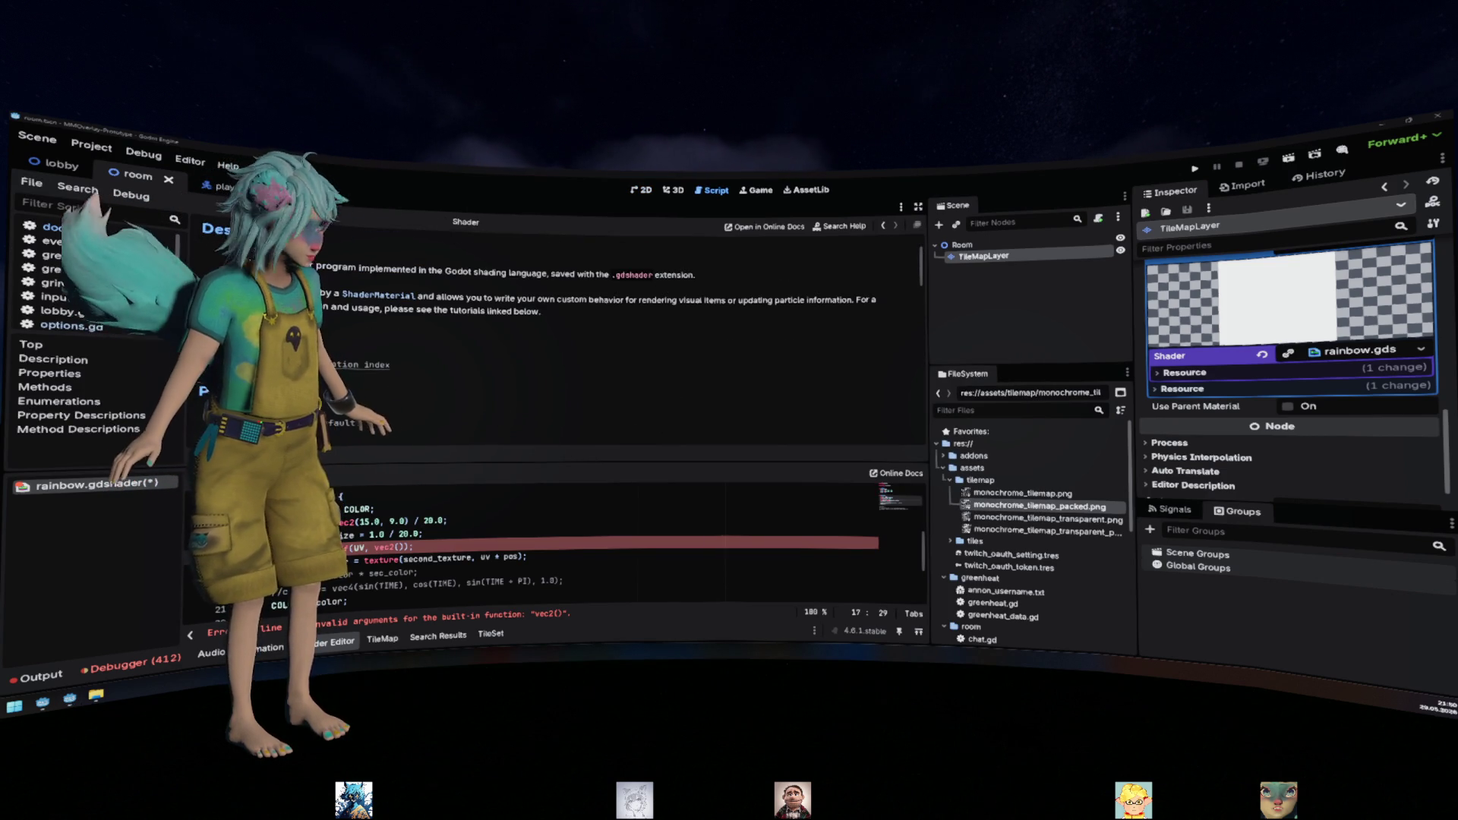
Open the online shaders docs with enlarged text and go to the Shading reference's Built-in functions page
{"action": "left_click", "coordinate": [358, 365]}
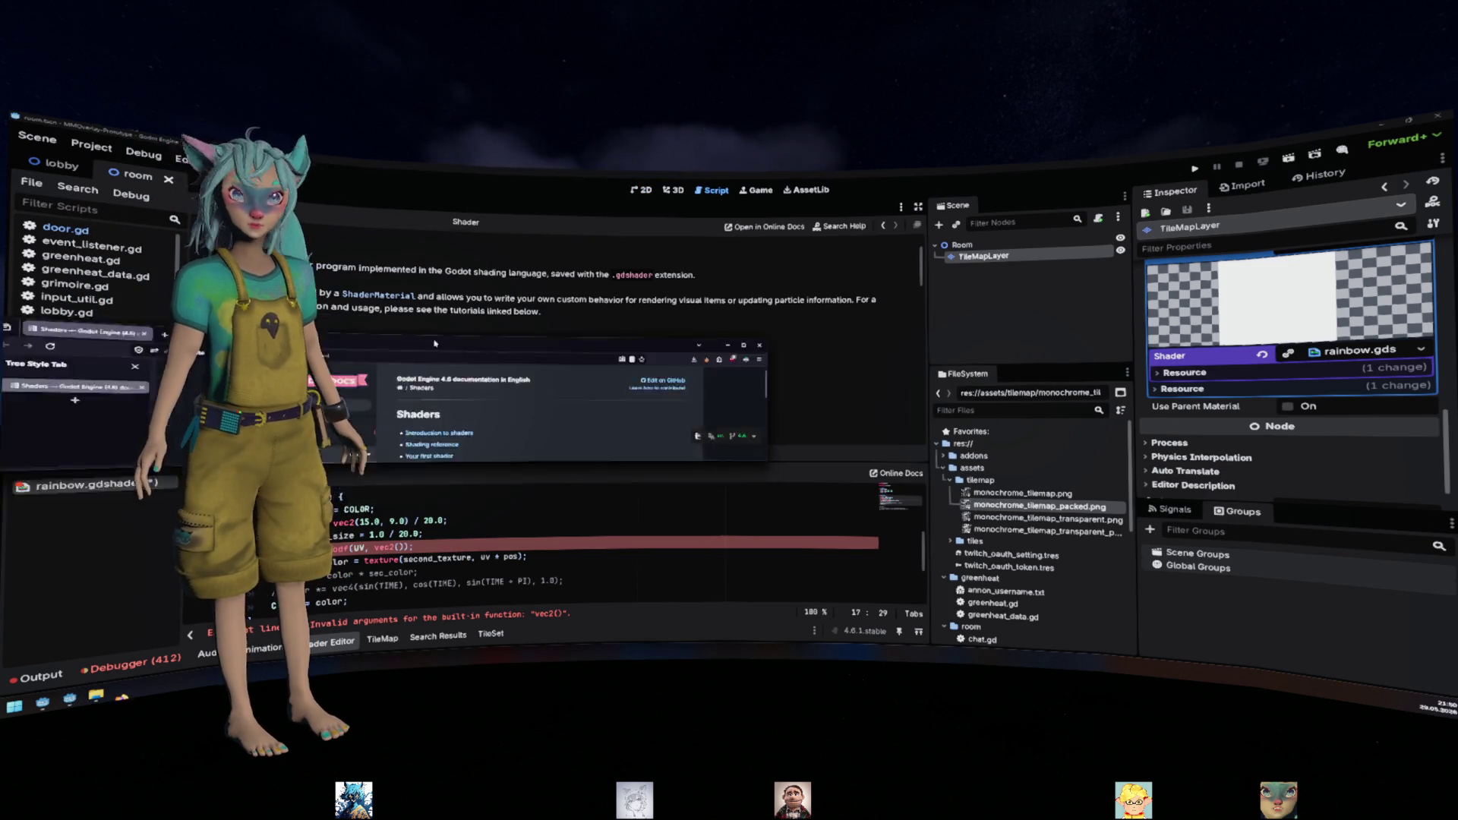
{"action": "key", "text": "ctrl+plus"}
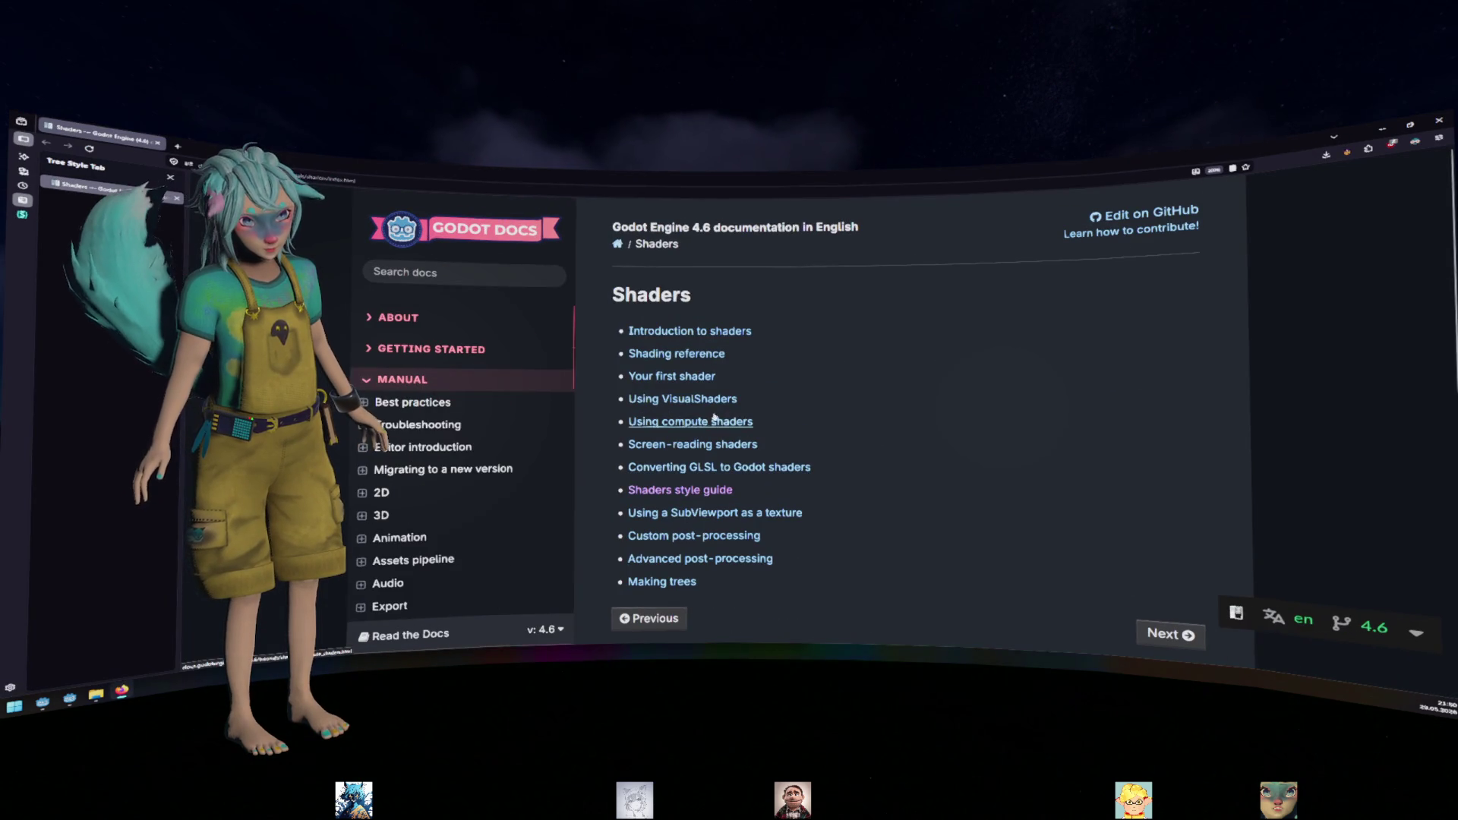
{"action": "left_click", "coordinate": [725, 359]}
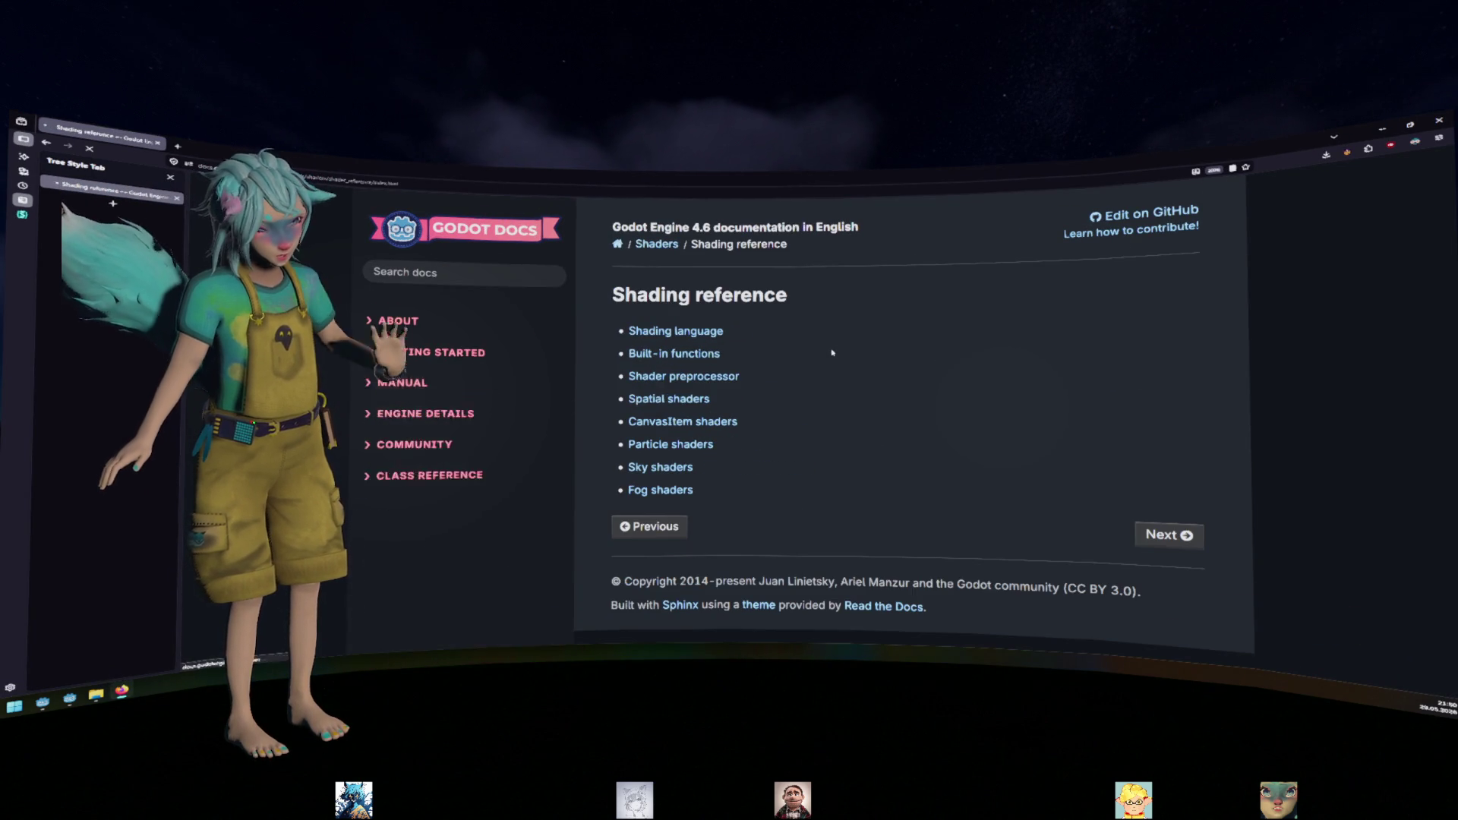
{"action": "left_click", "coordinate": [674, 353]}
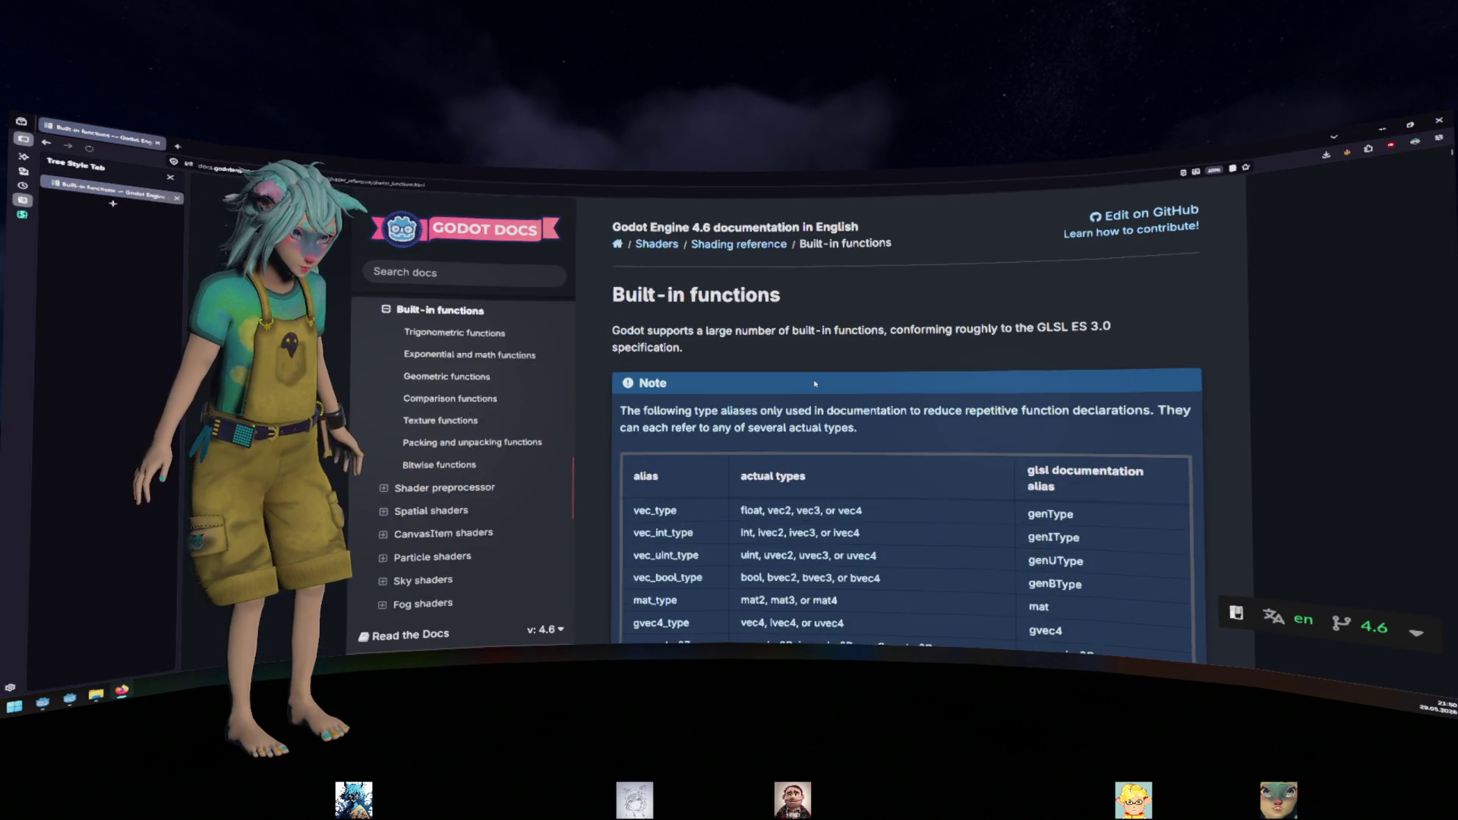
Scroll the math functions table to the fract, mod and modf rows
{"action": "scroll", "coordinate": [836, 417], "scroll_direction": "down", "scroll_amount": 10}
{"action": "scroll", "coordinate": [814, 367], "scroll_direction": "up", "scroll_amount": 2}
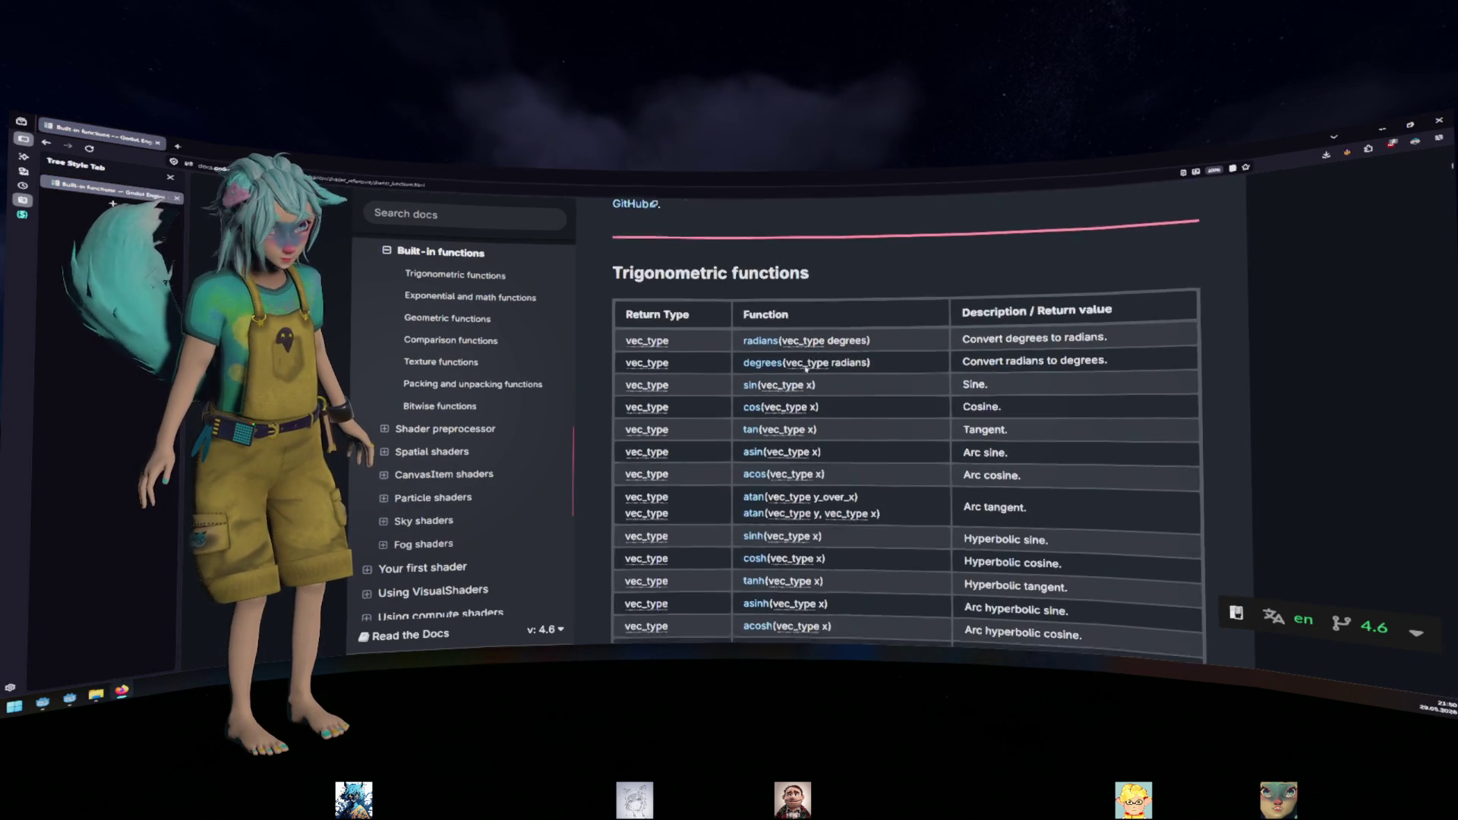
{"action": "scroll", "coordinate": [813, 367], "scroll_direction": "down", "scroll_amount": 6}
{"action": "scroll", "coordinate": [813, 366], "scroll_direction": "down", "scroll_amount": 15}
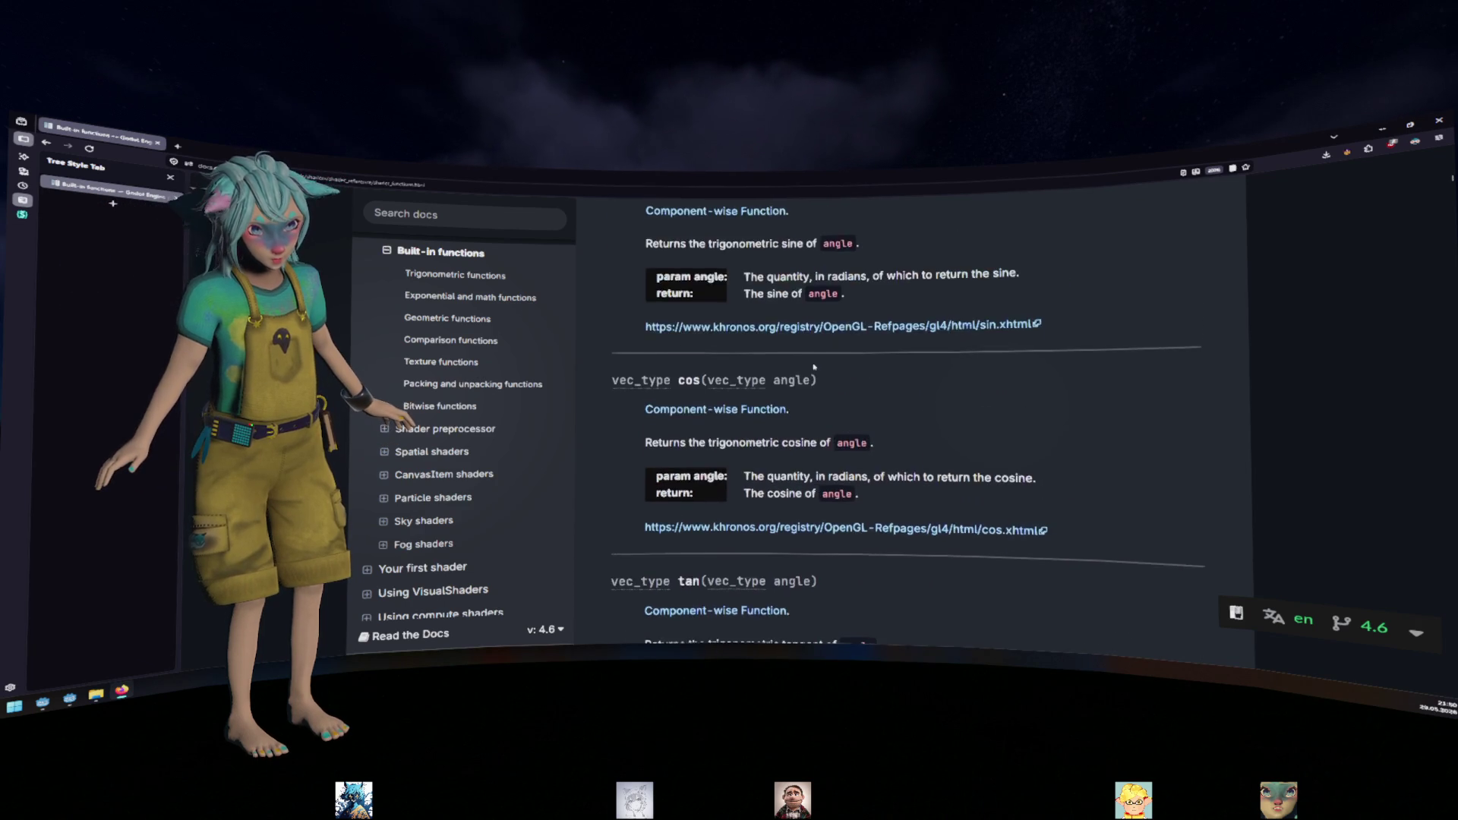
{"action": "scroll", "coordinate": [812, 358], "scroll_direction": "down", "scroll_amount": 2}
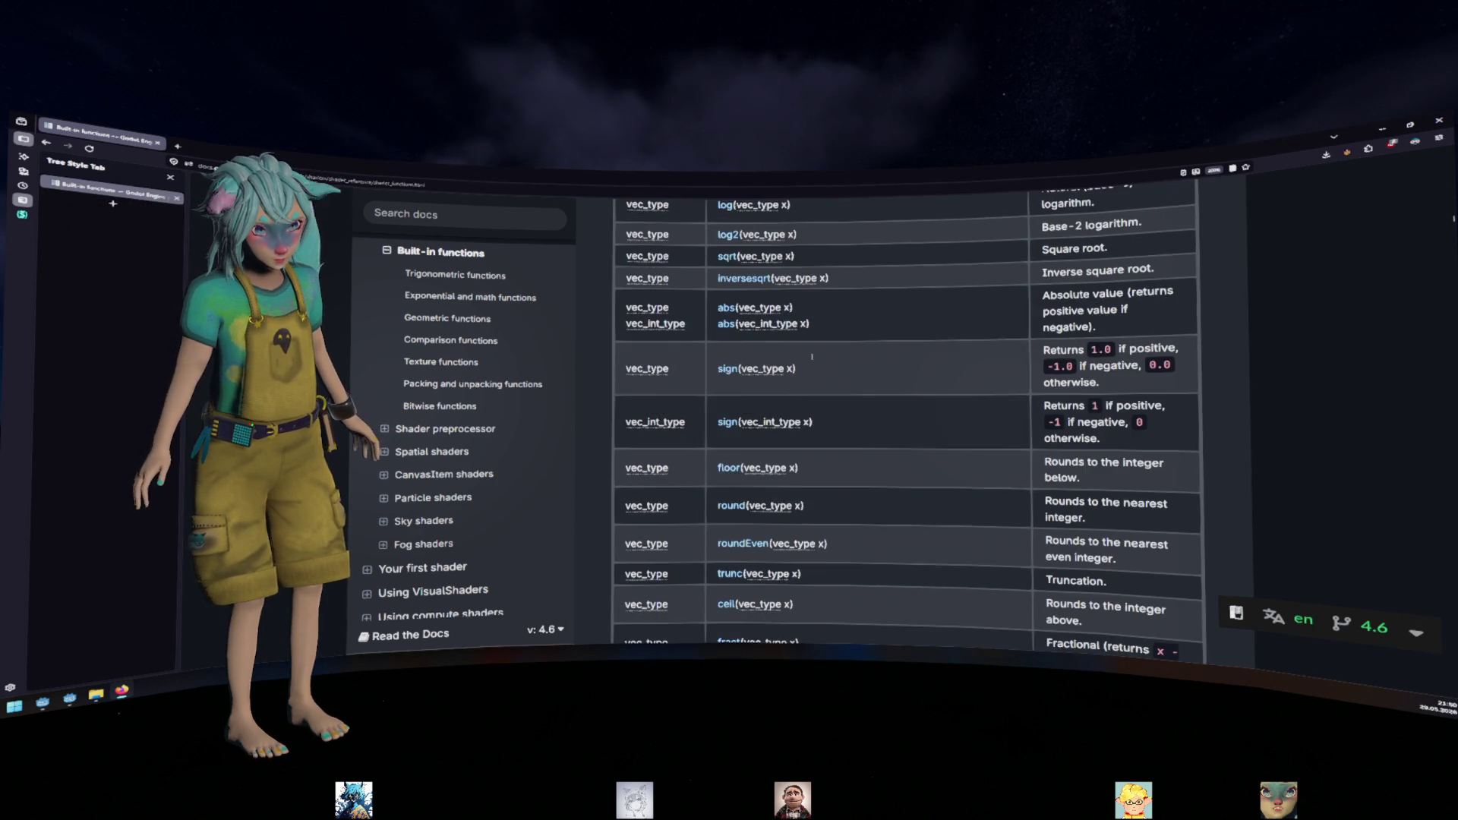
{"action": "scroll", "coordinate": [760, 312], "scroll_direction": "up", "scroll_amount": 5}
{"action": "scroll", "coordinate": [760, 312], "scroll_direction": "down", "scroll_amount": 8}
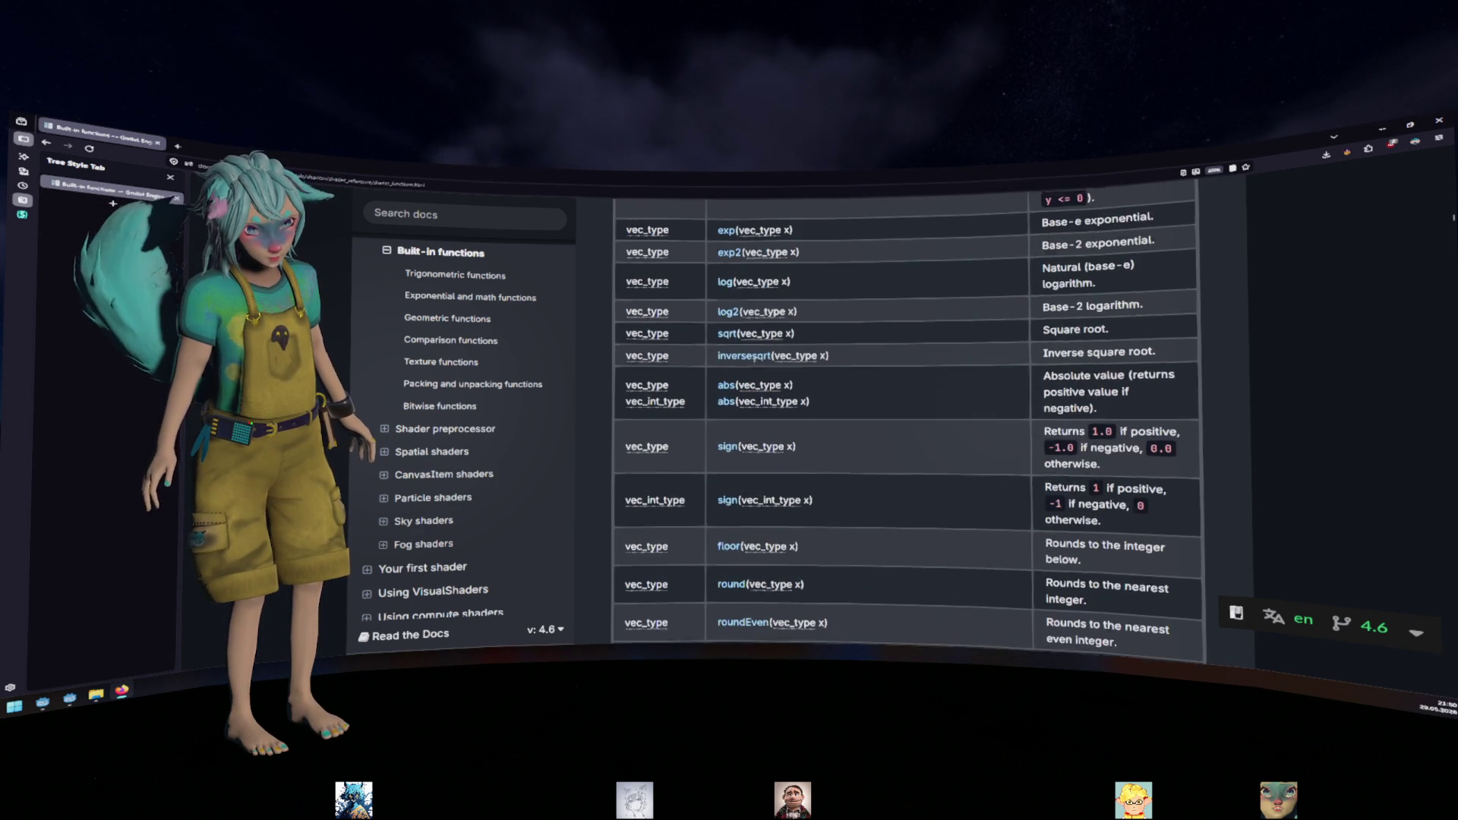
{"action": "scroll", "coordinate": [748, 360], "scroll_direction": "down", "scroll_amount": 6}
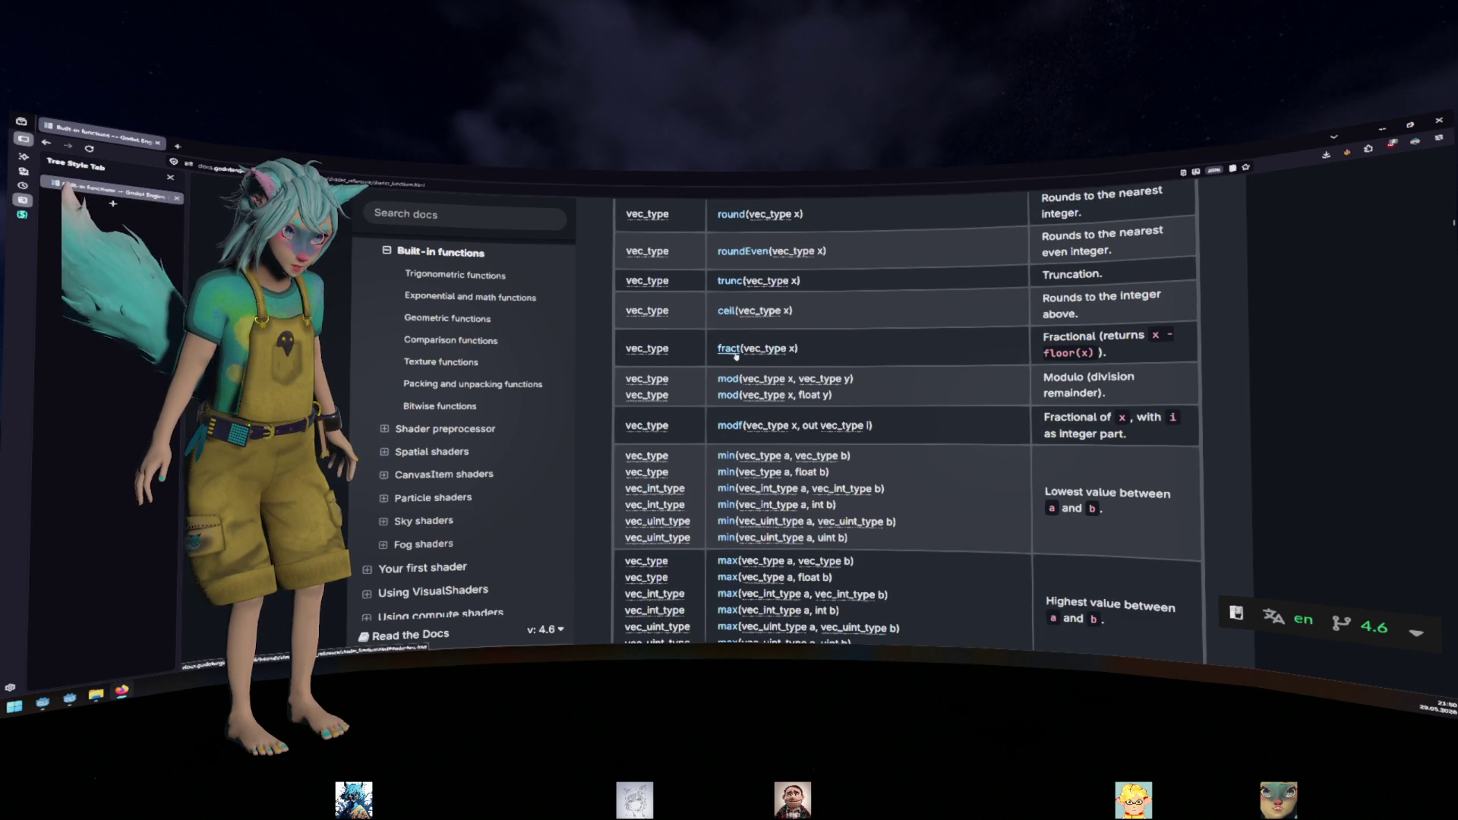
{"action": "scroll", "coordinate": [736, 414], "scroll_direction": "down", "scroll_amount": 15}
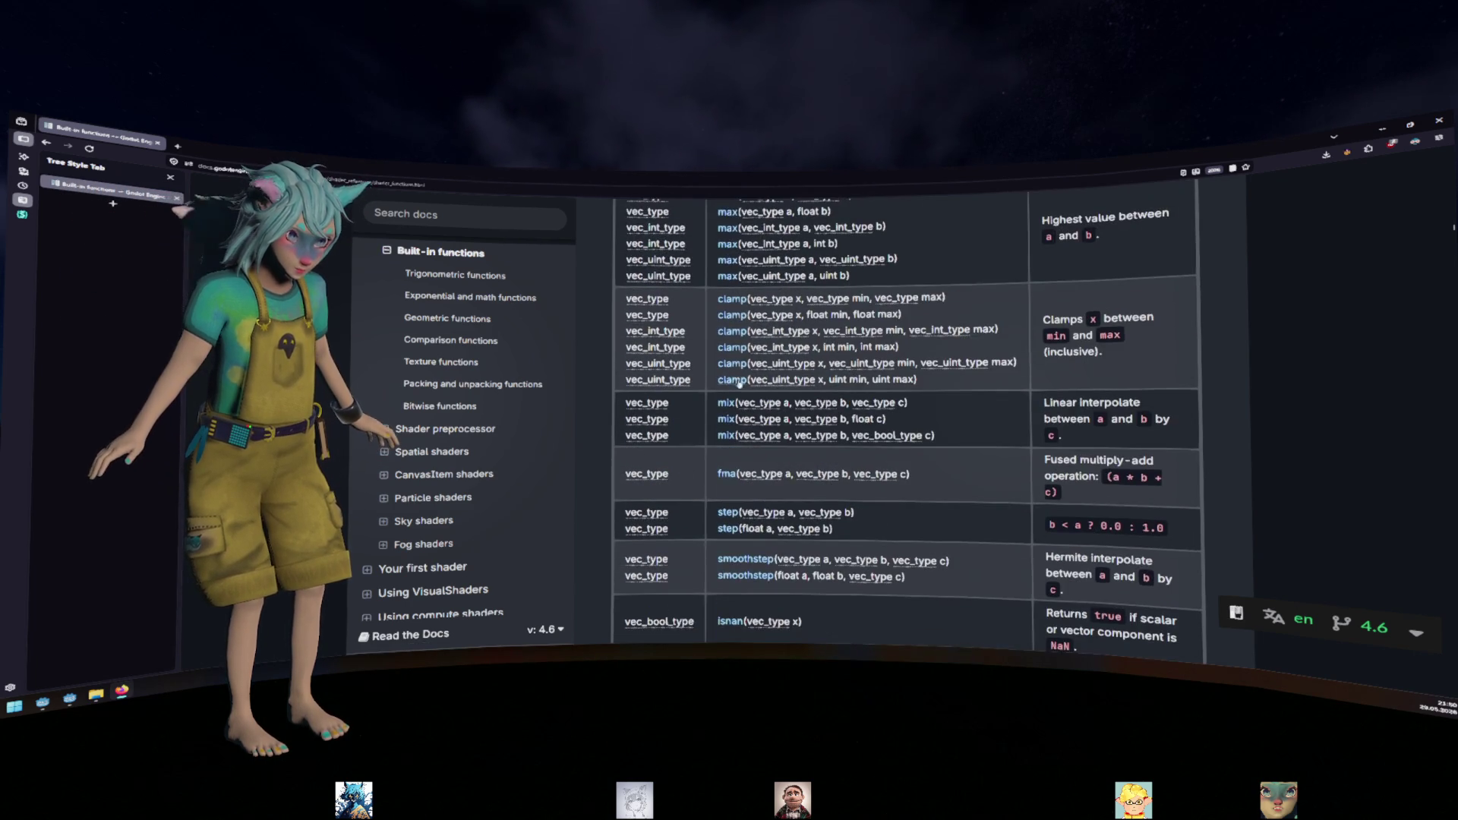
{"action": "scroll", "coordinate": [733, 410], "scroll_direction": "down", "scroll_amount": 2}
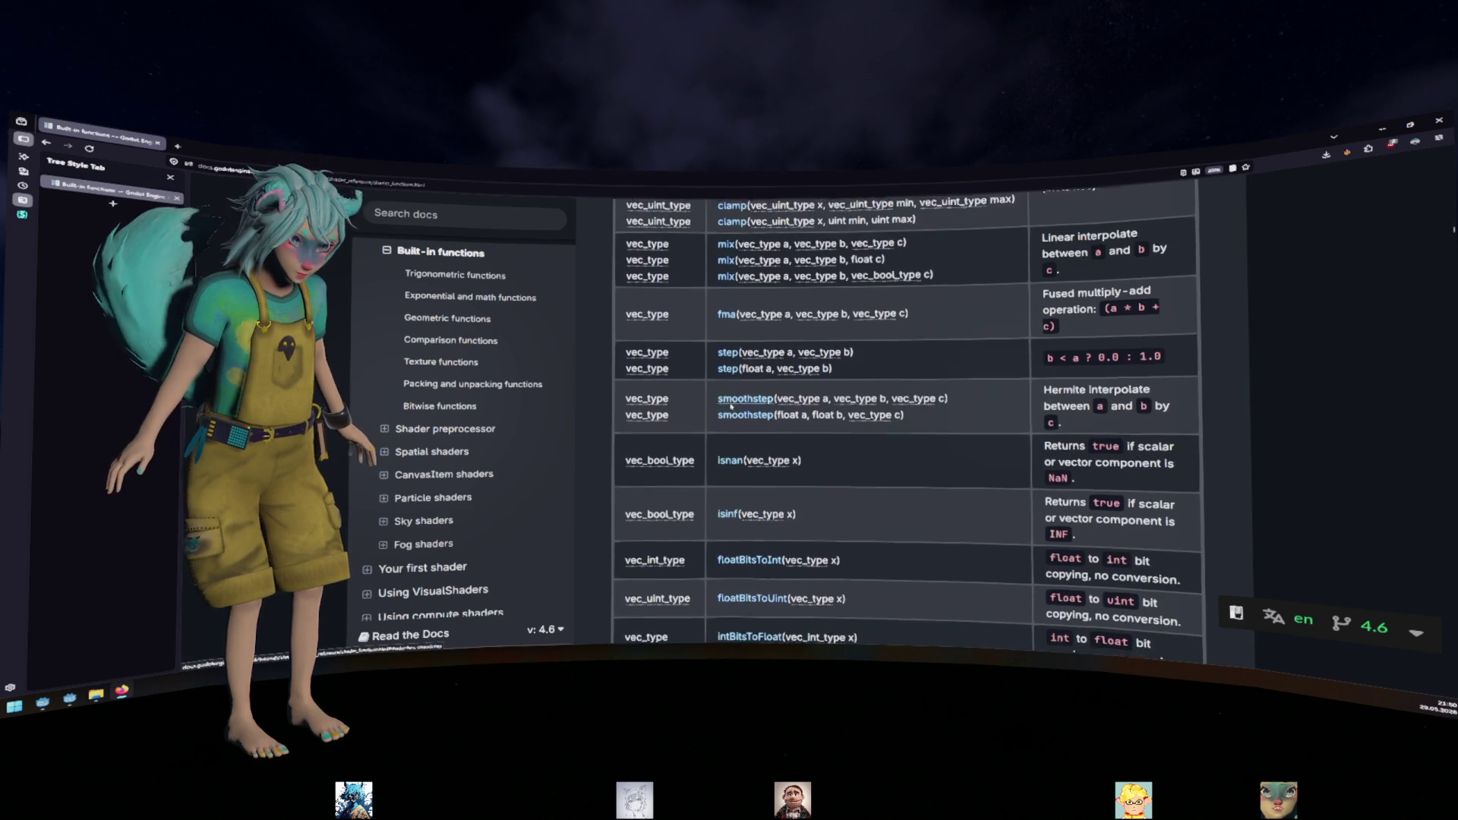
{"action": "scroll", "coordinate": [731, 408], "scroll_direction": "down", "scroll_amount": 5}
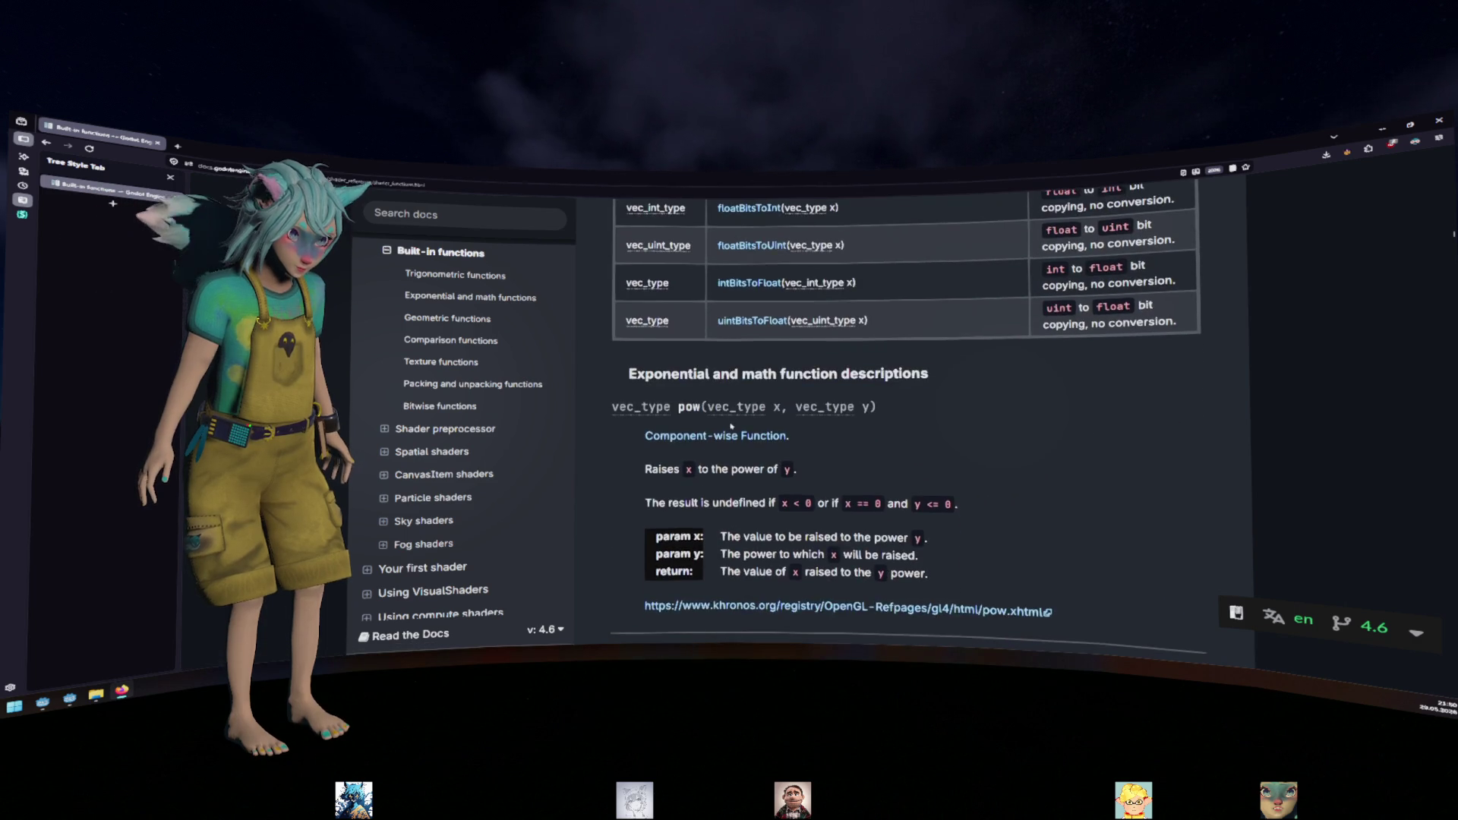
{"action": "scroll", "coordinate": [743, 427], "scroll_direction": "up", "scroll_amount": 12}
{"action": "scroll", "coordinate": [741, 425], "scroll_direction": "up", "scroll_amount": 10}
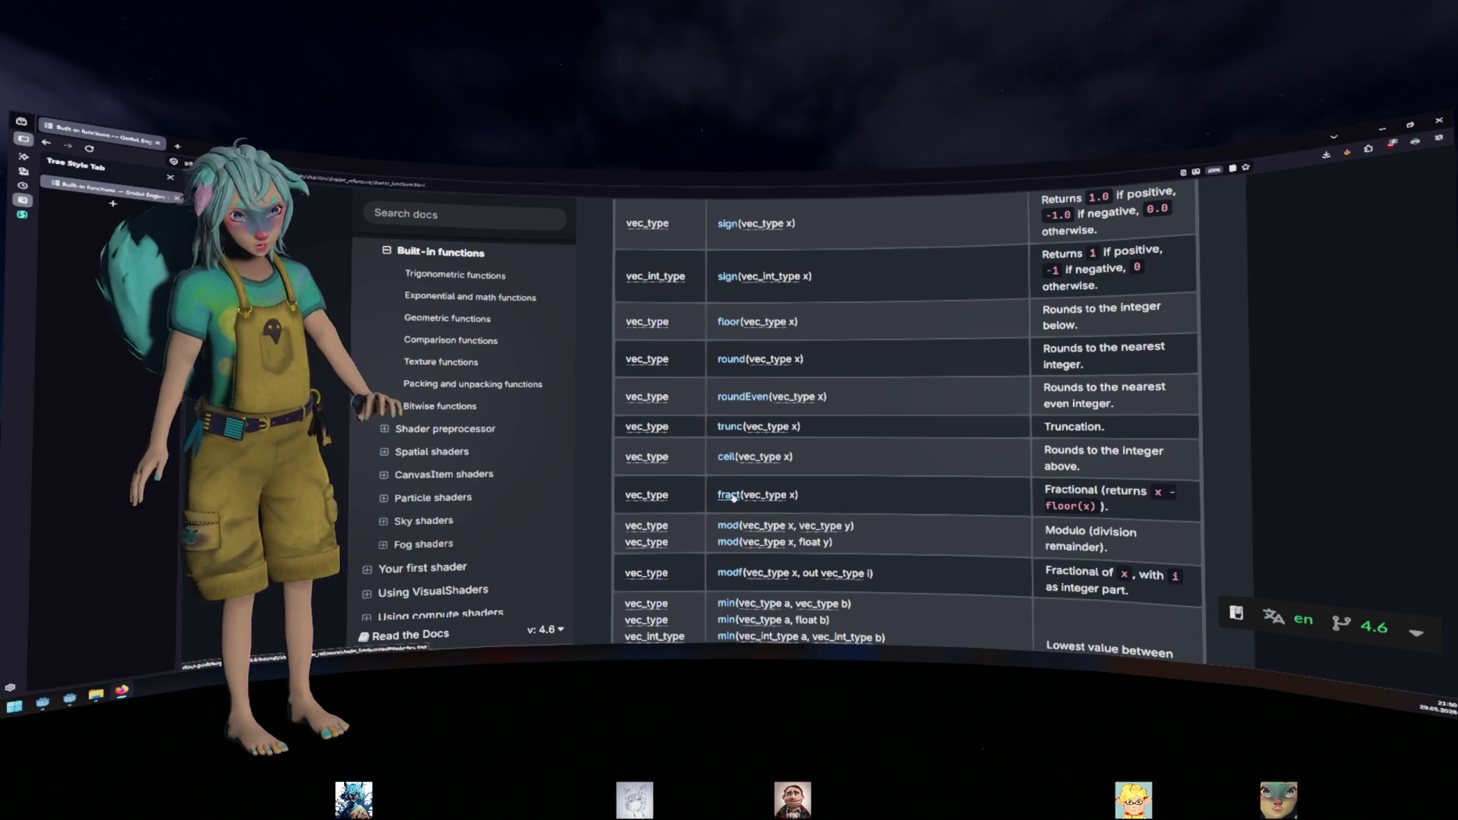
Back in Godot, change line 17 to fract(UV * 20.0) / 20.0
{"action": "key", "text": "alt+Tab"}
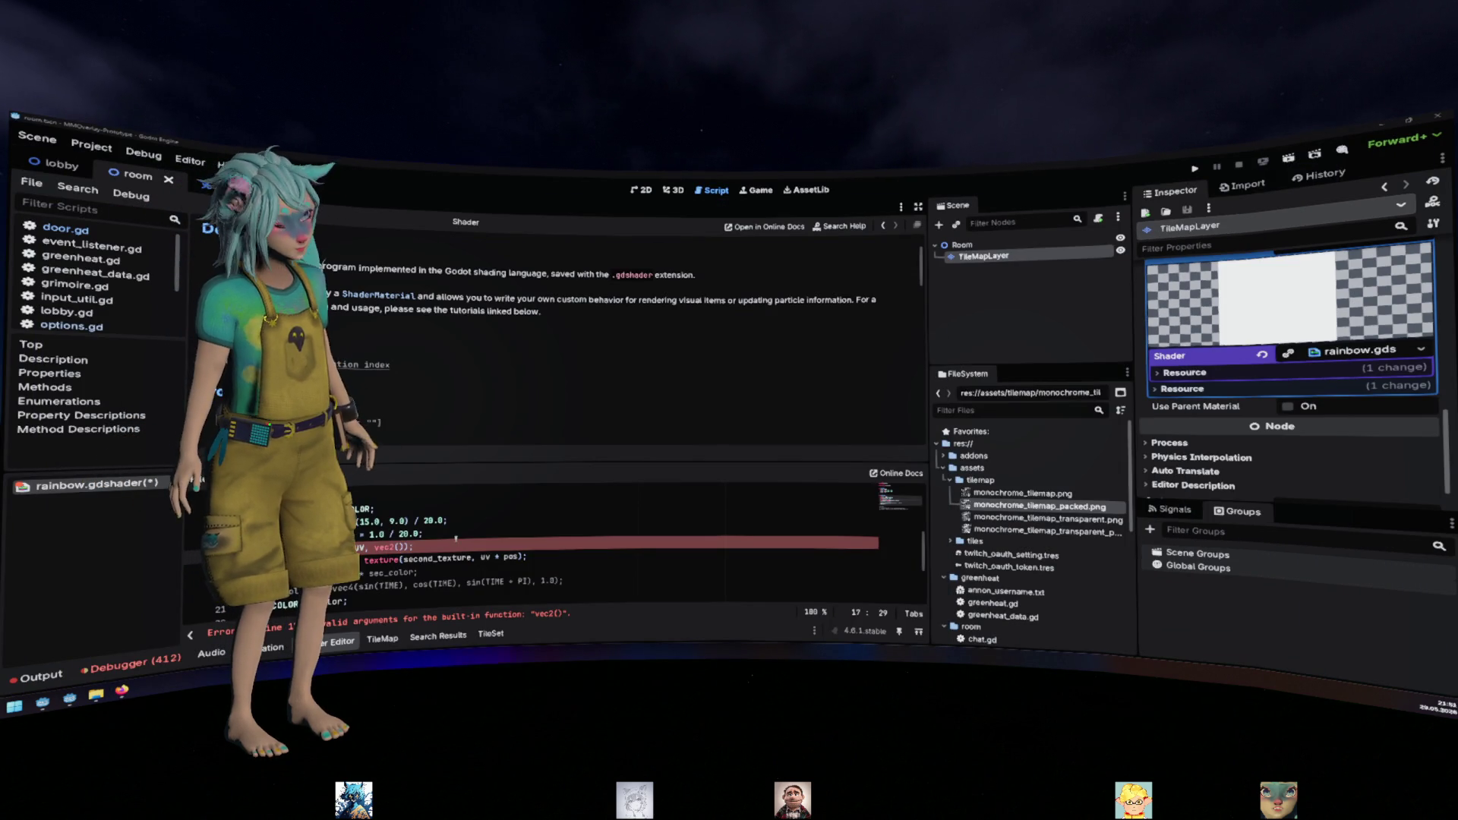
{"action": "left_click", "coordinate": [358, 547]}
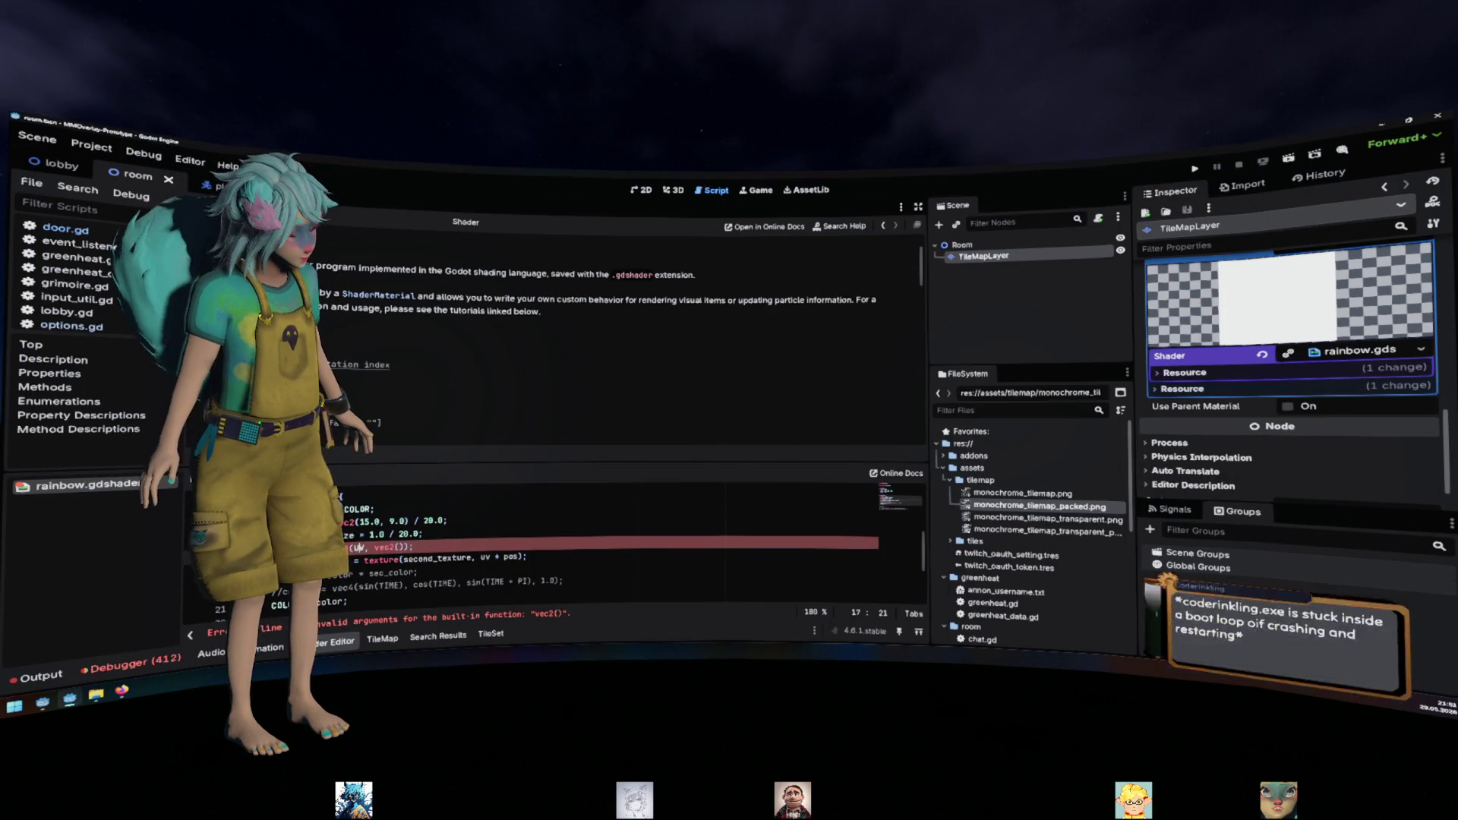
{"action": "key", "text": "BackSpace"}
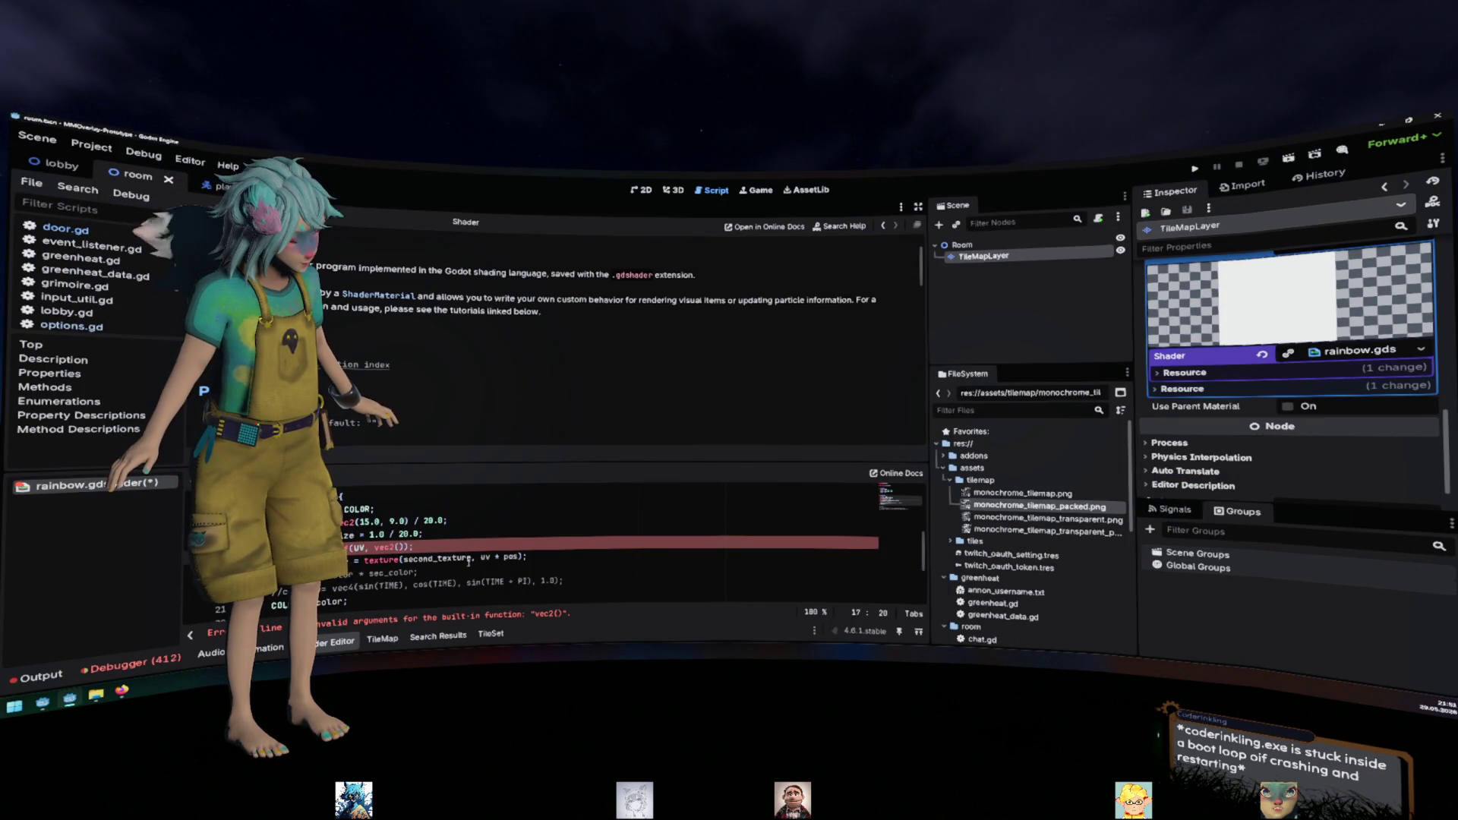
{"action": "type", "text": "* "}
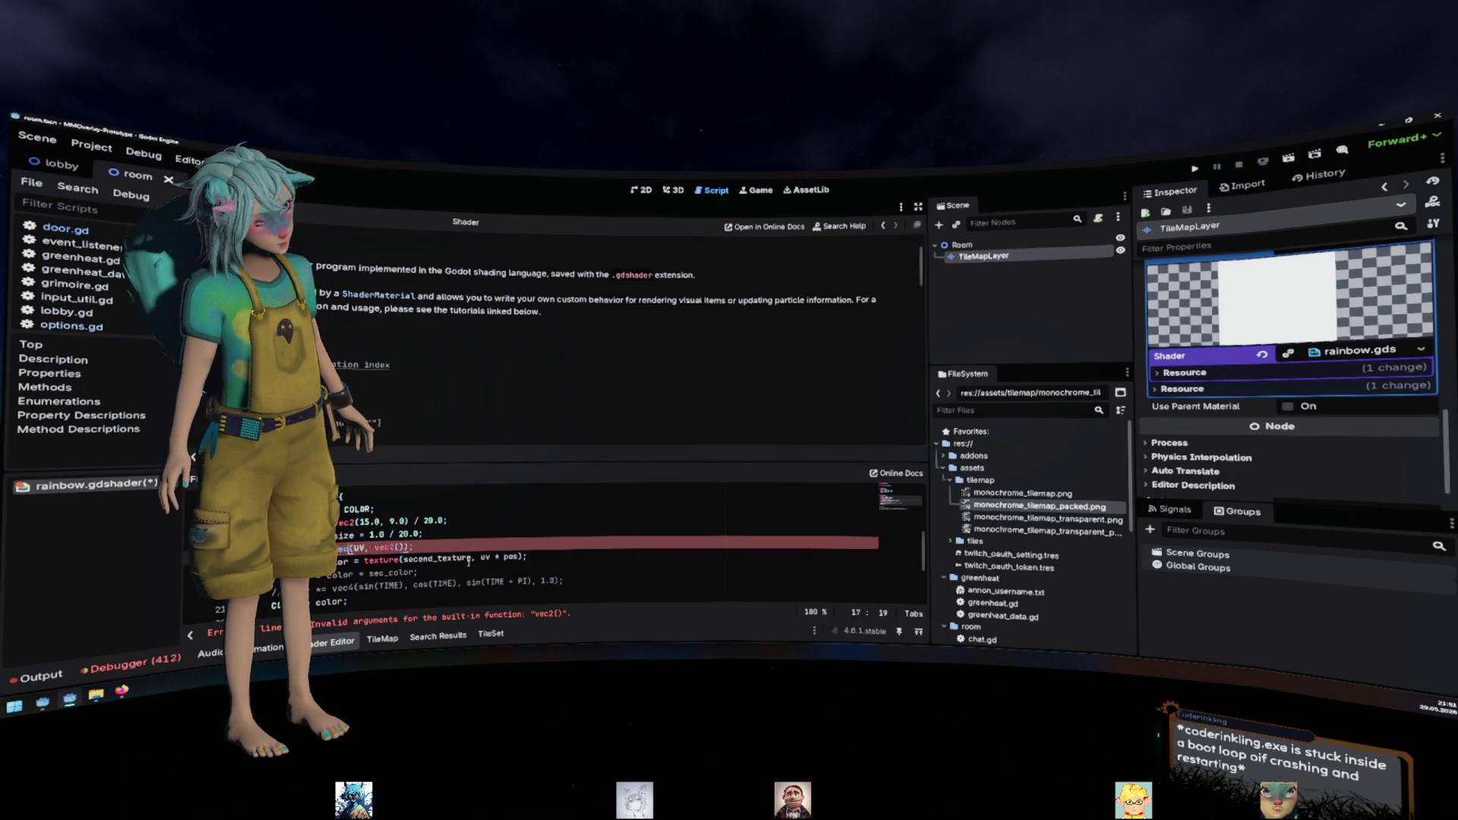
{"action": "type", "text": "20.0"}
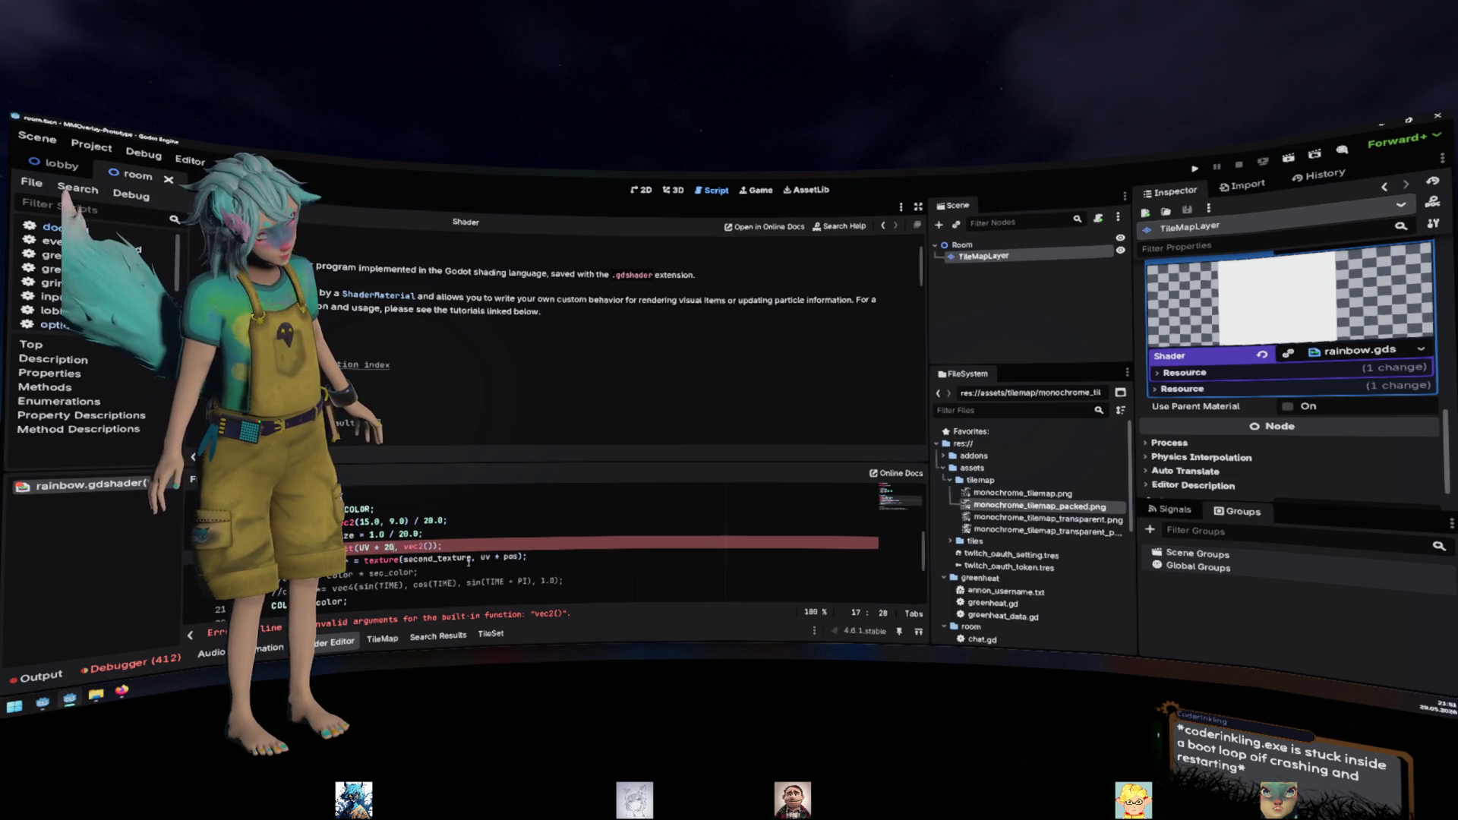
{"action": "key", "text": "Delete"}
{"action": "key", "text": "Delete"}
{"action": "key", "text": "Delete"}
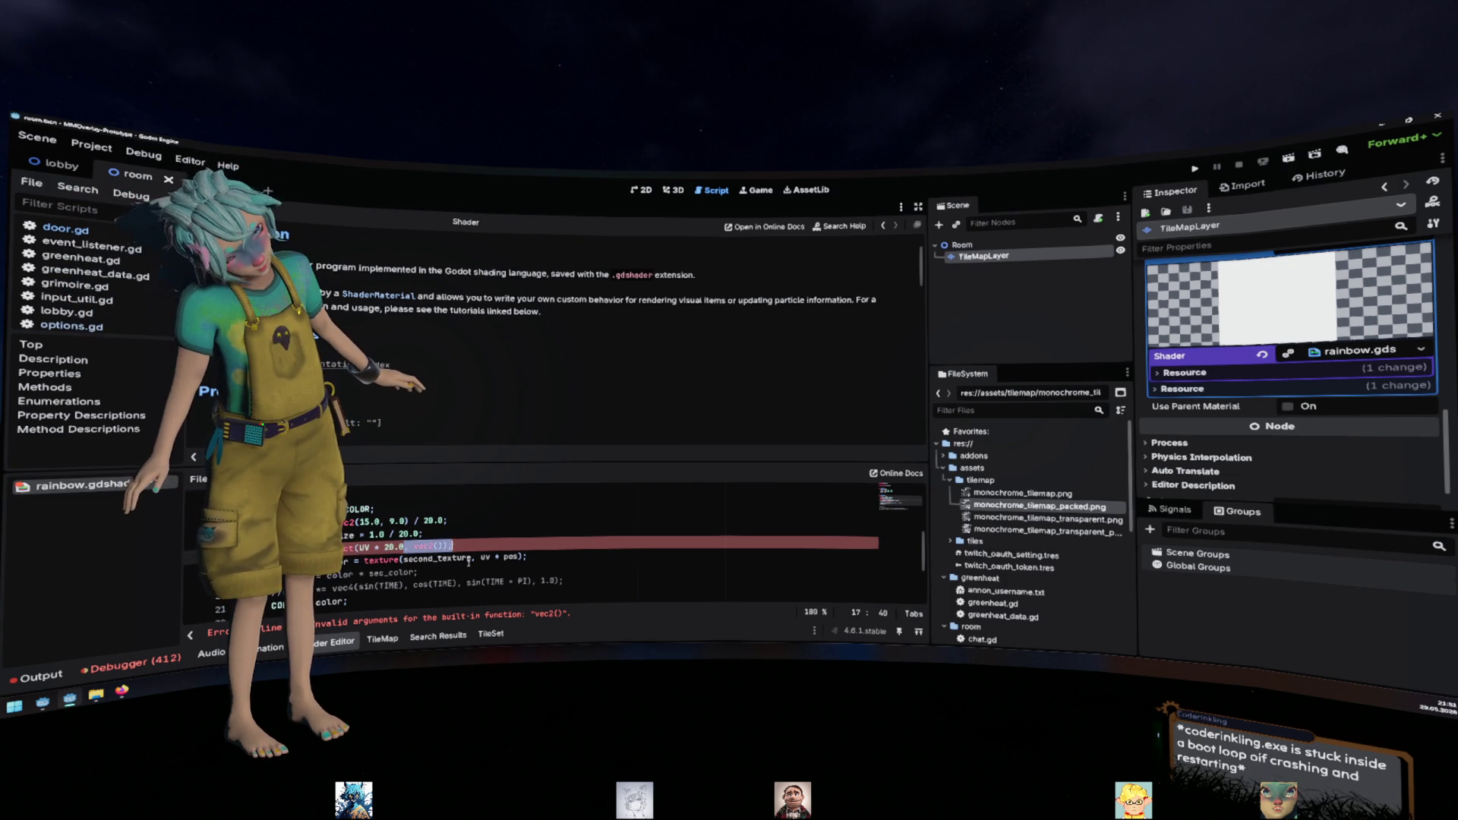
{"action": "type", "text": "0.0"}
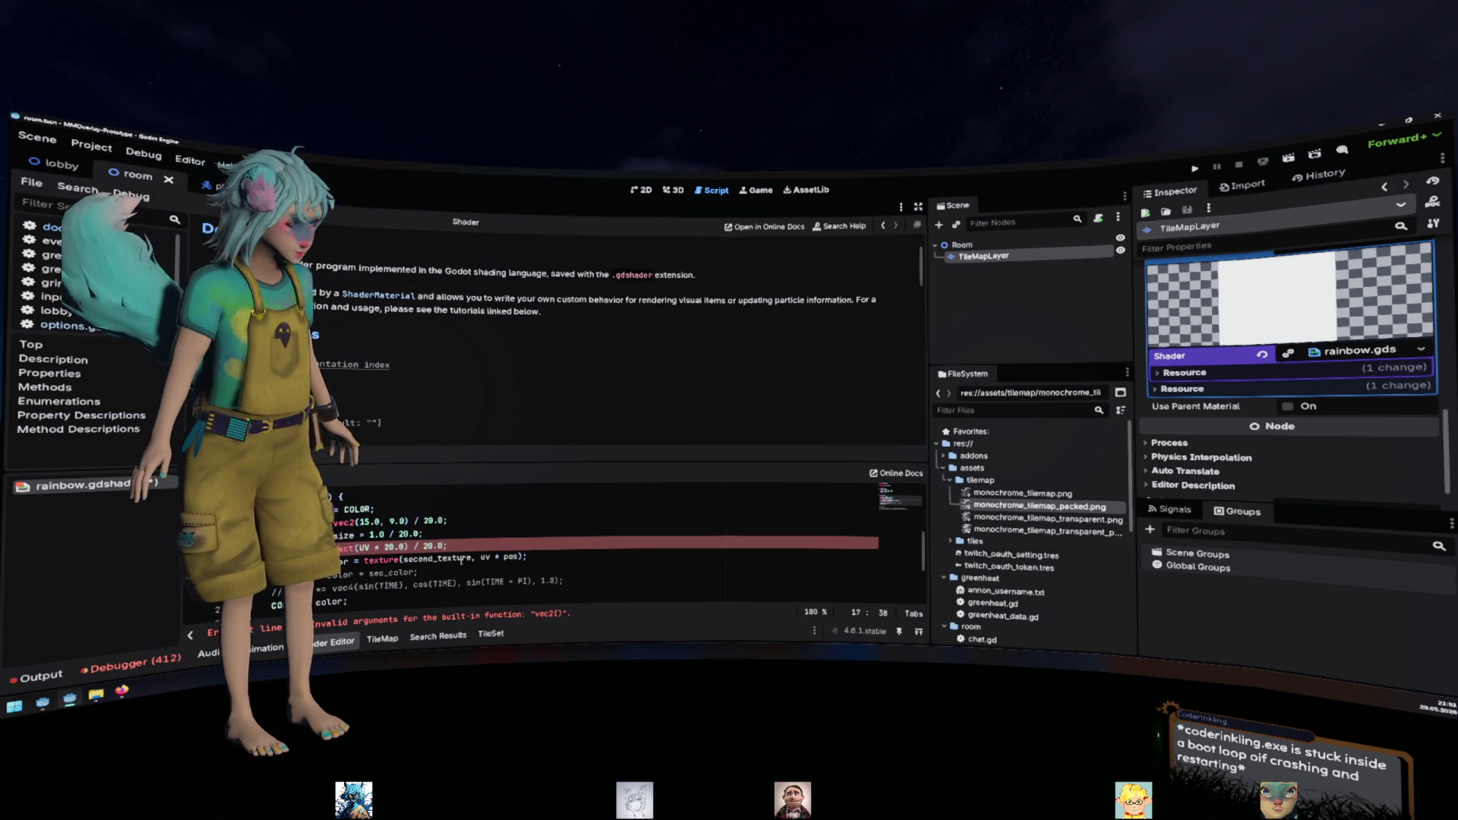
{"action": "left_click", "coordinate": [390, 534]}
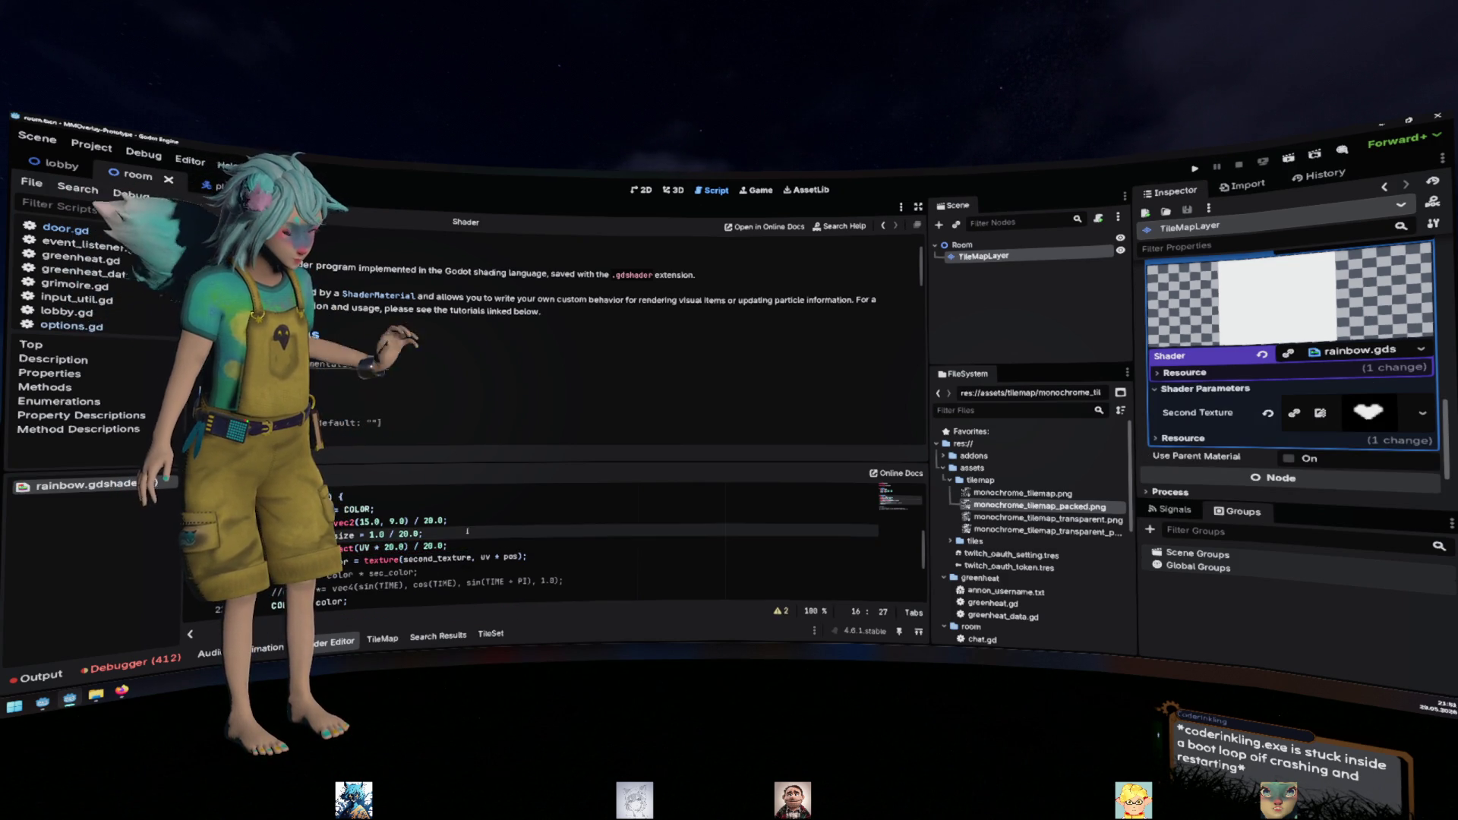
{"action": "left_click", "coordinate": [319, 546]}
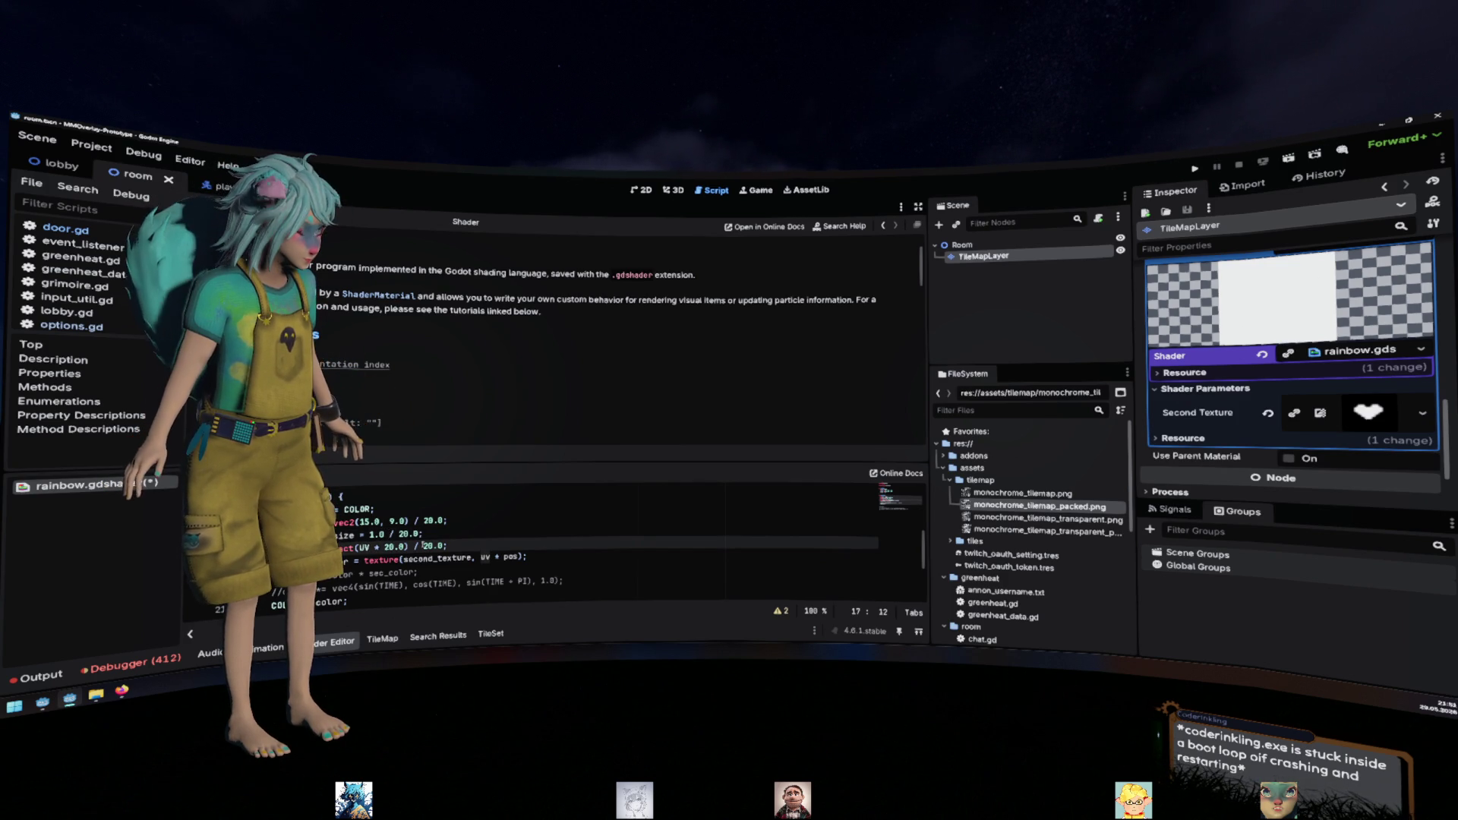
Remove the ' + pos' offset from the second texture lookup on line 18
{"action": "double_click", "coordinate": [365, 547]}
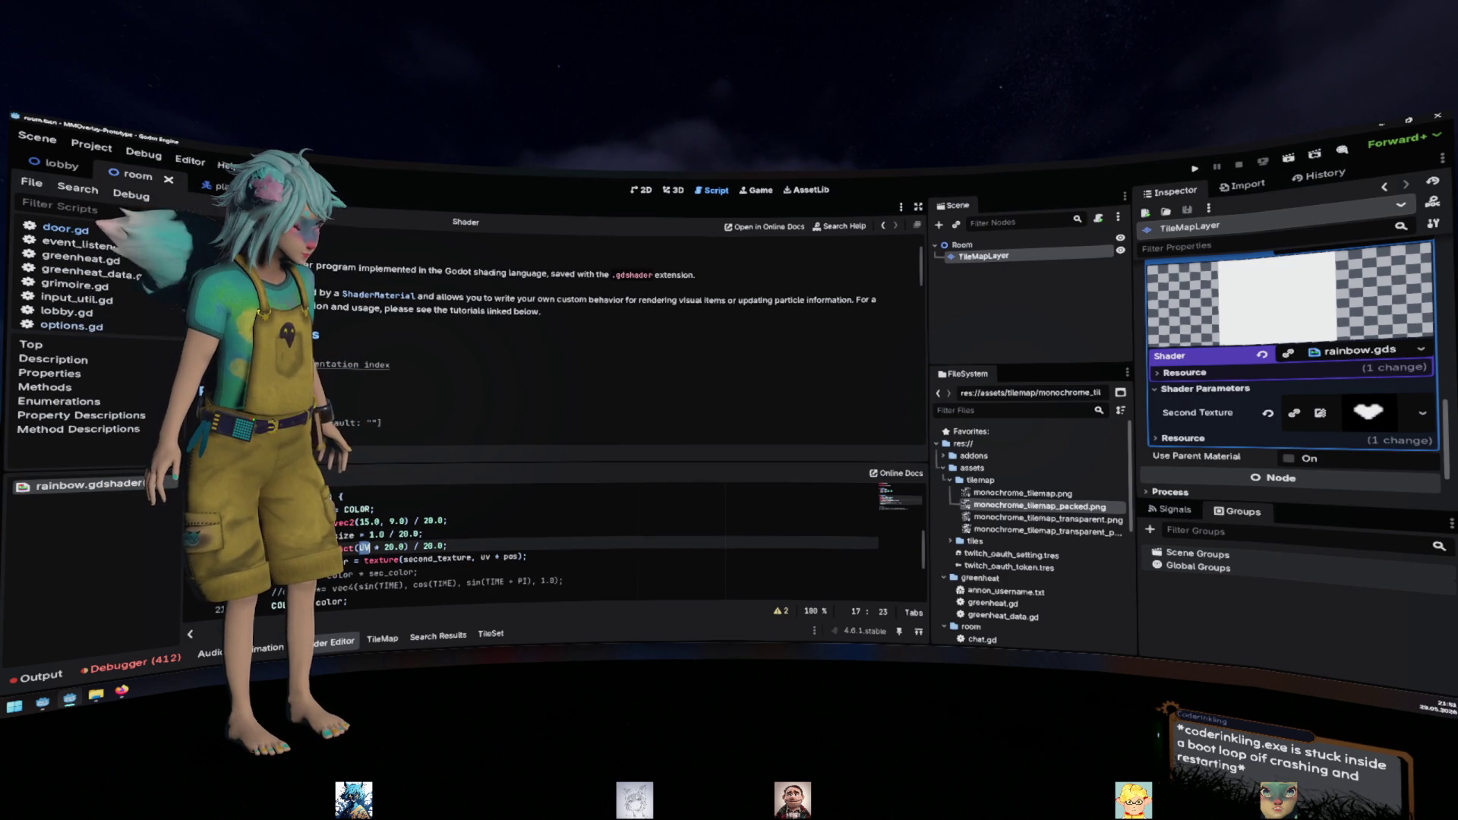
{"action": "left_click_drag", "start_coordinate": [495, 557], "coordinate": [518, 556]}
{"action": "key", "text": "BackSpace"}
{"action": "key", "text": "Up"}
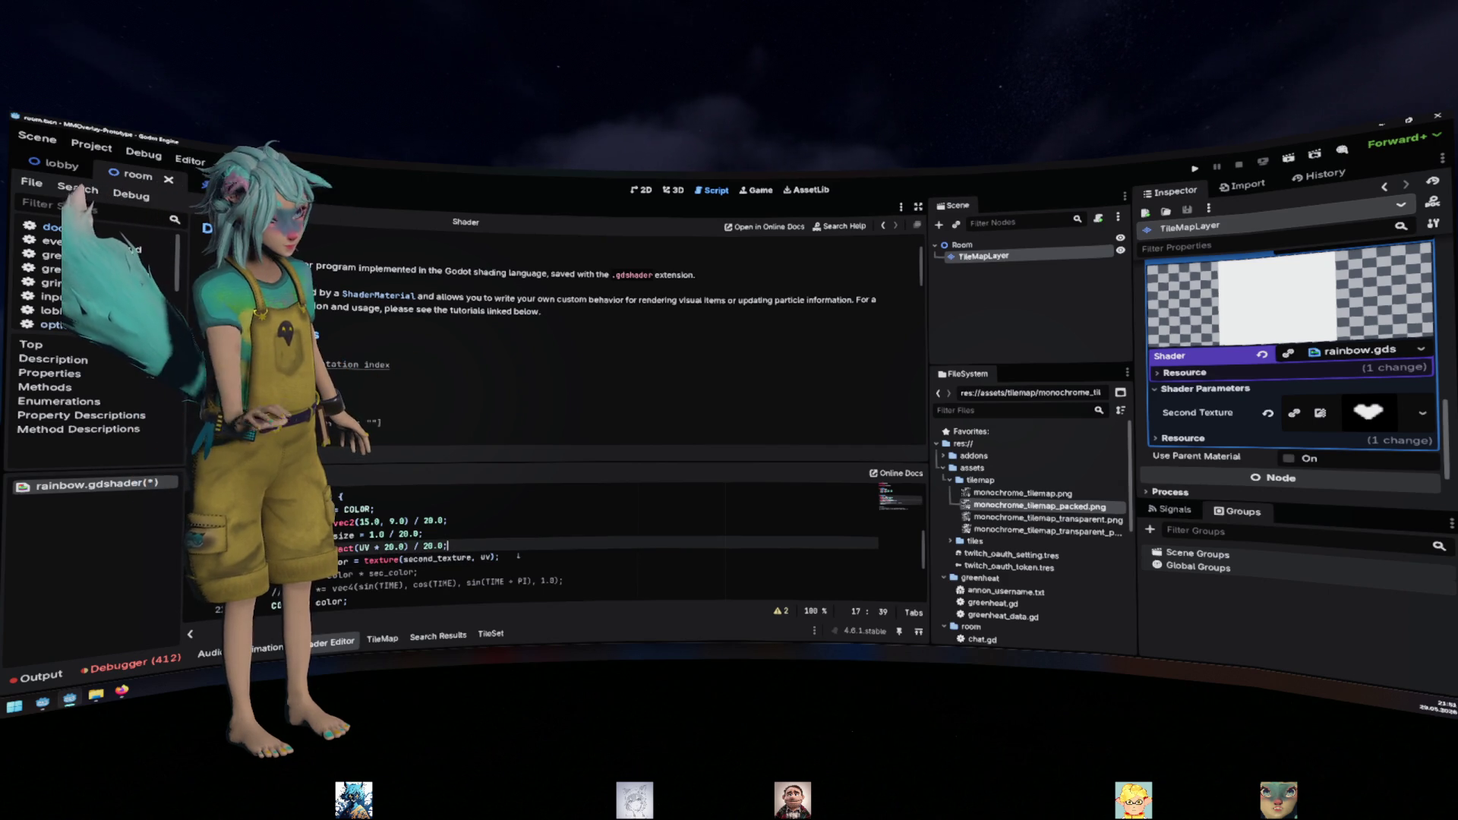
{"action": "scroll", "coordinate": [608, 547], "scroll_direction": "down", "scroll_amount": 2}
{"action": "scroll", "coordinate": [325, 593], "scroll_direction": "up", "scroll_amount": 2}
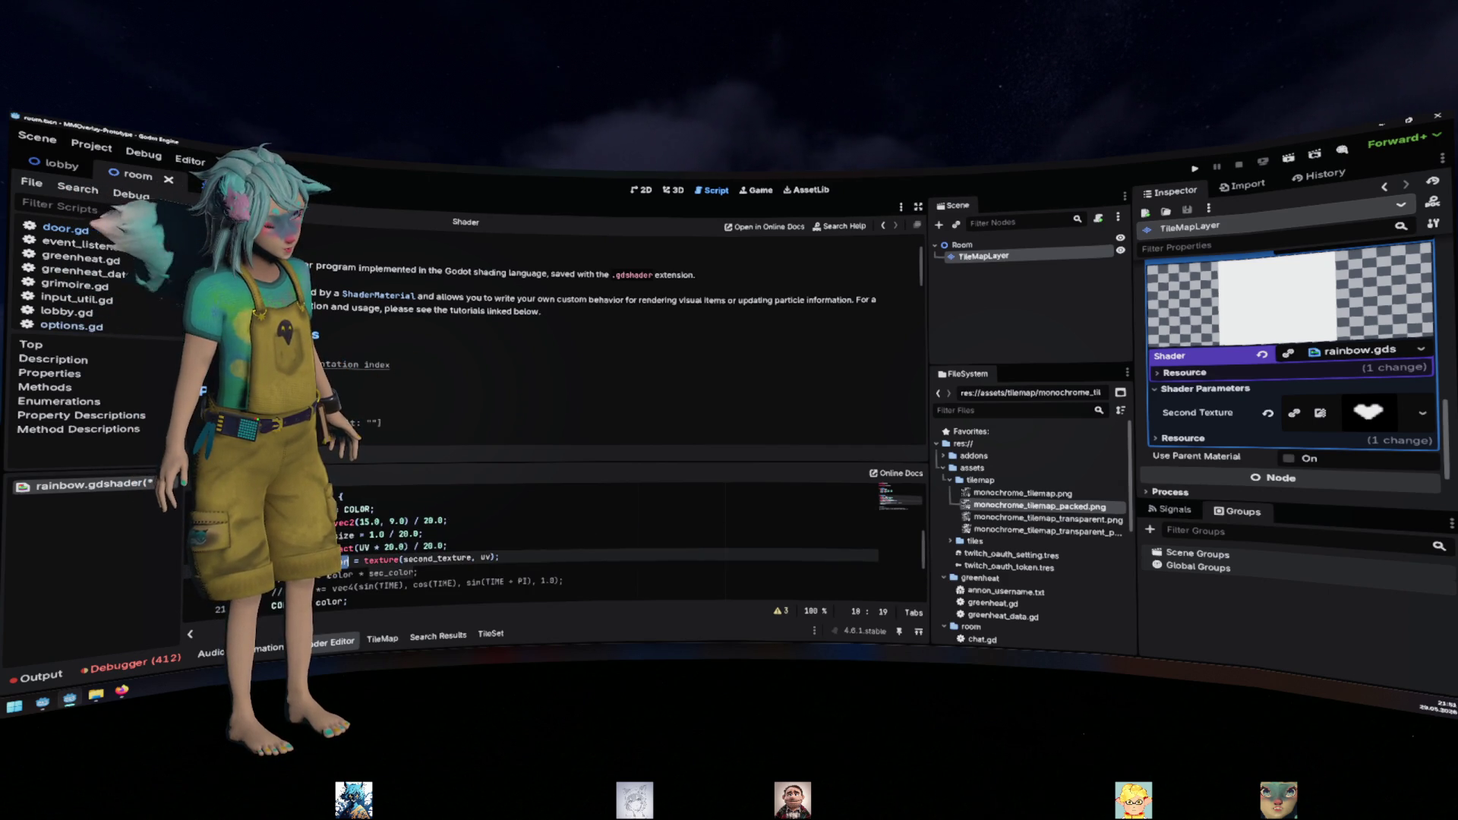
{"action": "left_click", "coordinate": [325, 601]}
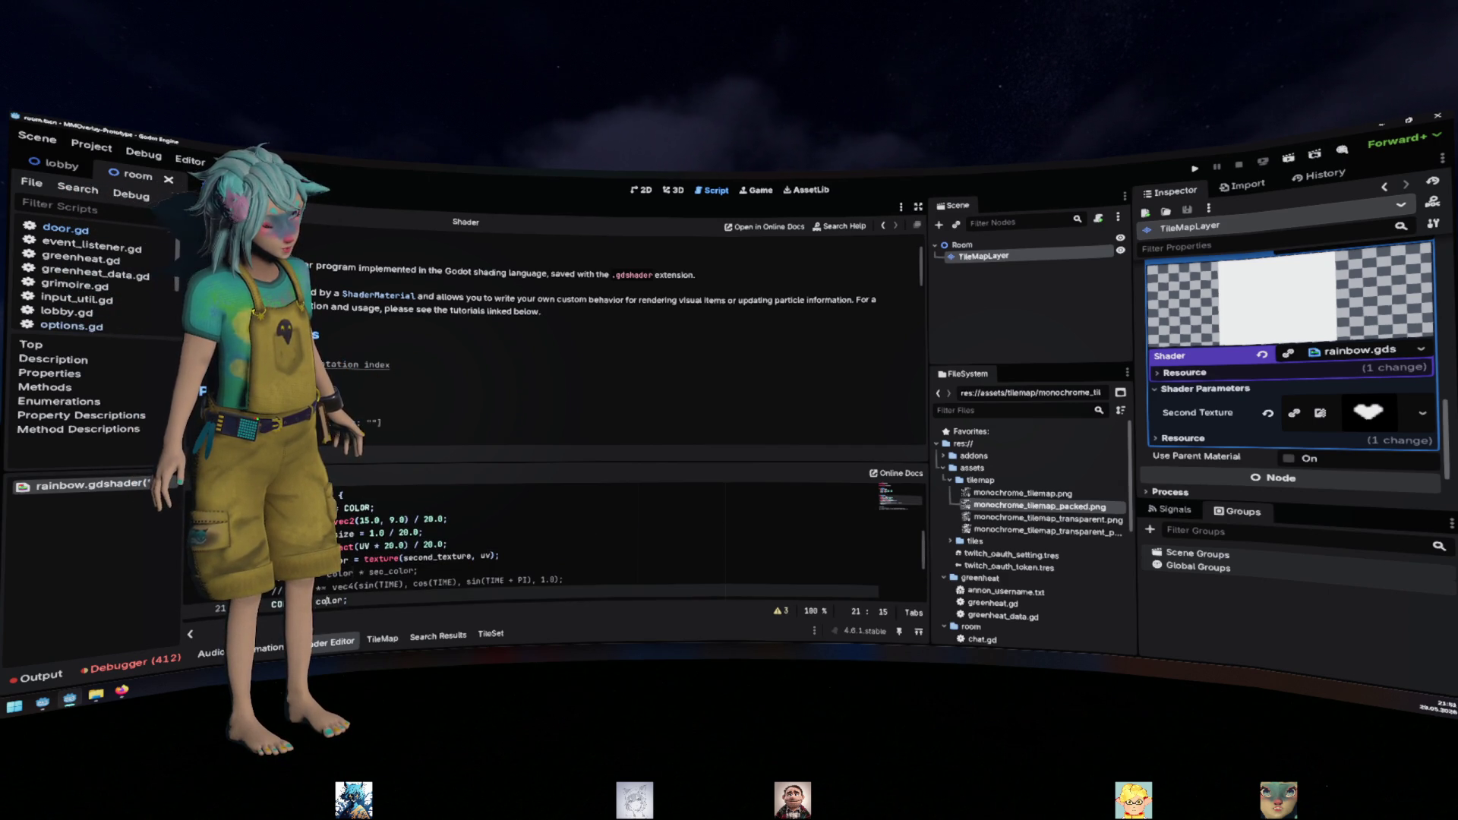
{"action": "left_click", "coordinate": [481, 556]}
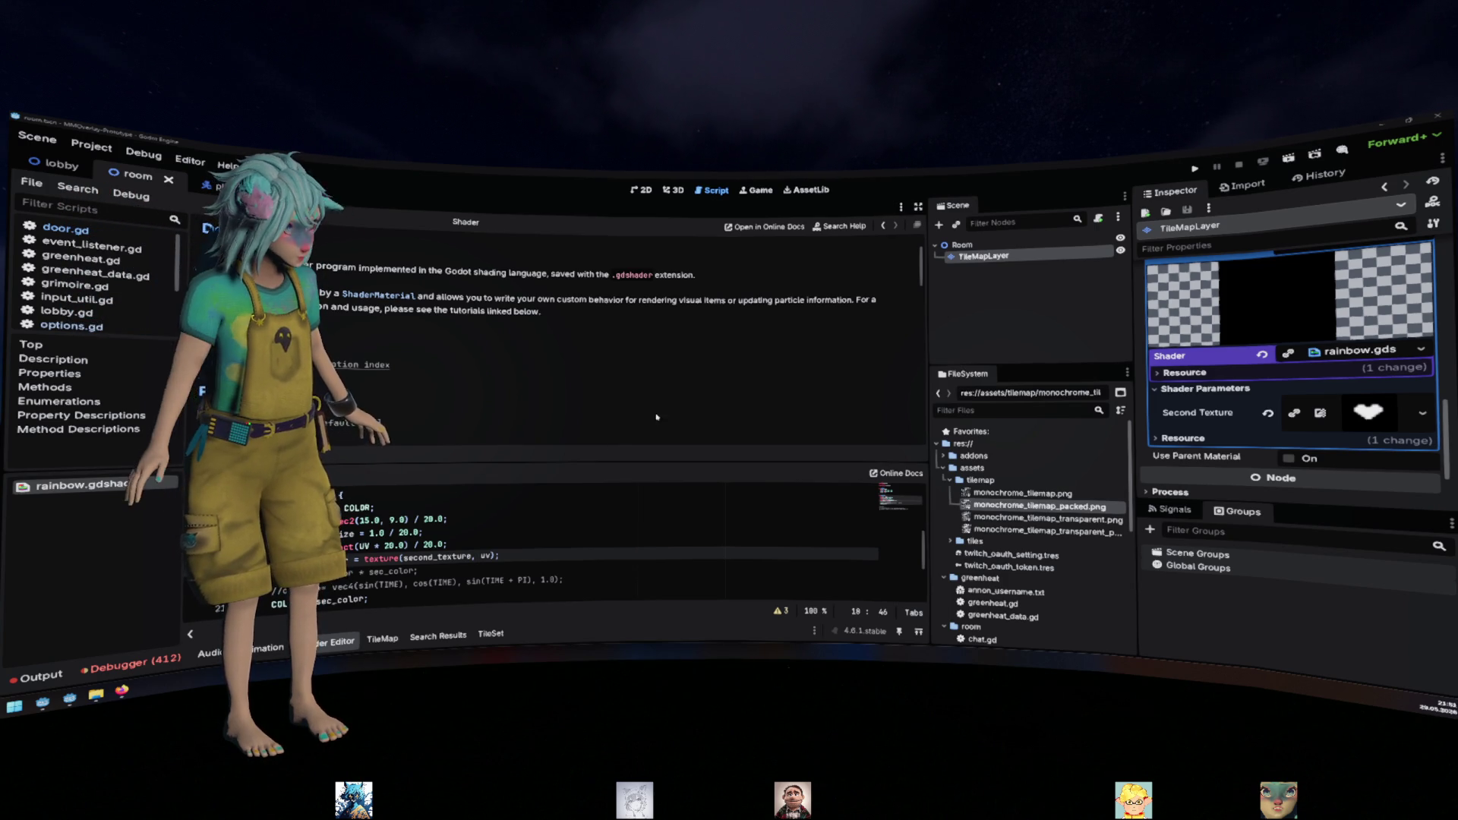
Change line 17 to mod(UV, tile_size) * 20.0 and save the shader
{"action": "double_click", "coordinate": [346, 544]}
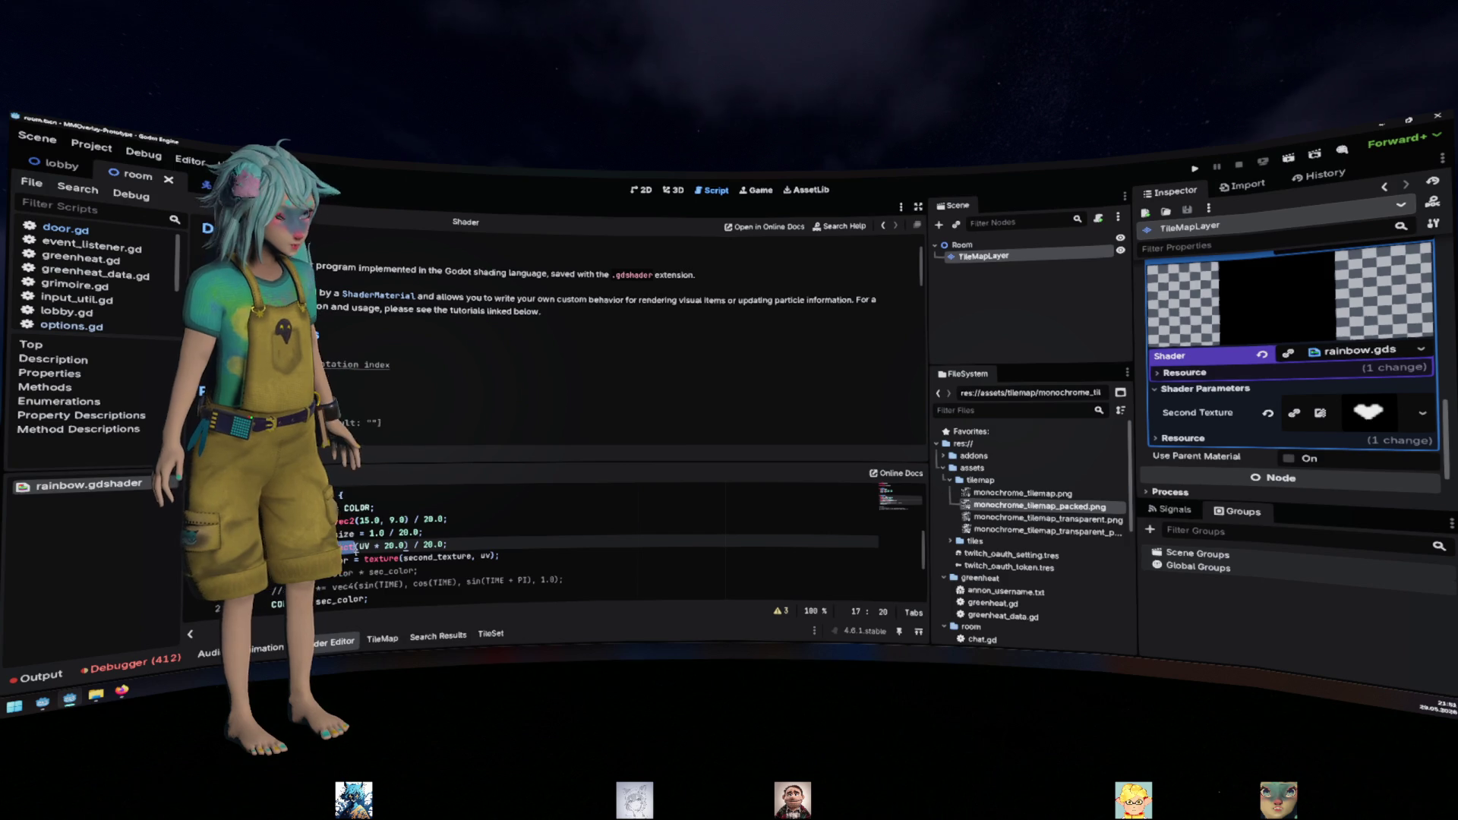
{"action": "type", "text": "mod"}
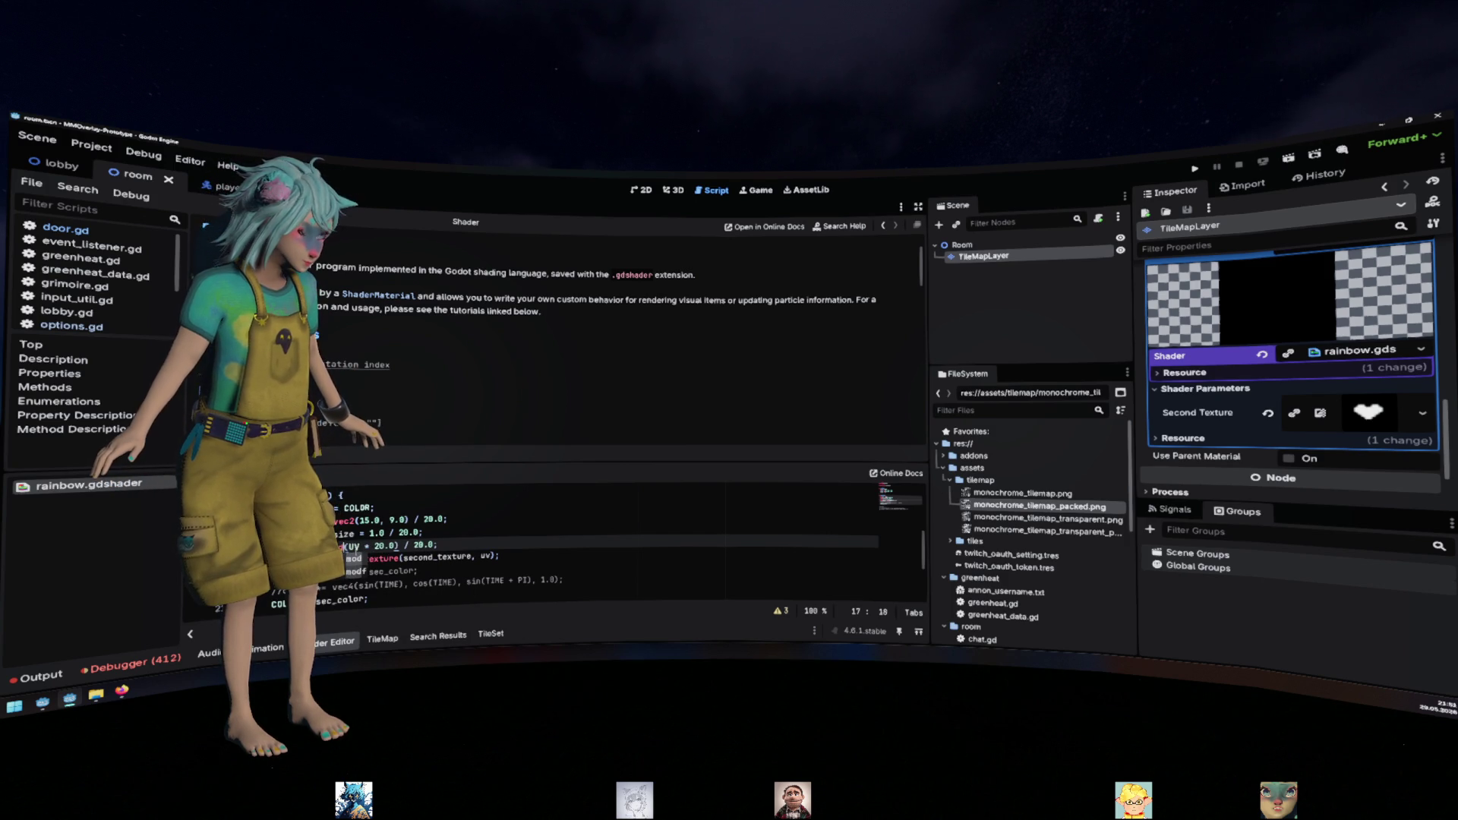
{"action": "type", "text": "("}
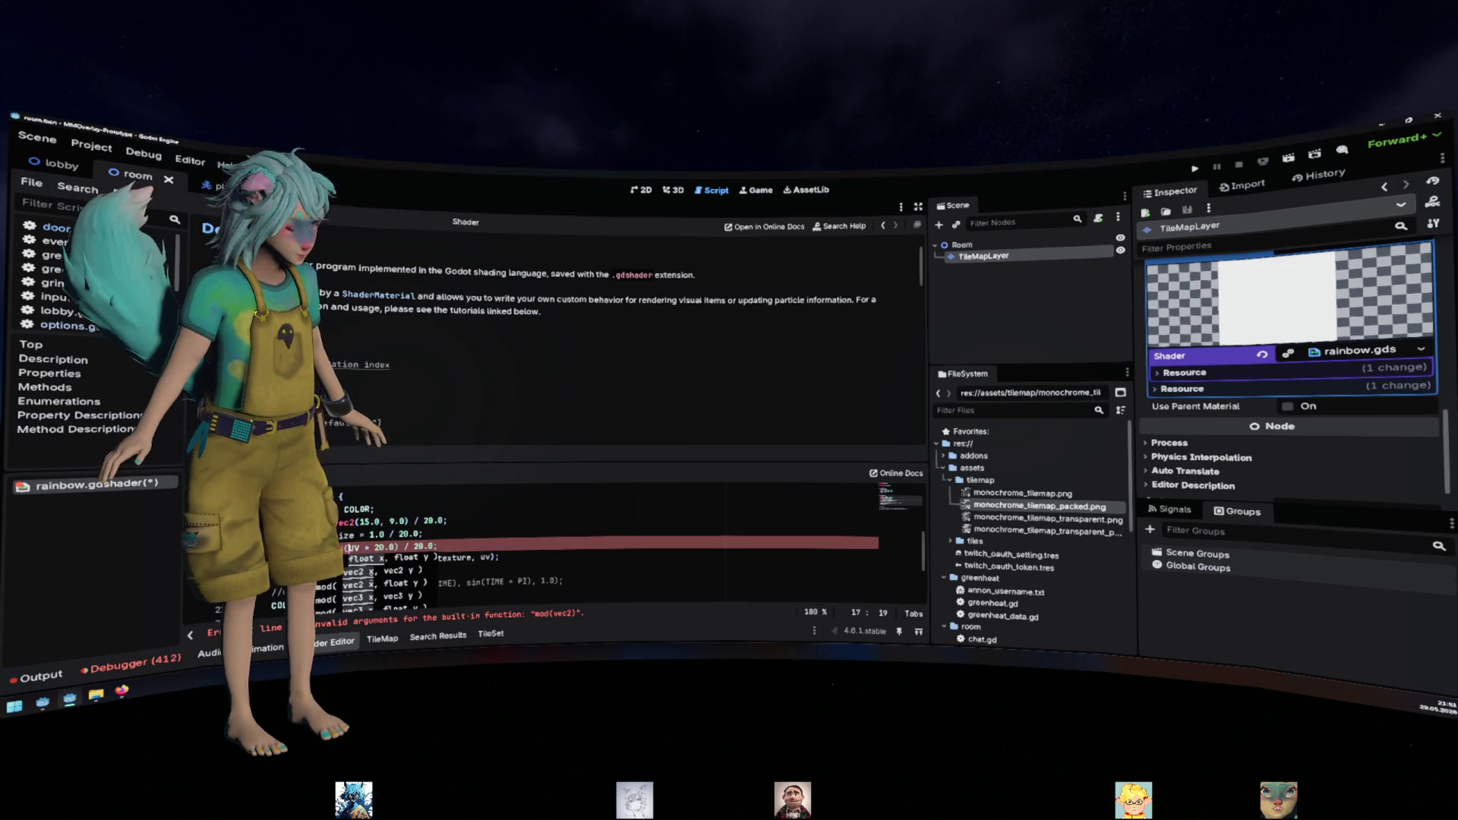
{"action": "key", "text": "Right"}
{"action": "key", "text": "Right"}
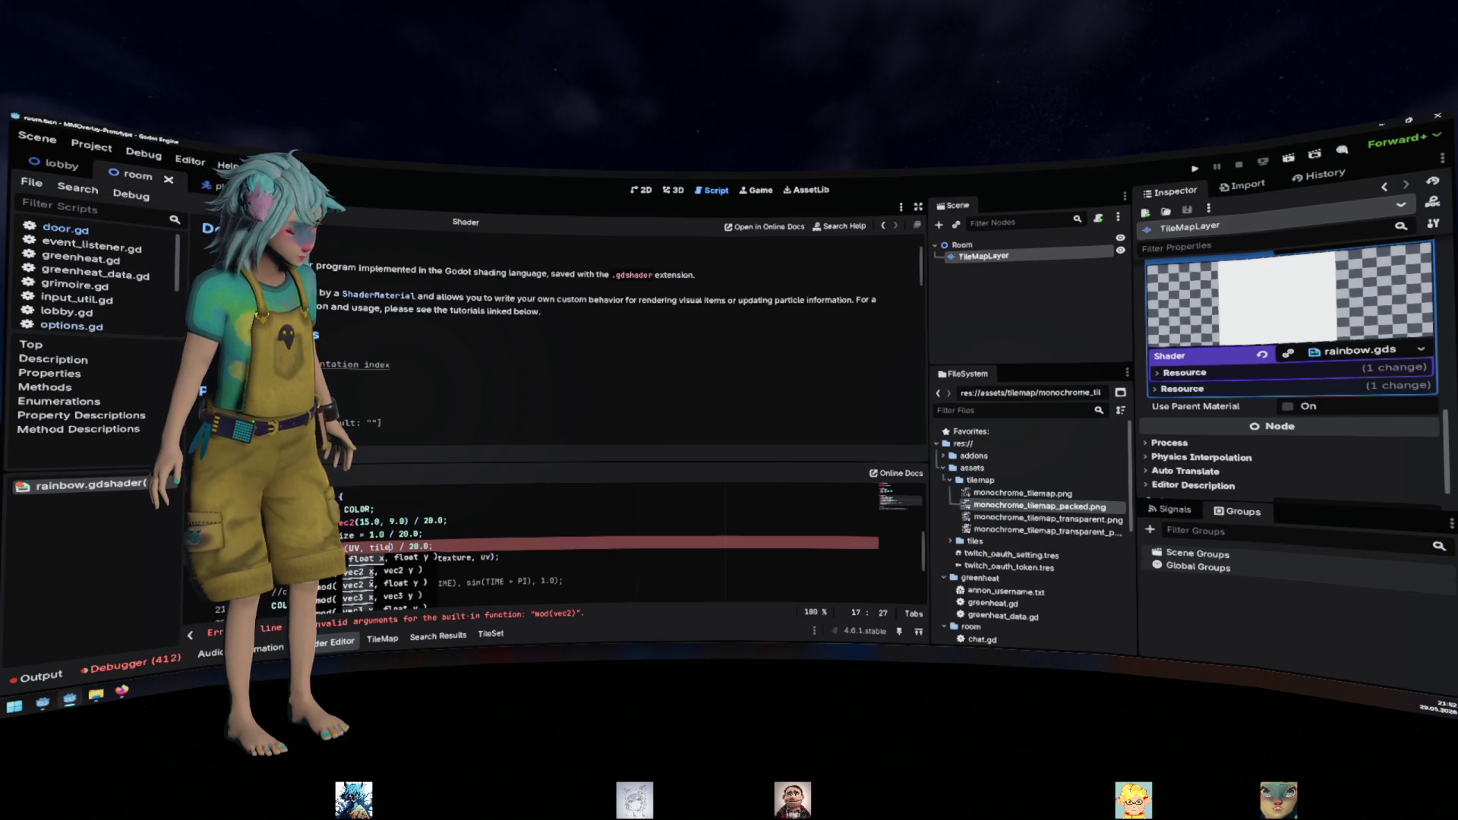
{"action": "type", "text": "_size)"}
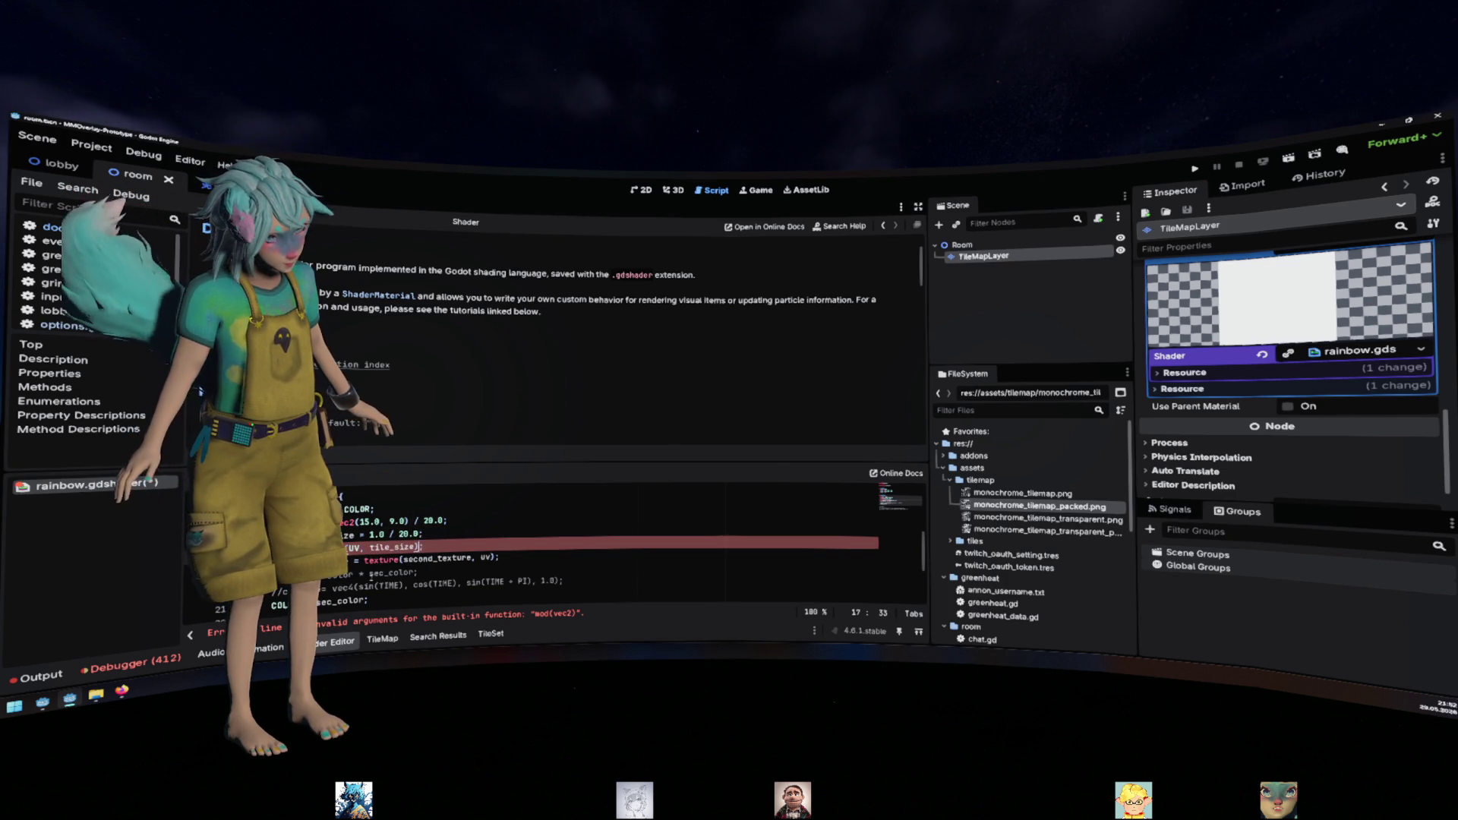
{"action": "left_click", "coordinate": [419, 534]}
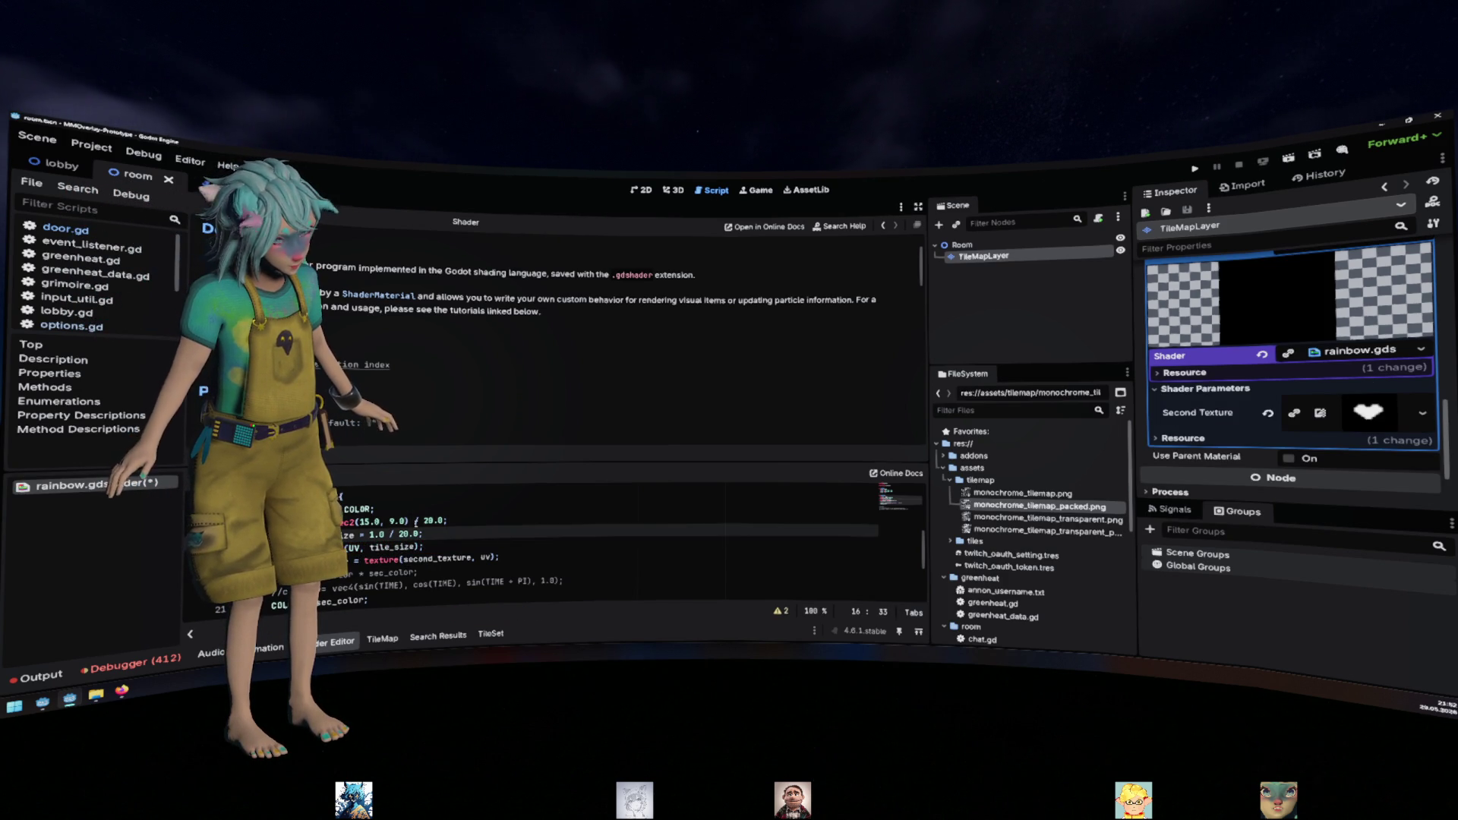
{"action": "left_click", "coordinate": [319, 547]}
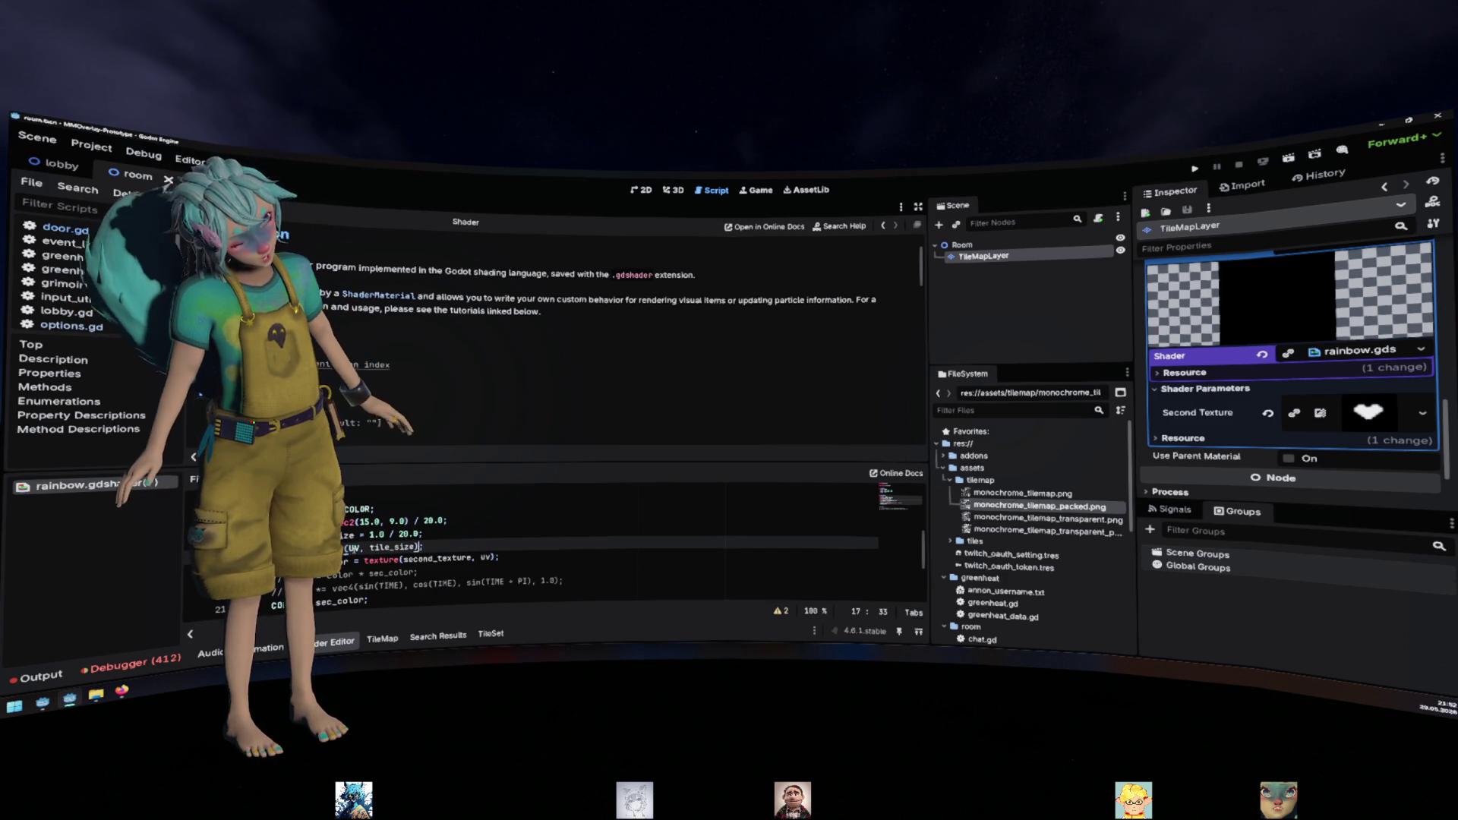
{"action": "type", "text": "* 20"}
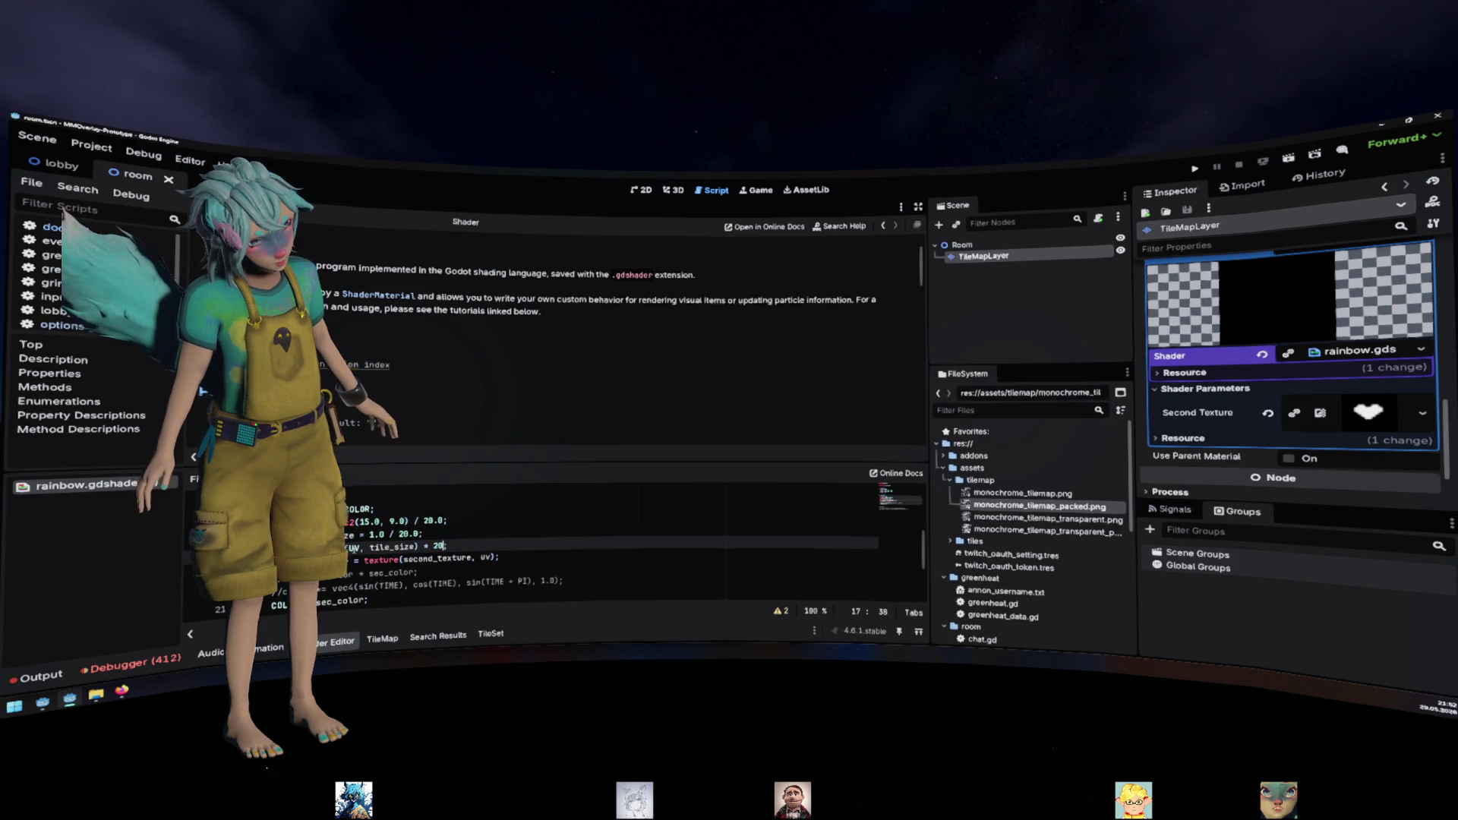
{"action": "type", "text": ".0"}
{"action": "key", "text": "ctrl+s"}
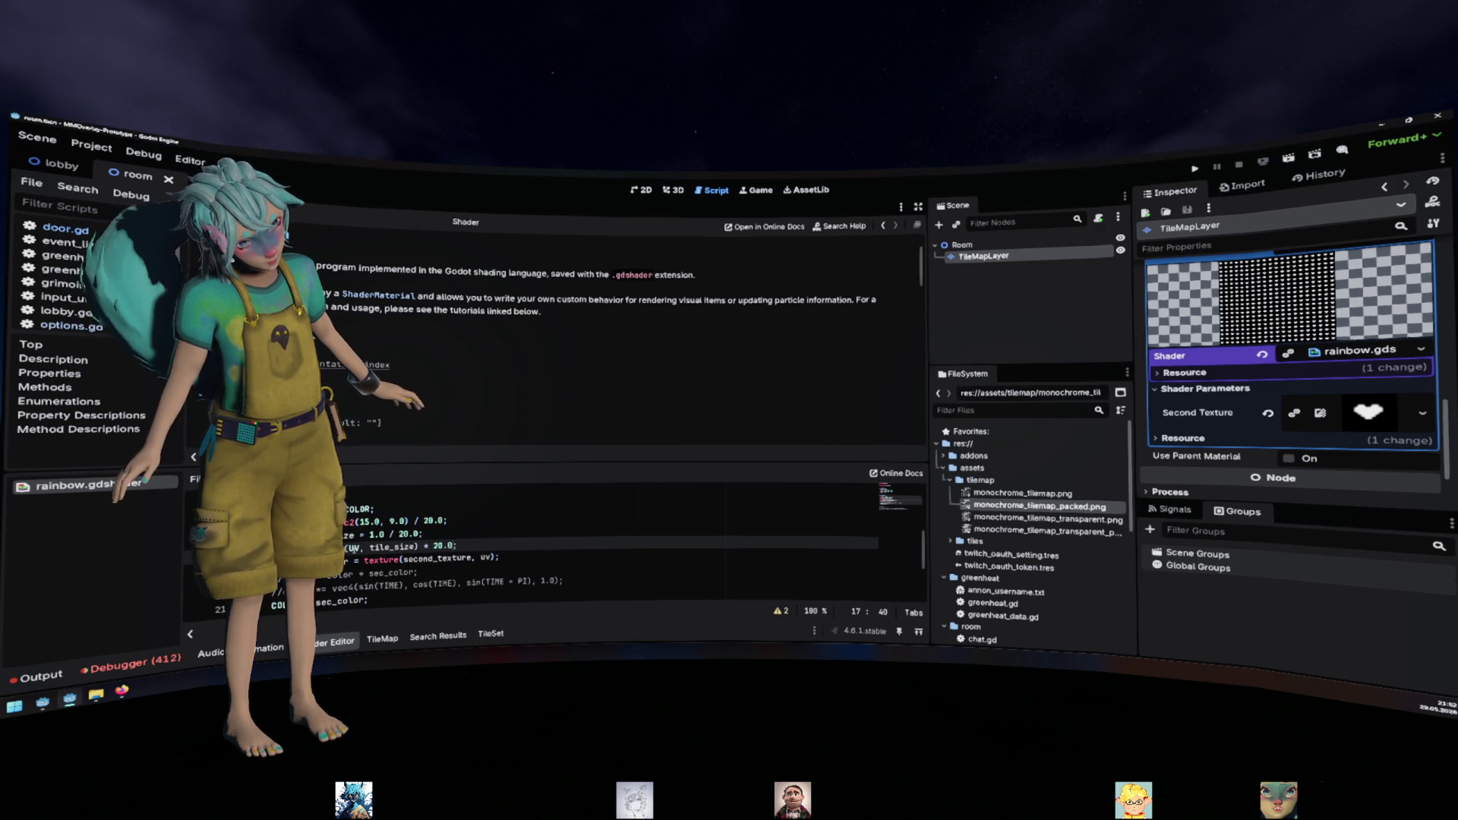
Switch to the 2D view, zoom out on the heart-bordered tilemap, and return to the colour lines
{"action": "left_click", "coordinate": [636, 193]}
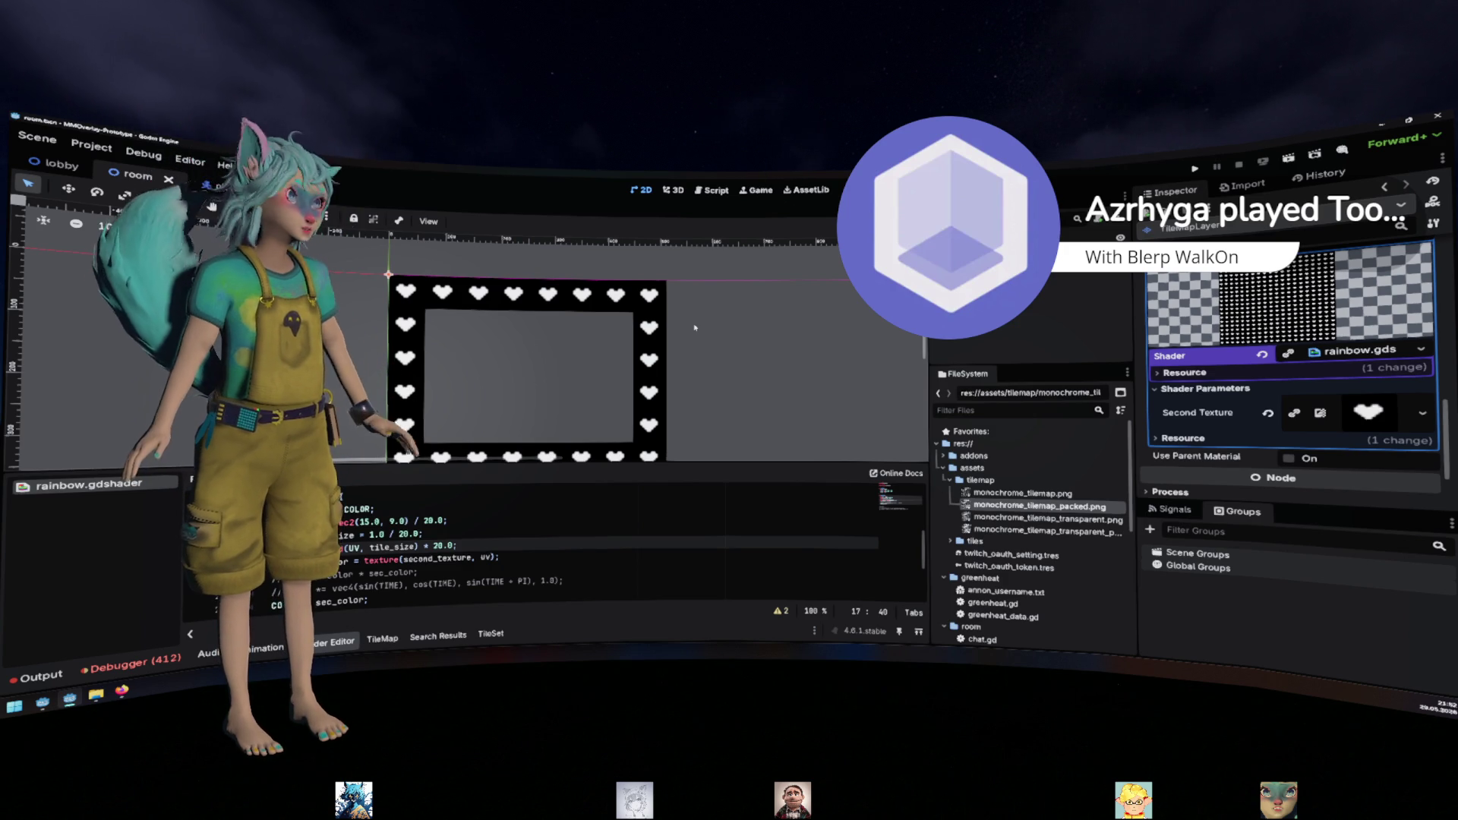
{"action": "scroll", "coordinate": [671, 343], "scroll_direction": "down", "scroll_amount": 1}
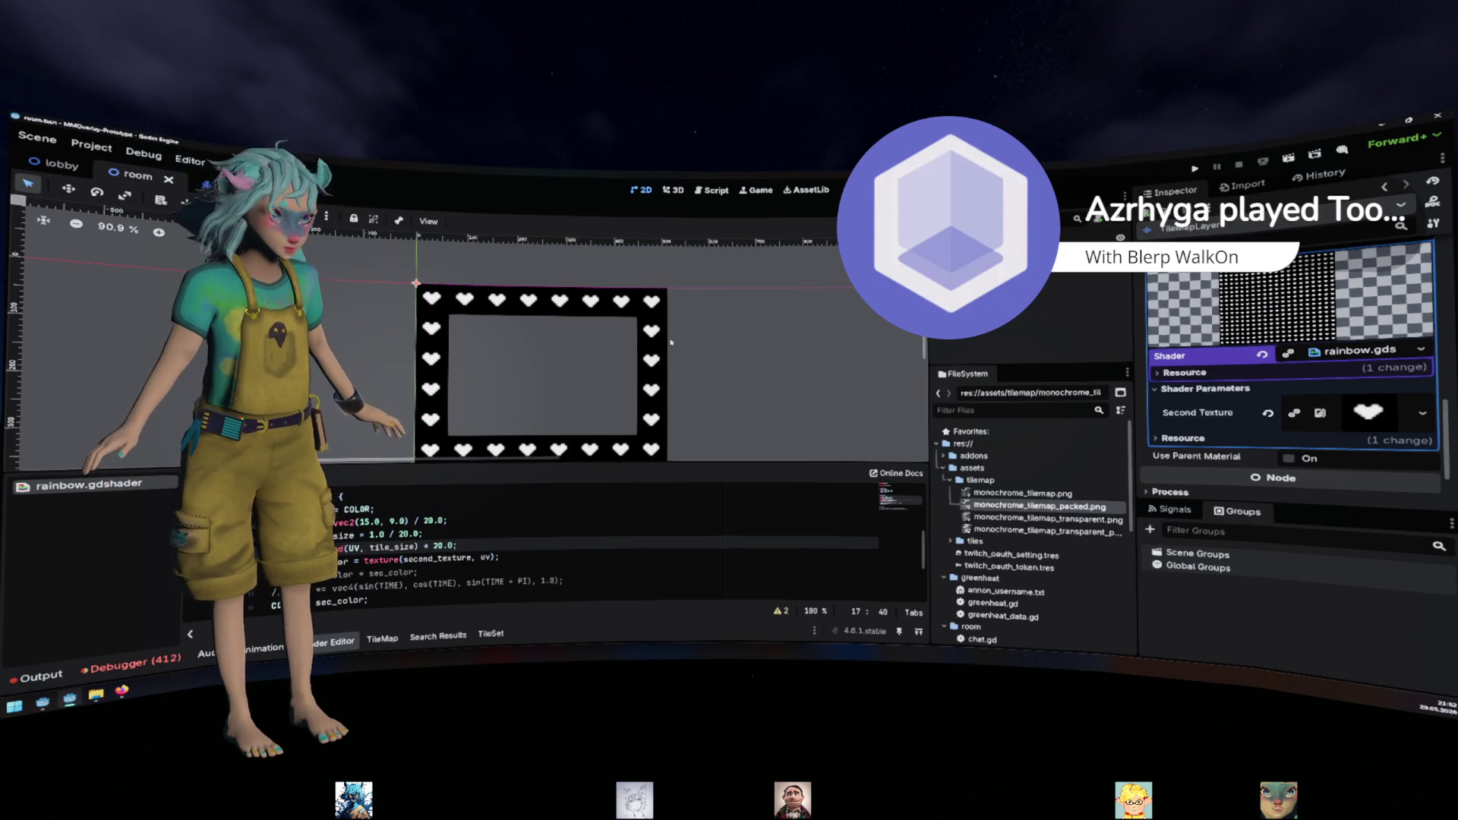
{"action": "scroll", "coordinate": [519, 372], "scroll_direction": "down", "scroll_amount": 2}
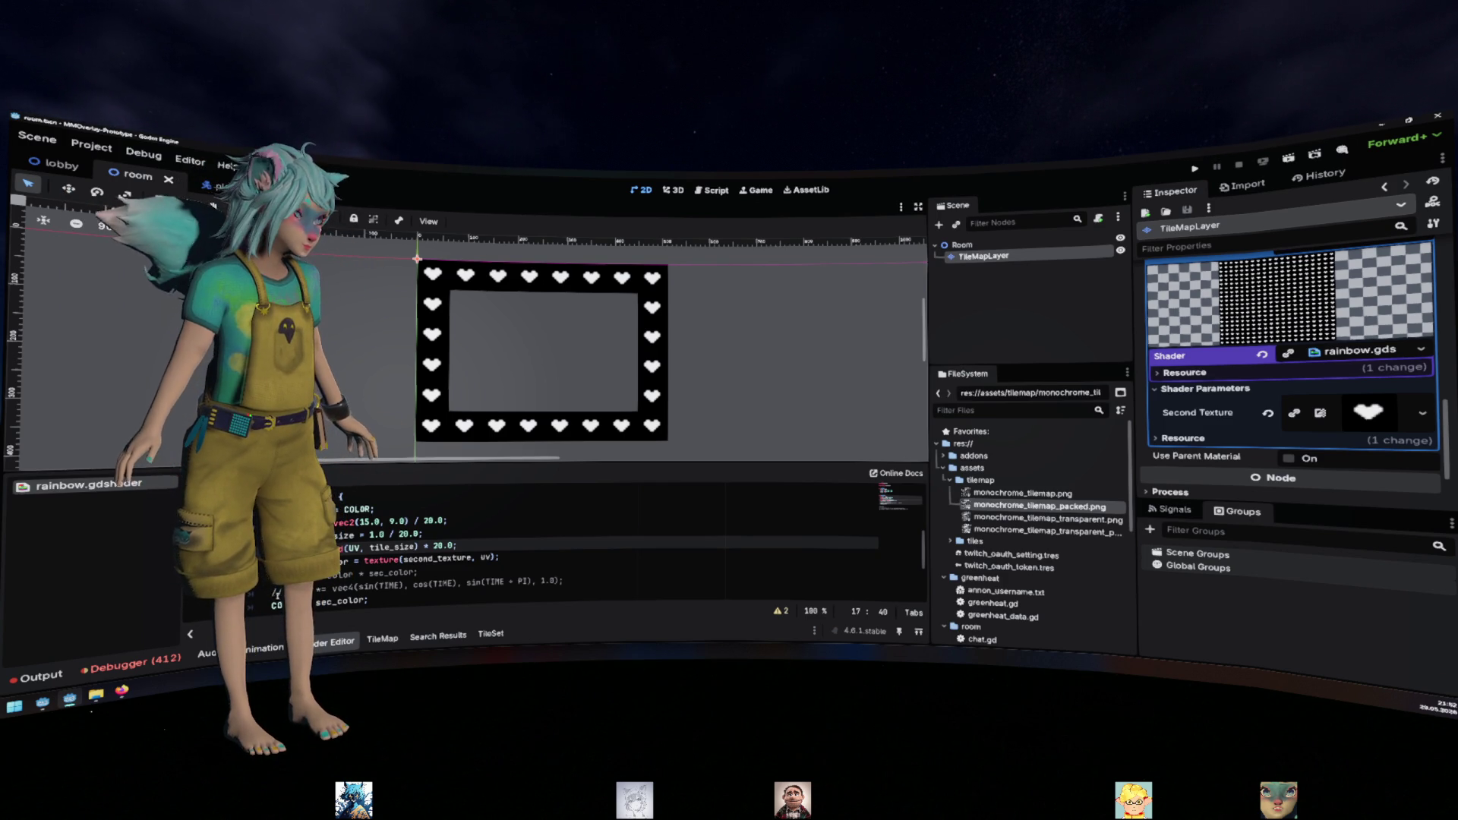
{"action": "left_click", "coordinate": [293, 581]}
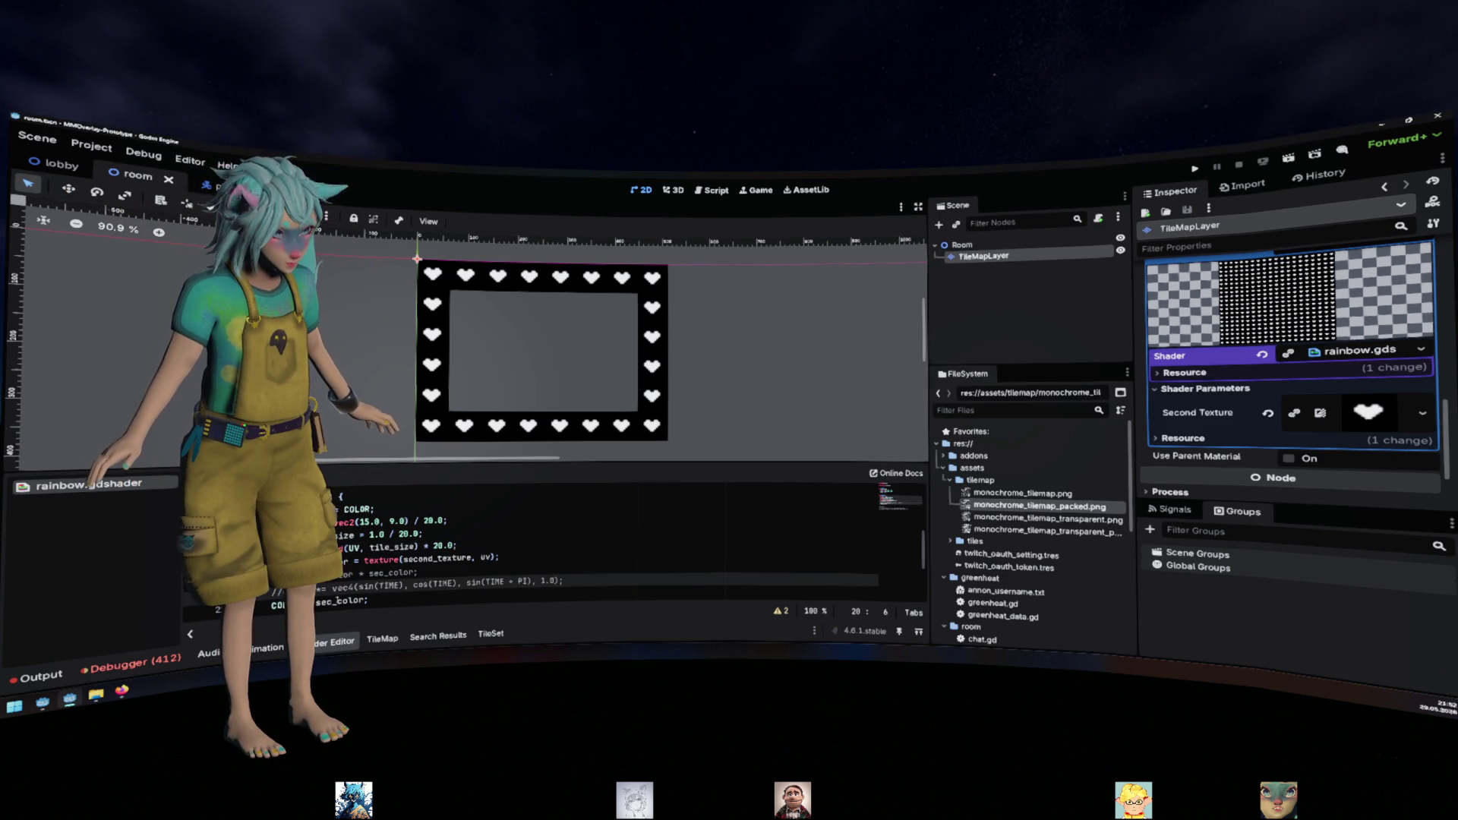
{"action": "left_click", "coordinate": [278, 604]}
{"action": "key", "text": "Up"}
{"action": "key", "text": "Up"}
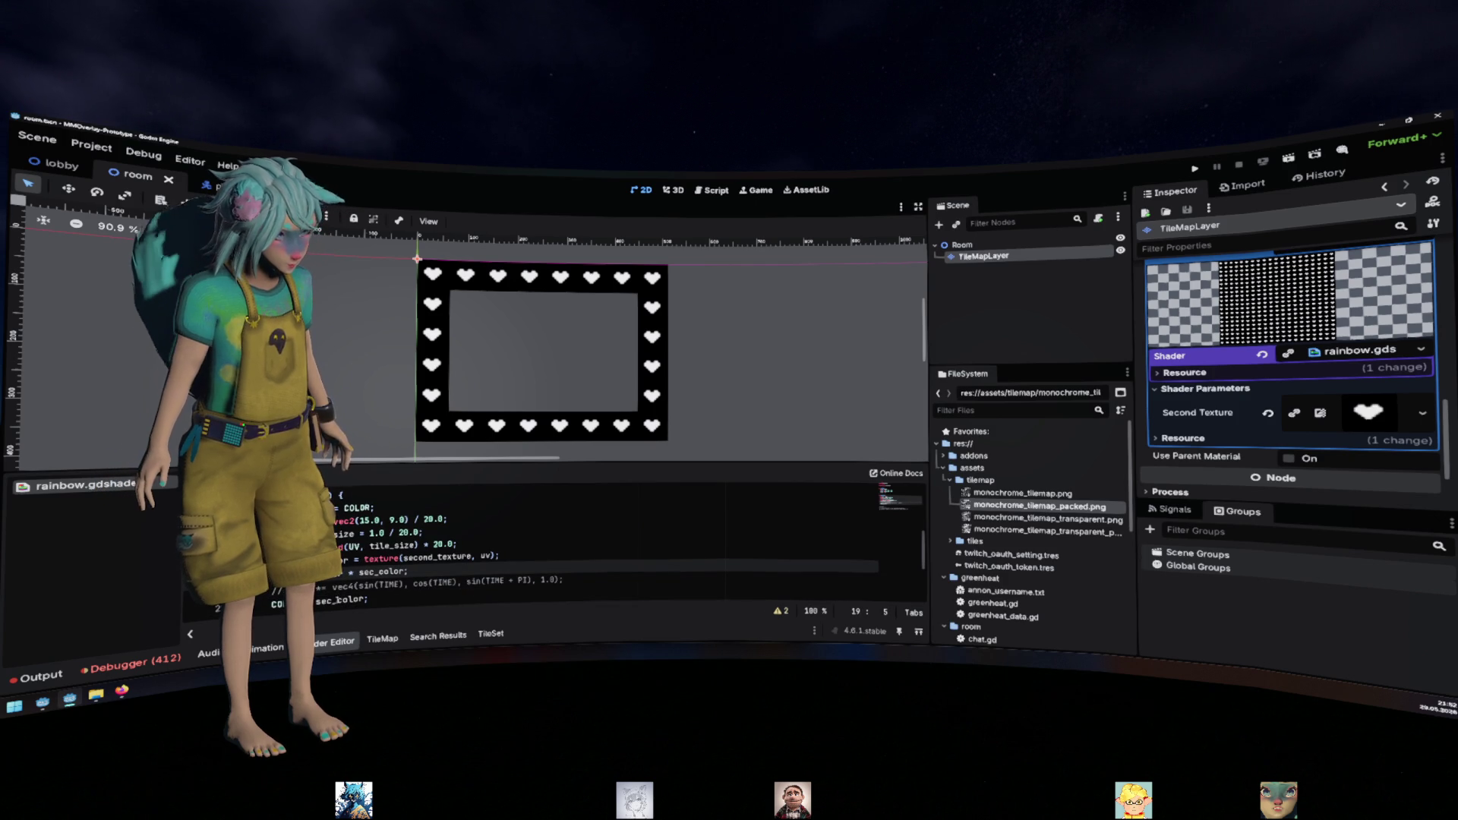
Blend with mix(color, sec_color, .5), output COLOR = color, and save the shader
{"action": "left_click", "coordinate": [410, 572]}
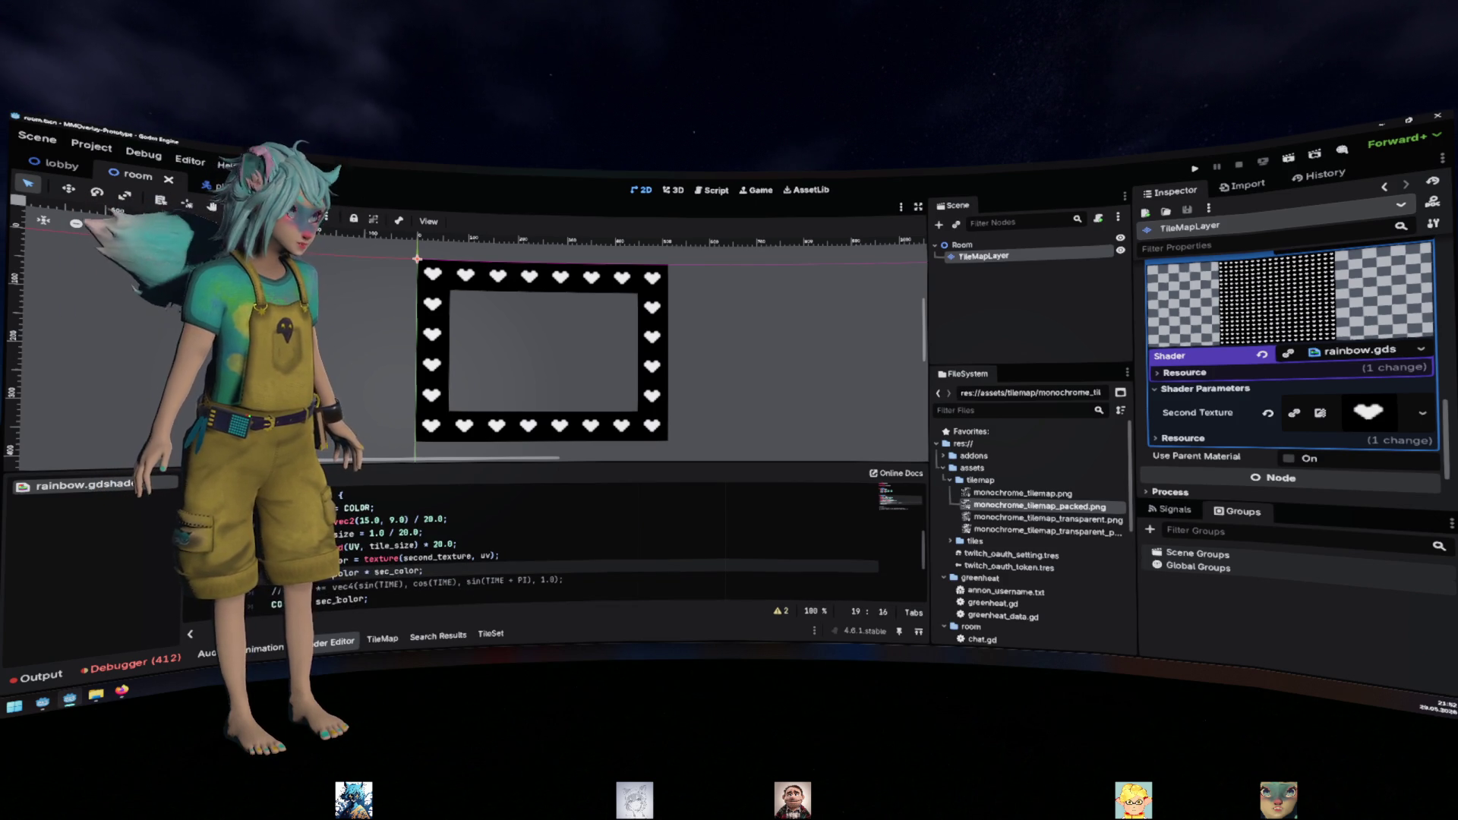
{"action": "type", "text": "color, sec_color"}
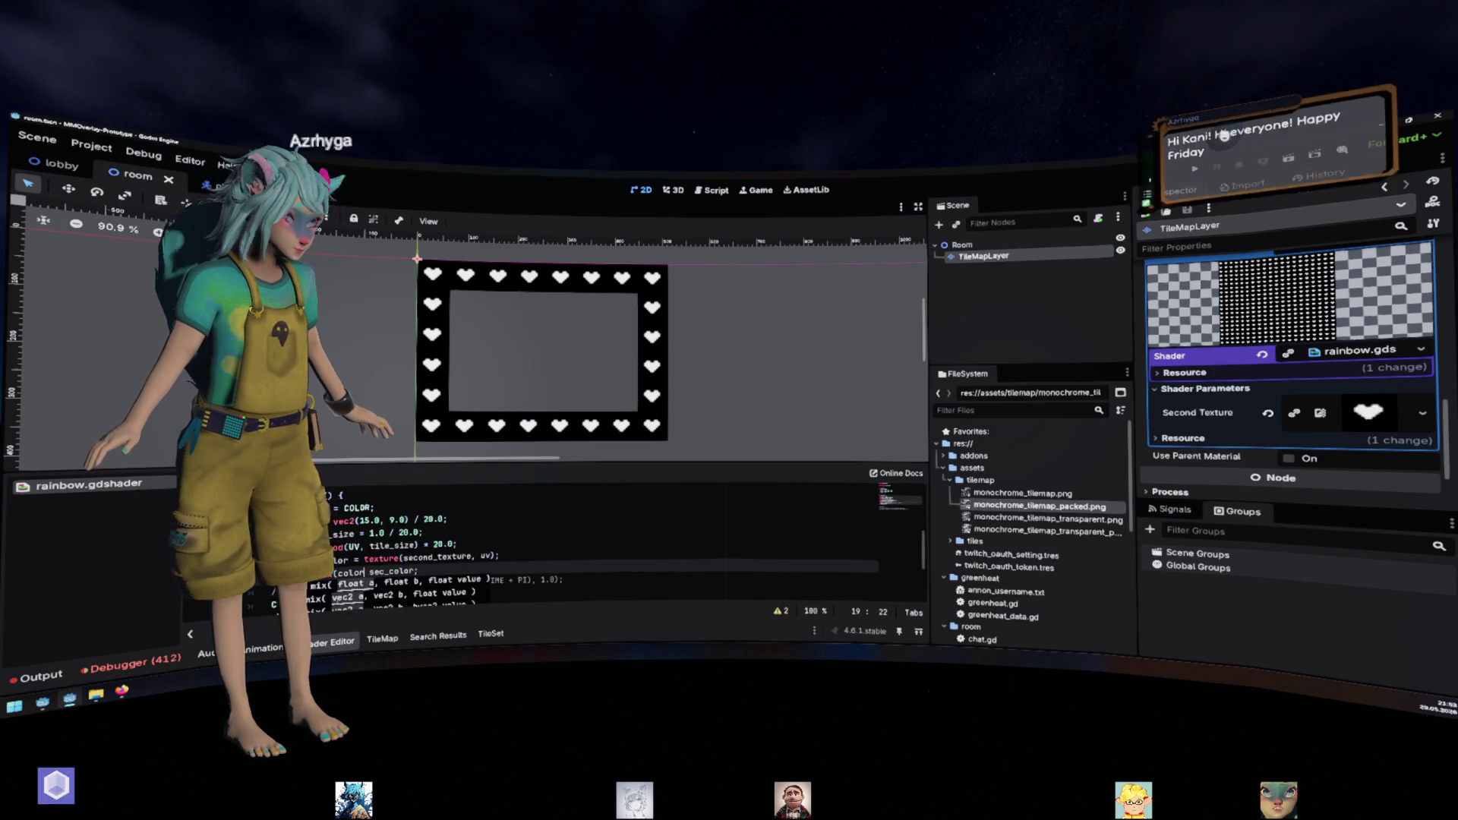
{"action": "type", "text": ", .5"}
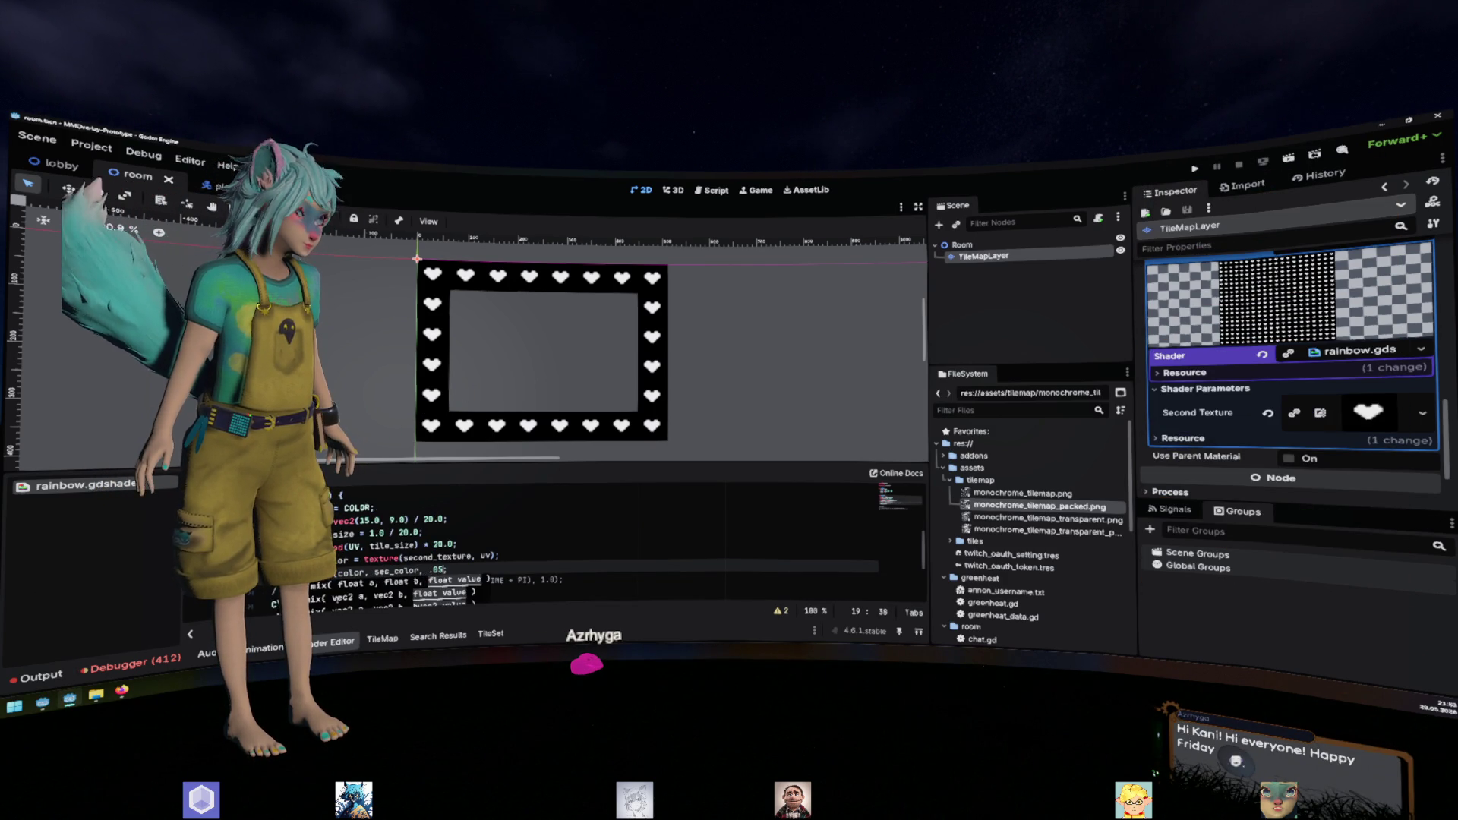
{"action": "type", "text": ")"}
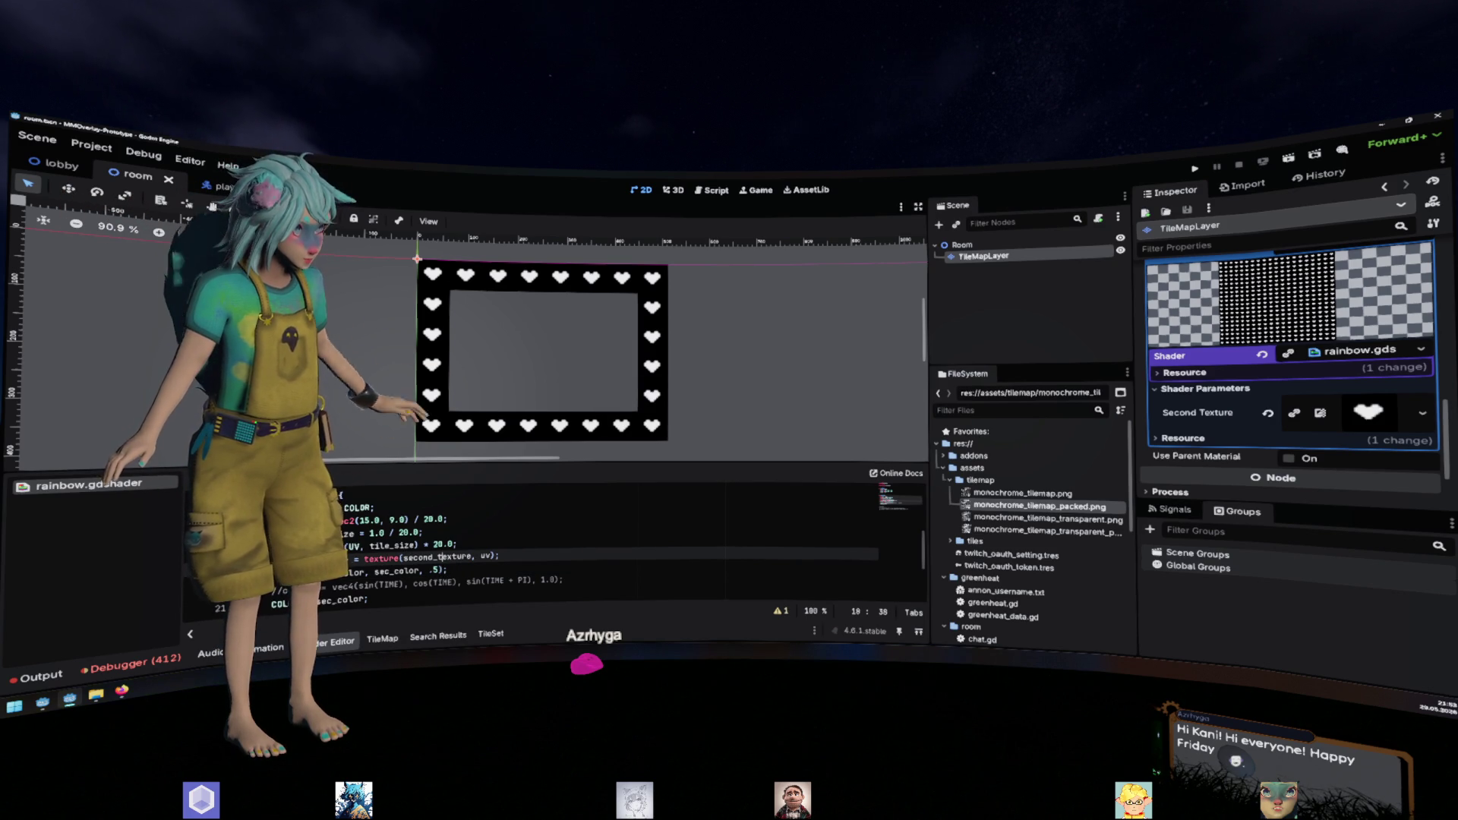
{"action": "left_click", "coordinate": [305, 570]}
{"action": "left_click", "coordinate": [332, 600]}
{"action": "key", "text": "BackSpace"}
{"action": "key", "text": "BackSpace"}
{"action": "key", "text": "BackSpace"}
{"action": "left_click", "coordinate": [405, 544]}
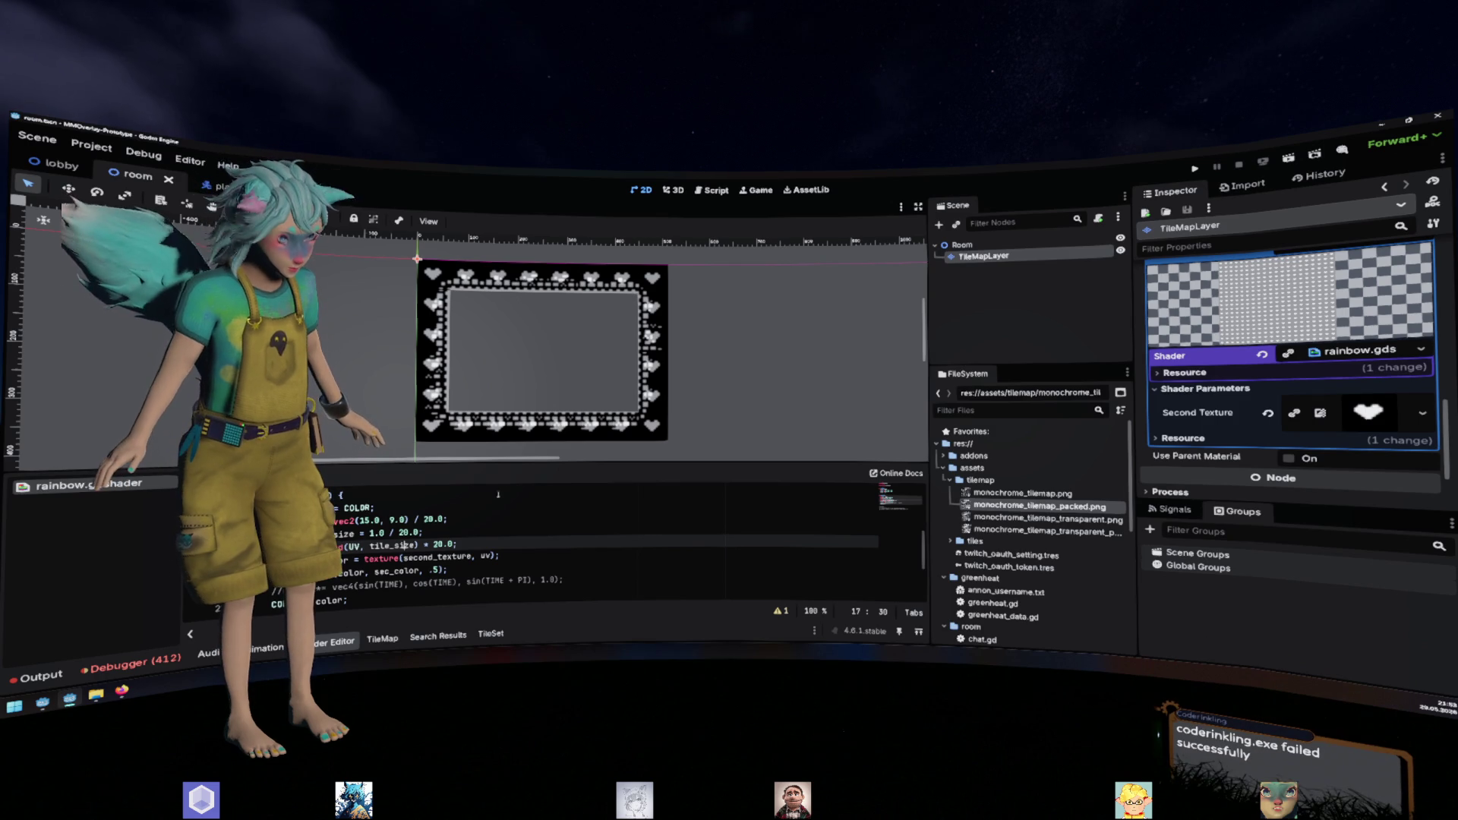
{"action": "left_click", "coordinate": [405, 557]}
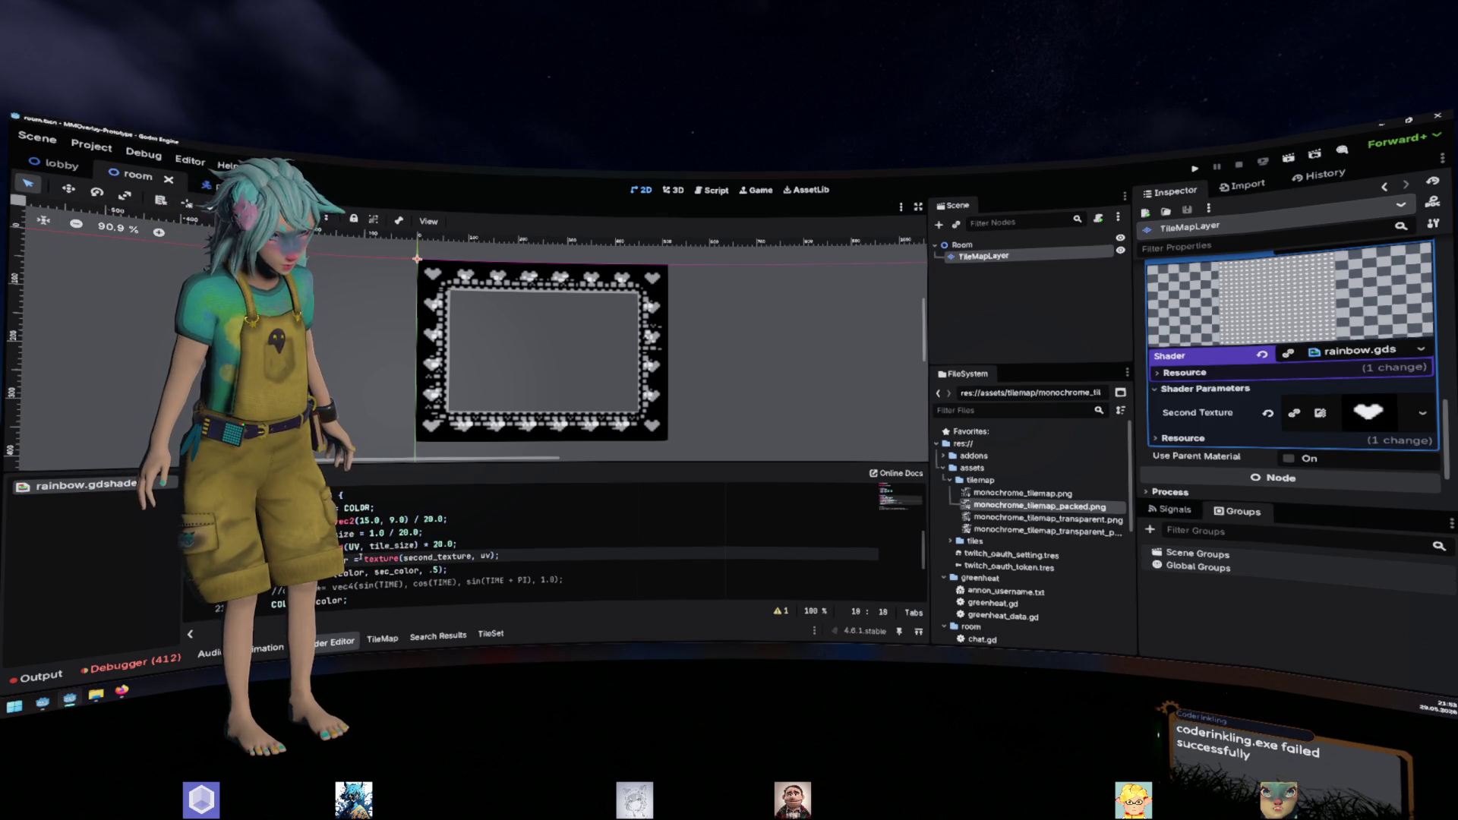
{"action": "left_click", "coordinate": [446, 570]}
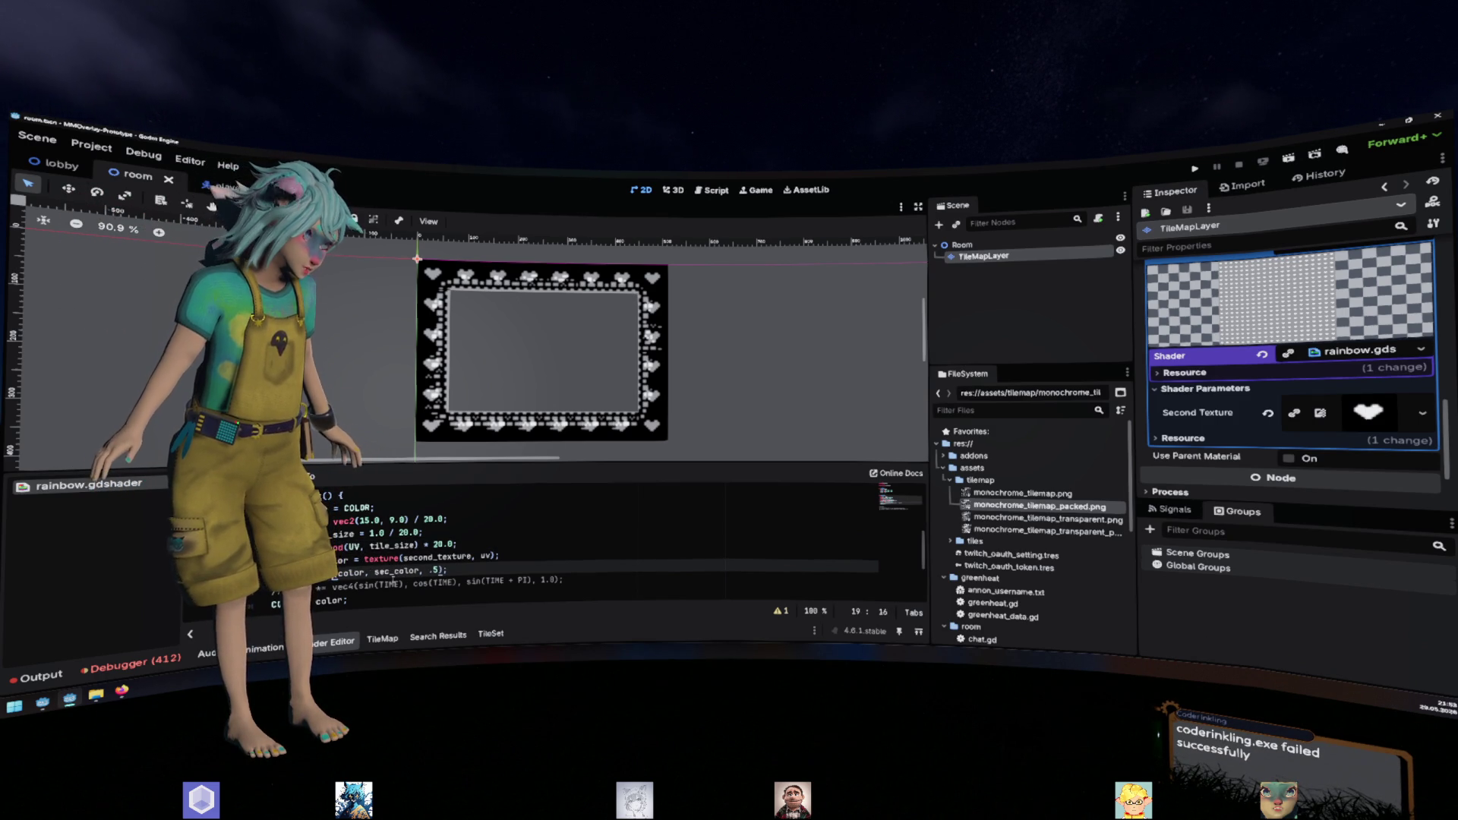
Change the blend to max(color, sec_color) by dropping the .5 argument
{"action": "type", "text": "m"}
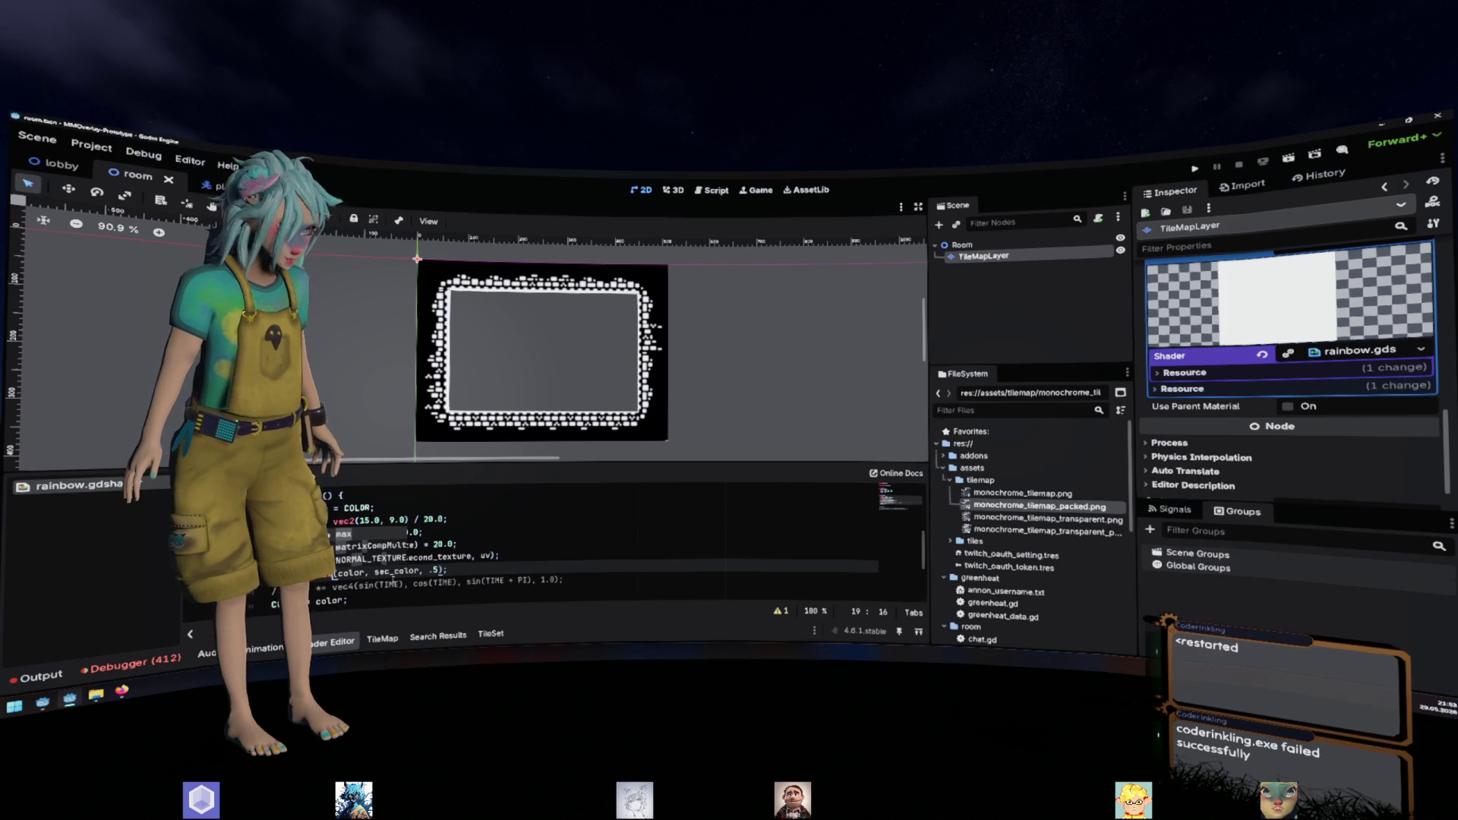
{"action": "type", "text": "ax"}
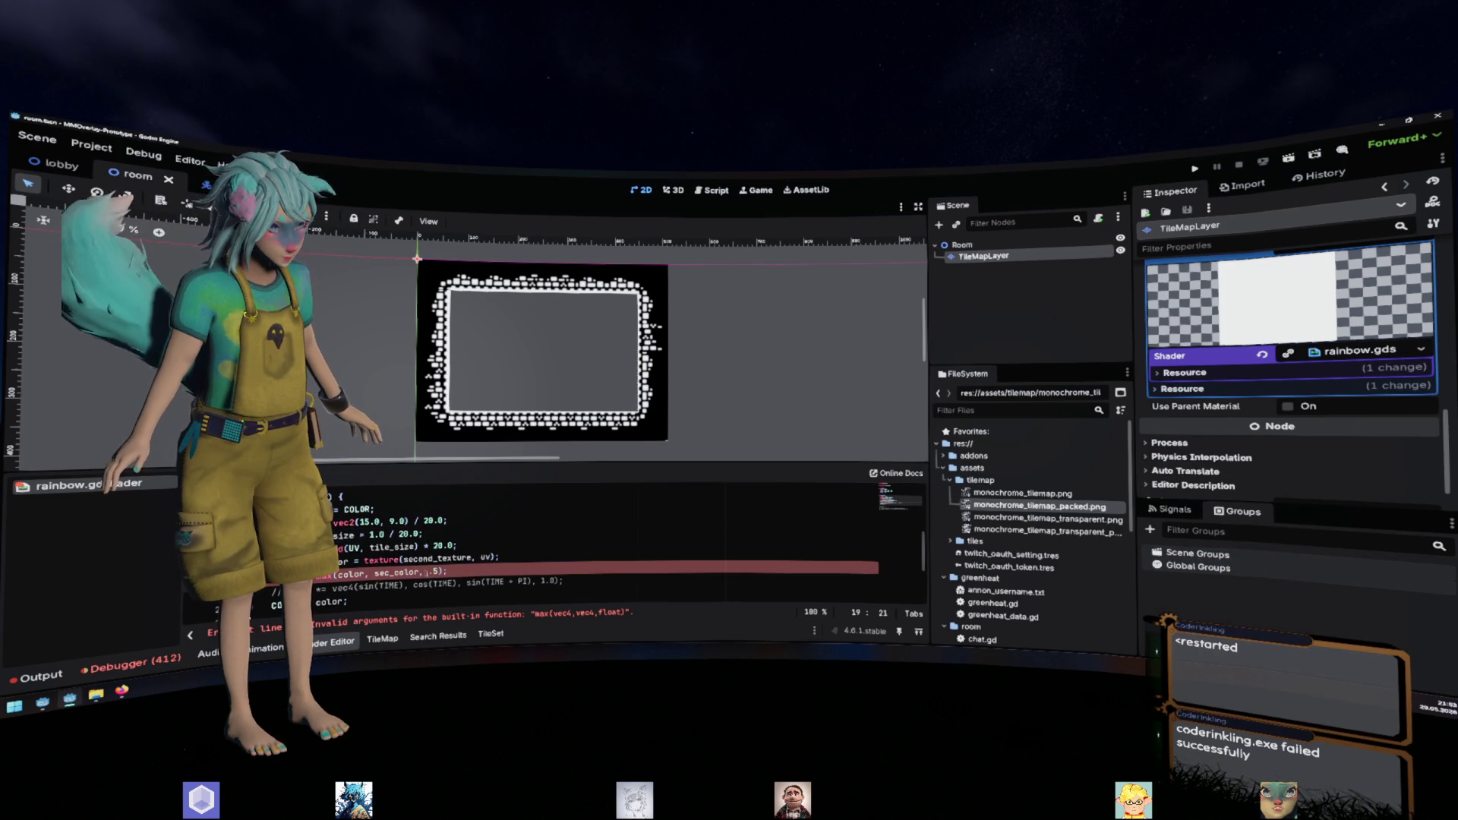
{"action": "left_click_drag", "start_coordinate": [420, 572], "coordinate": [439, 571]}
{"action": "key", "text": "BackSpace"}
{"action": "key", "text": "BackSpace"}
{"action": "key", "text": "BackSpace"}
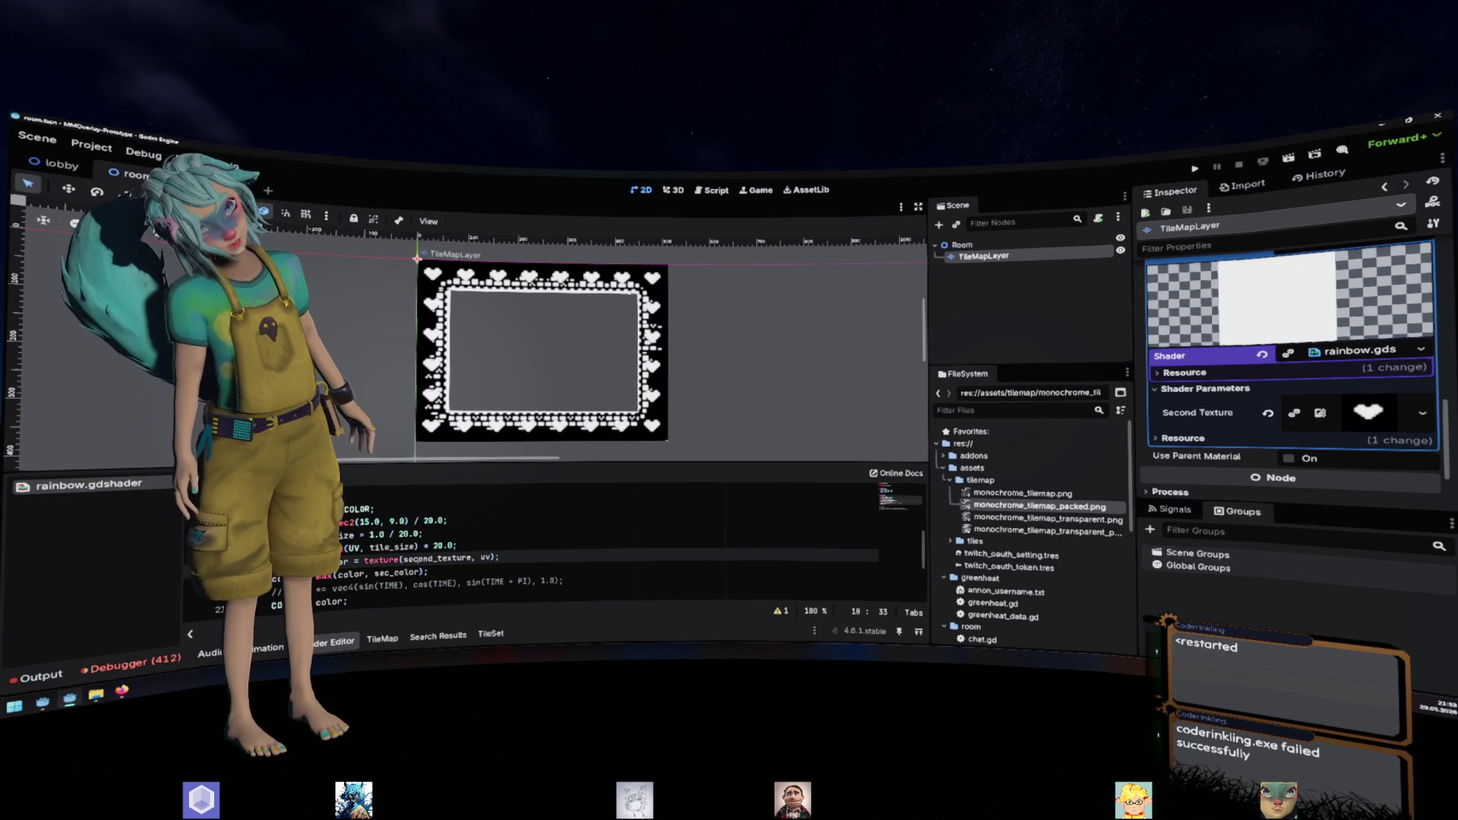
{"action": "left_click", "coordinate": [370, 574]}
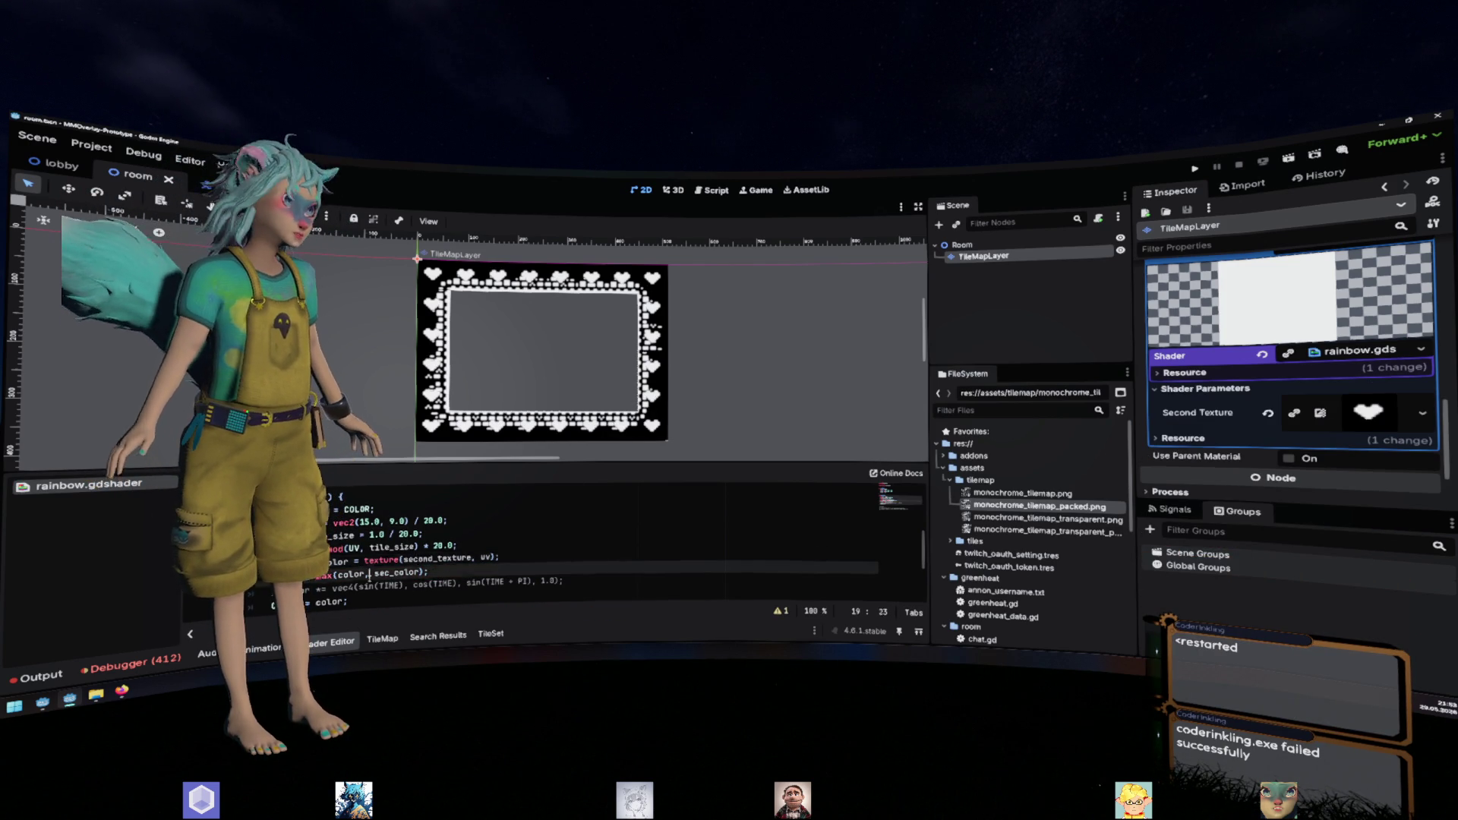
{"action": "left_click", "coordinate": [426, 573]}
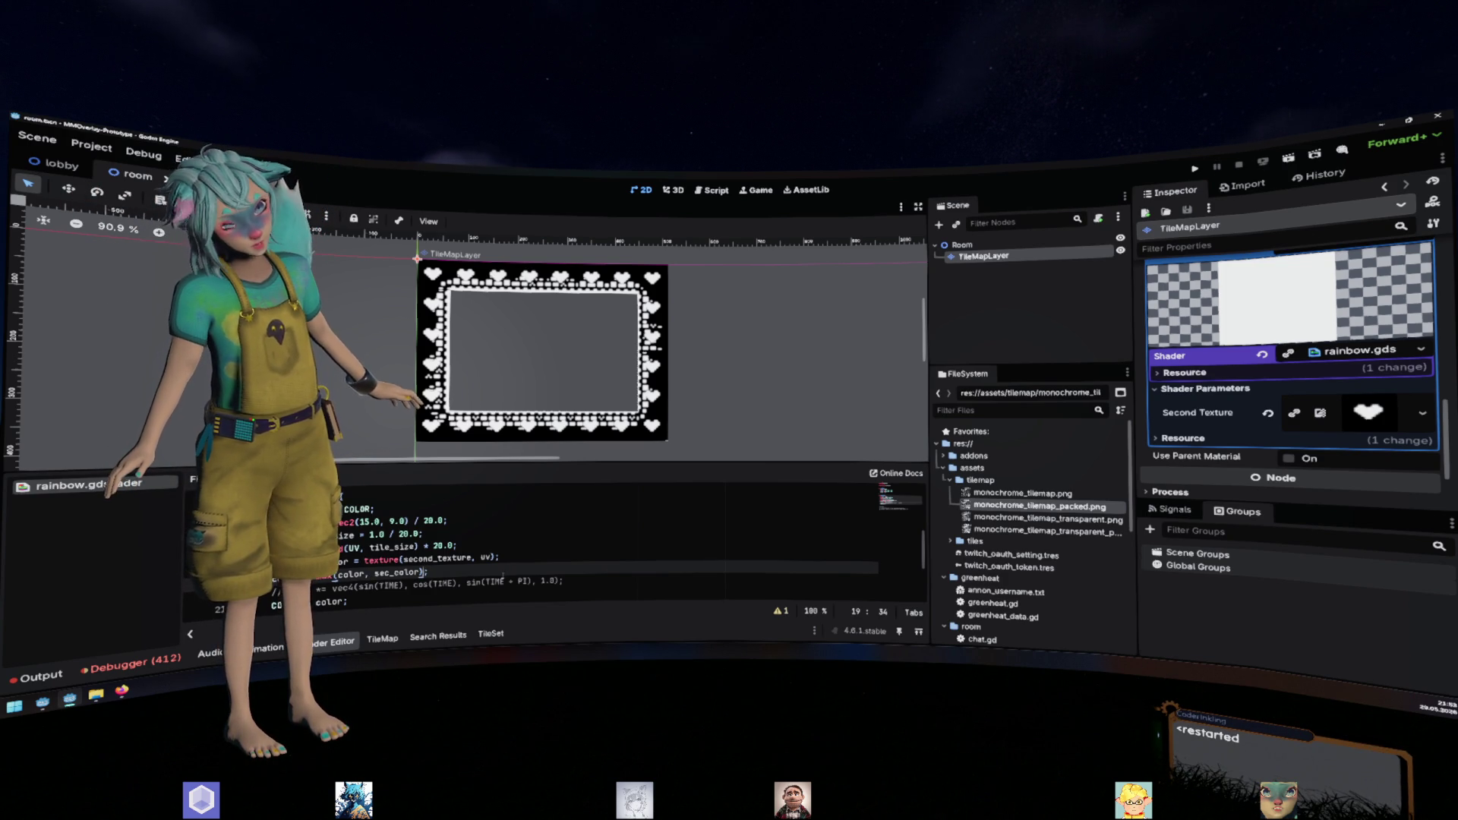
{"action": "type", "text": "randf"}
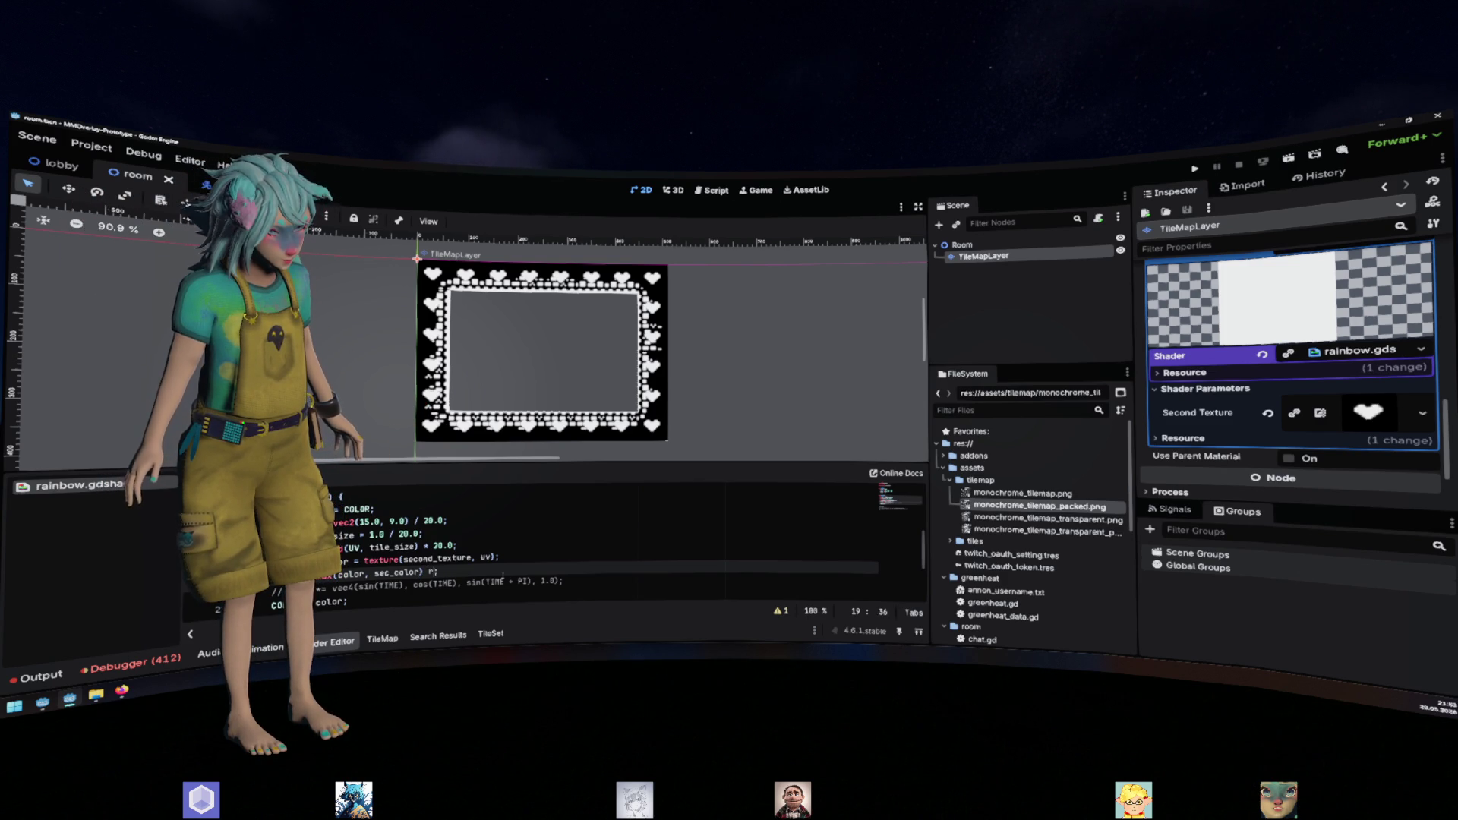
{"action": "key", "text": "ctrl+shift+Return"}
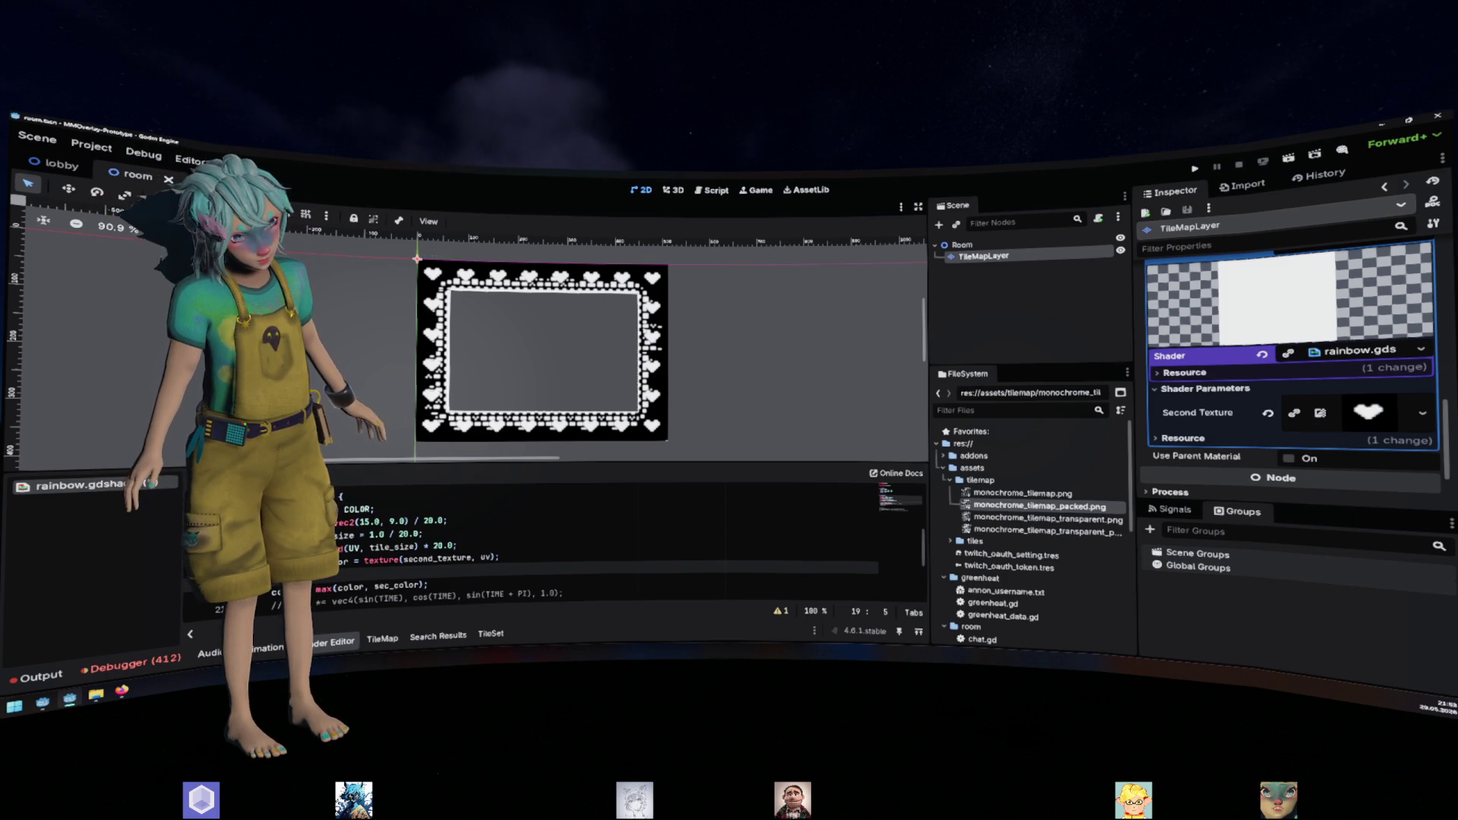
Select the tile size and UV lines 17–18, then bring the Krita sketch forward
{"action": "left_click", "coordinate": [501, 533]}
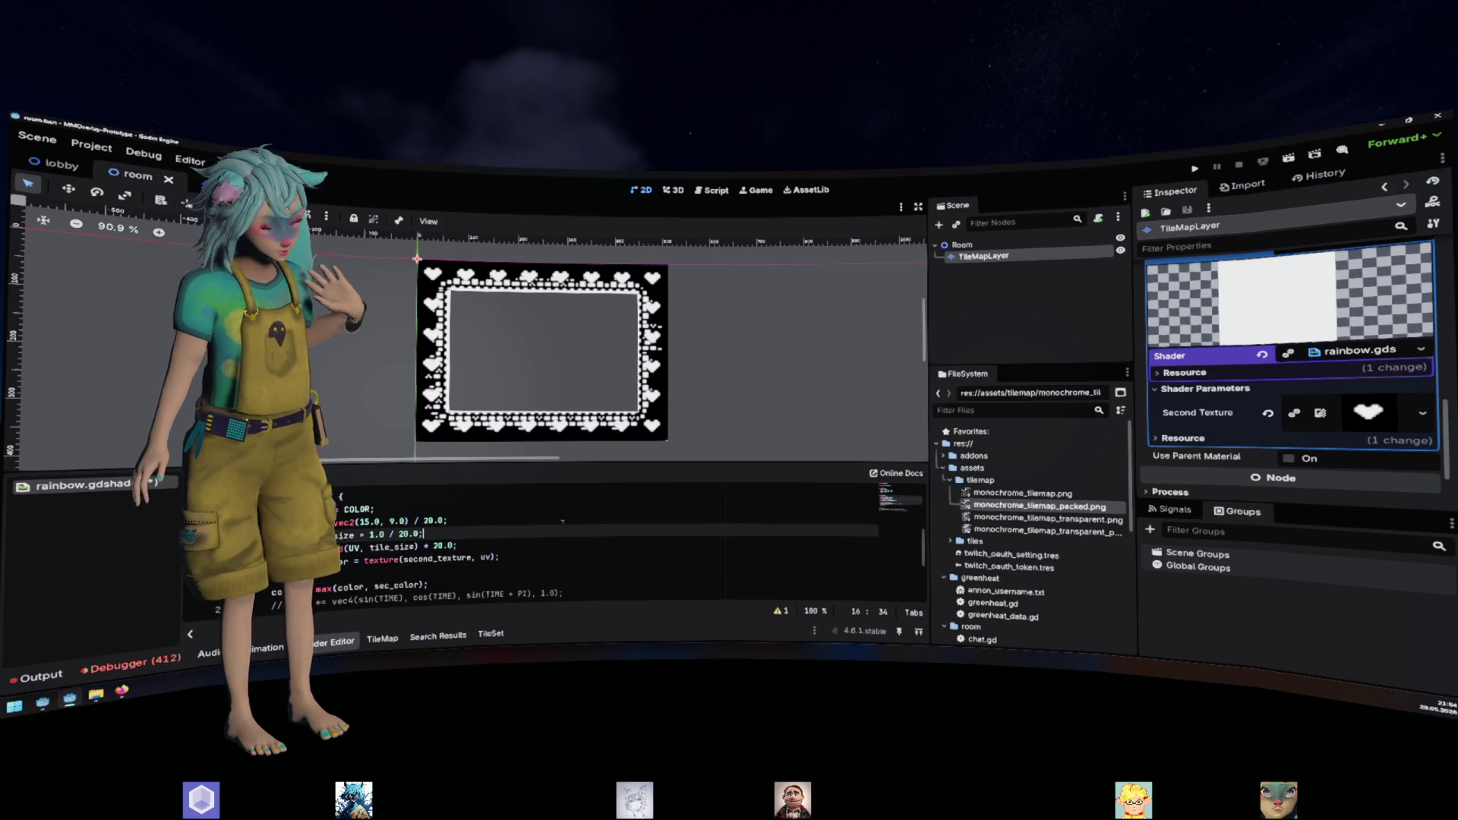
{"action": "mouse_move", "coordinate": [499, 559]}
{"action": "left_mouse_down"}
{"action": "mouse_move", "coordinate": [304, 547]}
{"action": "mouse_move", "coordinate": [342, 560]}
{"action": "left_mouse_up"}
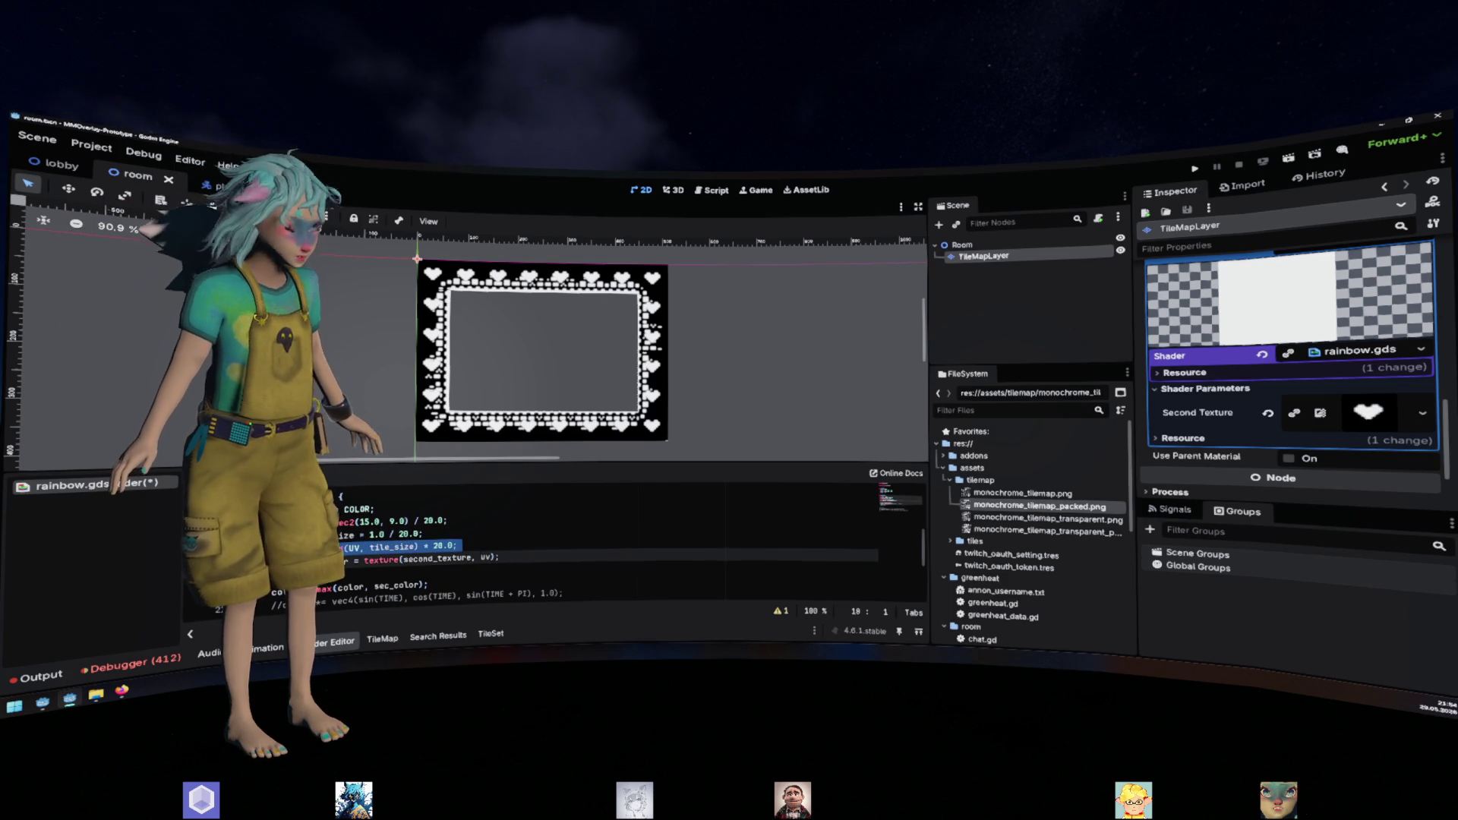
{"action": "left_click", "coordinate": [467, 546]}
{"action": "key", "text": "shift+Home"}
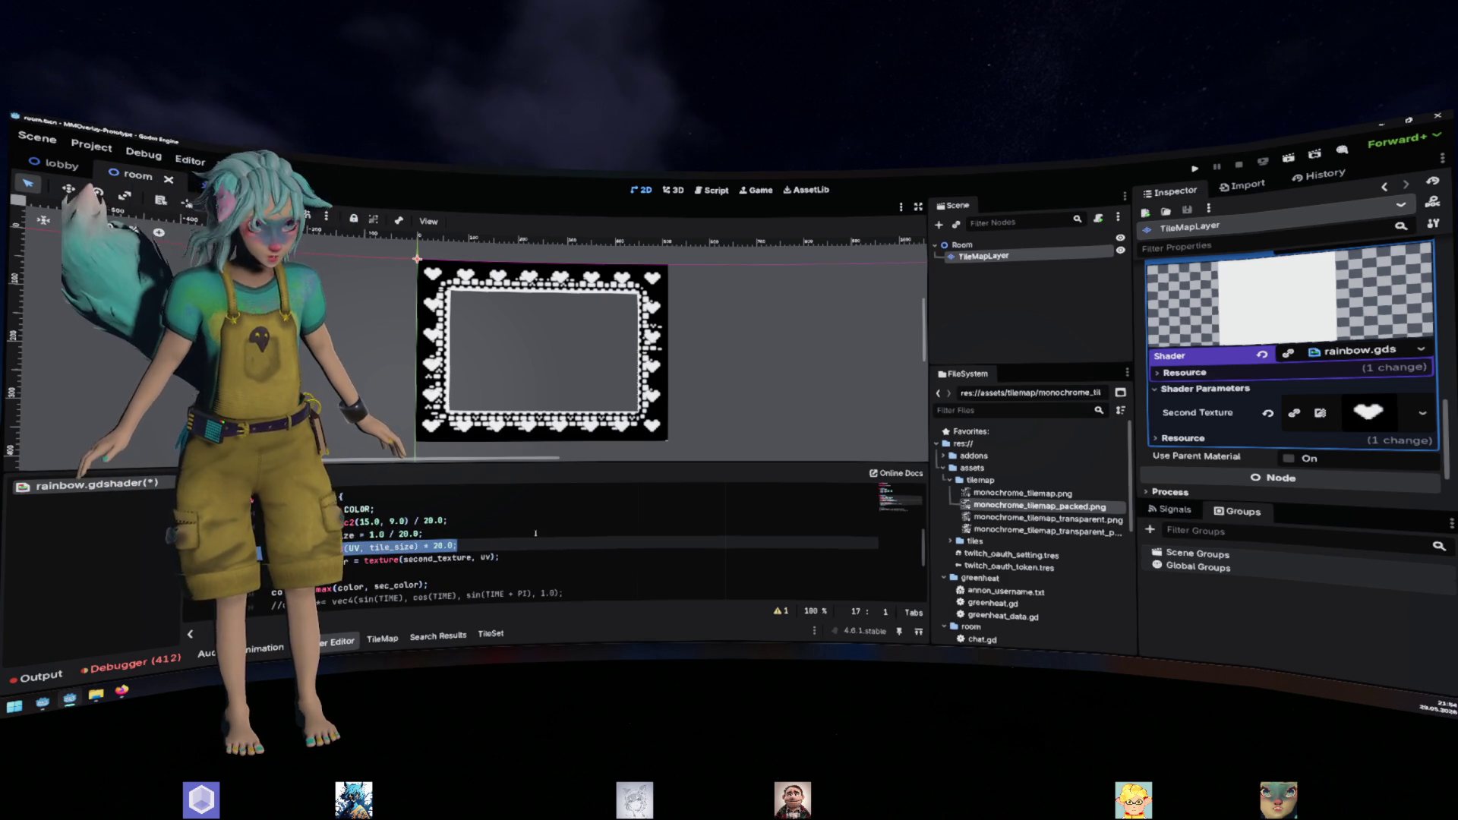
{"action": "key", "text": "alt+Tab"}
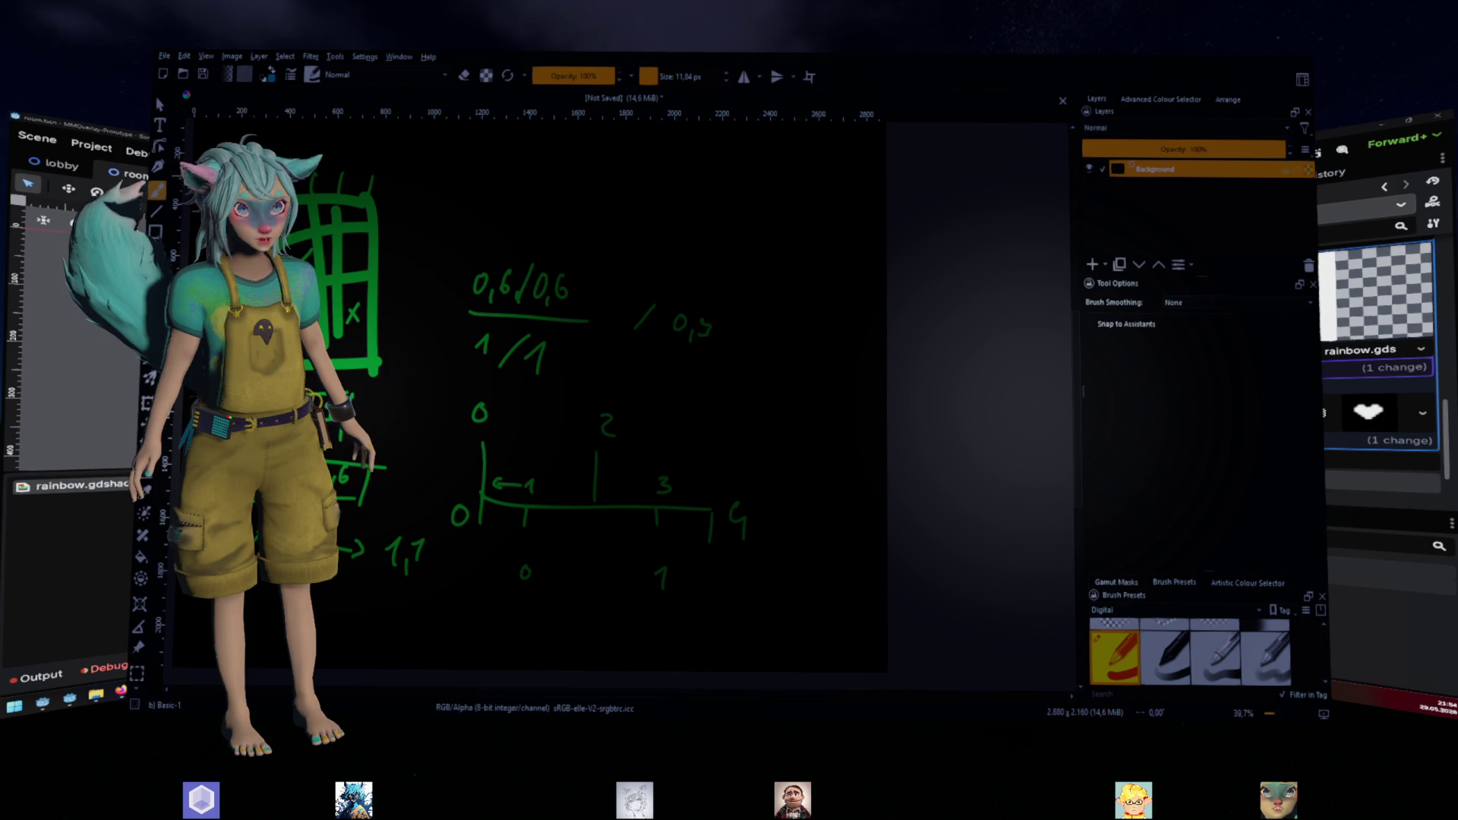
Back in Krita, erase the old grid, fraction notes and number line with an enlarged brush, then pick the Line tool
{"action": "key", "text": "alt+Tab"}
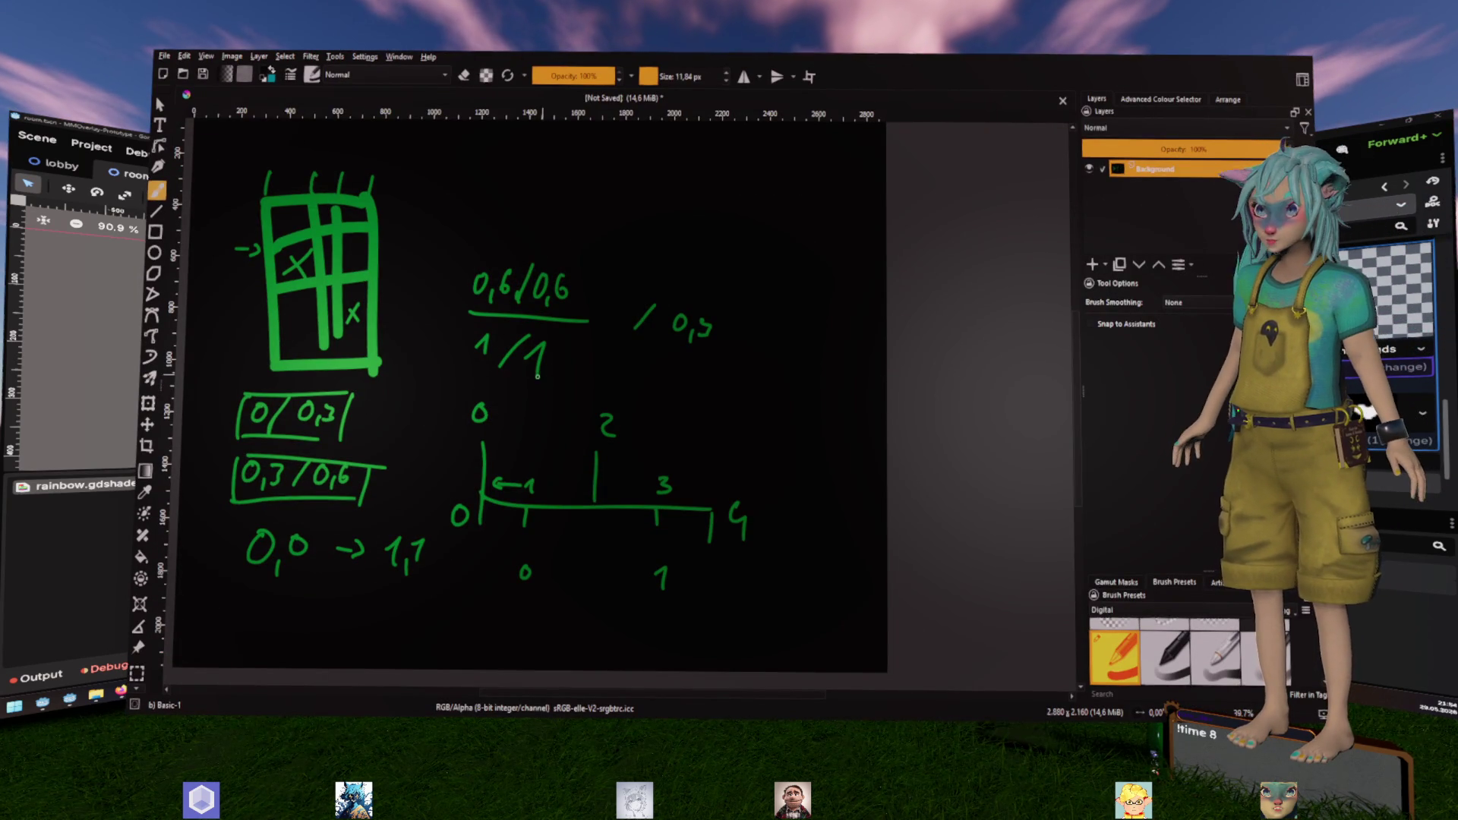
{"action": "key", "text": "bracketright"}
{"action": "key", "text": "bracketright"}
{"action": "key", "text": "bracketright"}
{"action": "mouse_move", "coordinate": [423, 179]}
{"action": "left_mouse_down"}
{"action": "mouse_move", "coordinate": [240, 185]}
{"action": "mouse_move", "coordinate": [384, 254]}
{"action": "mouse_move", "coordinate": [236, 520]}
{"action": "mouse_move", "coordinate": [514, 528]}
{"action": "mouse_move", "coordinate": [618, 572]}
{"action": "mouse_move", "coordinate": [591, 504]}
{"action": "mouse_move", "coordinate": [472, 380]}
{"action": "mouse_move", "coordinate": [504, 274]}
{"action": "mouse_move", "coordinate": [227, 407]}
{"action": "mouse_move", "coordinate": [515, 489]}
{"action": "mouse_move", "coordinate": [705, 312]}
{"action": "mouse_move", "coordinate": [544, 339]}
{"action": "left_mouse_up"}
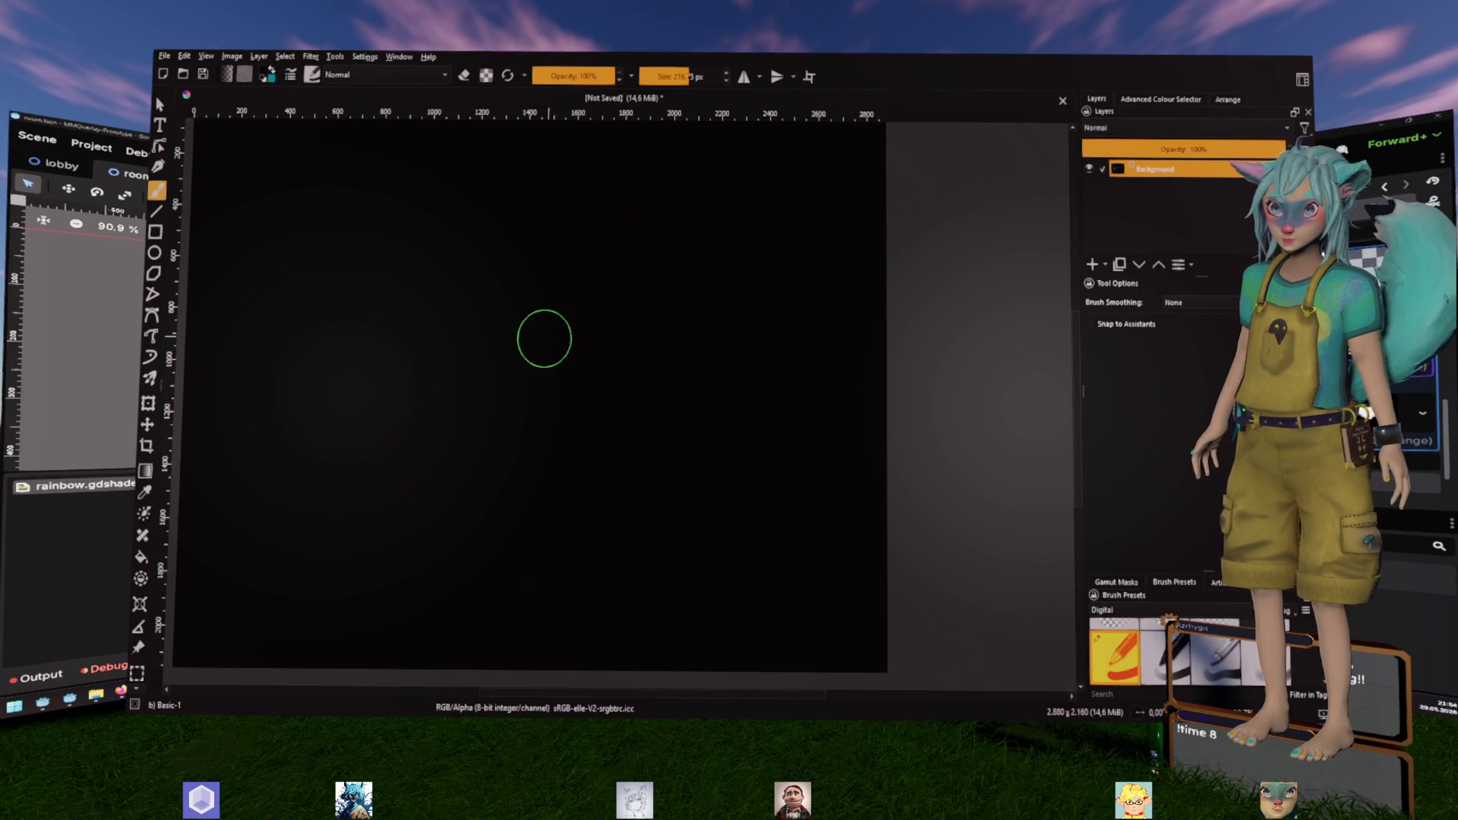
{"action": "left_click", "coordinate": [156, 211]}
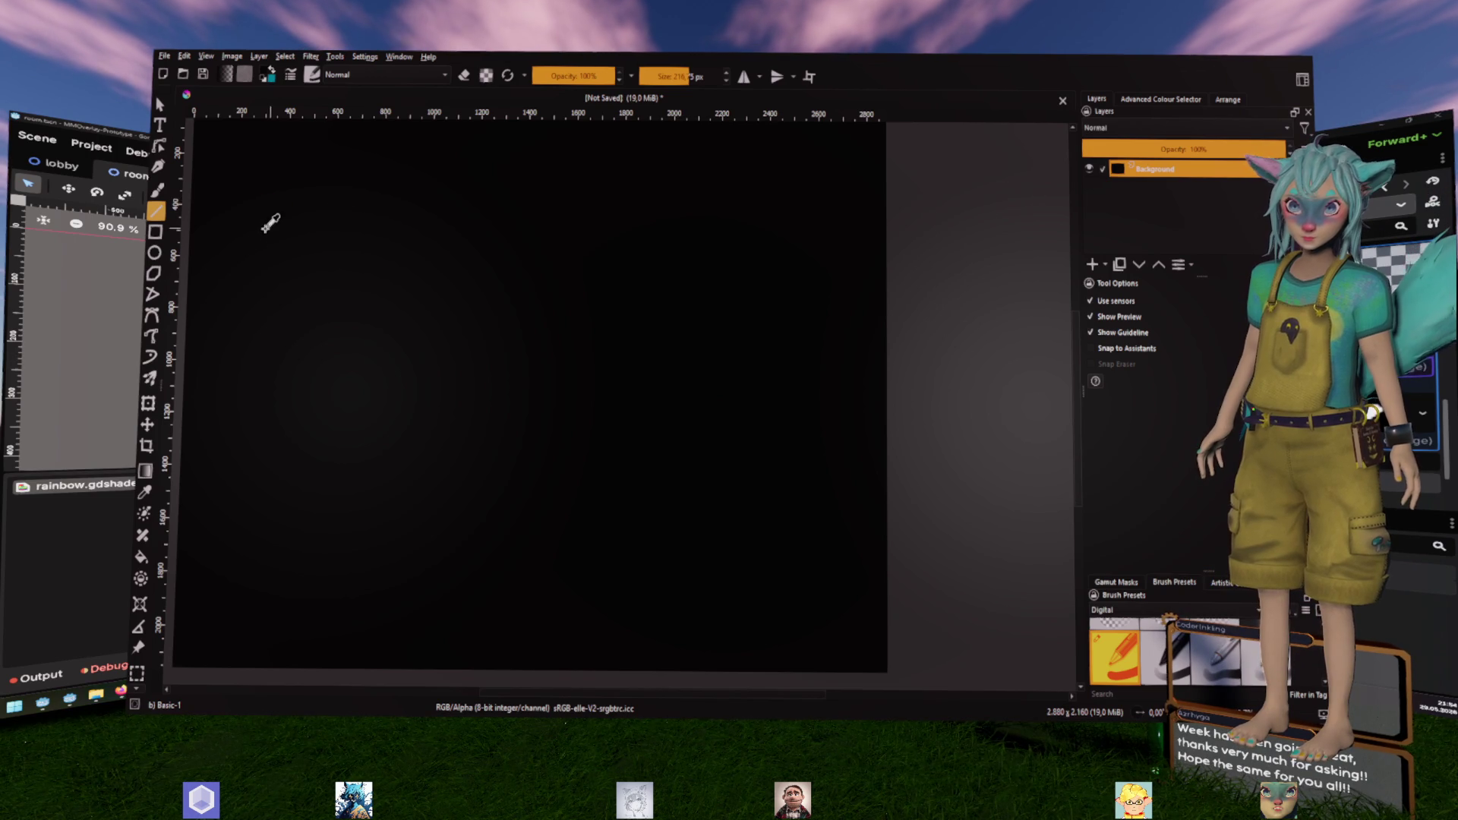
Choose green with a smaller brush and draw the square outline with straight lines
{"action": "right_click", "coordinate": [376, 228]}
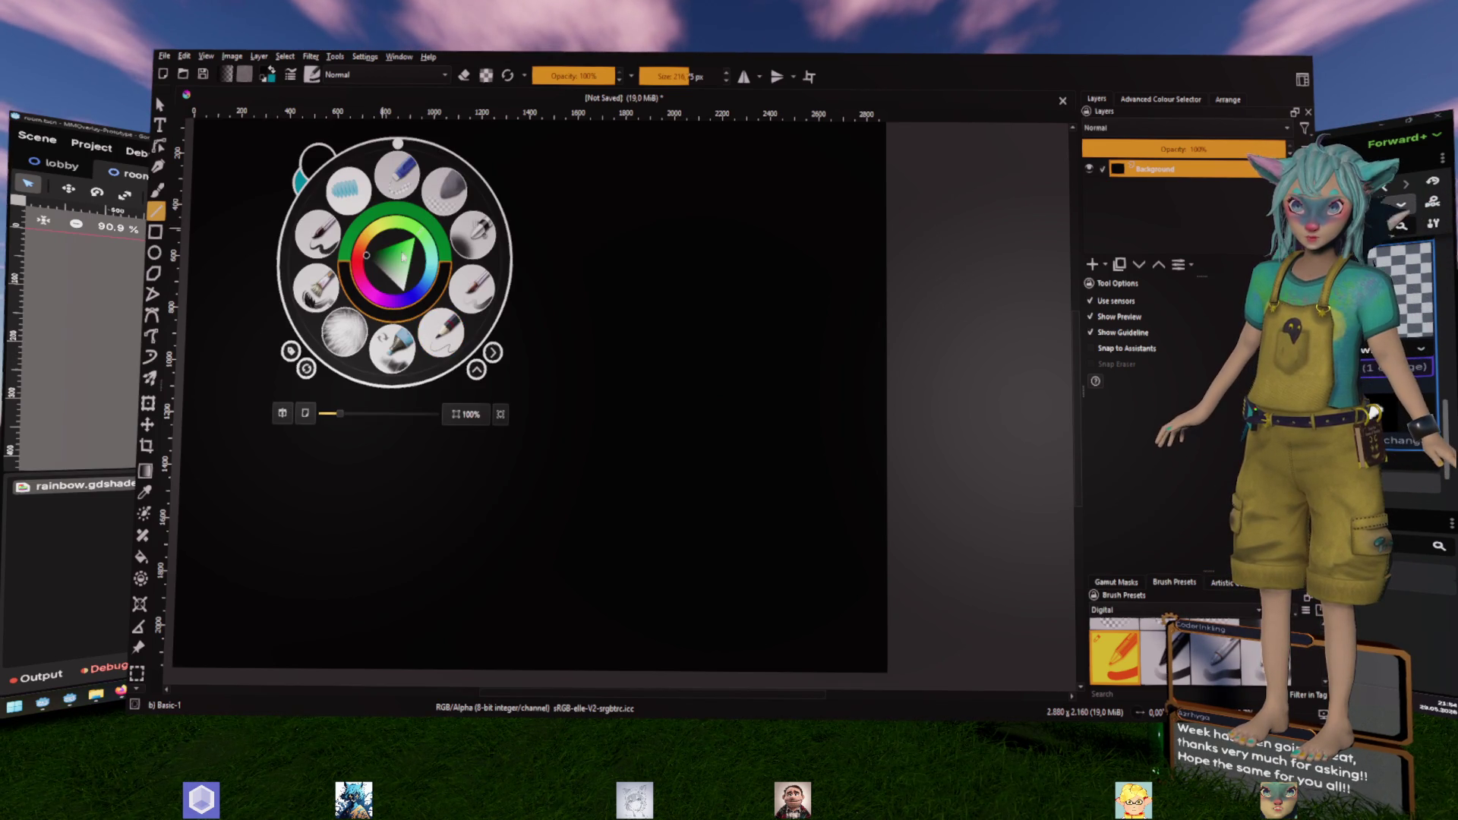
{"action": "right_click", "coordinate": [382, 218]}
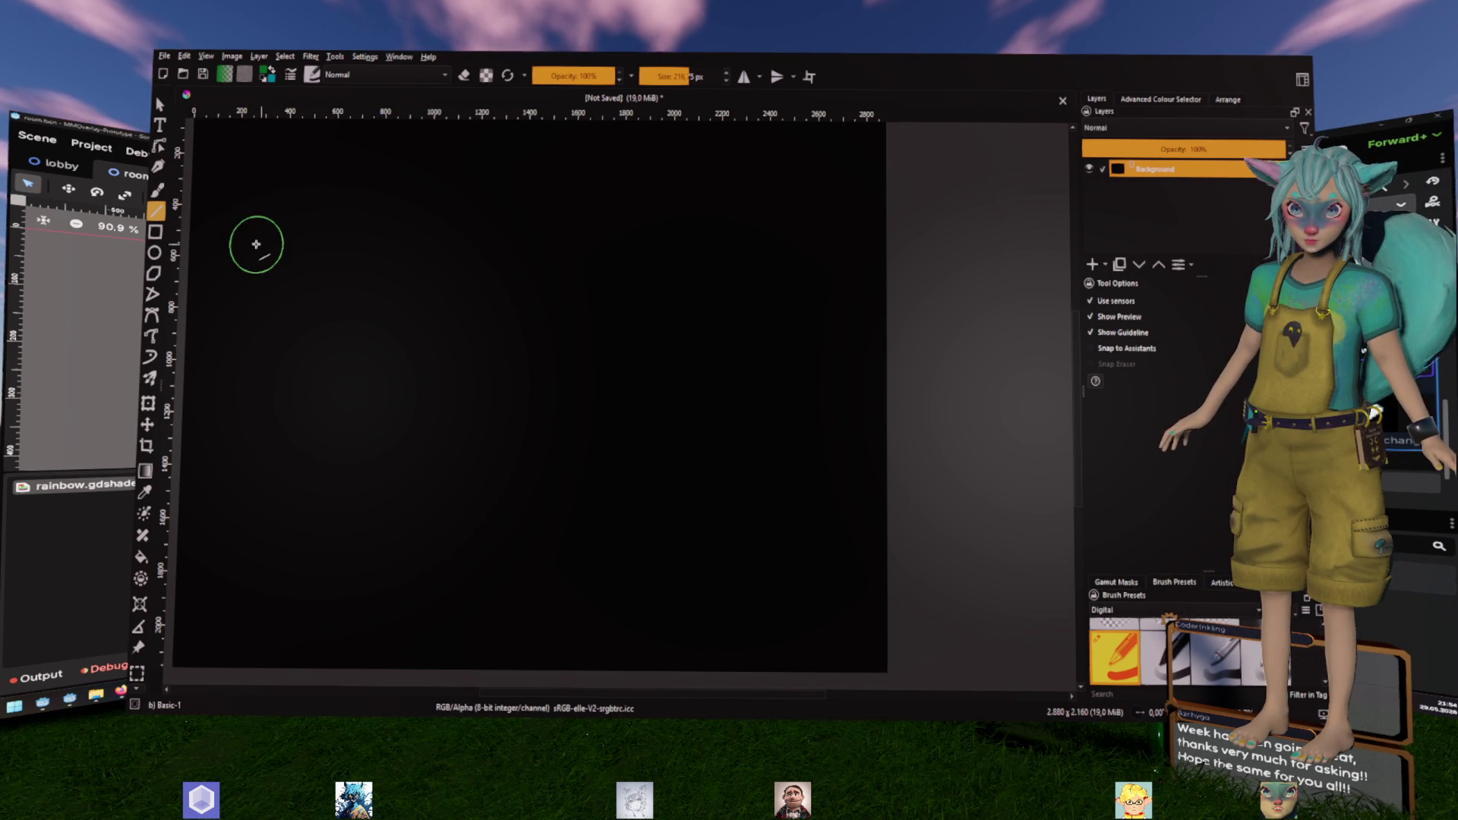
{"action": "left_click", "coordinate": [157, 189]}
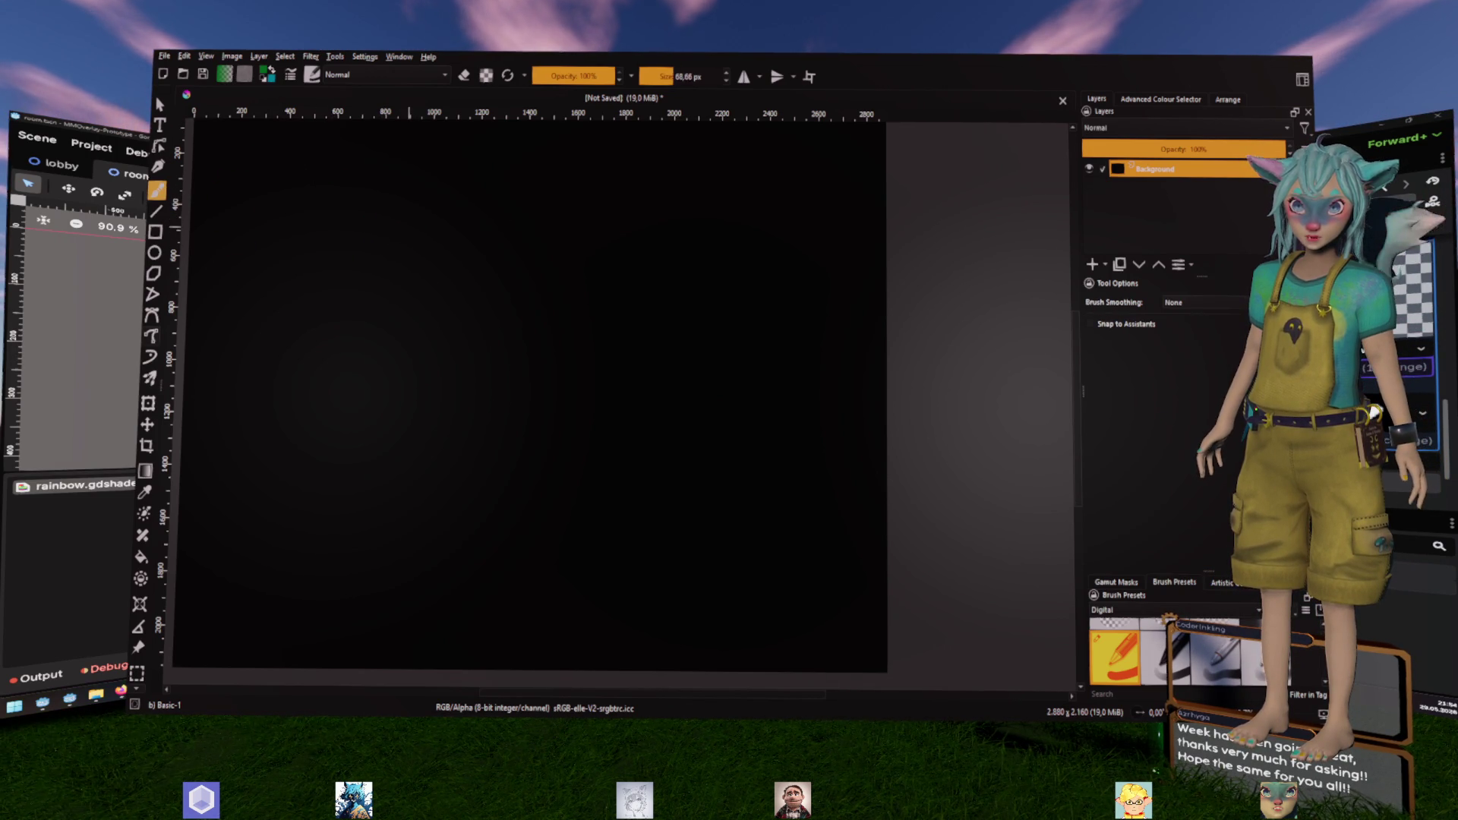
{"action": "key", "text": "bracketleft"}
{"action": "key", "text": "bracketleft"}
{"action": "key", "text": "bracketleft"}
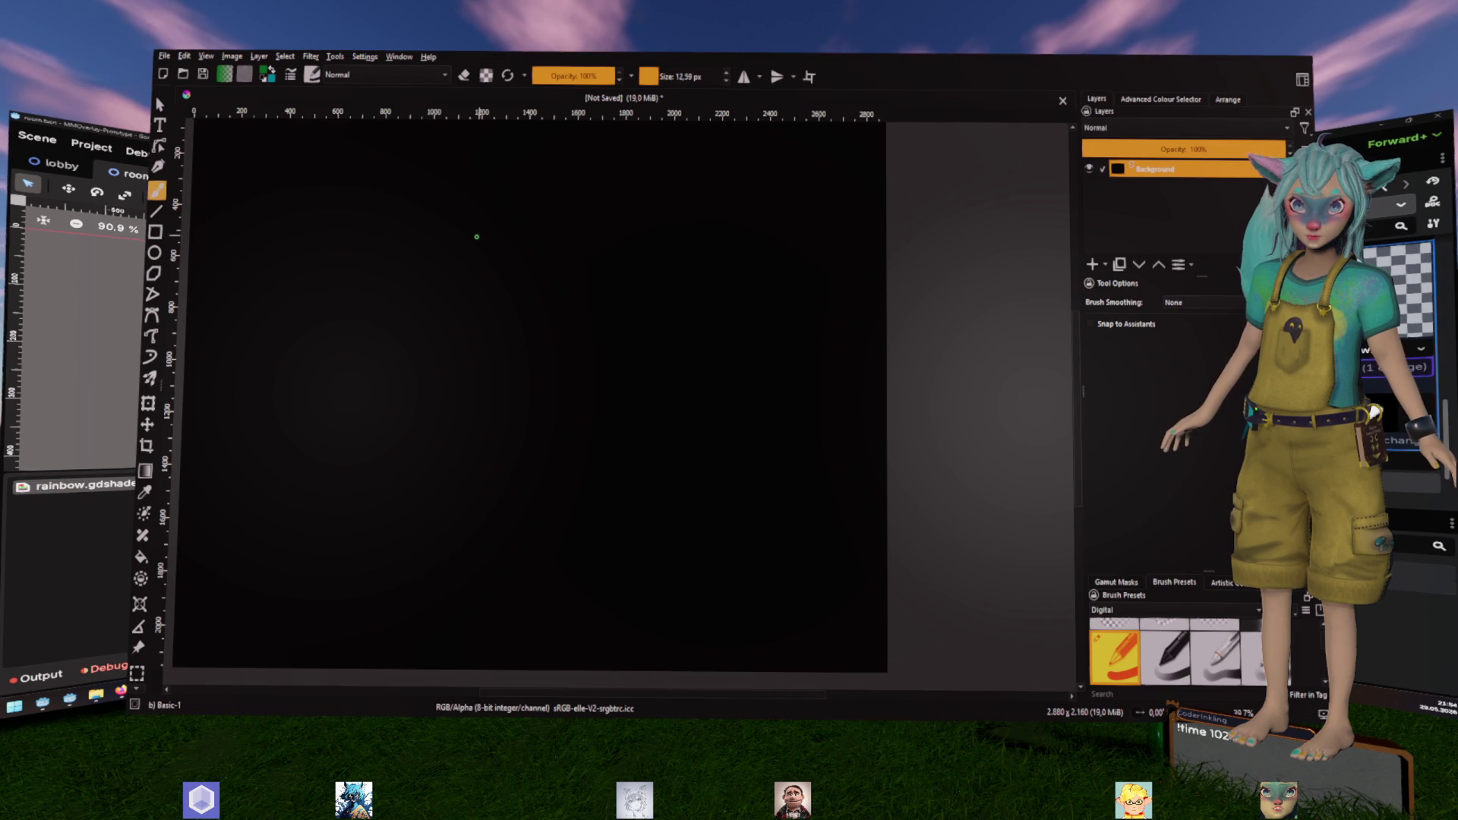
{"action": "key", "text": "v"}
{"action": "mouse_move", "coordinate": [251, 161]}
{"action": "left_mouse_down"}
{"action": "mouse_move", "coordinate": [245, 329]}
{"action": "mouse_move", "coordinate": [258, 310]}
{"action": "left_mouse_up"}
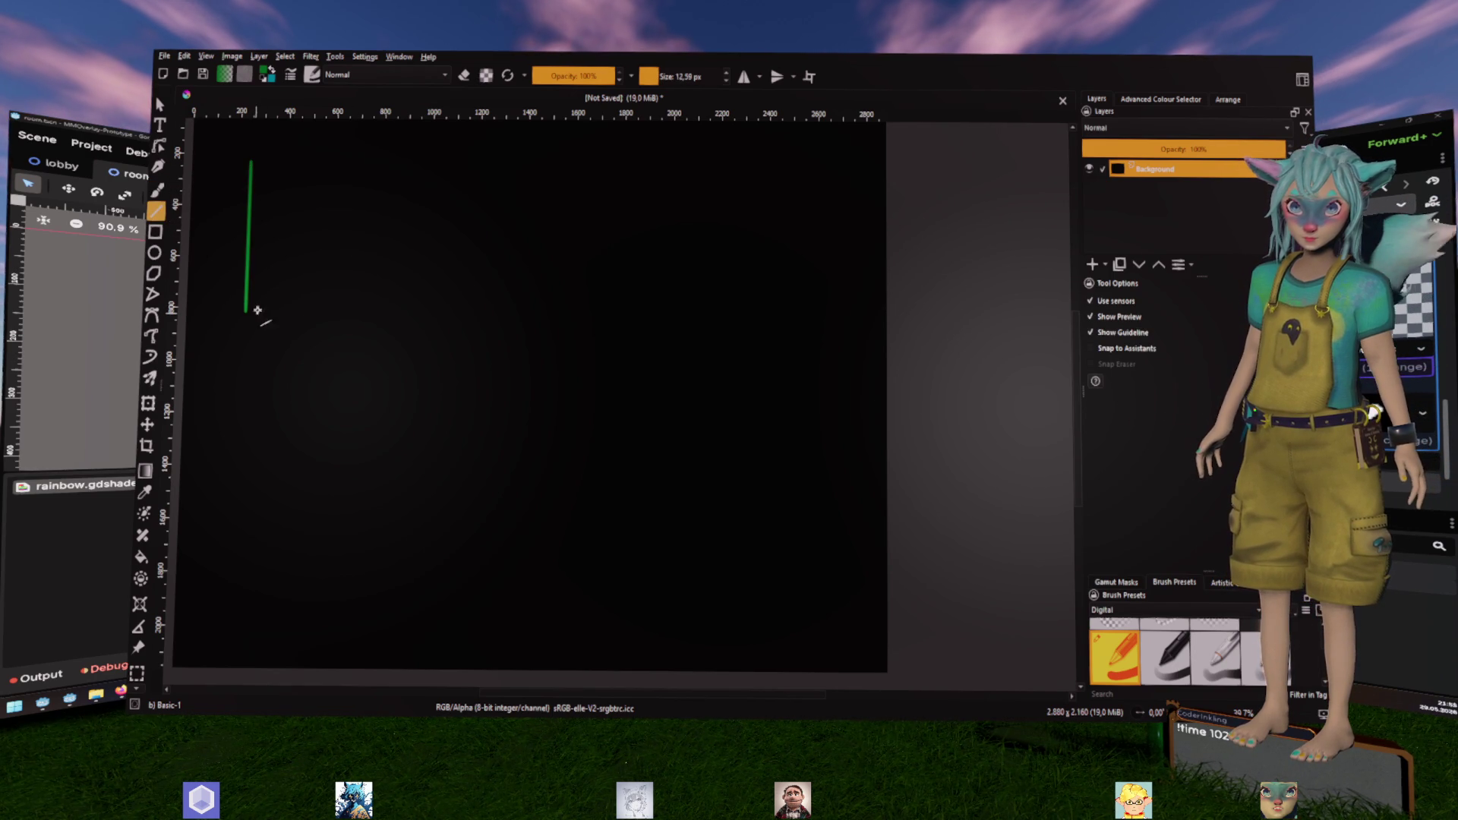
{"action": "mouse_move", "coordinate": [274, 160]}
{"action": "left_mouse_down"}
{"action": "mouse_move", "coordinate": [389, 162]}
{"action": "mouse_move", "coordinate": [391, 316]}
{"action": "left_mouse_up"}
{"action": "left_click_drag", "start_coordinate": [246, 312], "coordinate": [374, 315]}
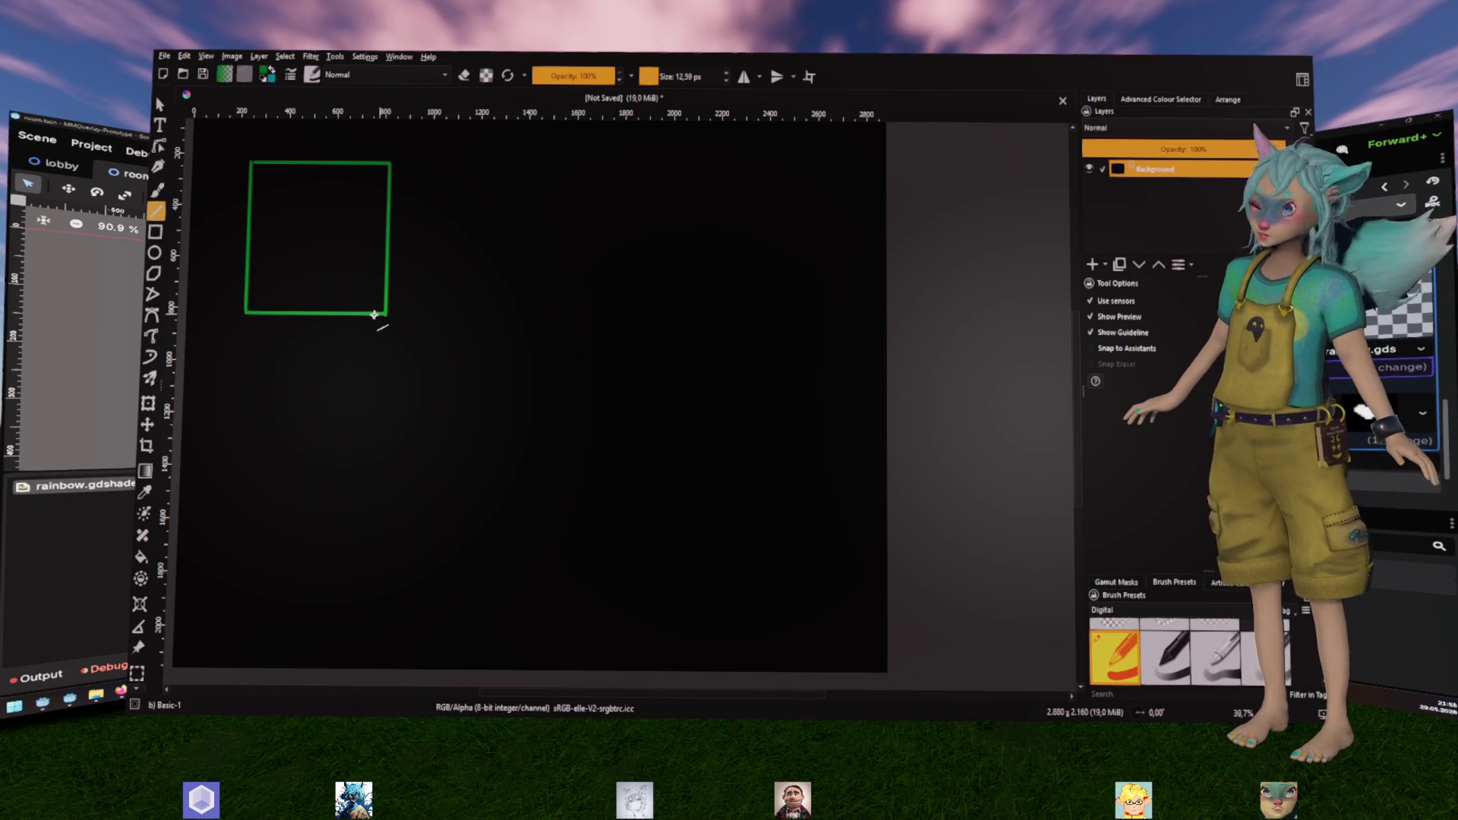
Divide the square into a 5×5 grid with four horizontal and four vertical lines
{"action": "left_click_drag", "start_coordinate": [251, 187], "coordinate": [386, 192]}
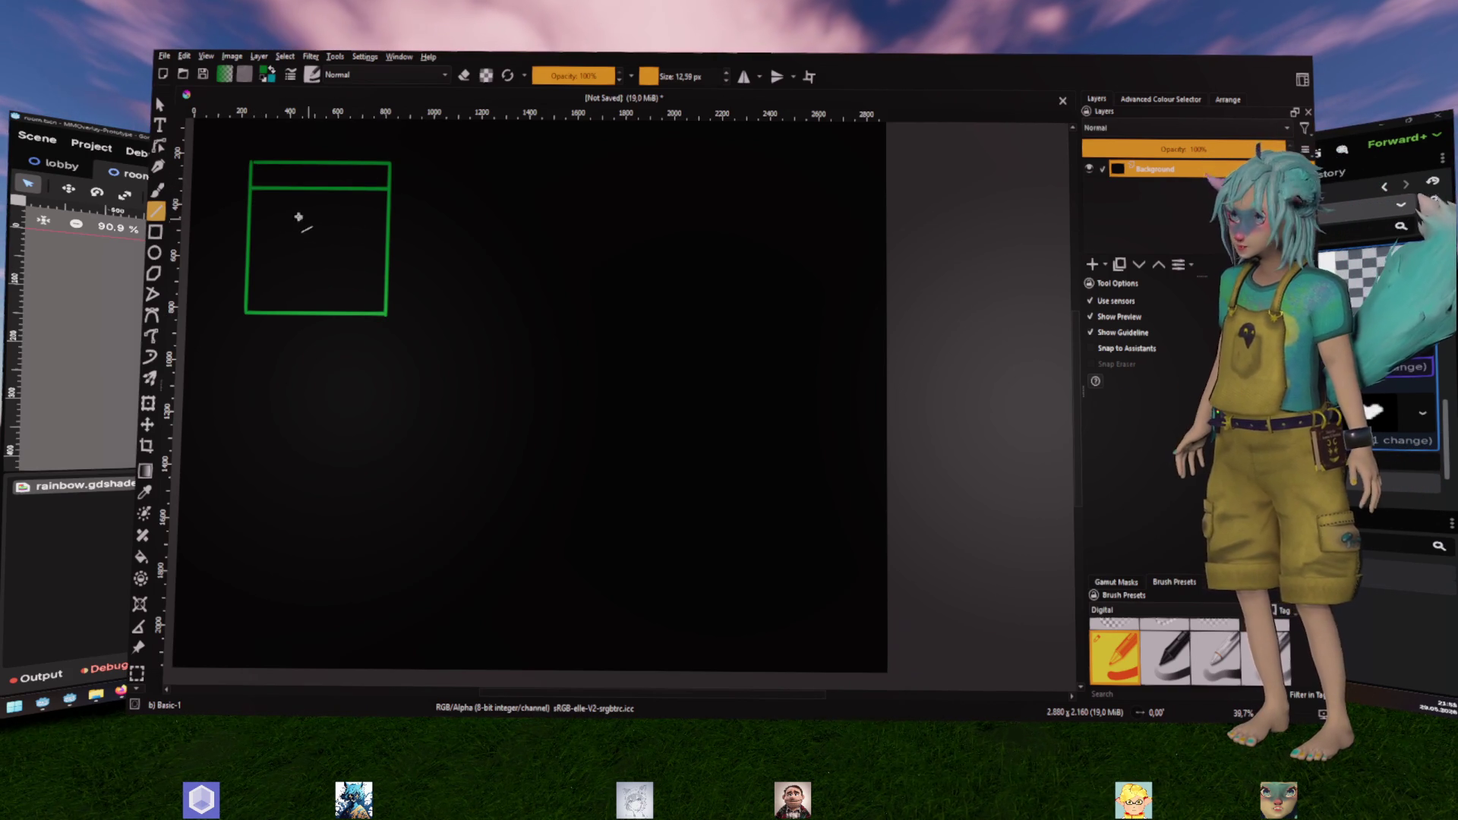
{"action": "left_click_drag", "start_coordinate": [251, 215], "coordinate": [384, 218]}
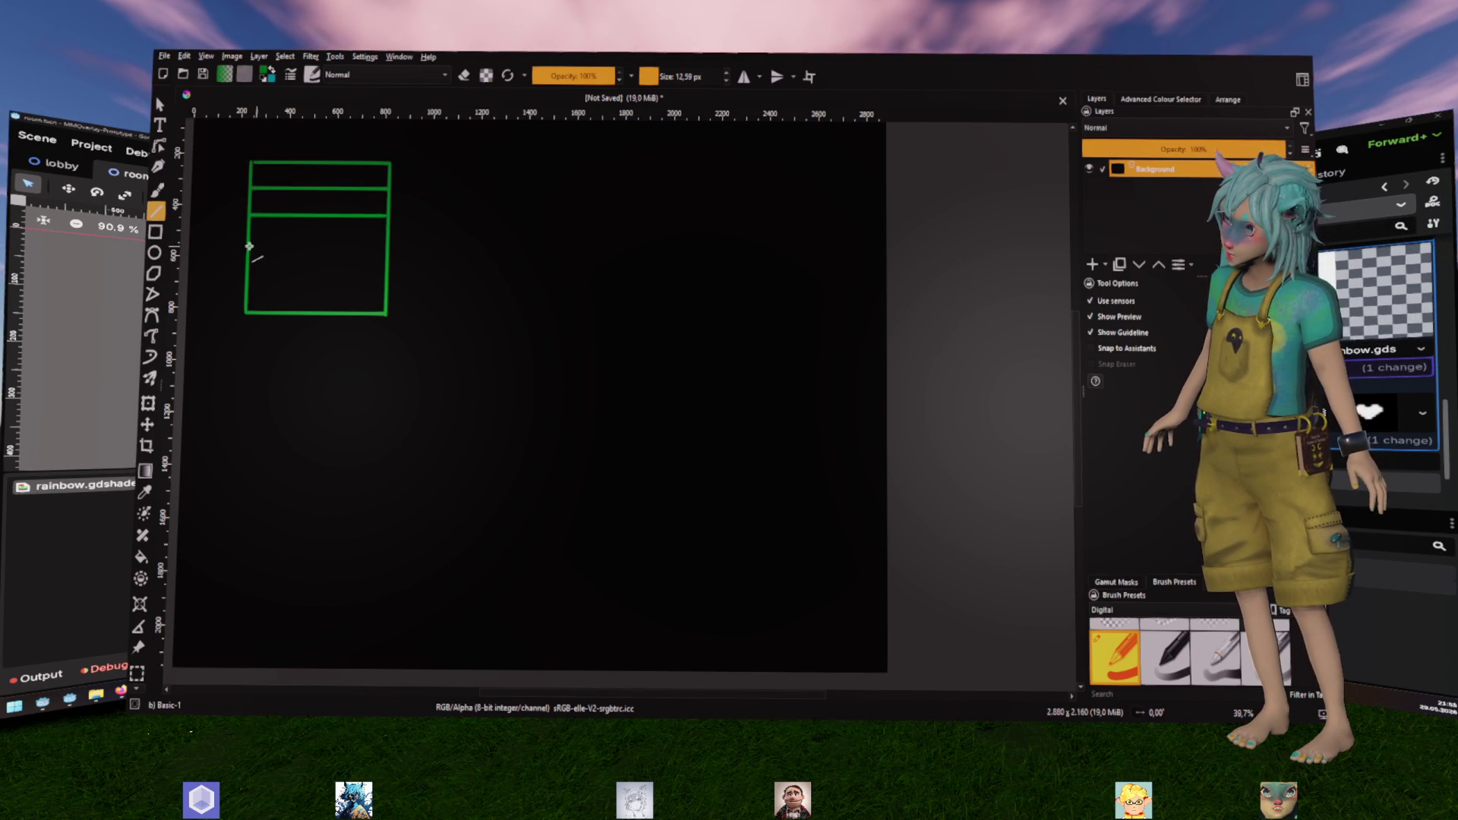
{"action": "left_click_drag", "start_coordinate": [354, 241], "coordinate": [386, 245]}
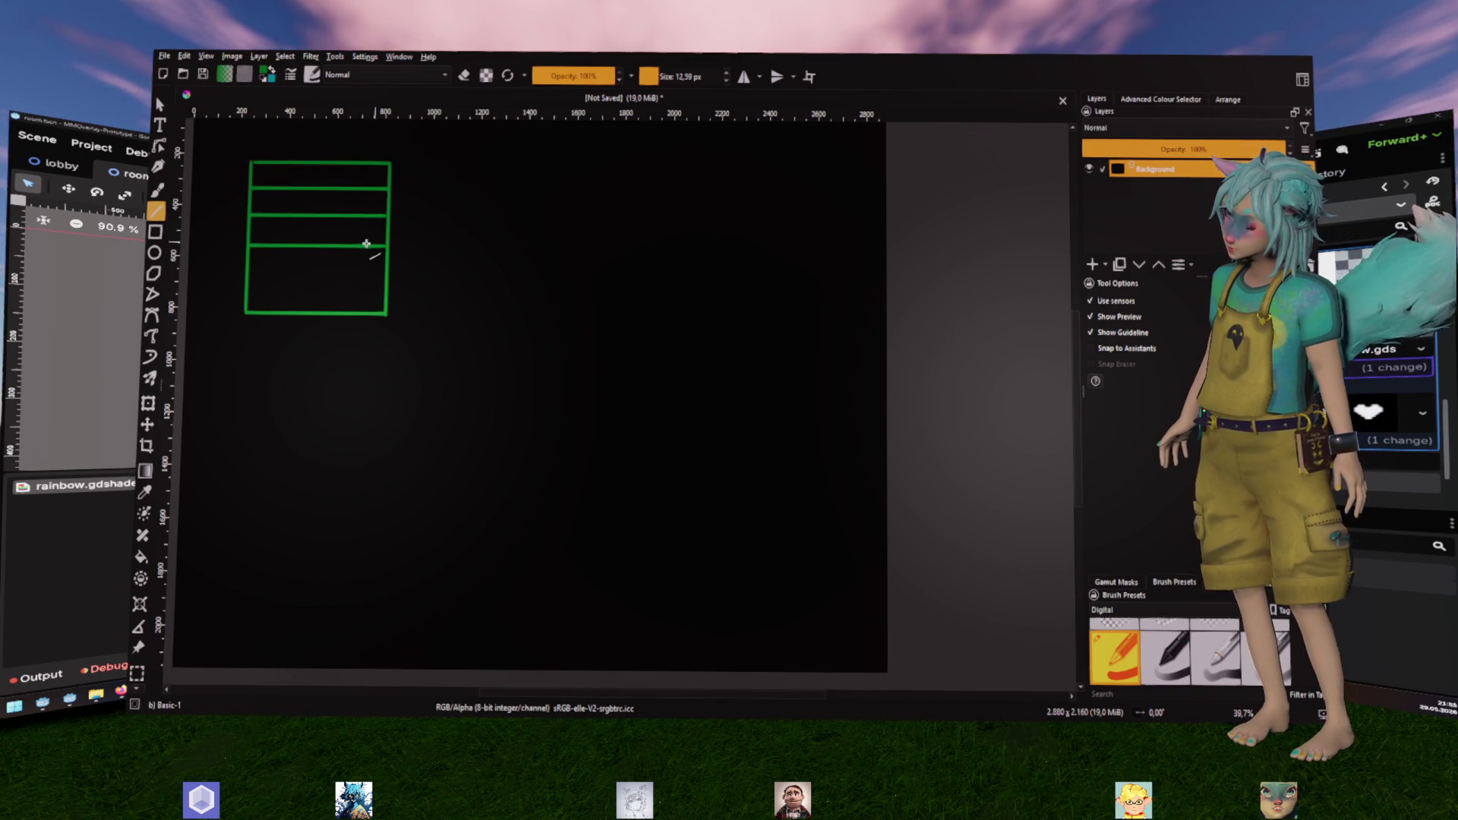
{"action": "left_click_drag", "start_coordinate": [270, 278], "coordinate": [385, 278]}
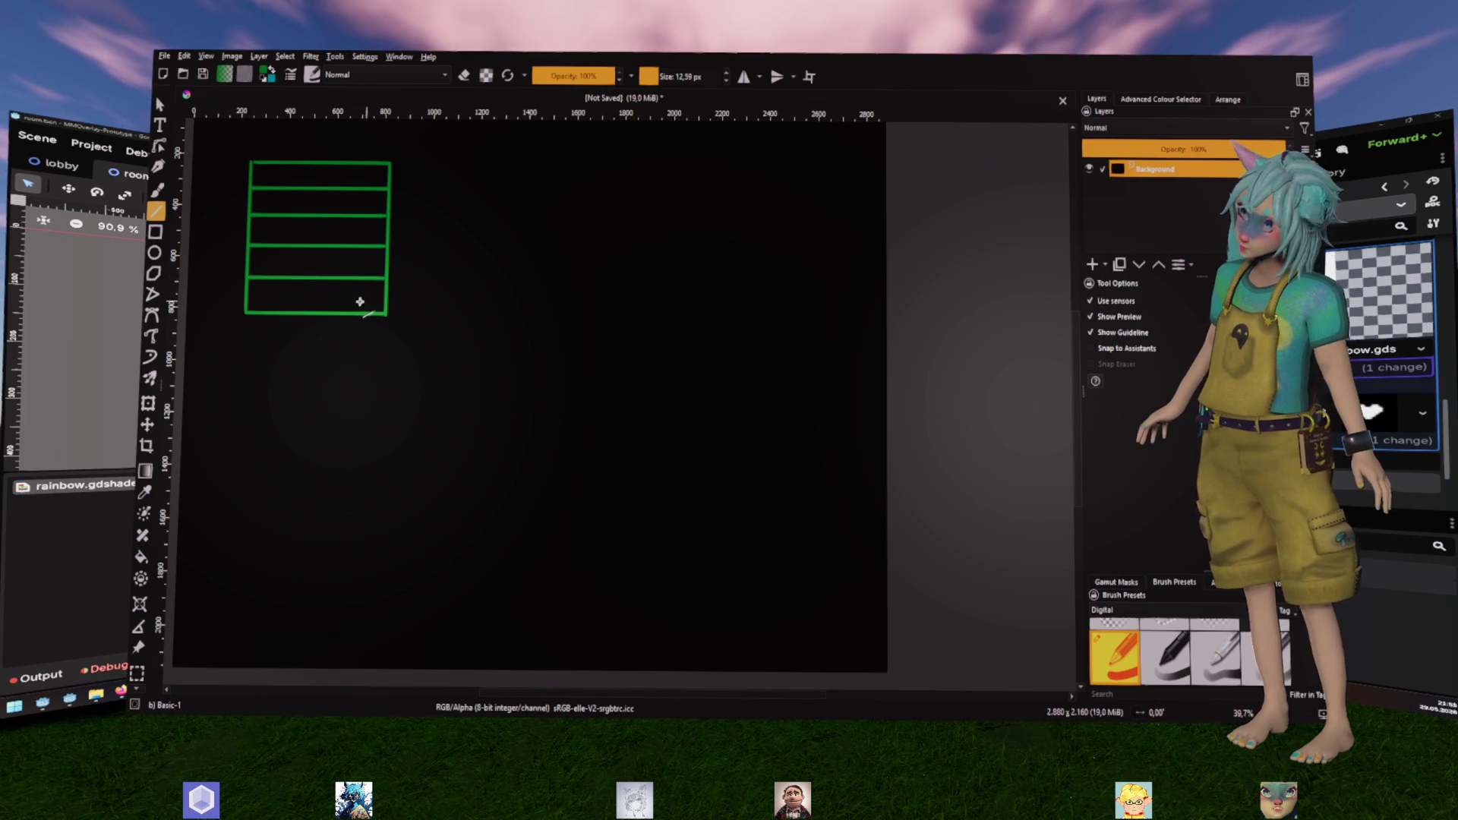
{"action": "left_click_drag", "start_coordinate": [279, 163], "coordinate": [284, 308]}
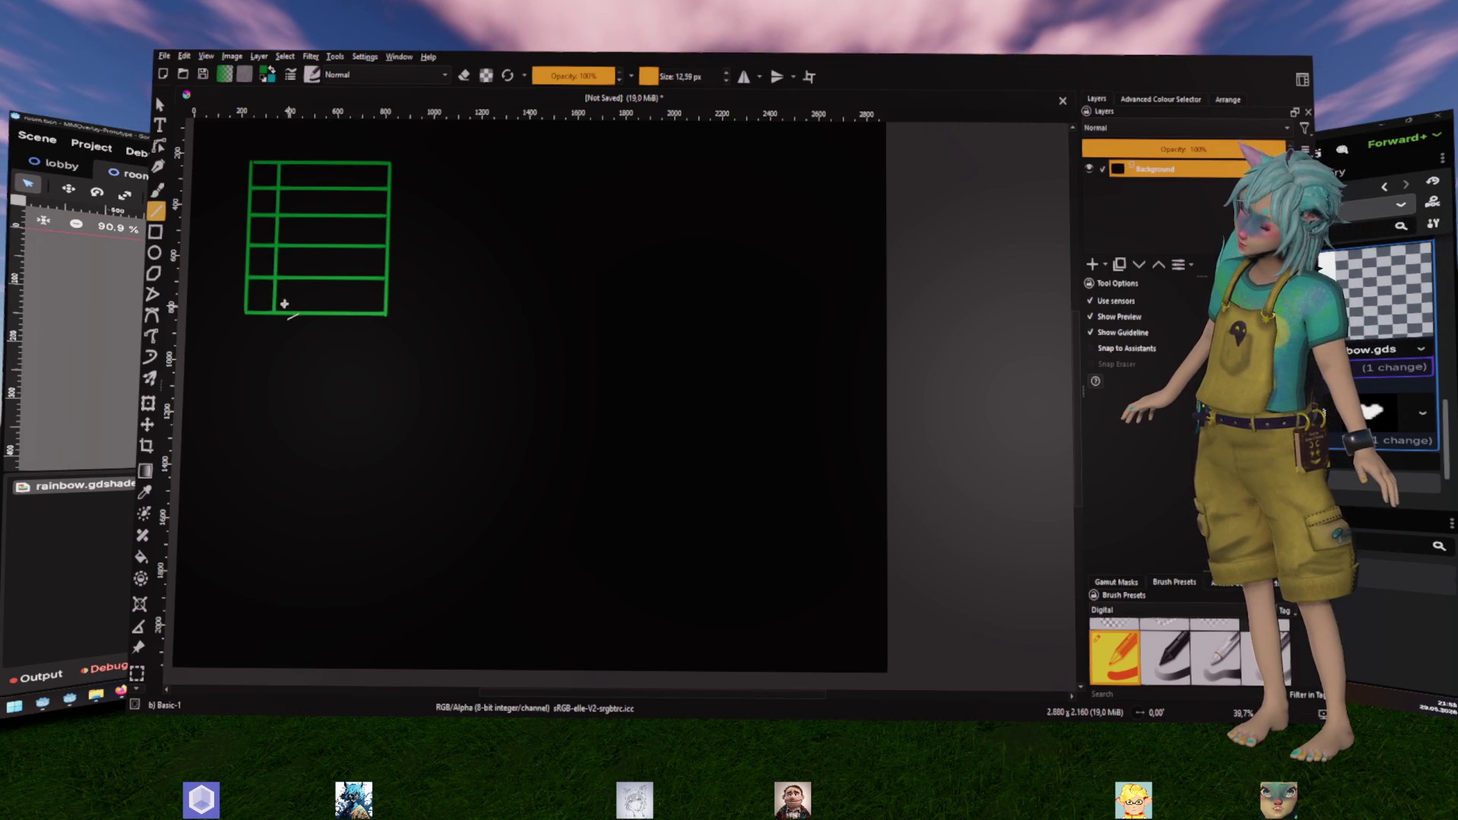
{"action": "left_click_drag", "start_coordinate": [310, 165], "coordinate": [307, 312]}
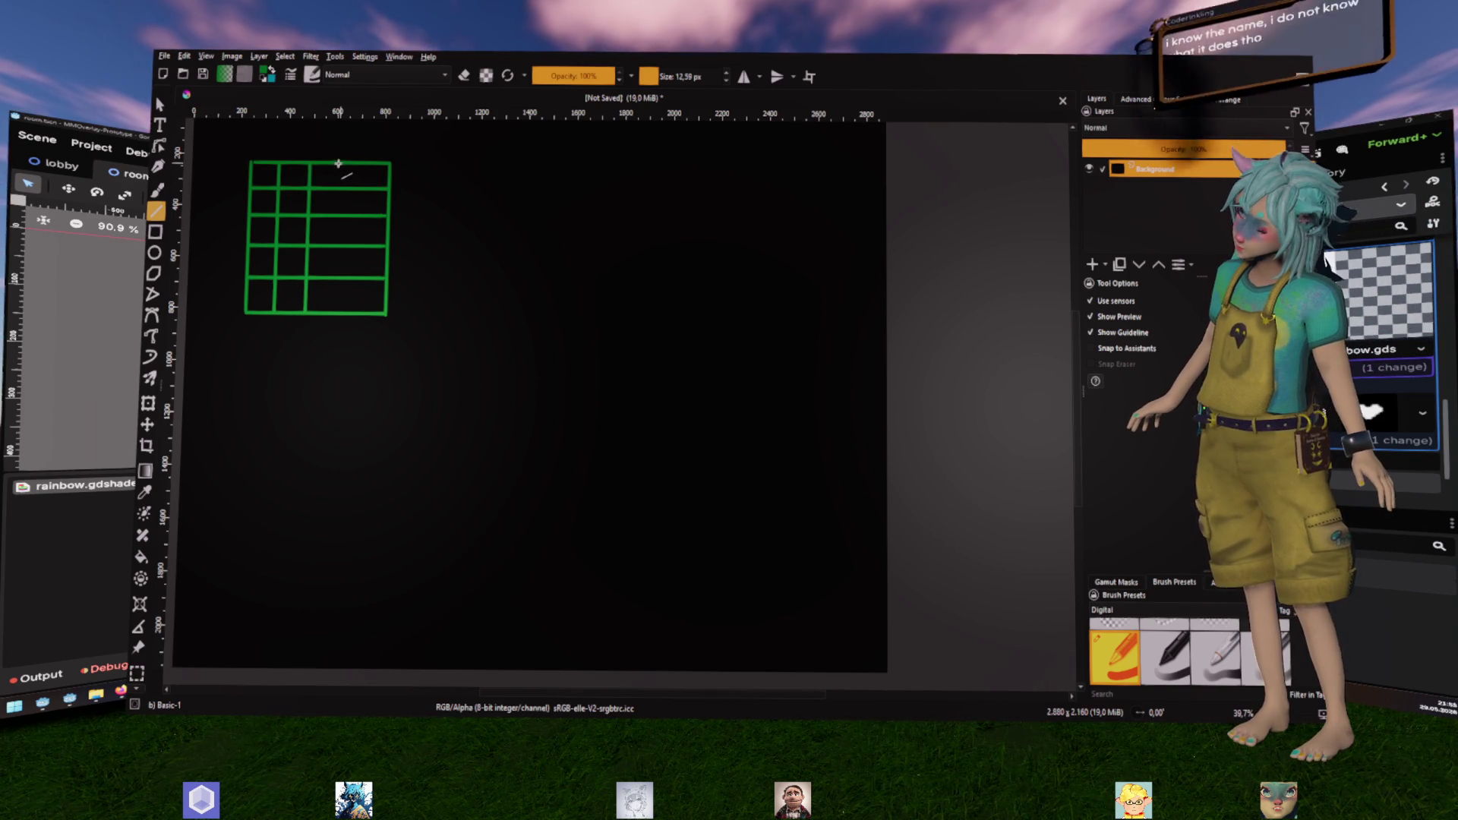
{"action": "left_click_drag", "start_coordinate": [338, 164], "coordinate": [335, 311]}
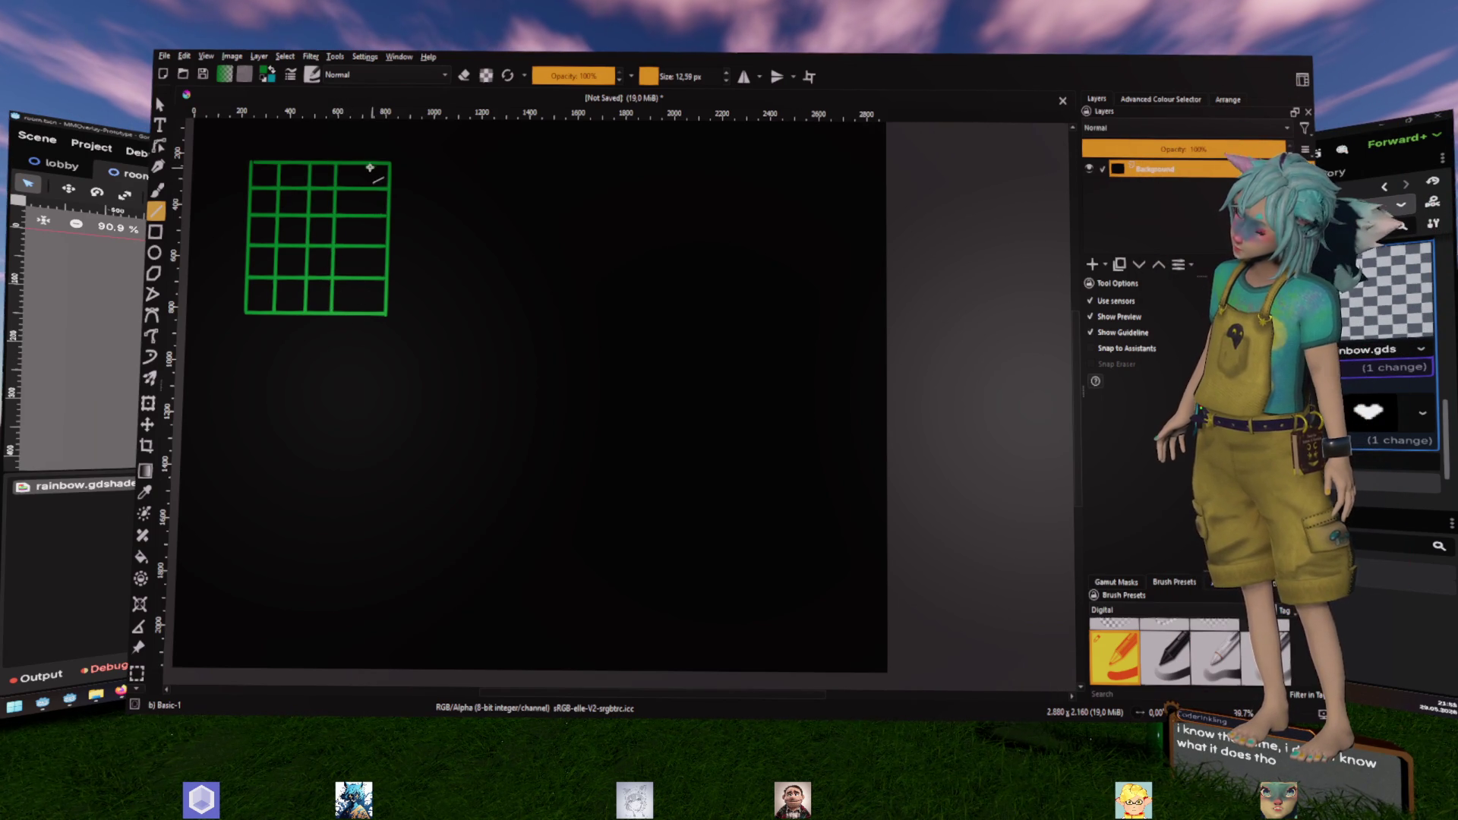
{"action": "left_click_drag", "start_coordinate": [363, 164], "coordinate": [359, 313]}
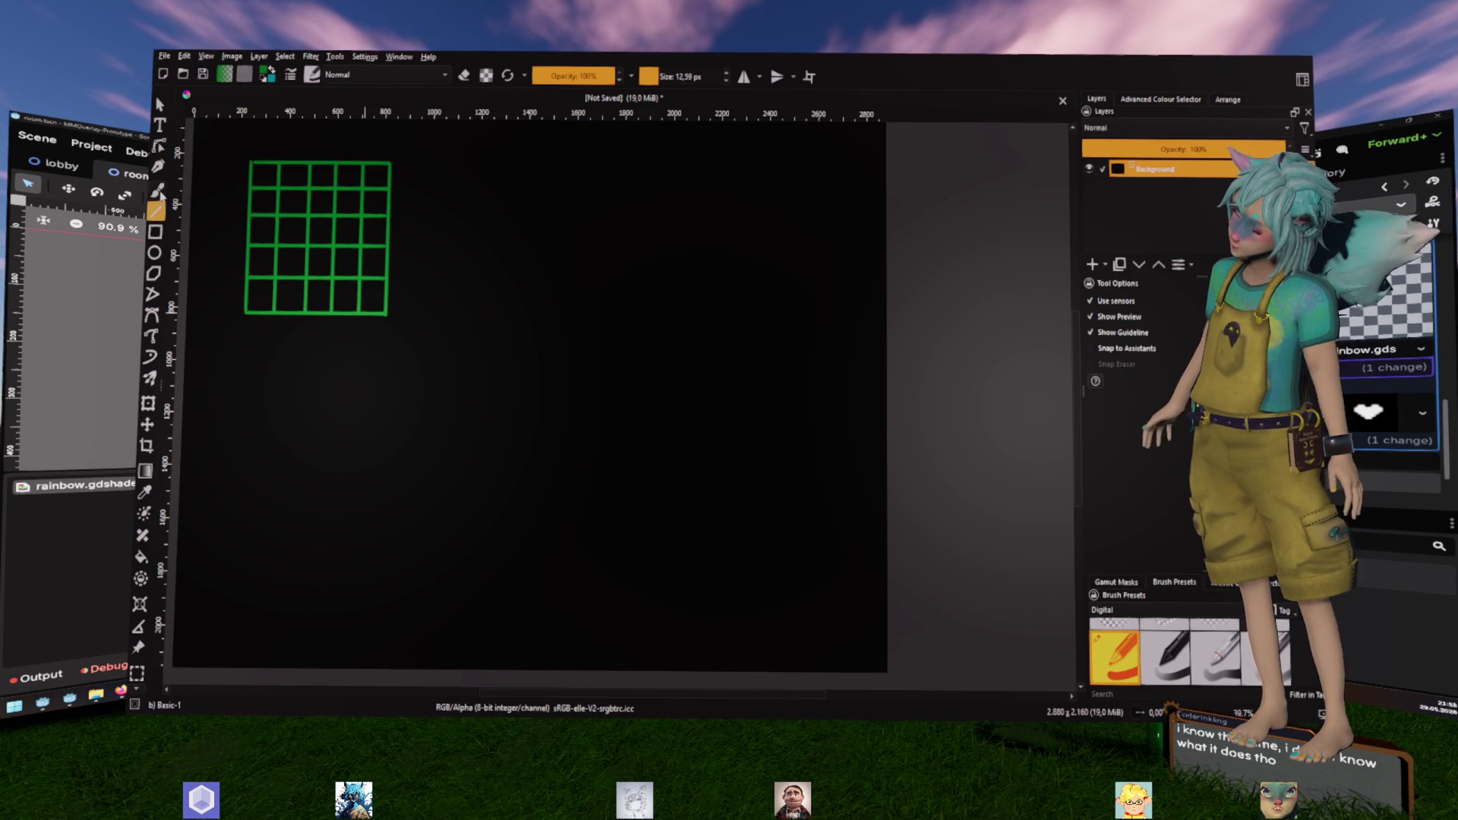
{"action": "left_click", "coordinate": [158, 191]}
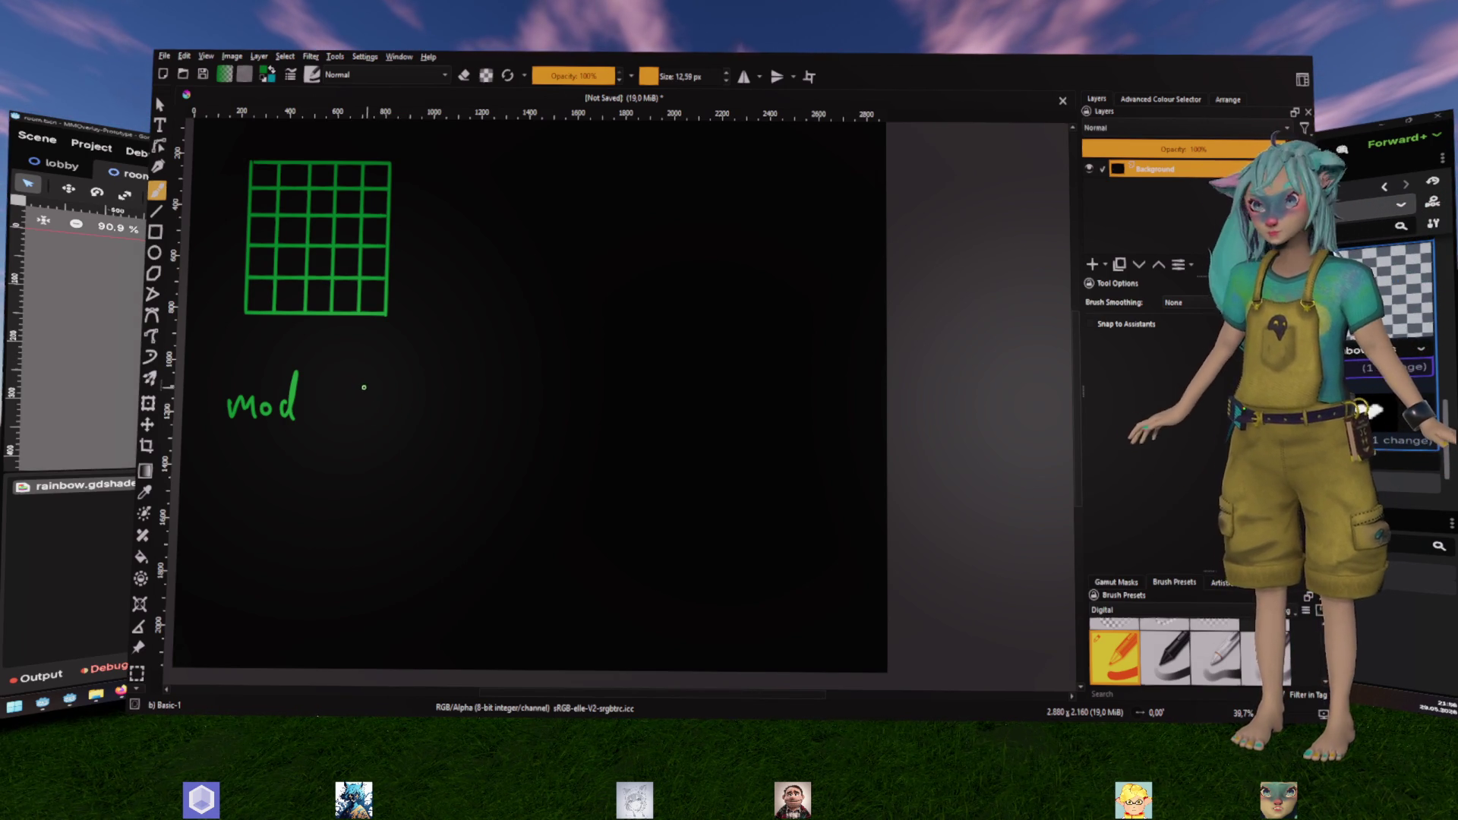
Write 'mod 10 ,2' in green beneath the grid, erasing the stray 5 below it
{"action": "mouse_move", "coordinate": [357, 400]}
{"action": "left_mouse_down"}
{"action": "mouse_move", "coordinate": [374, 417]}
{"action": "mouse_move", "coordinate": [400, 389]}
{"action": "left_mouse_up"}
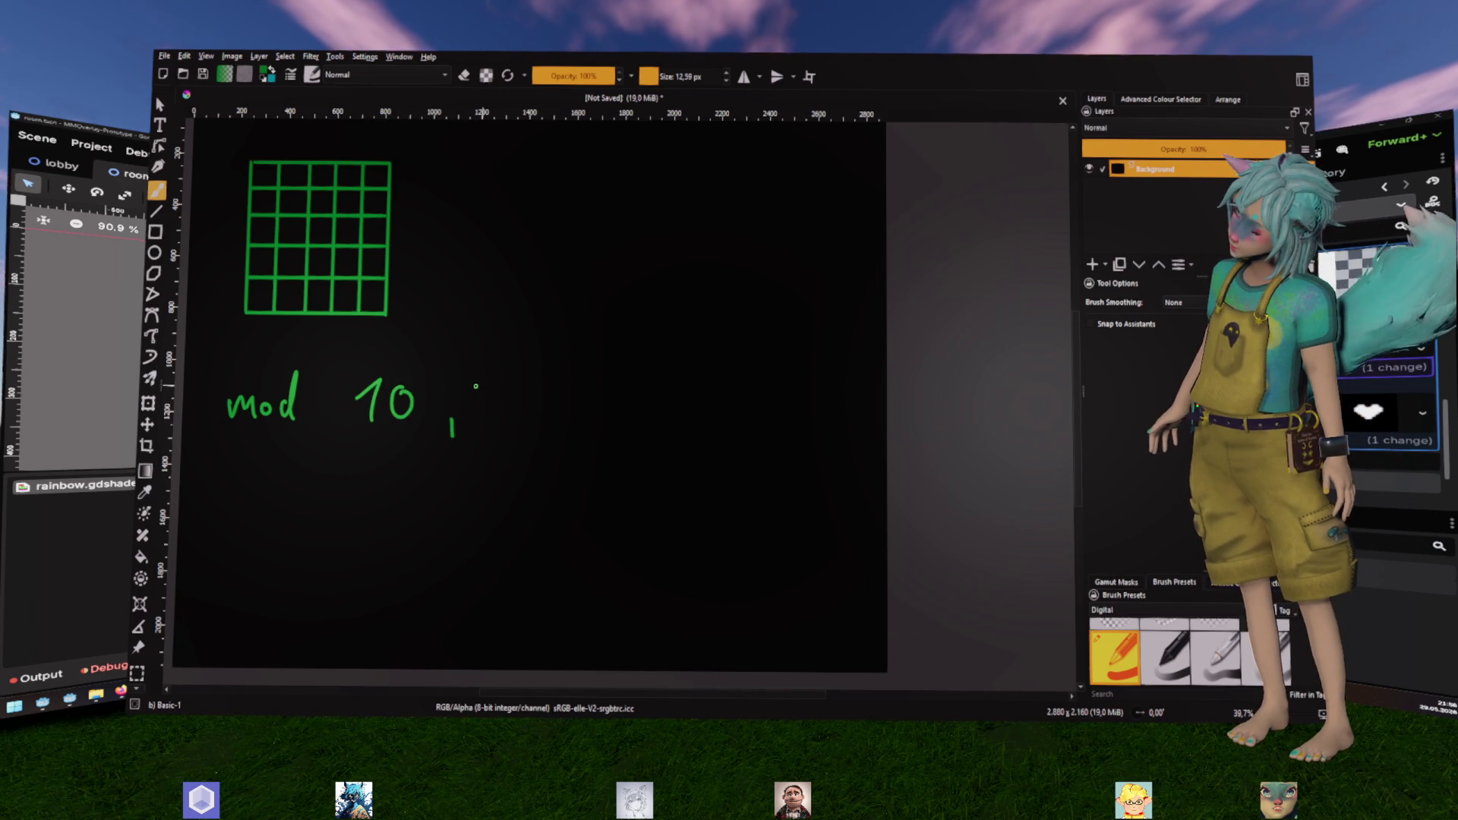
{"action": "left_click_drag", "start_coordinate": [473, 391], "coordinate": [504, 420]}
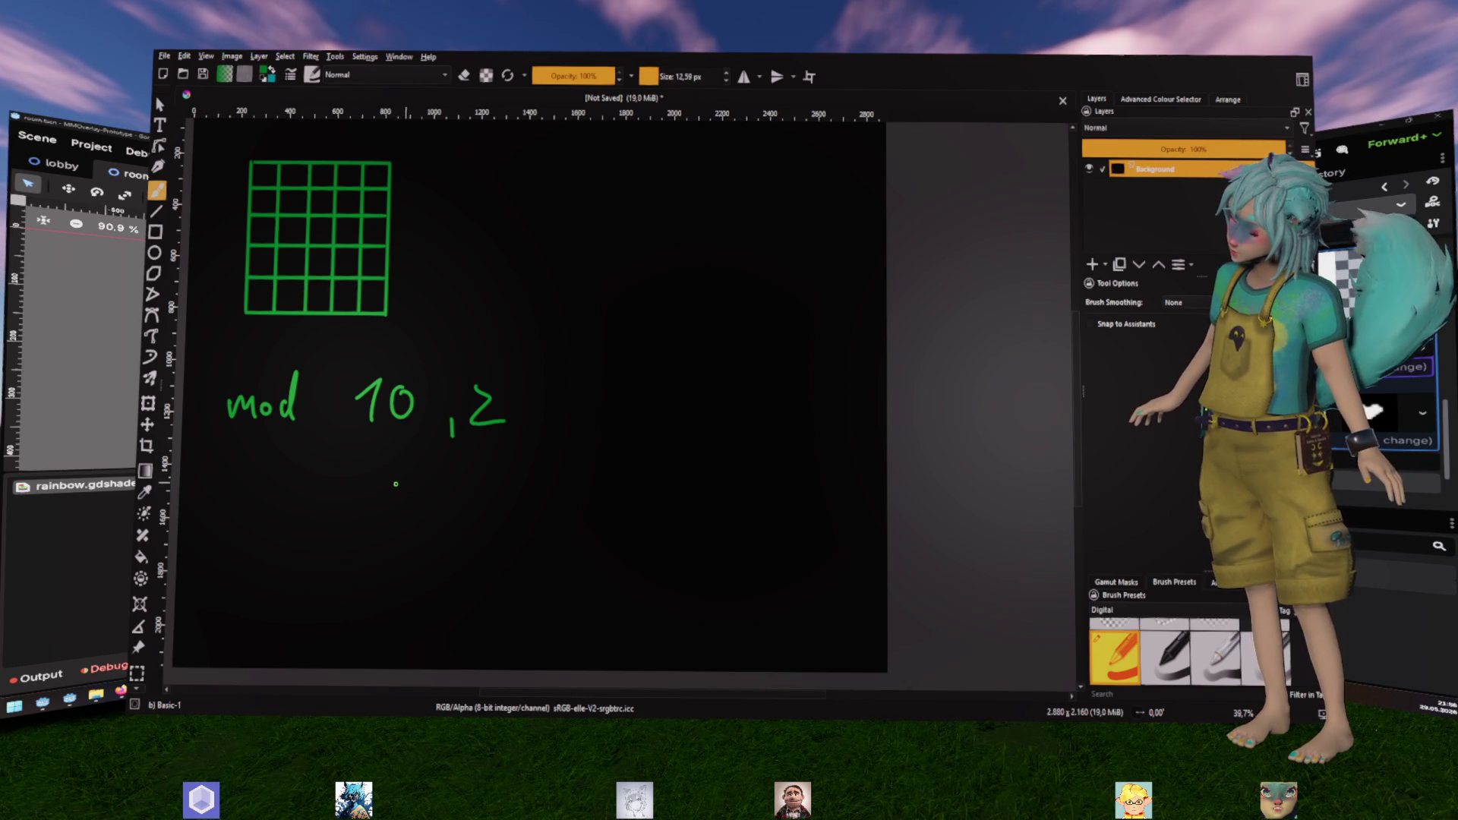
{"action": "left_click_drag", "start_coordinate": [393, 489], "coordinate": [388, 503]}
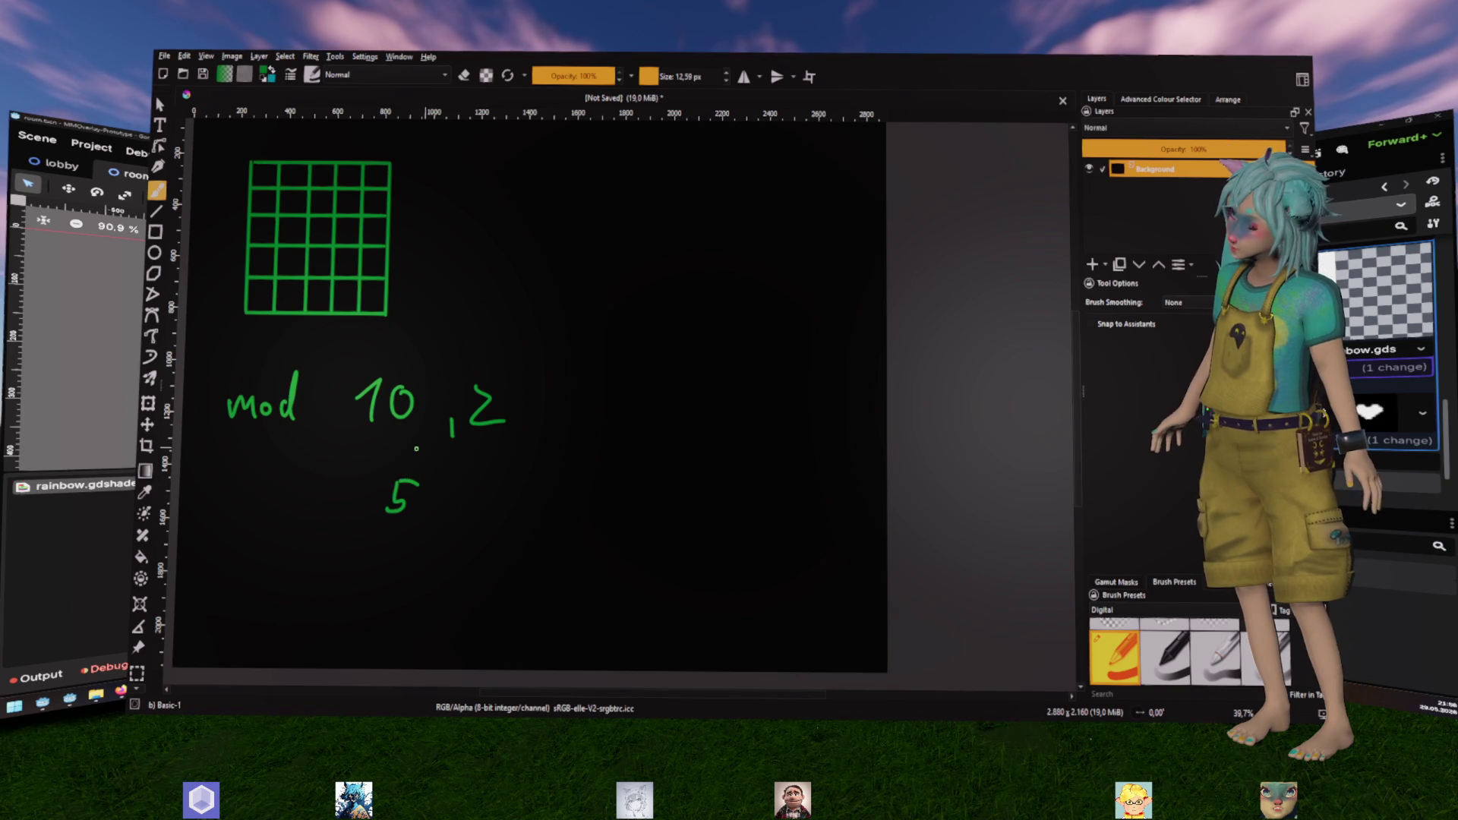
{"action": "key", "text": "e"}
{"action": "left_click_drag", "start_coordinate": [401, 498], "coordinate": [397, 535]}
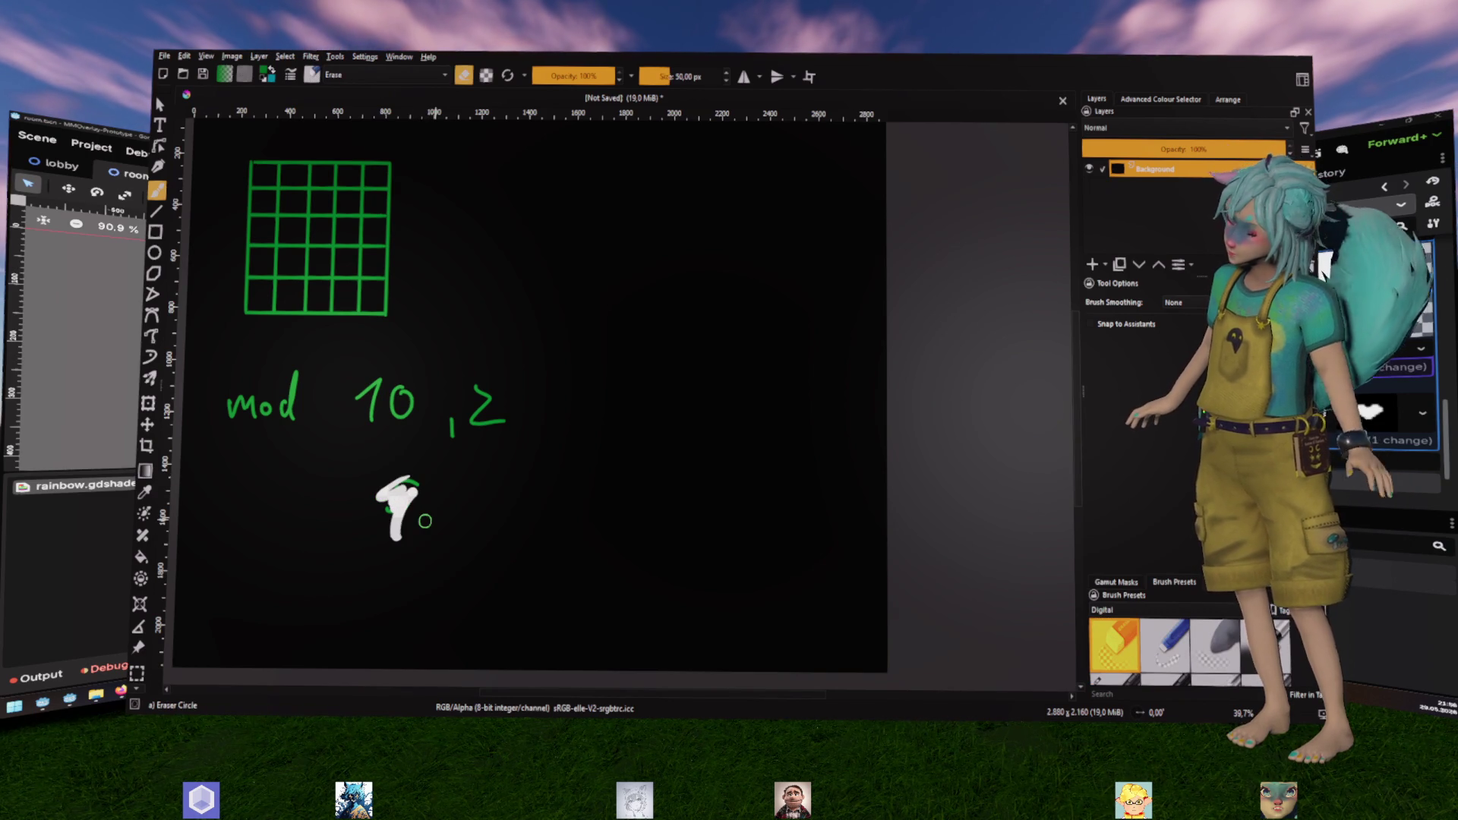
{"action": "key", "text": "e"}
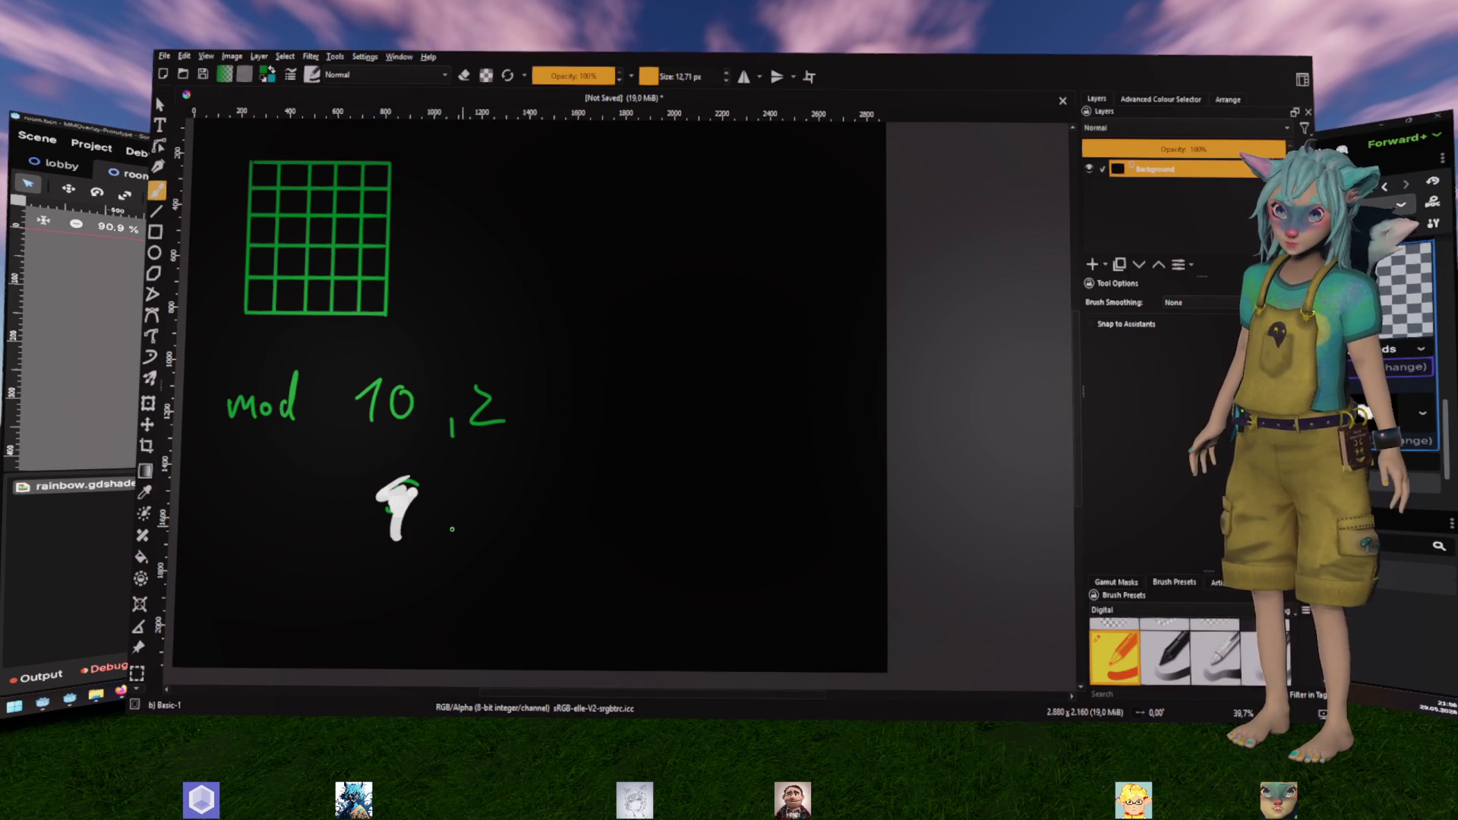
{"action": "key", "text": "bracketright"}
{"action": "mouse_move", "coordinate": [410, 501]}
{"action": "left_mouse_down"}
{"action": "mouse_move", "coordinate": [397, 479]}
{"action": "mouse_move", "coordinate": [420, 503]}
{"action": "mouse_move", "coordinate": [374, 511]}
{"action": "mouse_move", "coordinate": [413, 541]}
{"action": "left_mouse_up"}
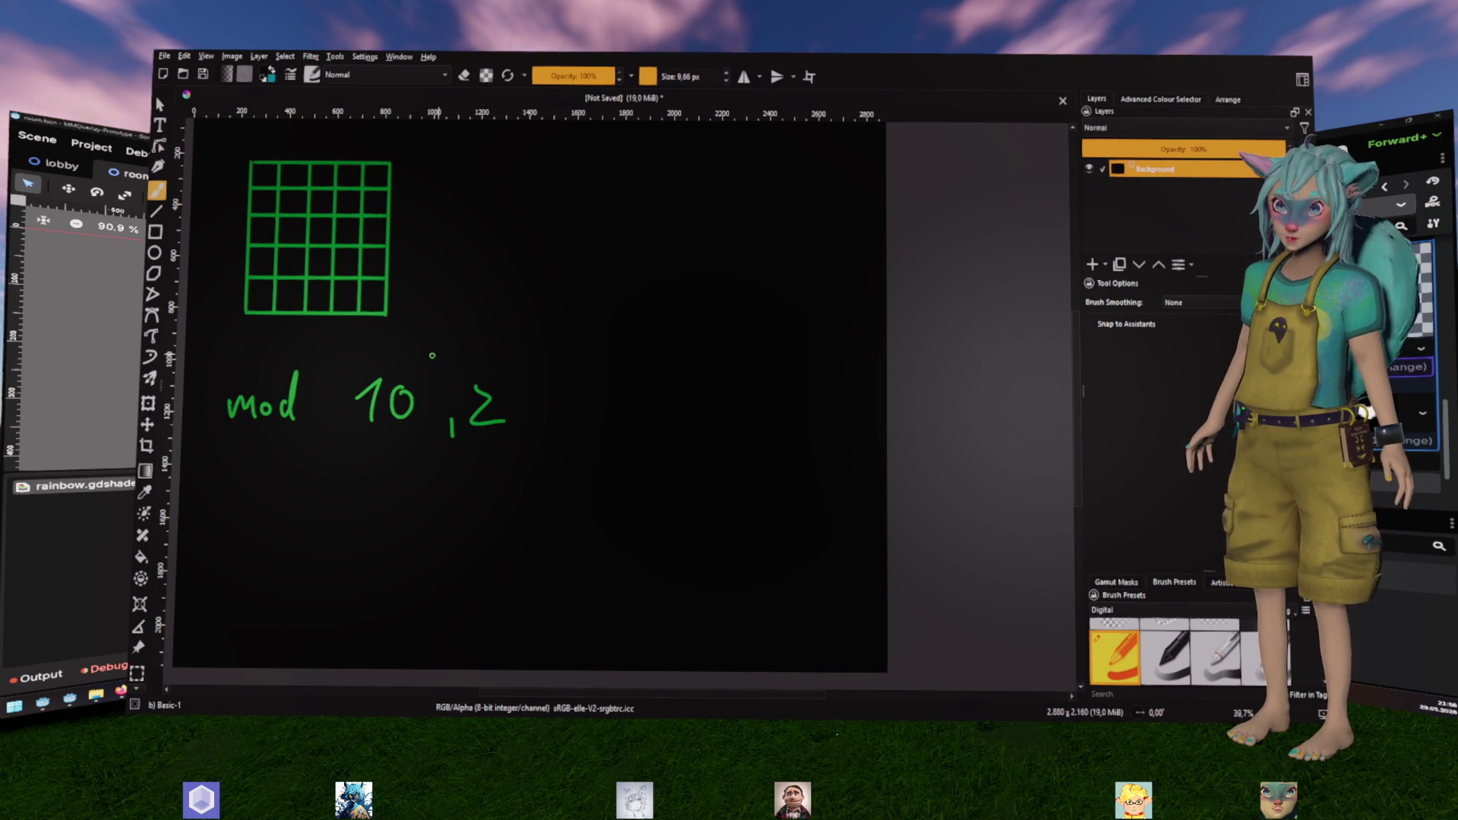
{"action": "left_click", "coordinate": [374, 414], "text": "ctrl"}
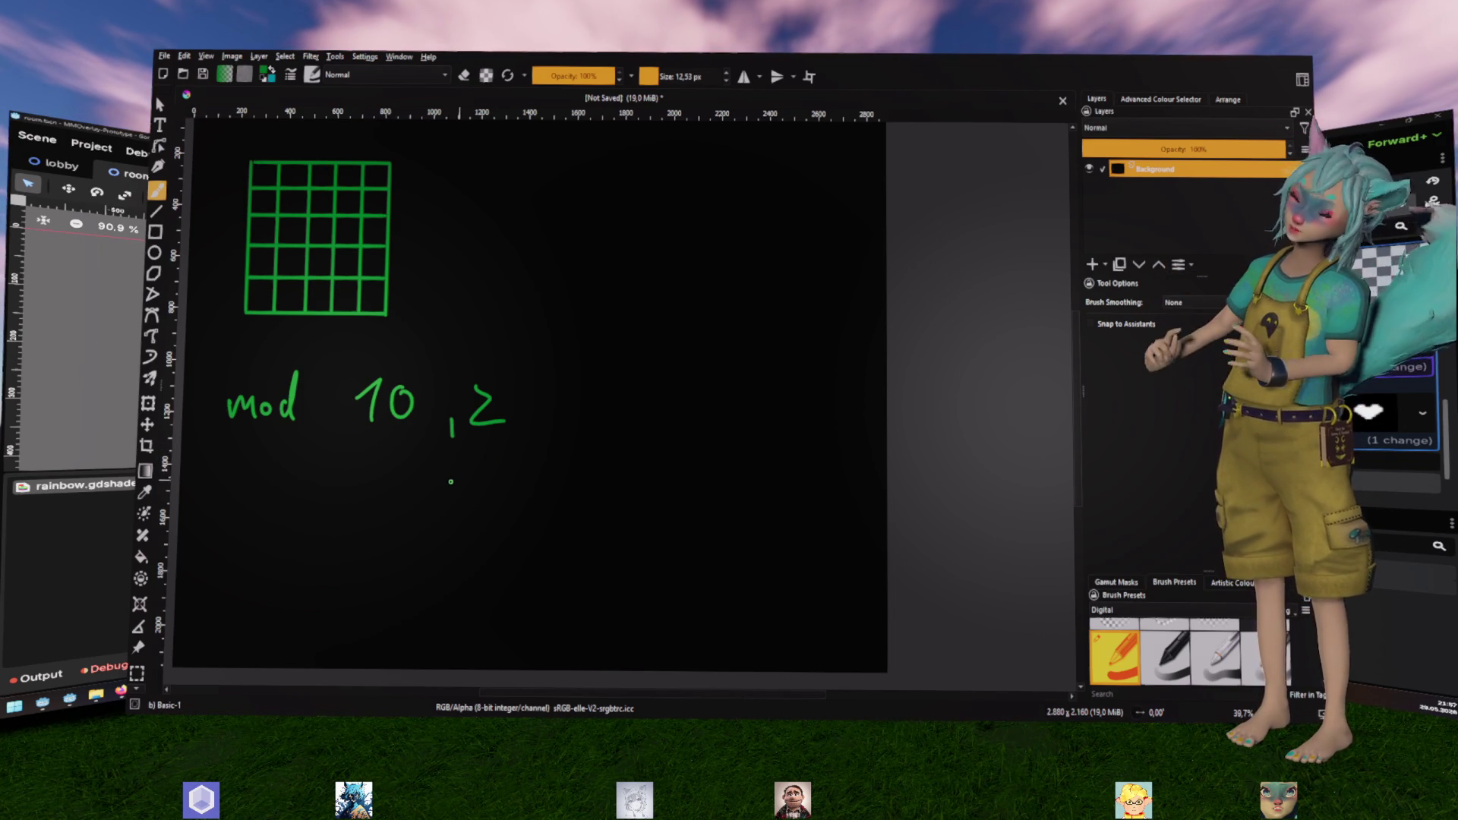
Sketch an arrow and 11 below the ,2, then undo back to 'mod 10 ,2'
{"action": "left_click_drag", "start_coordinate": [428, 471], "coordinate": [442, 498]}
{"action": "mouse_move", "coordinate": [439, 548]}
{"action": "left_mouse_down"}
{"action": "mouse_move", "coordinate": [433, 579]}
{"action": "mouse_move", "coordinate": [440, 550]}
{"action": "left_mouse_up"}
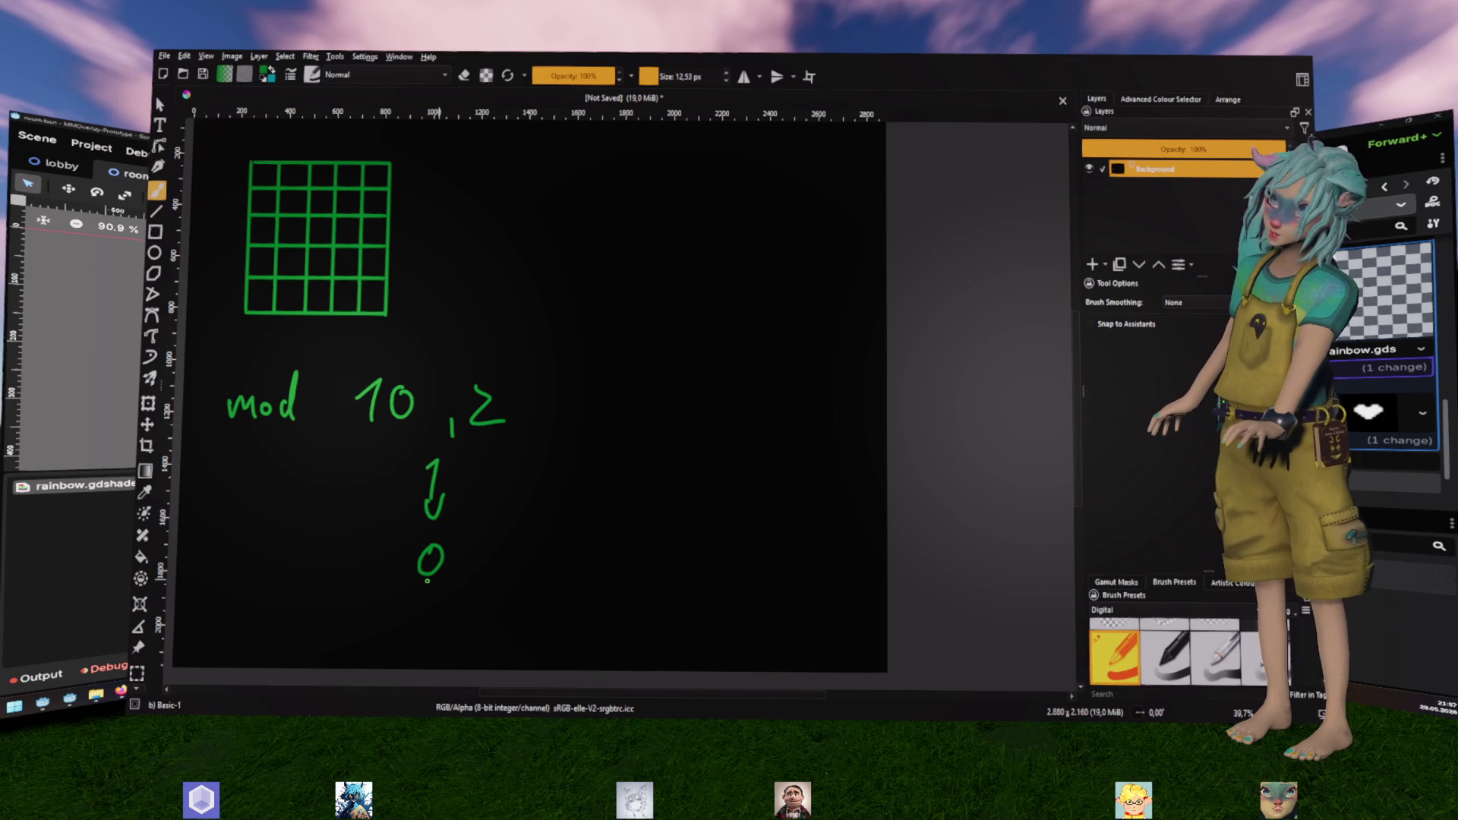
{"action": "mouse_move", "coordinate": [339, 477]}
{"action": "left_mouse_down"}
{"action": "mouse_move", "coordinate": [348, 499]}
{"action": "mouse_move", "coordinate": [417, 503]}
{"action": "left_mouse_up"}
{"action": "left_click", "coordinate": [388, 496]}
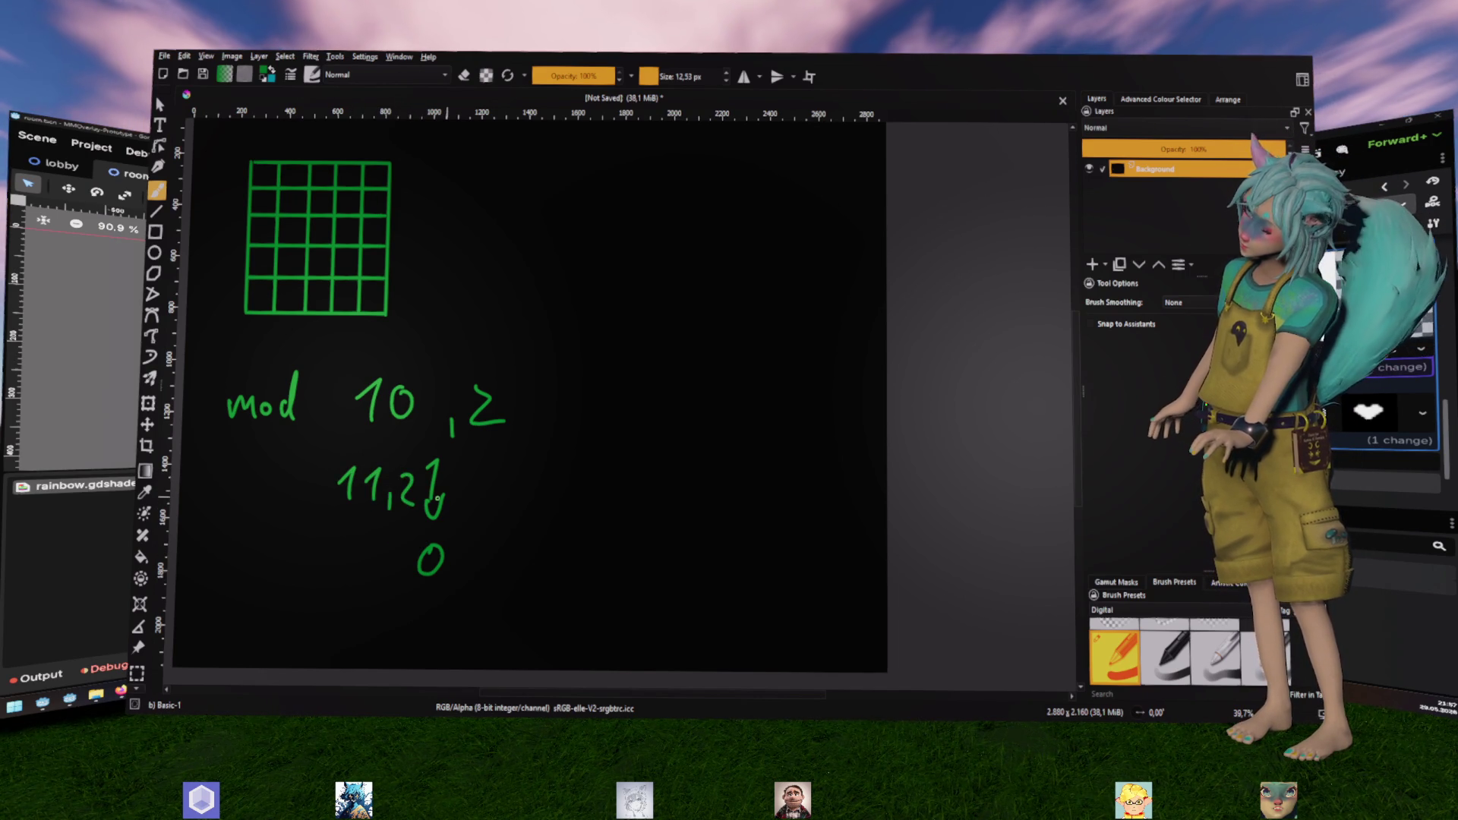
{"action": "key", "text": "ctrl+z"}
{"action": "key", "text": "ctrl+z"}
{"action": "key", "text": "ctrl+z"}
Rework the note into 'mod 12,2' with a 0 result beneath, then undo the example strokes
{"action": "key", "text": "d"}
{"action": "mouse_move", "coordinate": [395, 411]}
{"action": "left_mouse_down"}
{"action": "mouse_move", "coordinate": [410, 391]}
{"action": "mouse_move", "coordinate": [392, 399]}
{"action": "left_mouse_up"}
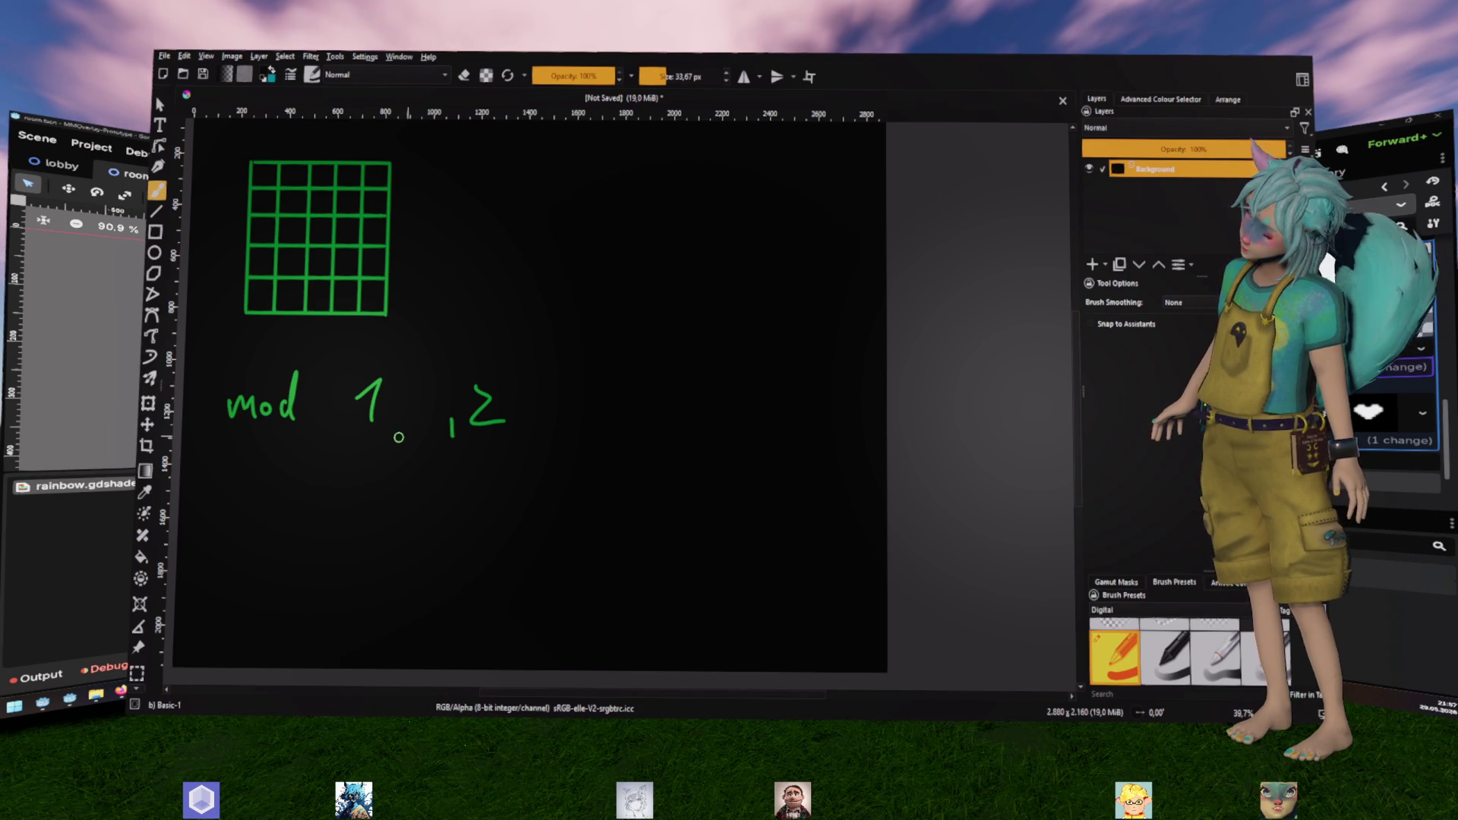
{"action": "key", "text": "x"}
{"action": "key", "text": "bracketleft"}
{"action": "key", "text": "bracketleft"}
{"action": "key", "text": "bracketleft"}
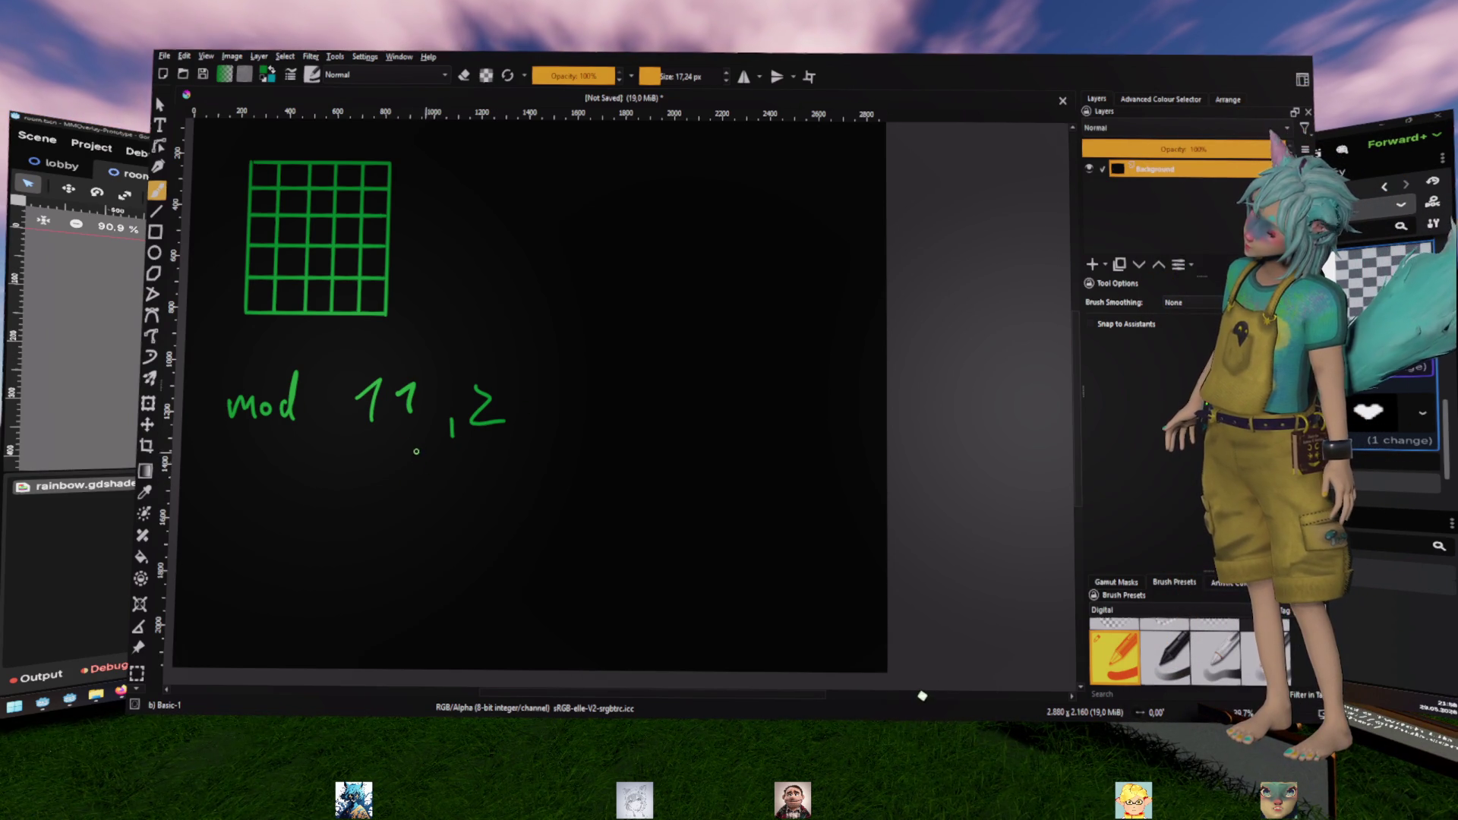
{"action": "left_click_drag", "start_coordinate": [396, 477], "coordinate": [407, 501]}
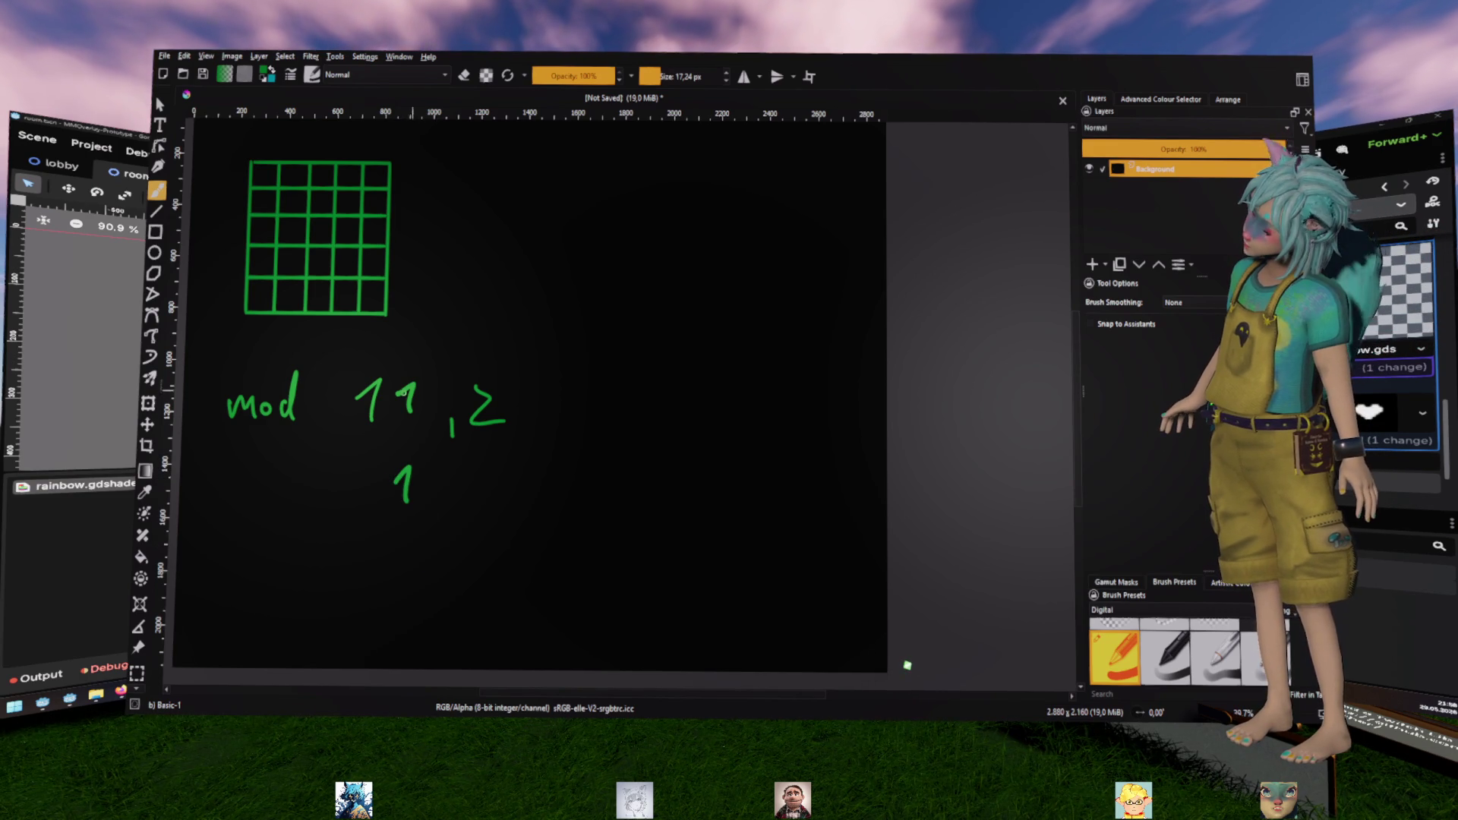
{"action": "left_click_drag", "start_coordinate": [403, 417], "coordinate": [422, 416]}
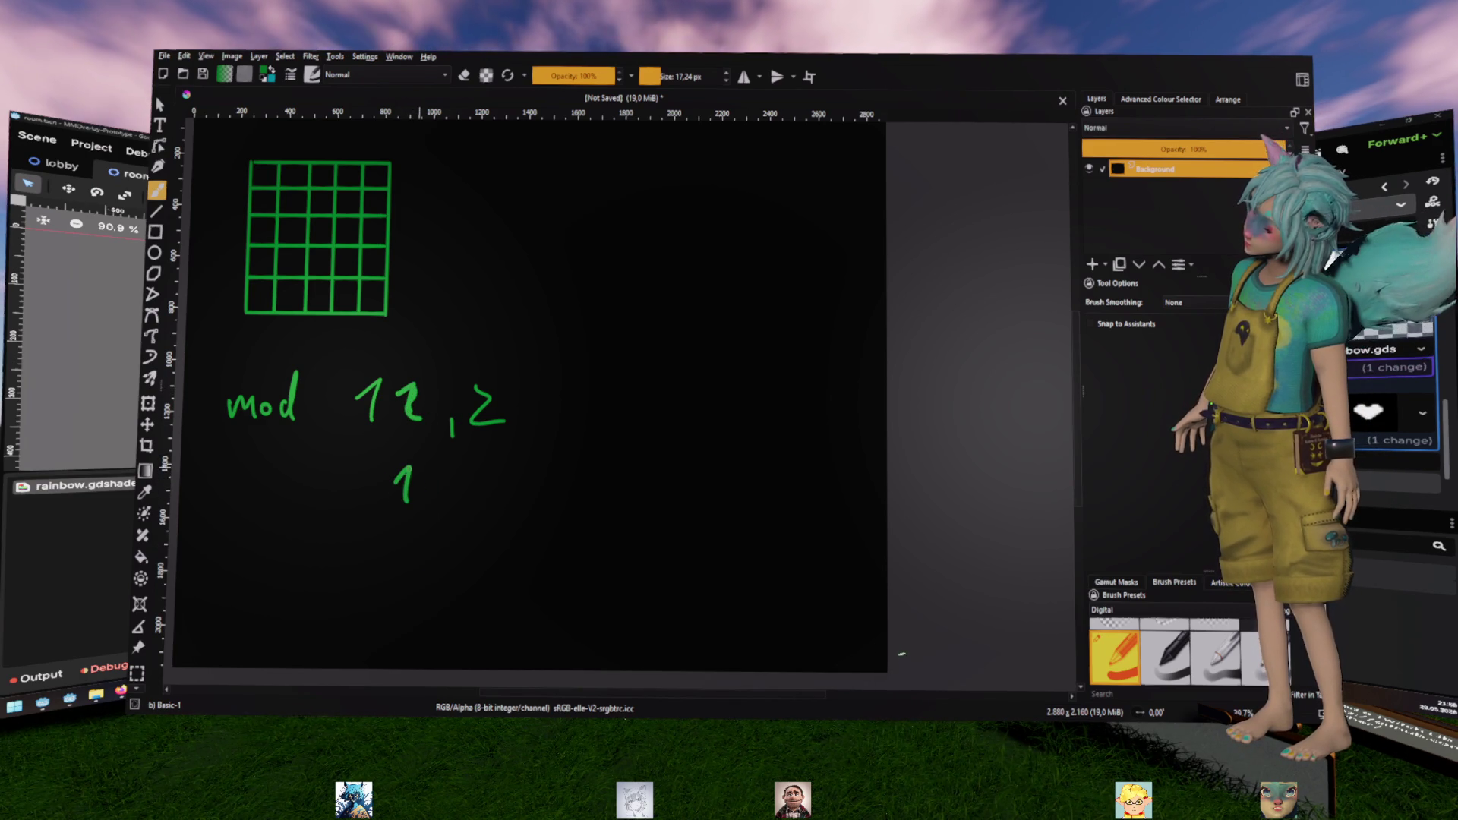
{"action": "left_click_drag", "start_coordinate": [404, 468], "coordinate": [407, 472]}
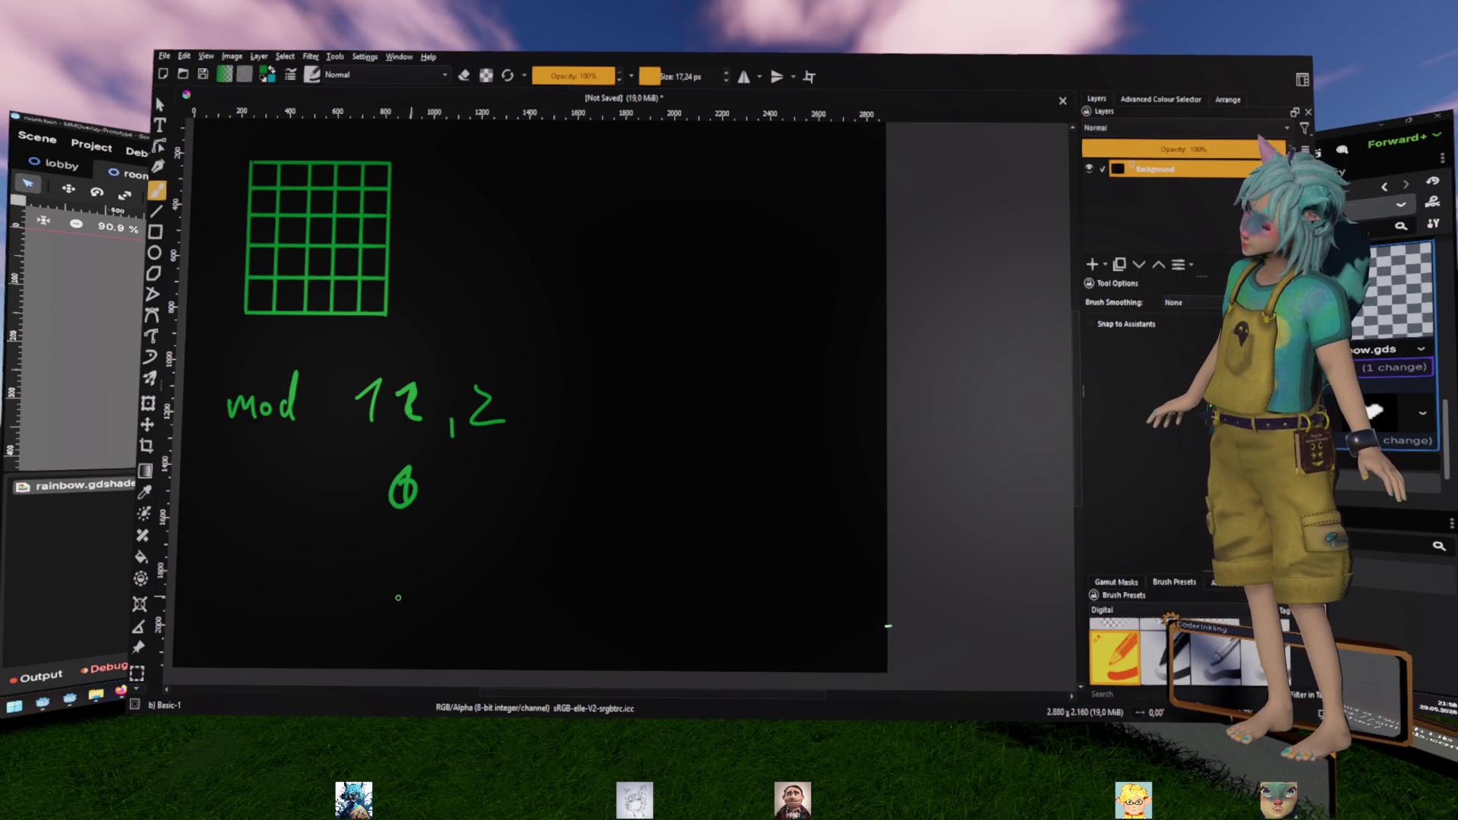
{"action": "key", "text": "ctrl+z"}
{"action": "key", "text": "ctrl+z"}
{"action": "key", "text": "ctrl+z"}
{"action": "key", "text": "ctrl+z"}
{"action": "key", "text": "ctrl+z"}
{"action": "key", "text": "ctrl+z"}
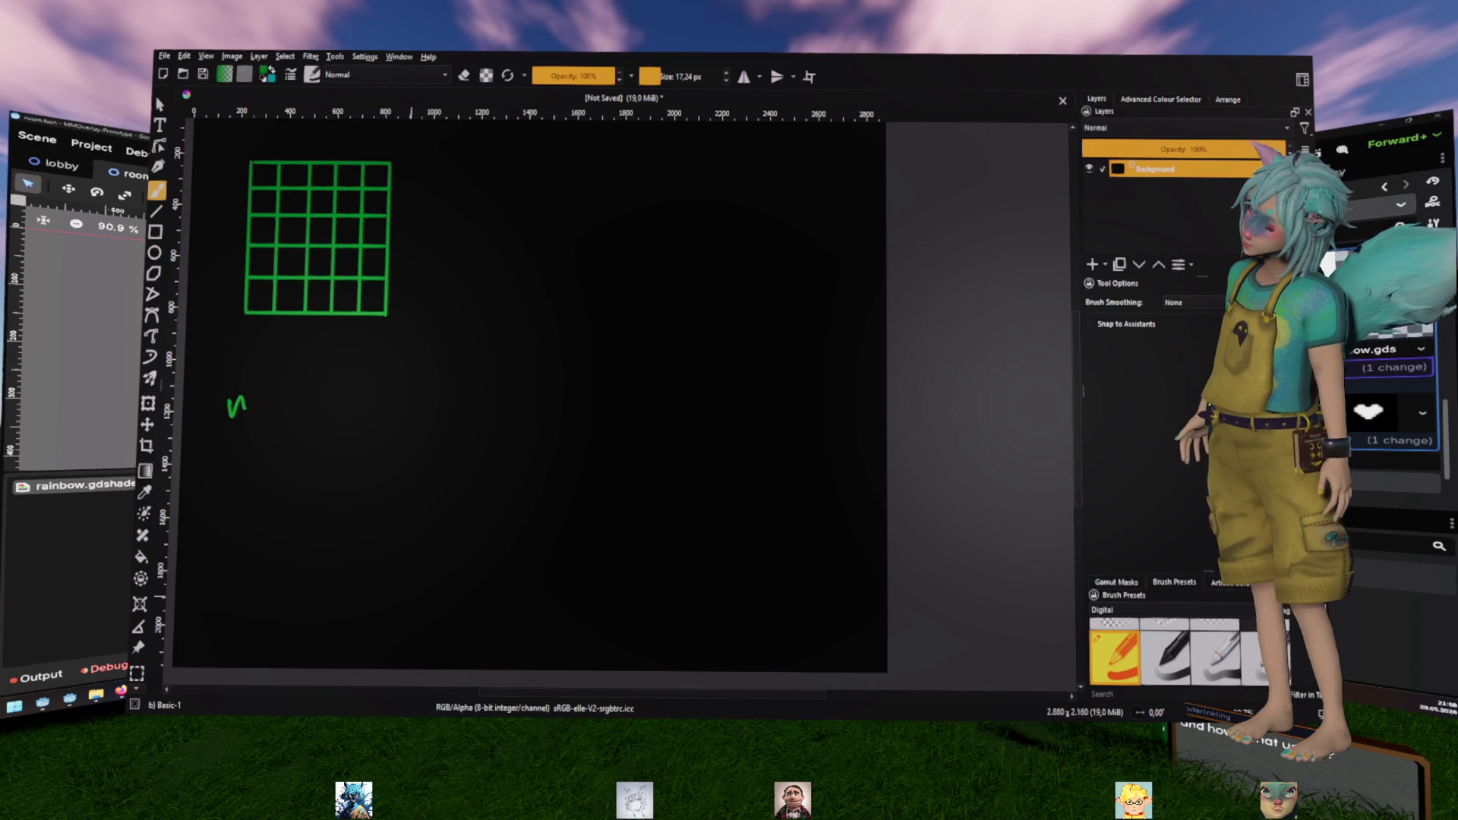
Undo the stray stroke, write corner labels 0,0, 5,0, 5,5 and 0,5, and switch to teal
{"action": "key", "text": "ctrl+z"}
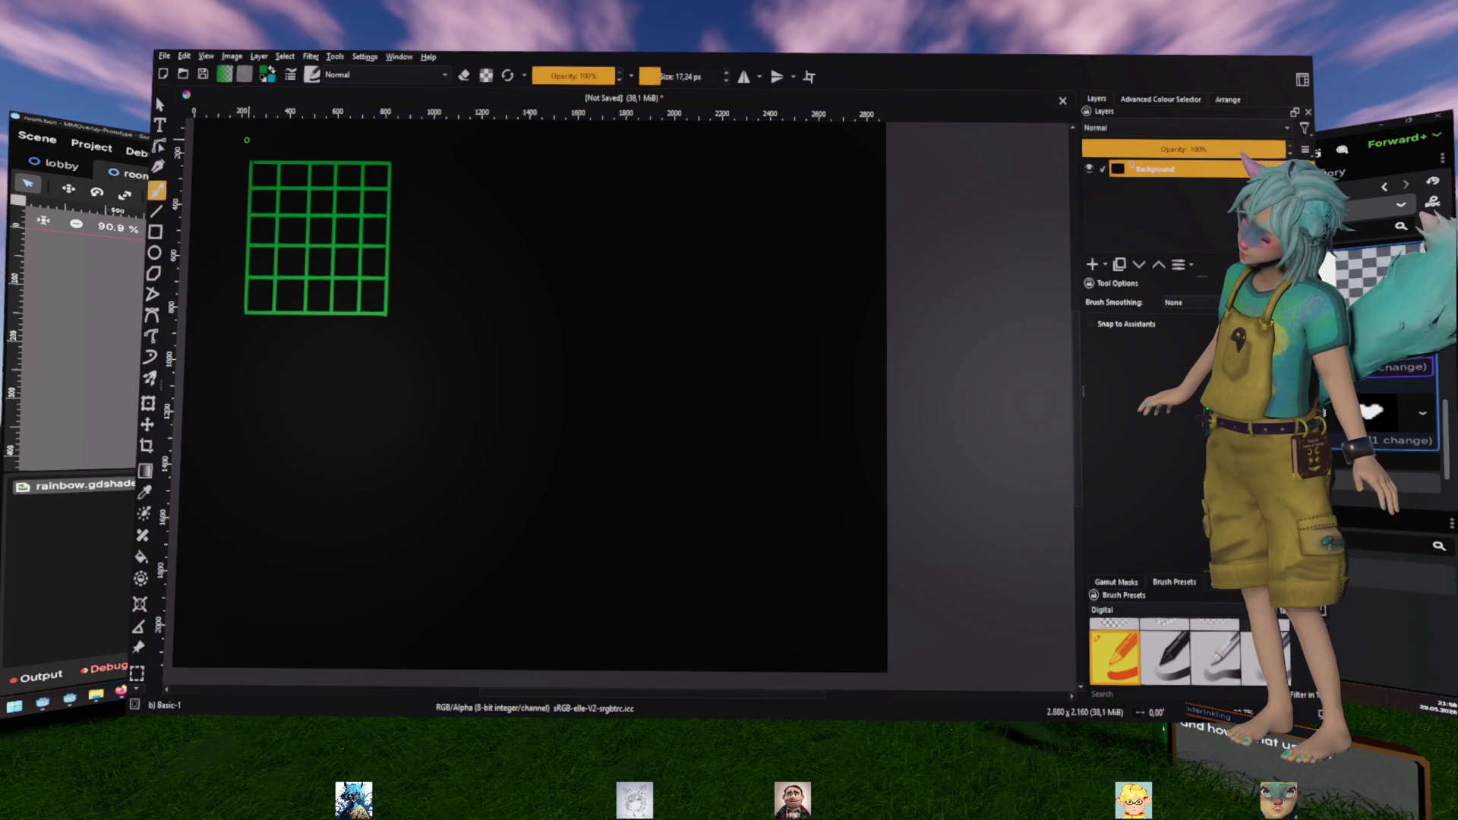
{"action": "left_click_drag", "start_coordinate": [251, 143], "coordinate": [249, 155]}
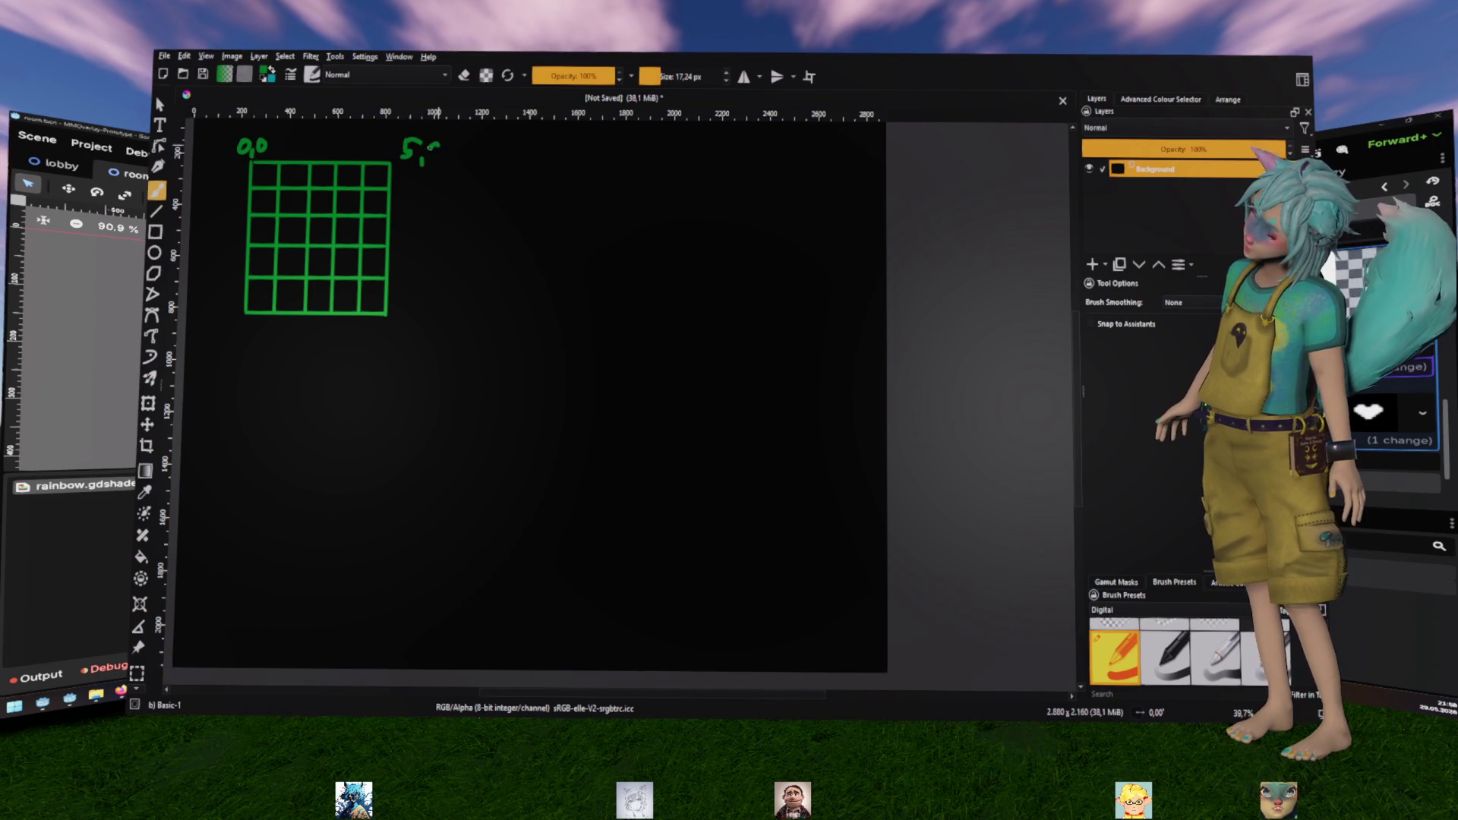
{"action": "mouse_move", "coordinate": [406, 316]}
{"action": "left_mouse_down"}
{"action": "mouse_move", "coordinate": [398, 340]}
{"action": "mouse_move", "coordinate": [419, 313]}
{"action": "mouse_move", "coordinate": [424, 351]}
{"action": "mouse_move", "coordinate": [433, 339]}
{"action": "left_mouse_up"}
{"action": "left_click_drag", "start_coordinate": [439, 313], "coordinate": [465, 318]}
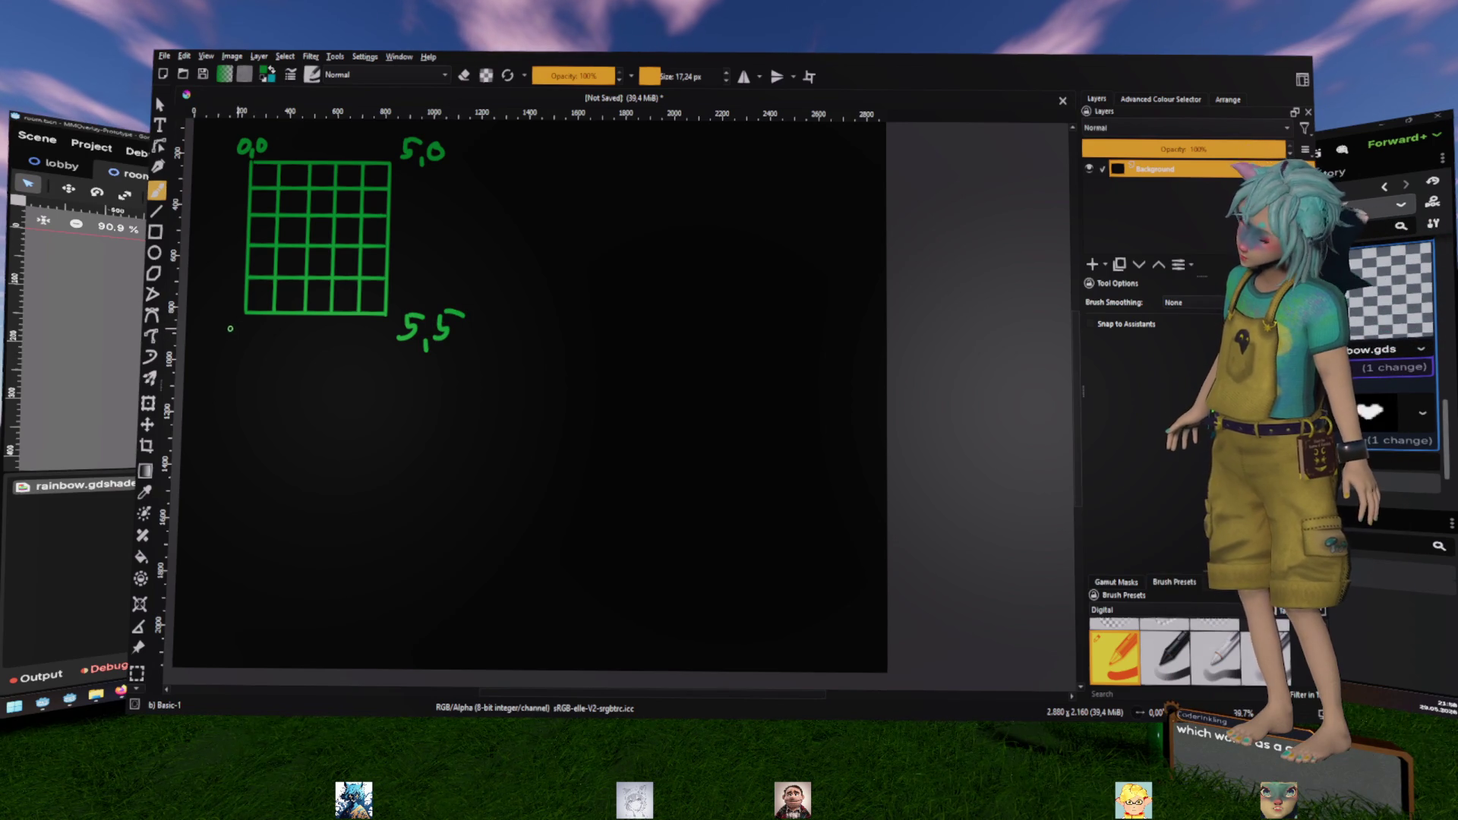
{"action": "mouse_move", "coordinate": [224, 327]}
{"action": "left_mouse_down"}
{"action": "mouse_move", "coordinate": [222, 344]}
{"action": "mouse_move", "coordinate": [258, 350]}
{"action": "left_mouse_up"}
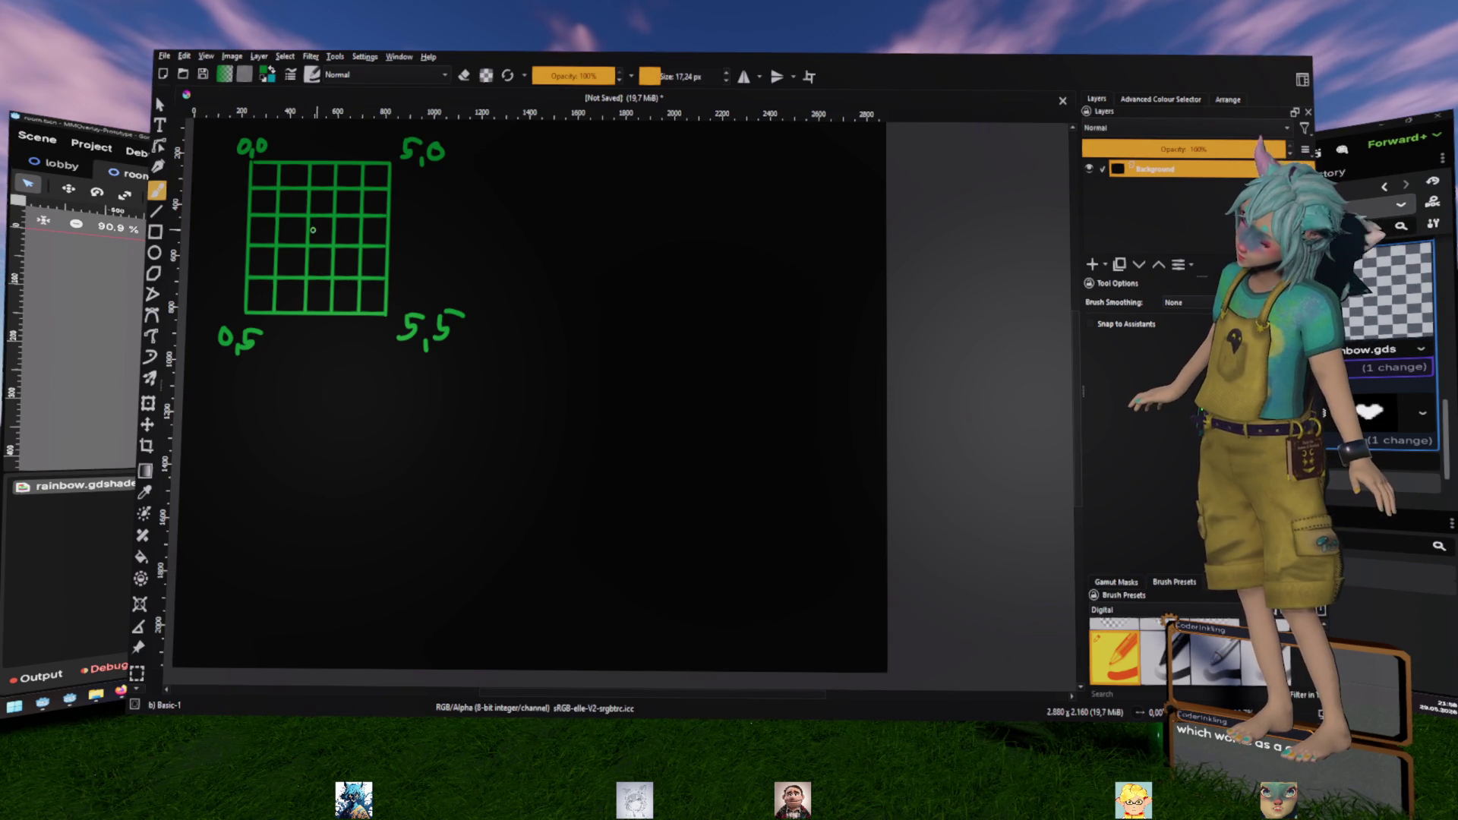
{"action": "right_click", "coordinate": [358, 413]}
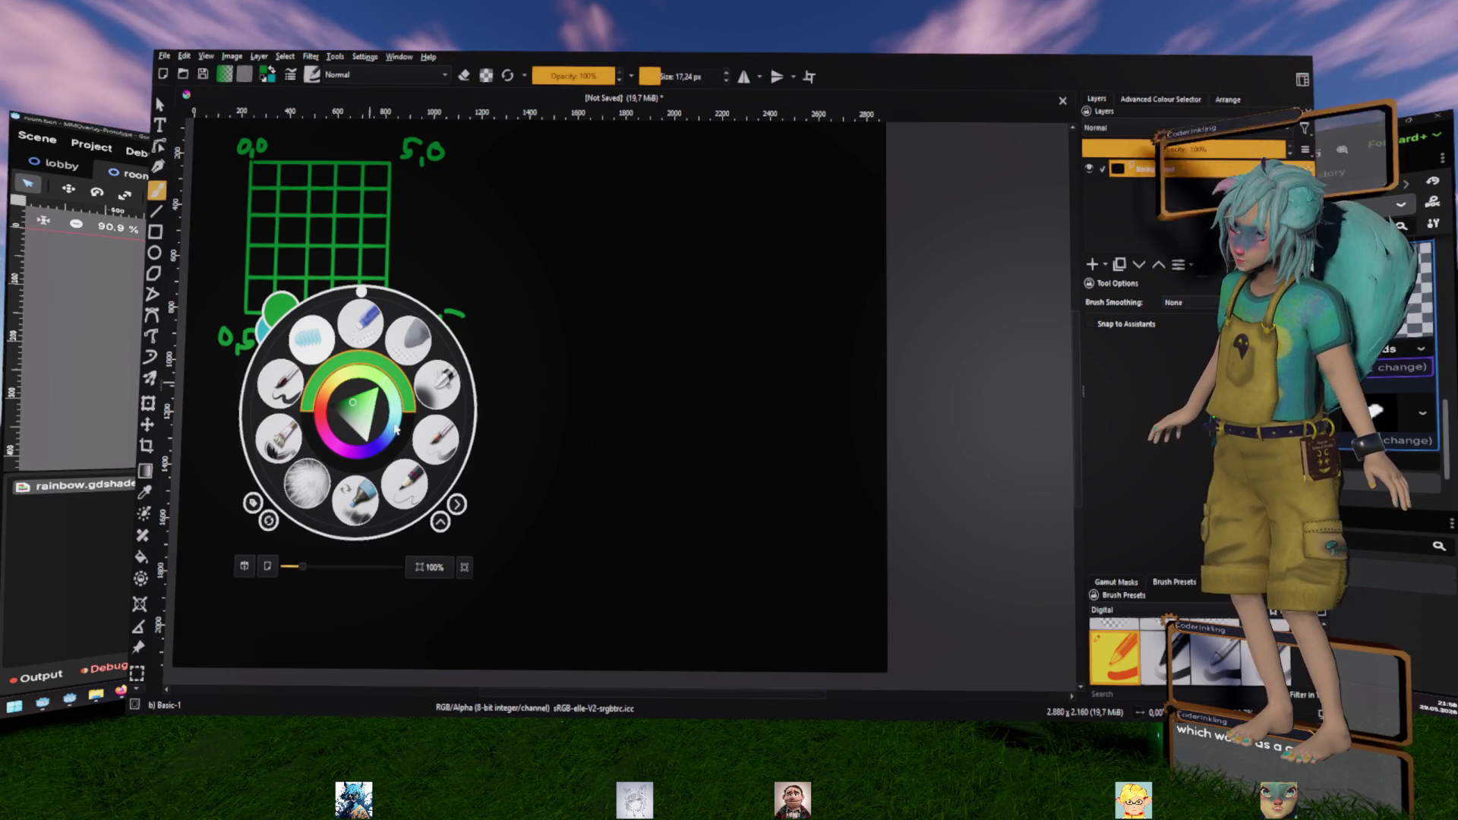
{"action": "left_click", "coordinate": [422, 410]}
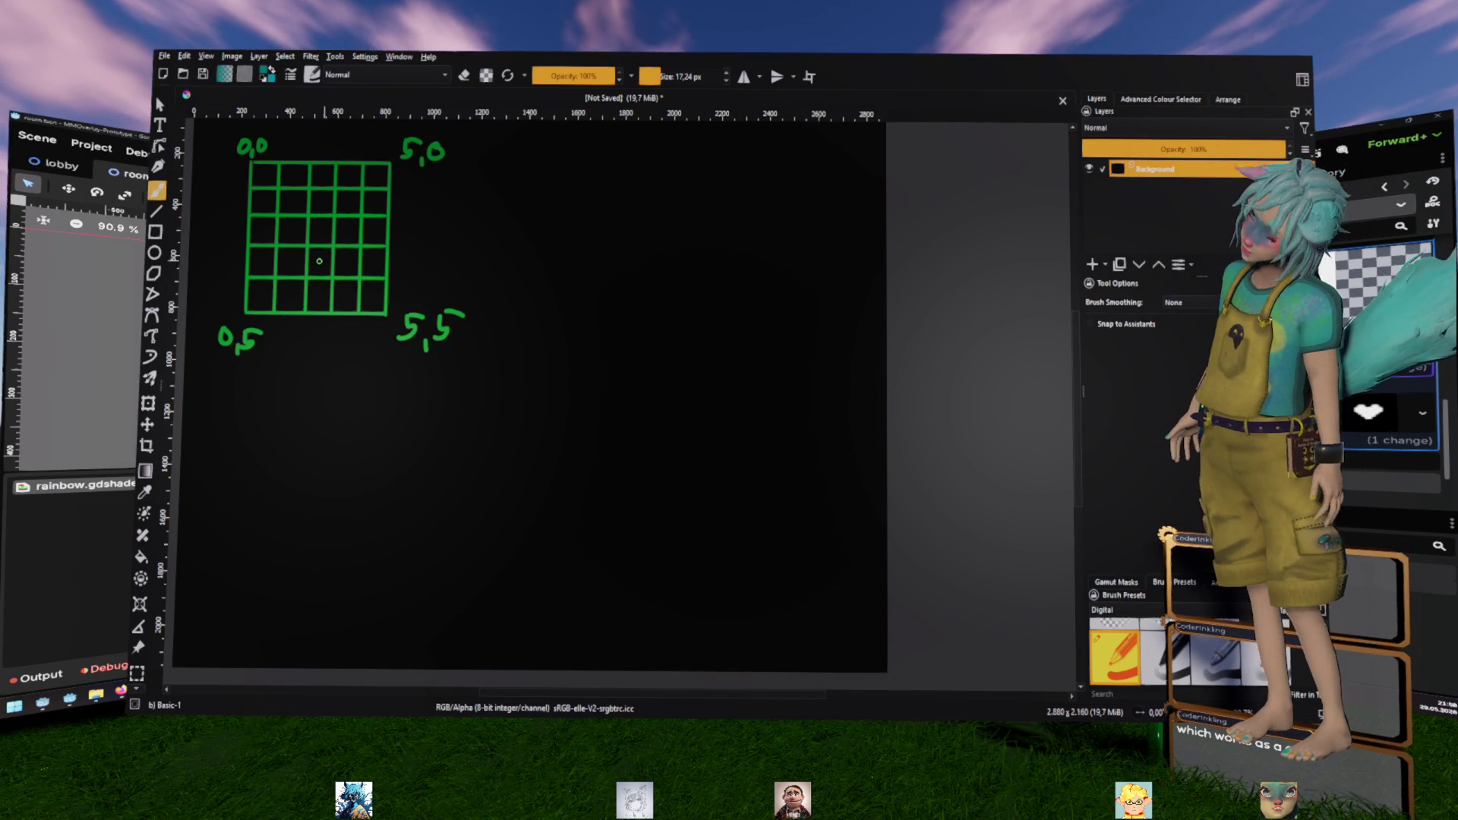
Draw teal dashed outlines around a block of grid cells and a larger square below
{"action": "mouse_move", "coordinate": [320, 272]}
{"action": "left_mouse_down"}
{"action": "mouse_move", "coordinate": [327, 259]}
{"action": "mouse_move", "coordinate": [351, 272]}
{"action": "left_mouse_up"}
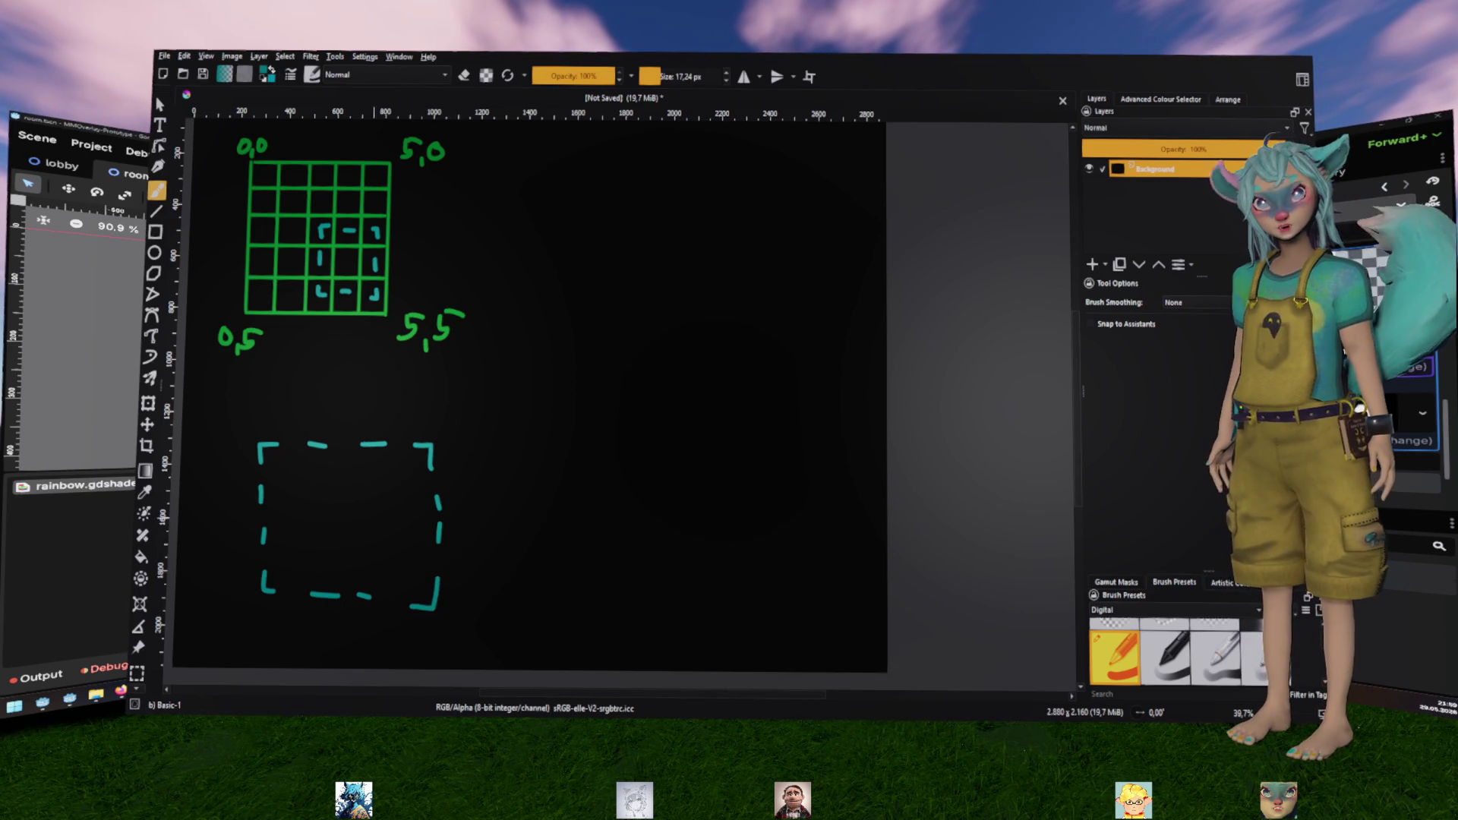
{"action": "key", "text": "alt+Tab"}
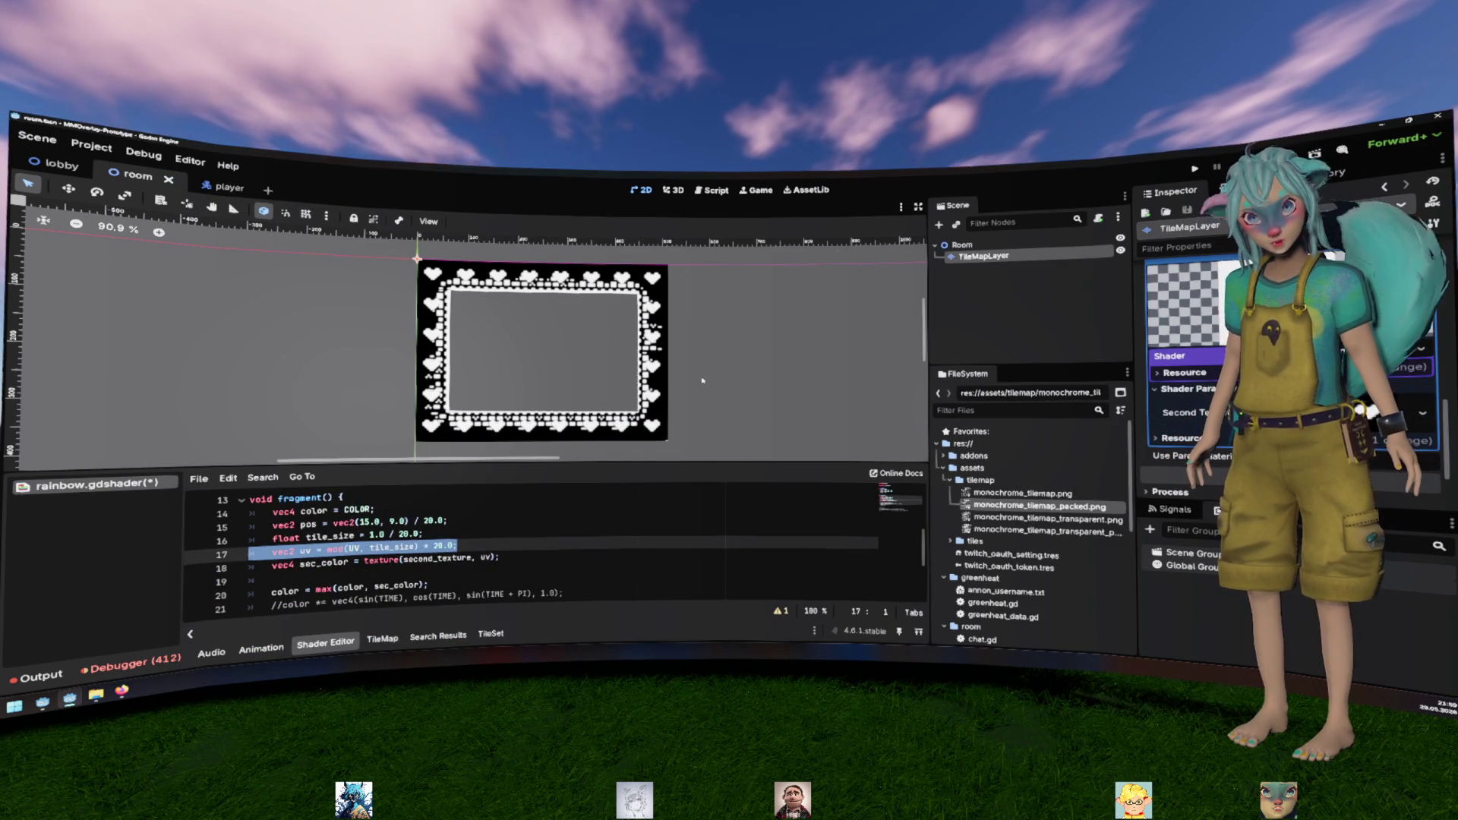
Compare the Godot shader's mod(UV, tile_size) line against the Krita grid sketch
{"action": "key", "text": "alt+Tab"}
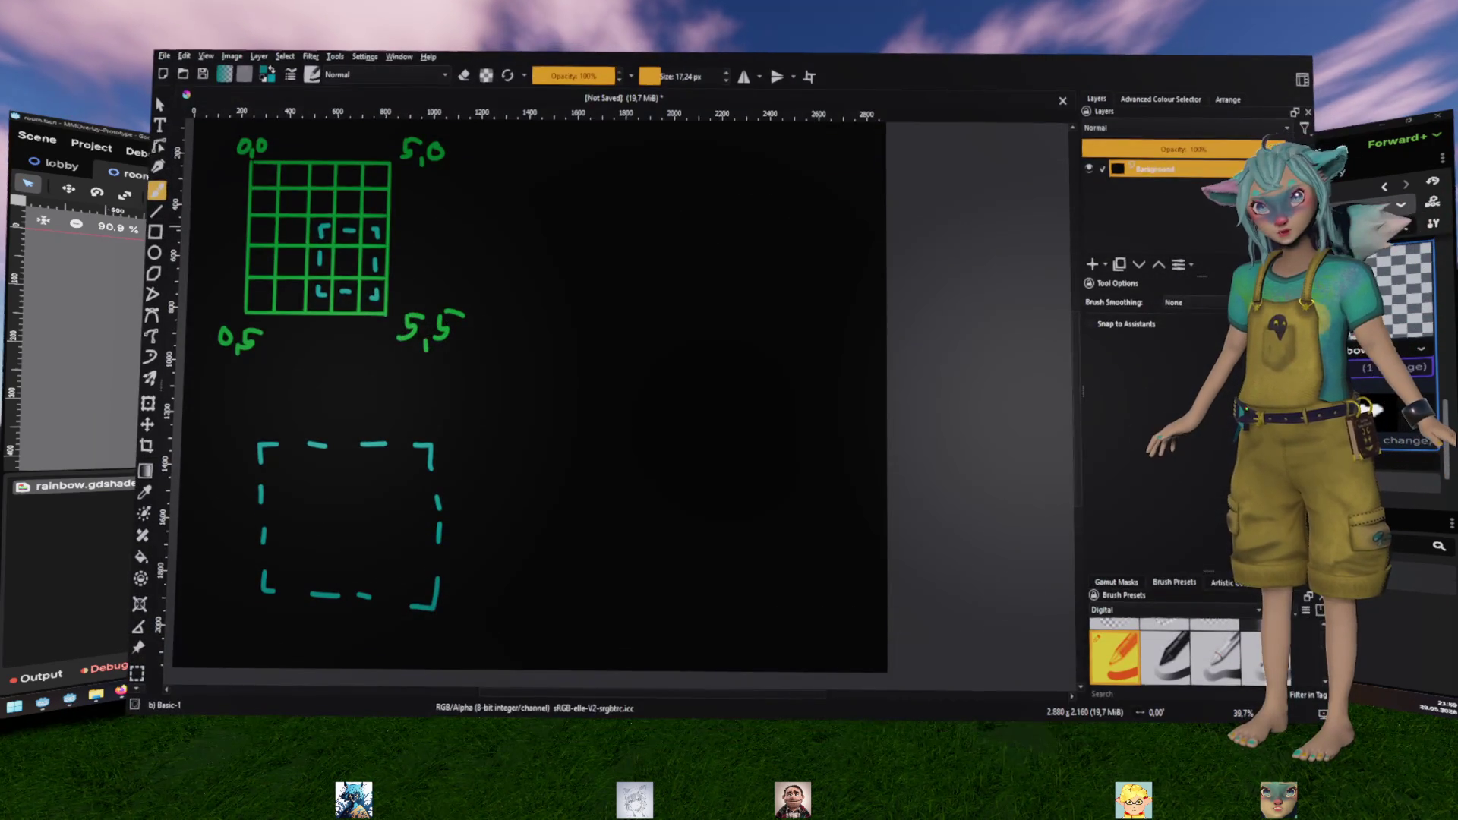
{"action": "key", "text": "alt+Tab"}
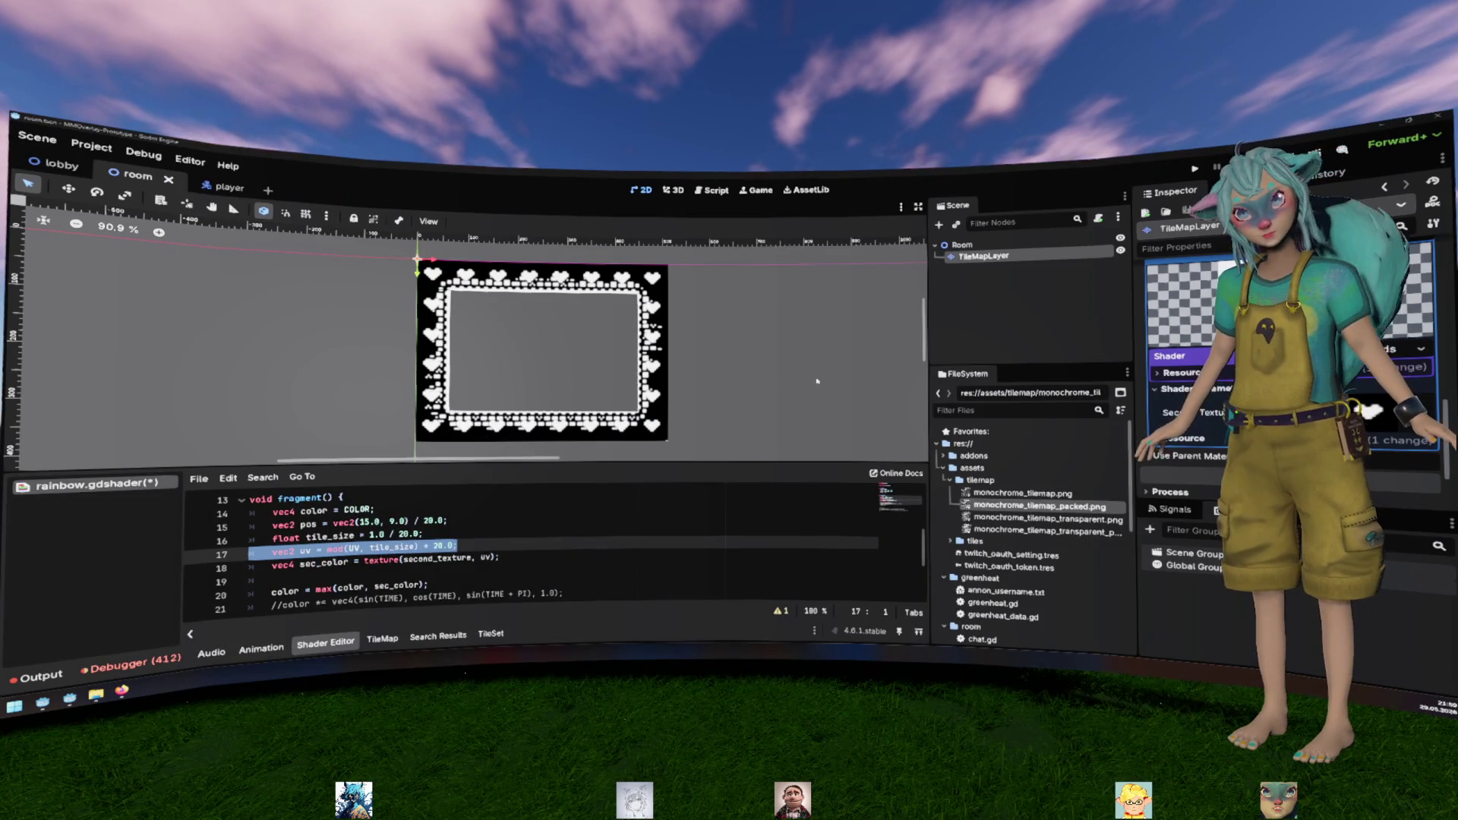
{"action": "key", "text": "alt+Tab"}
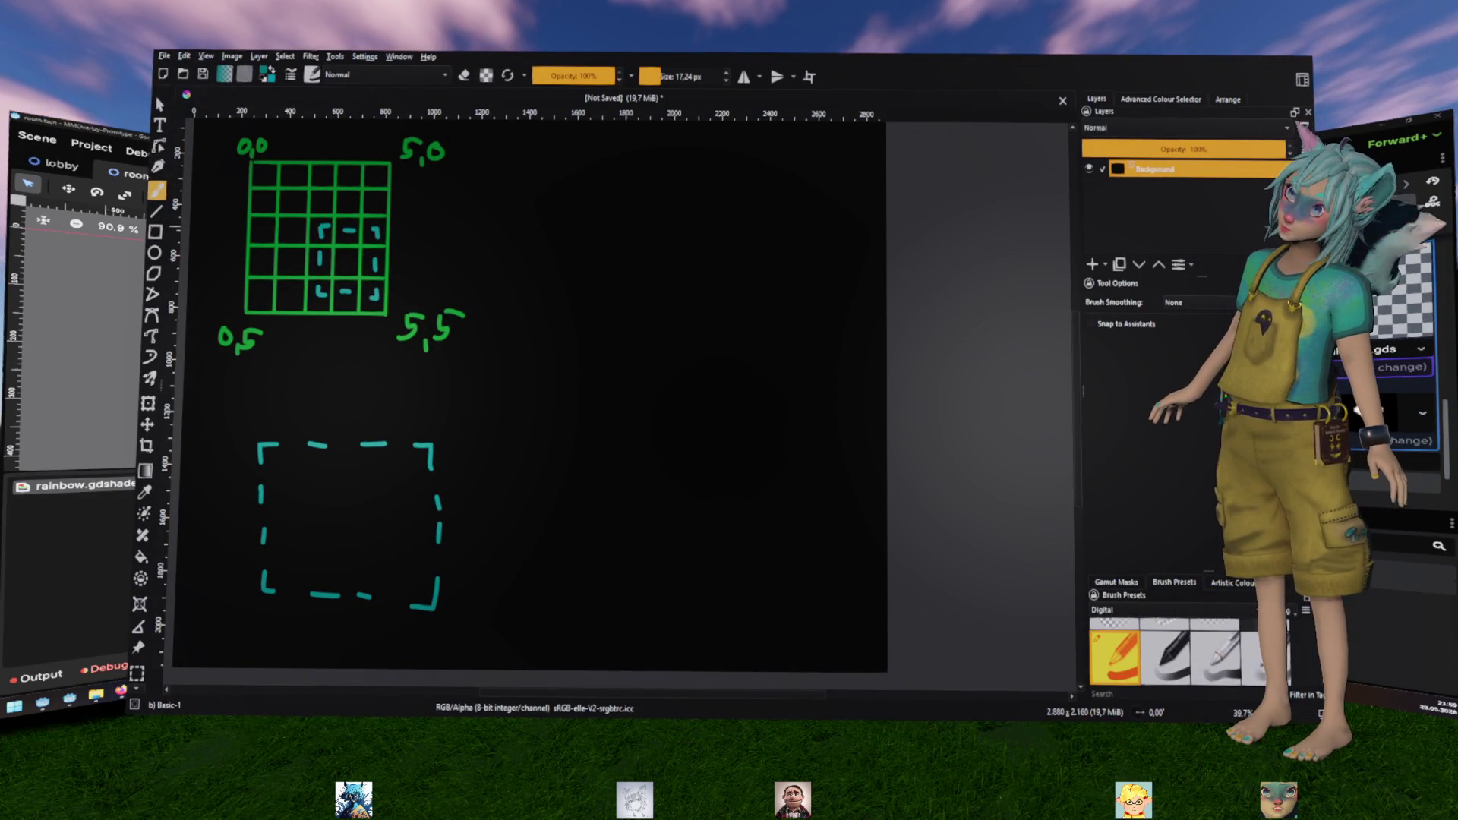
{"action": "key", "text": "alt+Tab"}
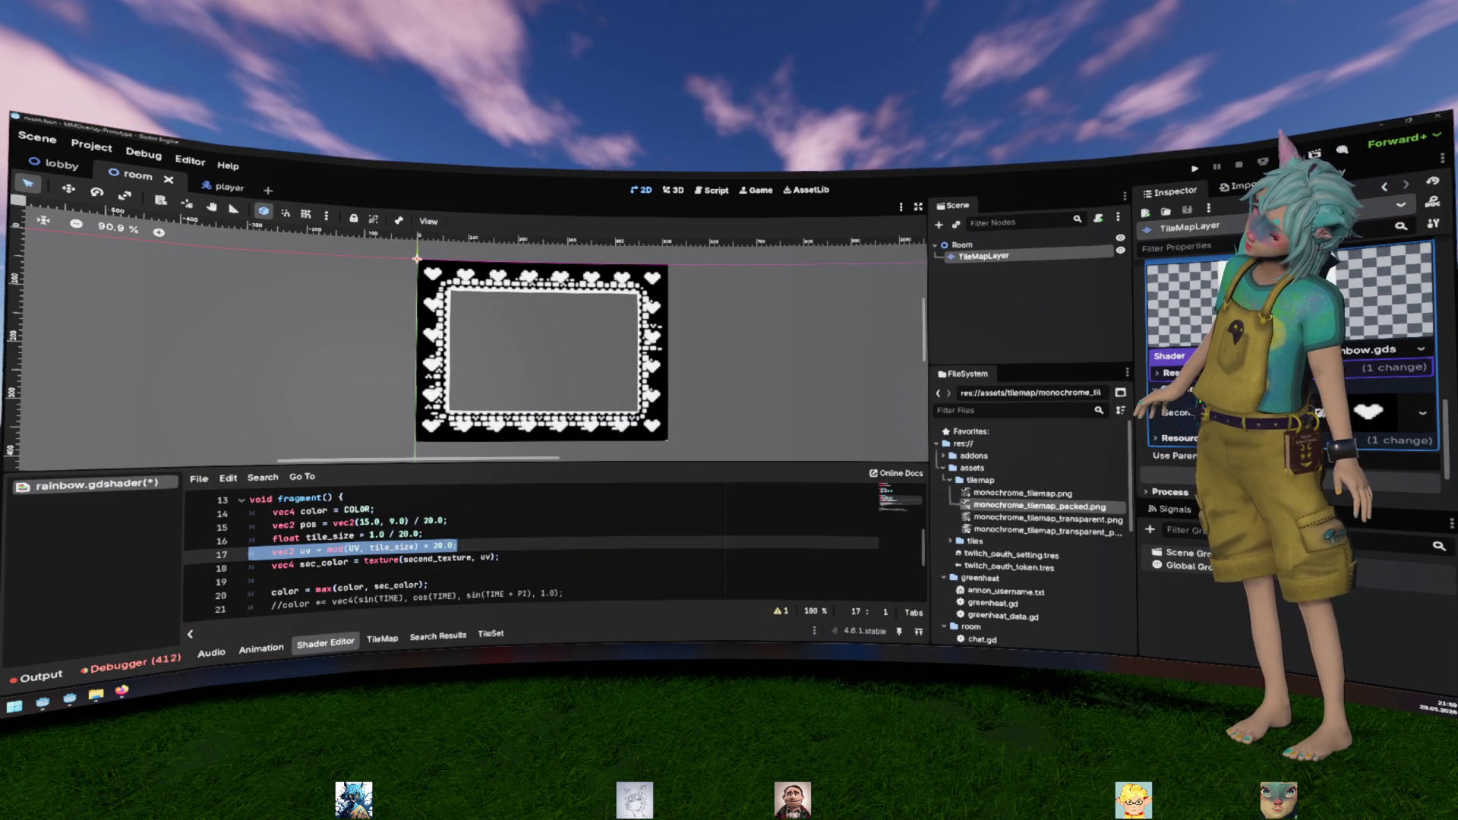
{"action": "key", "text": "alt+Tab"}
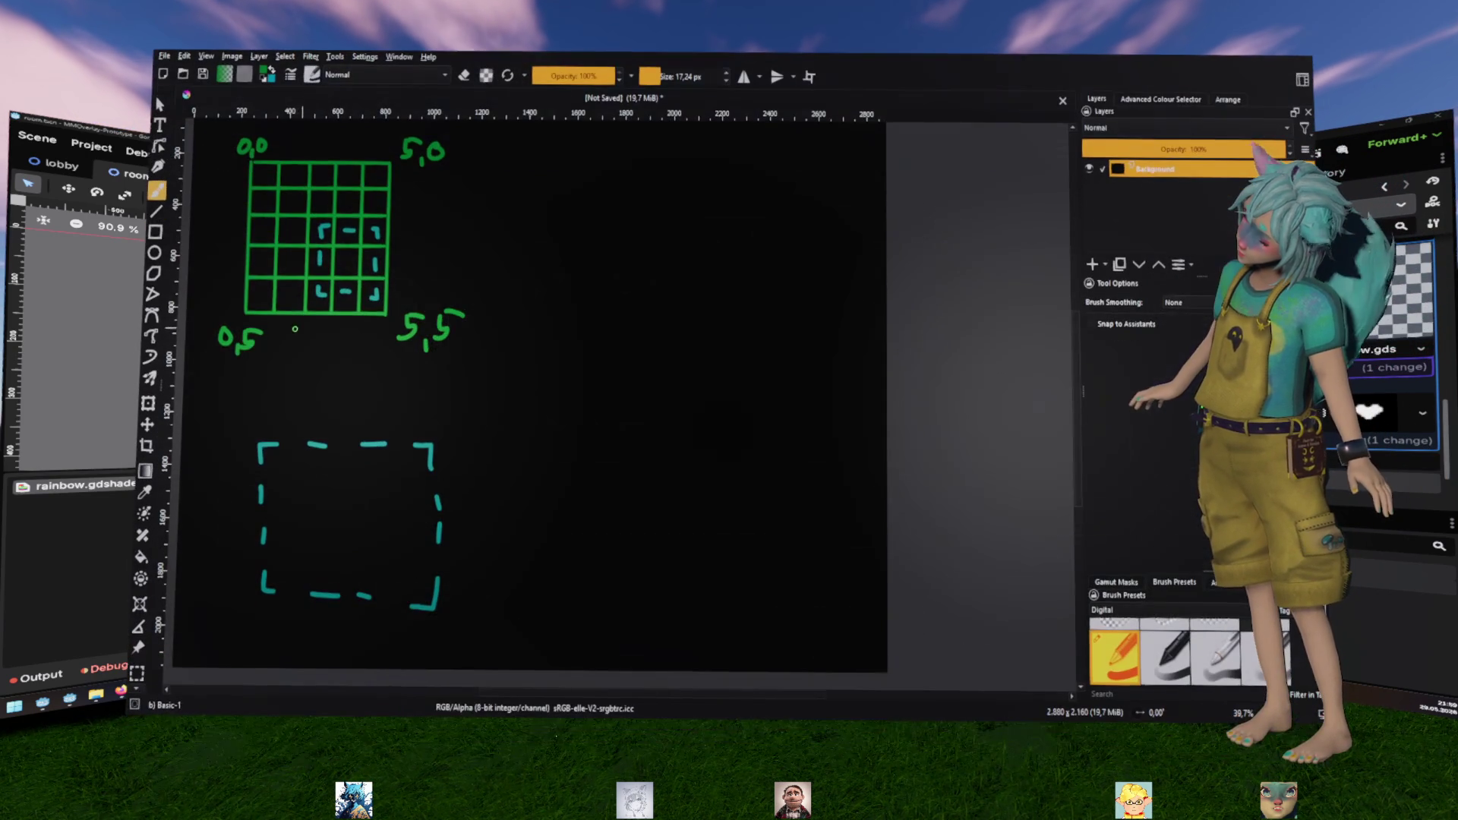
Write 2,2 above the grid and 22 at the dashed square's corner, undoing misplaced digits
{"action": "left_click_drag", "start_coordinate": [301, 325], "coordinate": [313, 336]}
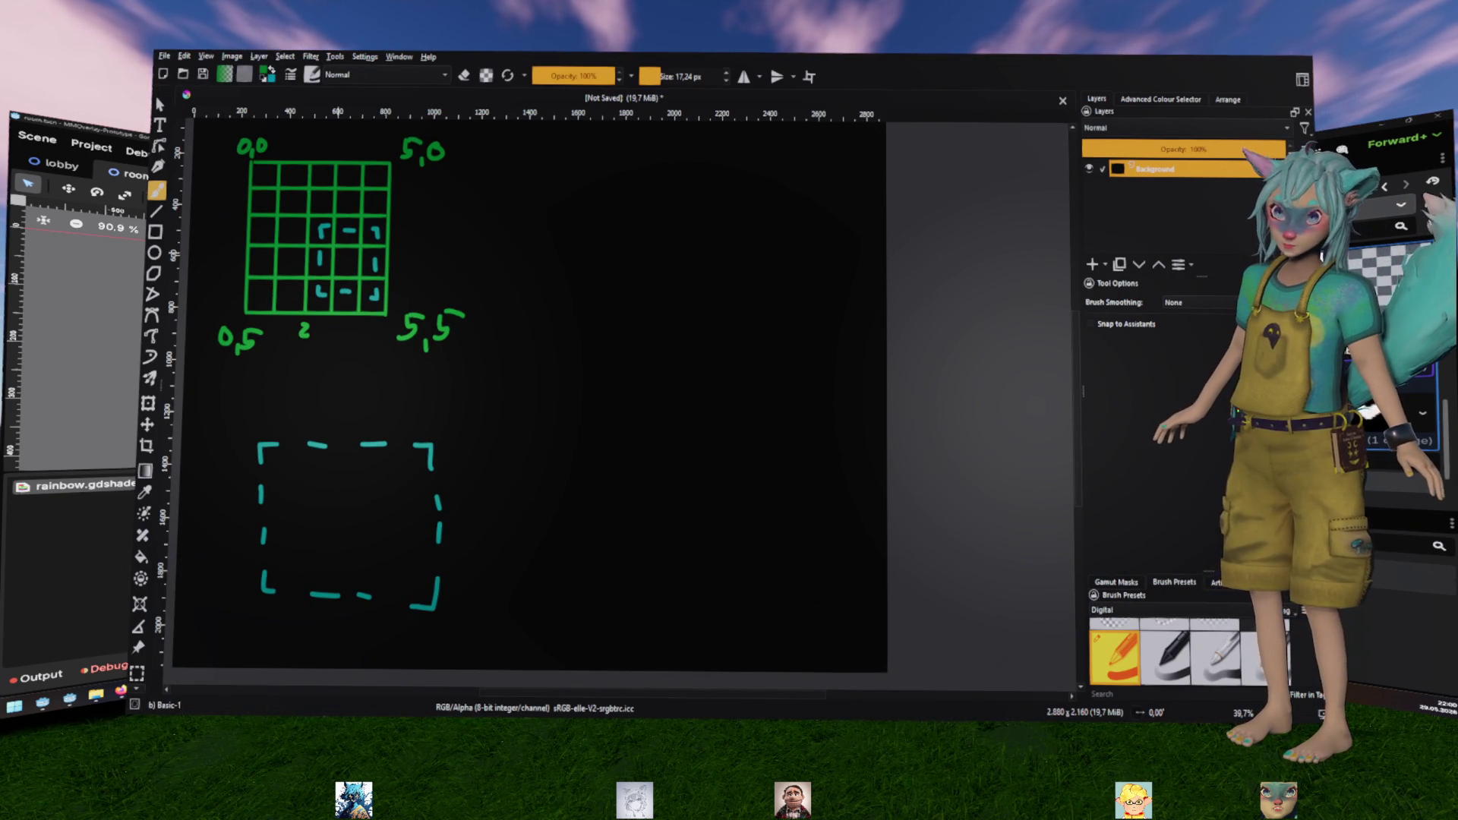
{"action": "key", "text": "ctrl+z"}
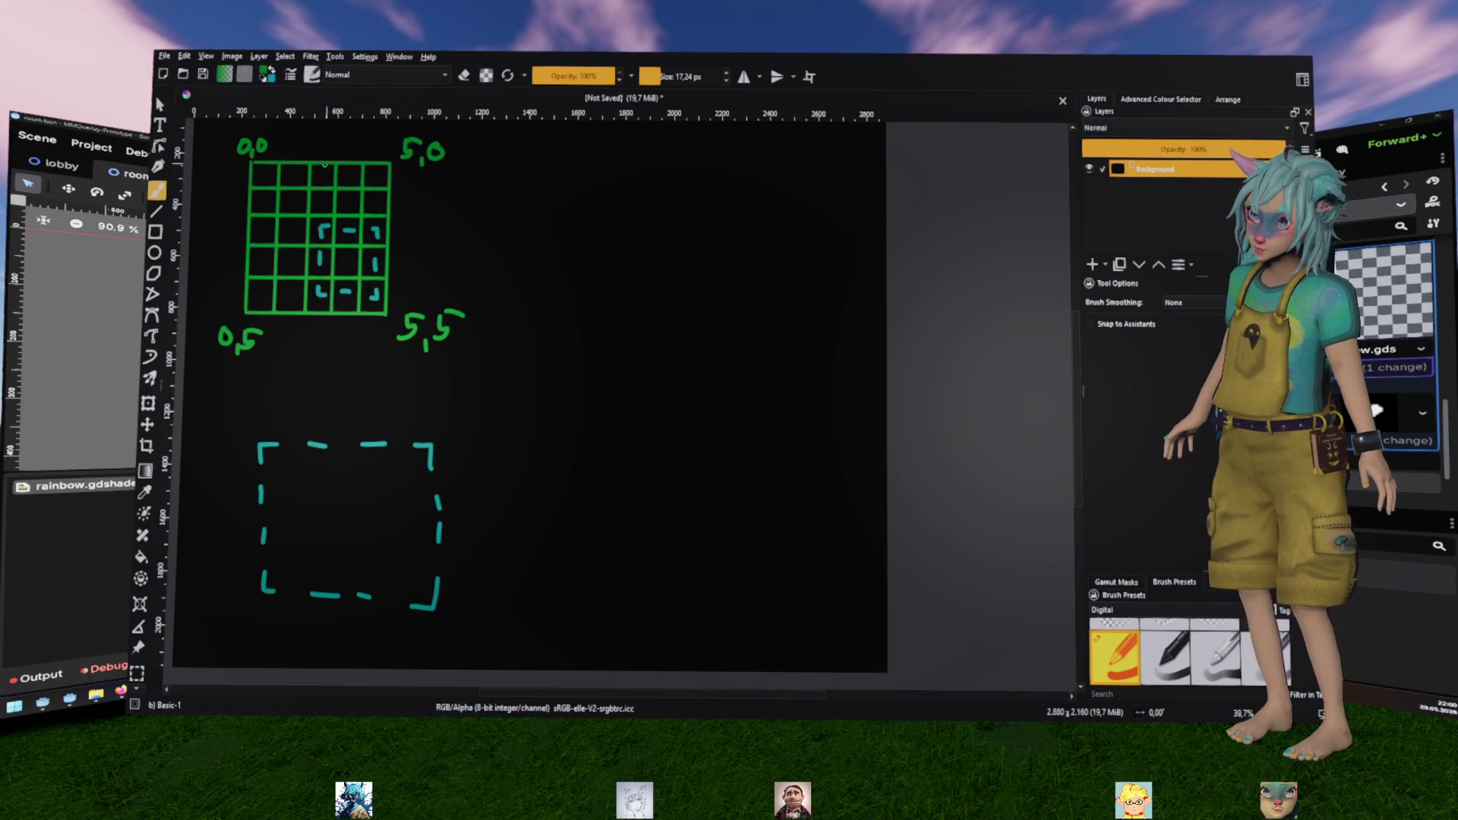
{"action": "left_click_drag", "start_coordinate": [320, 132], "coordinate": [322, 147]}
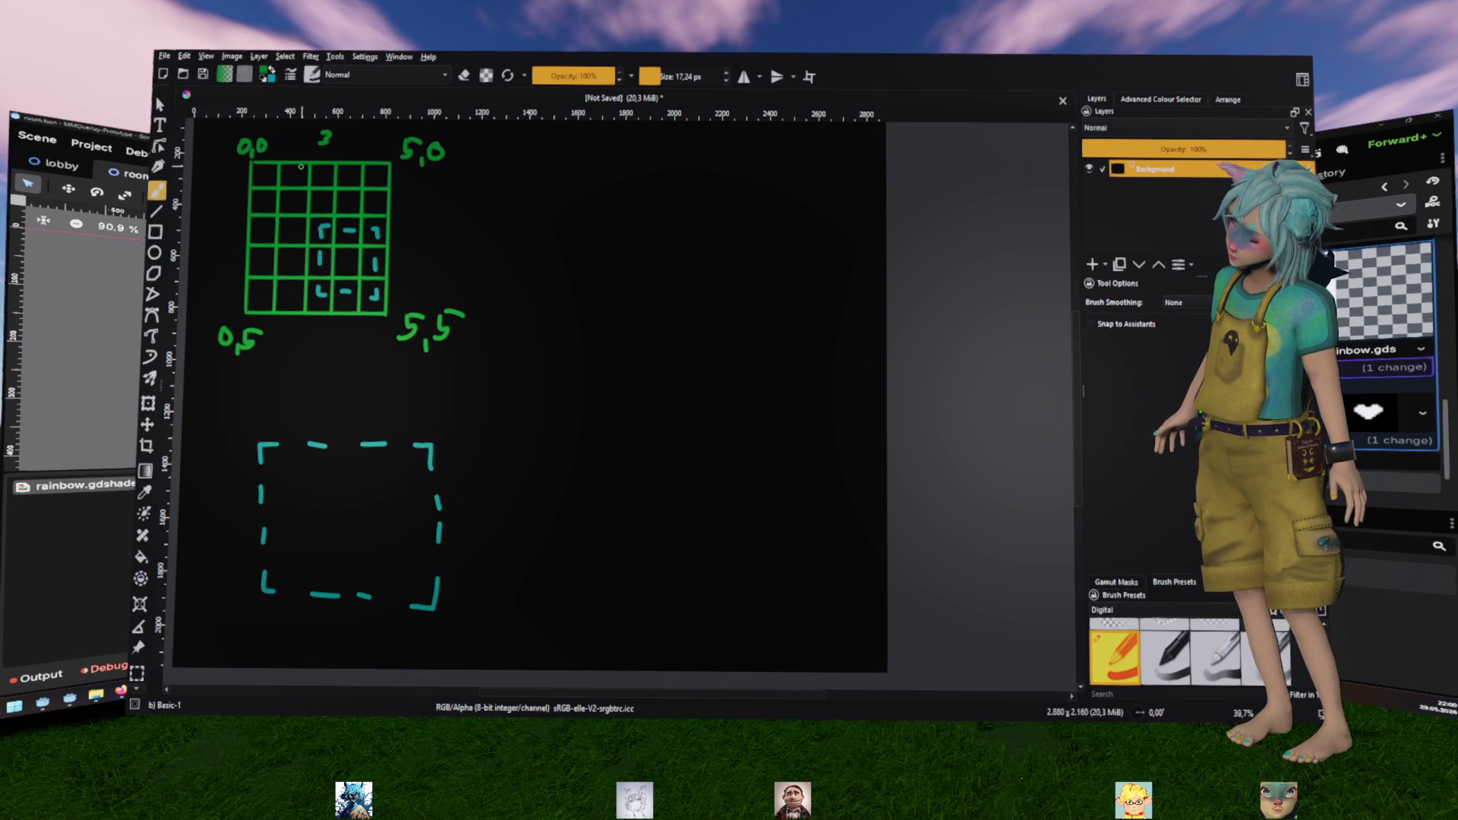
{"action": "key", "text": "ctrl+z"}
{"action": "key", "text": "ctrl+z"}
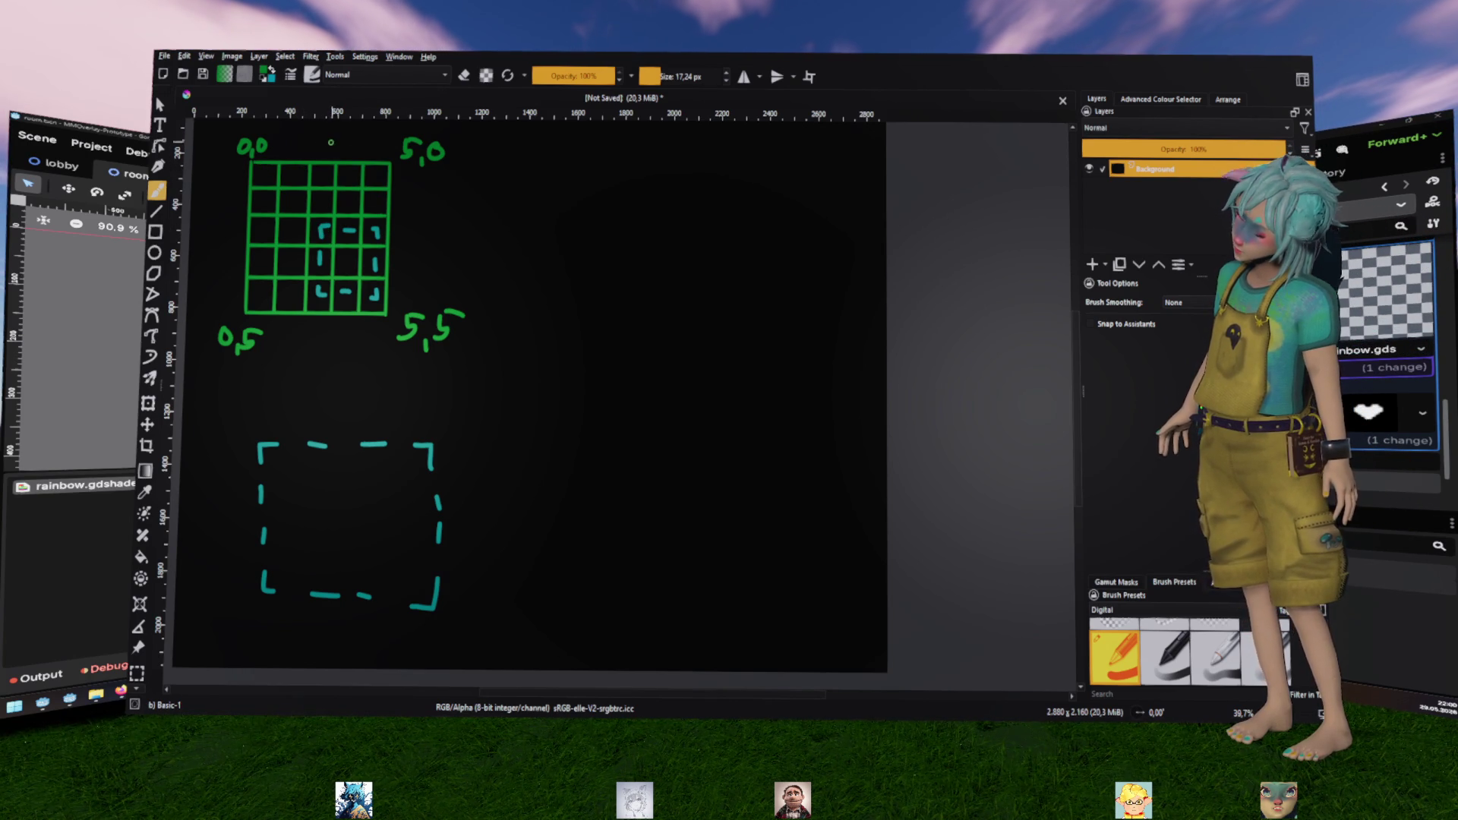
{"action": "left_click_drag", "start_coordinate": [316, 137], "coordinate": [334, 149]}
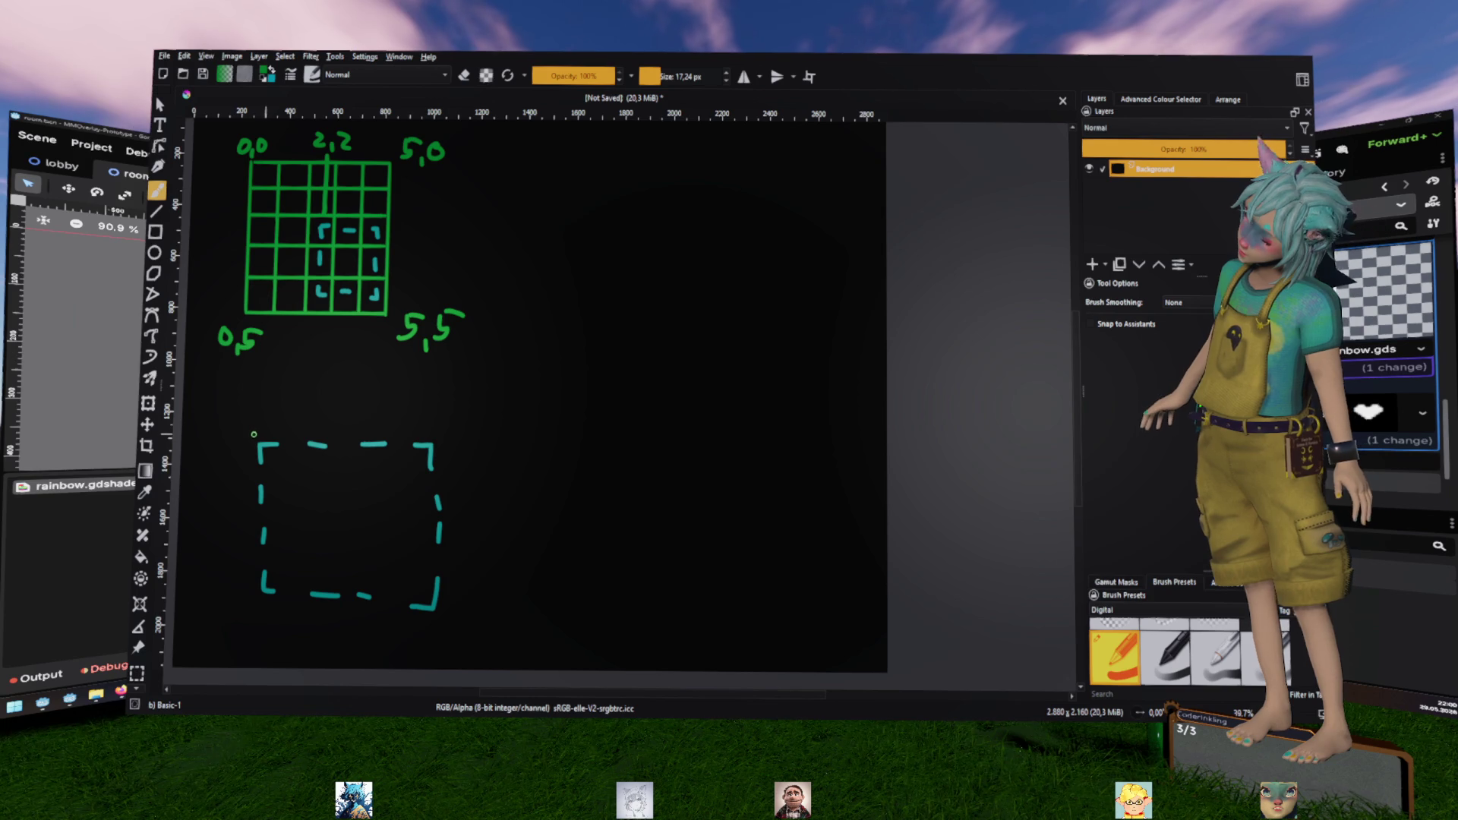
{"action": "left_click_drag", "start_coordinate": [246, 423], "coordinate": [270, 435]}
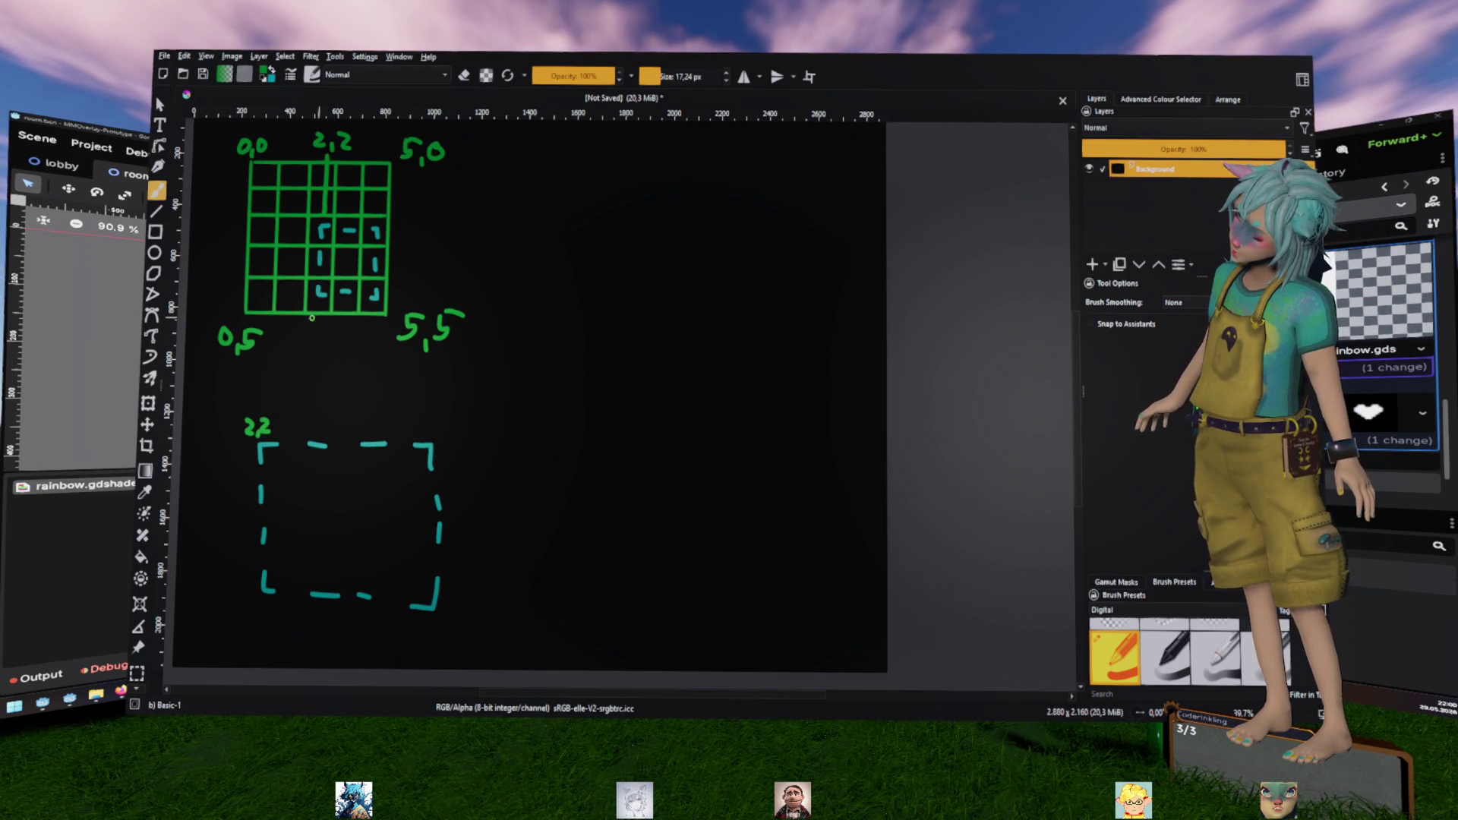
Mark the small corner cell 33 and sketch a heart tile with corners 0,0 and 1,1
{"action": "mouse_move", "coordinate": [281, 462]}
{"action": "left_mouse_down"}
{"action": "mouse_move", "coordinate": [293, 477]}
{"action": "mouse_move", "coordinate": [286, 456]}
{"action": "left_mouse_up"}
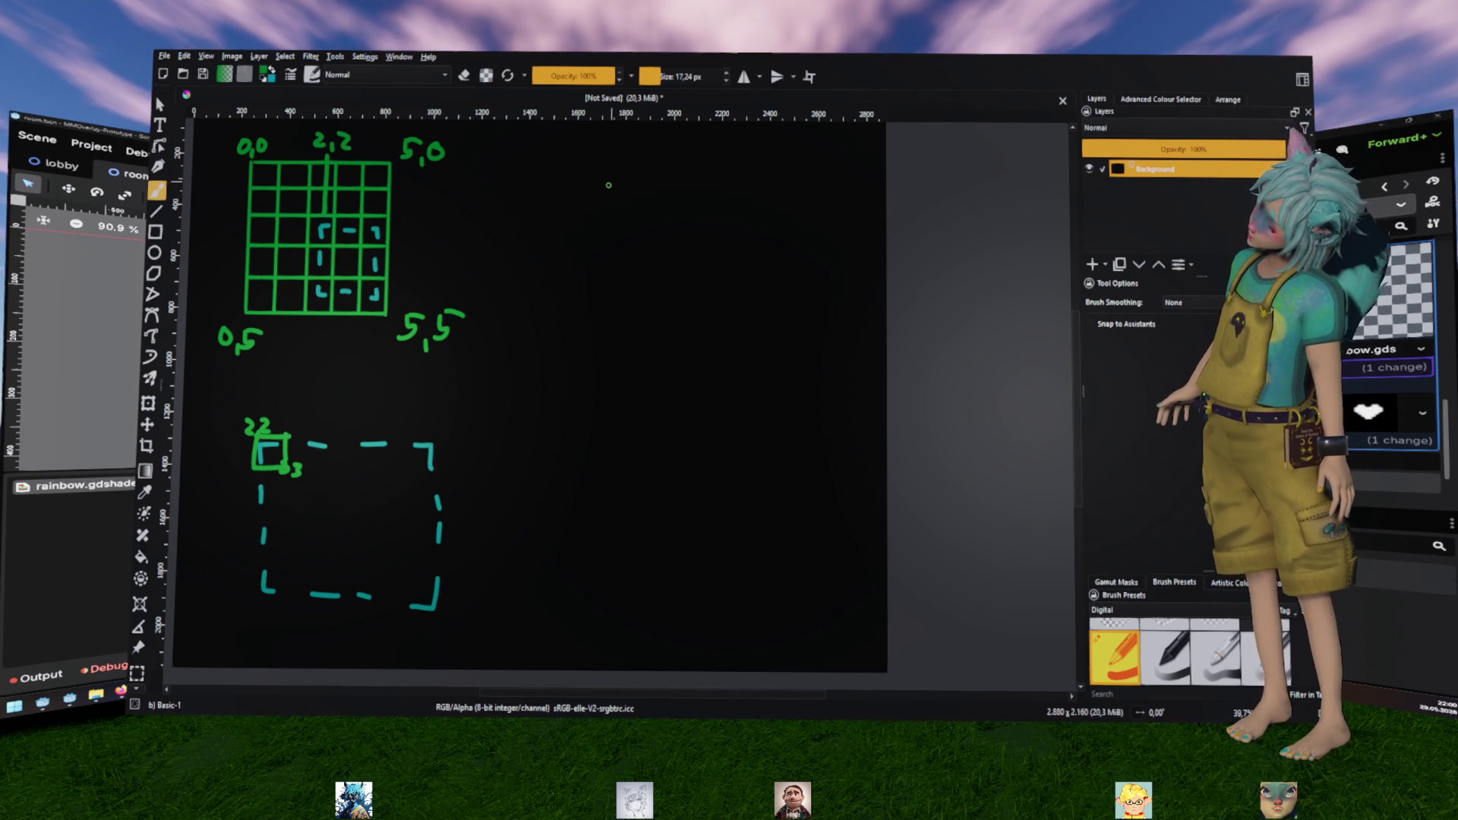
{"action": "left_click_drag", "start_coordinate": [579, 180], "coordinate": [635, 178]}
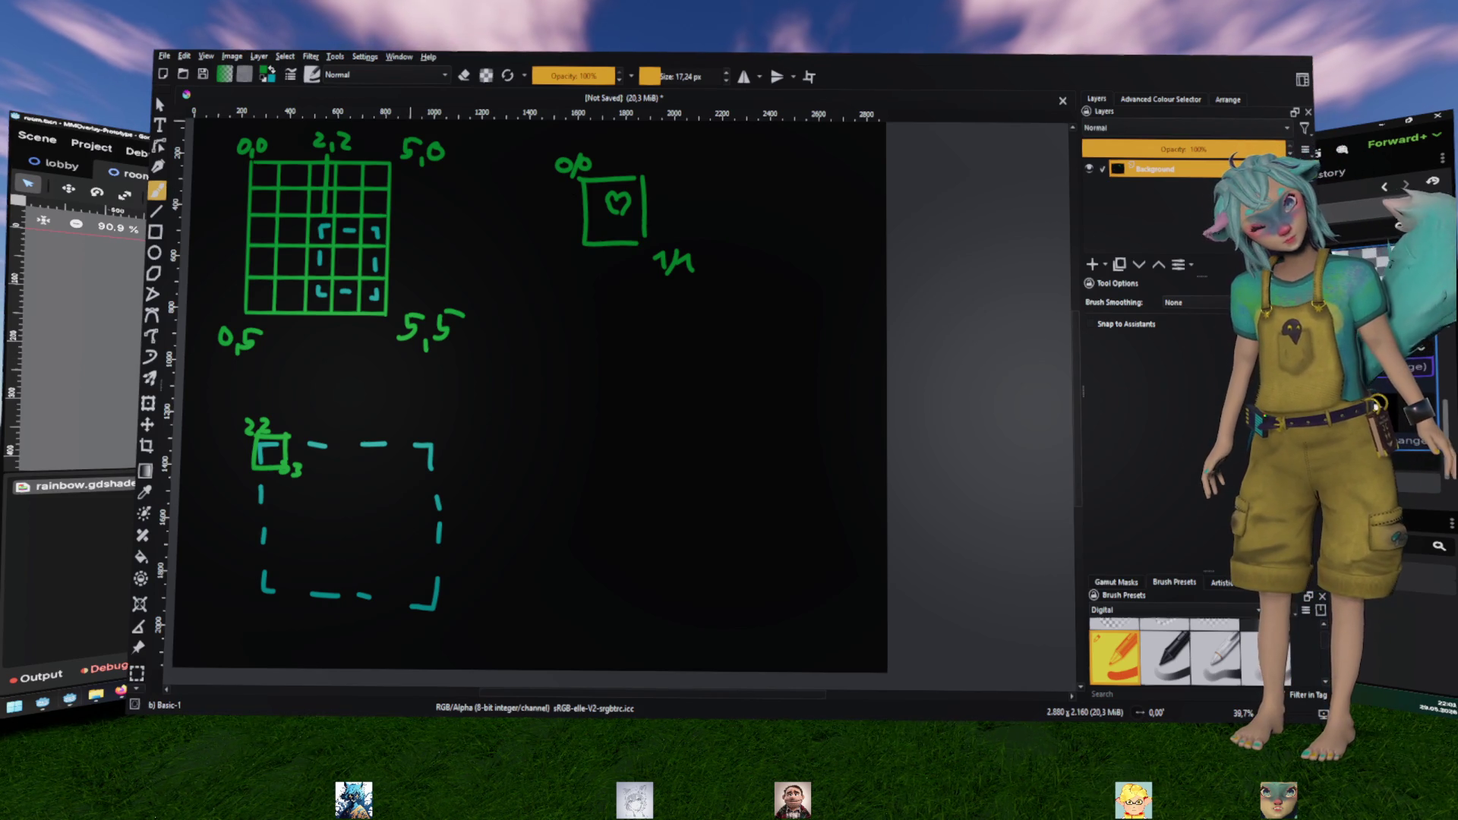
{"action": "key", "text": "alt+Tab"}
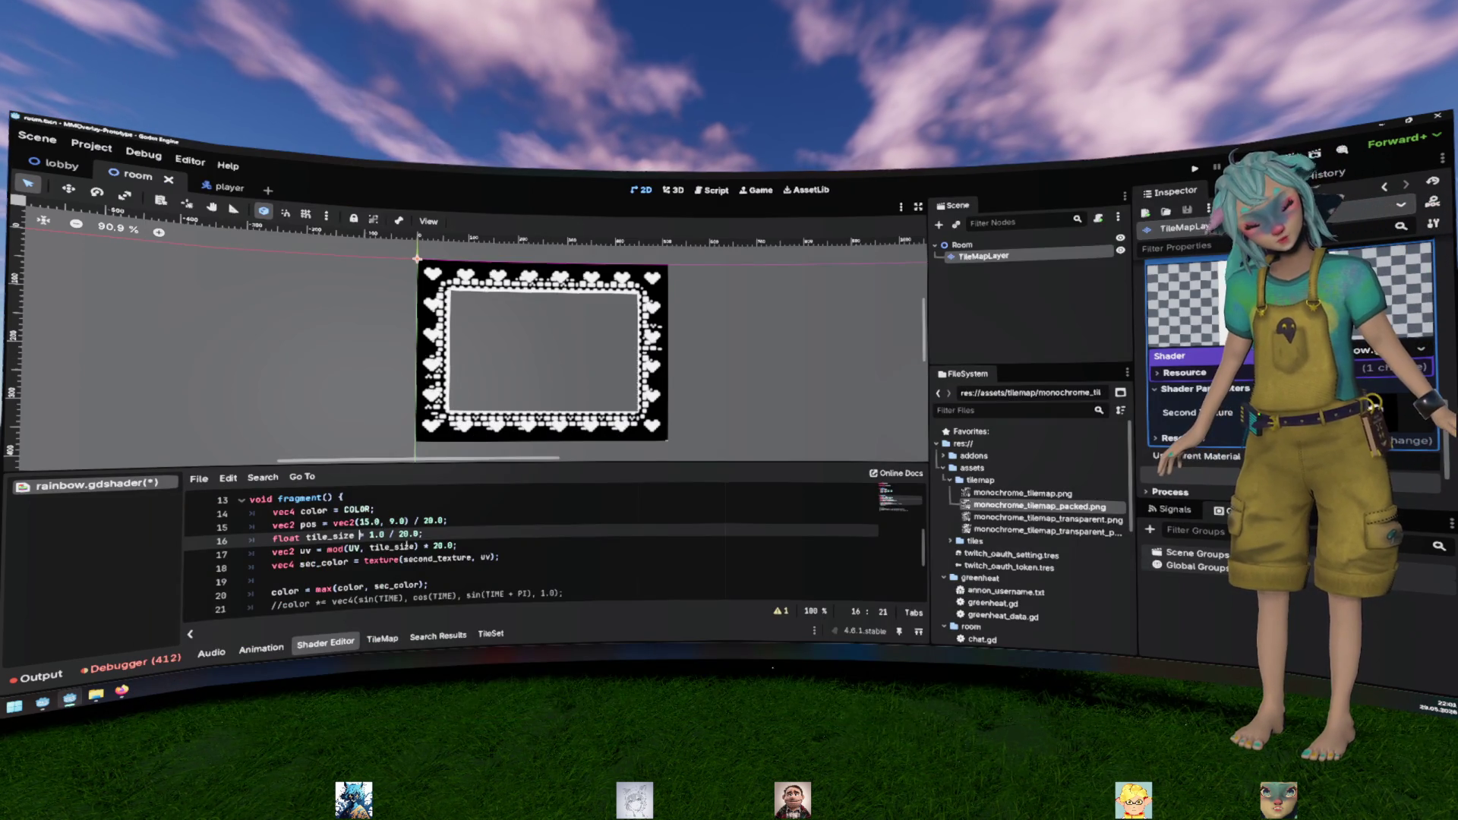
Highlight the tile_size value 1.0 / 20.0 on shader line 16
{"action": "left_click_drag", "start_coordinate": [423, 535], "coordinate": [271, 537]}
{"action": "left_click_drag", "start_coordinate": [369, 535], "coordinate": [420, 534]}
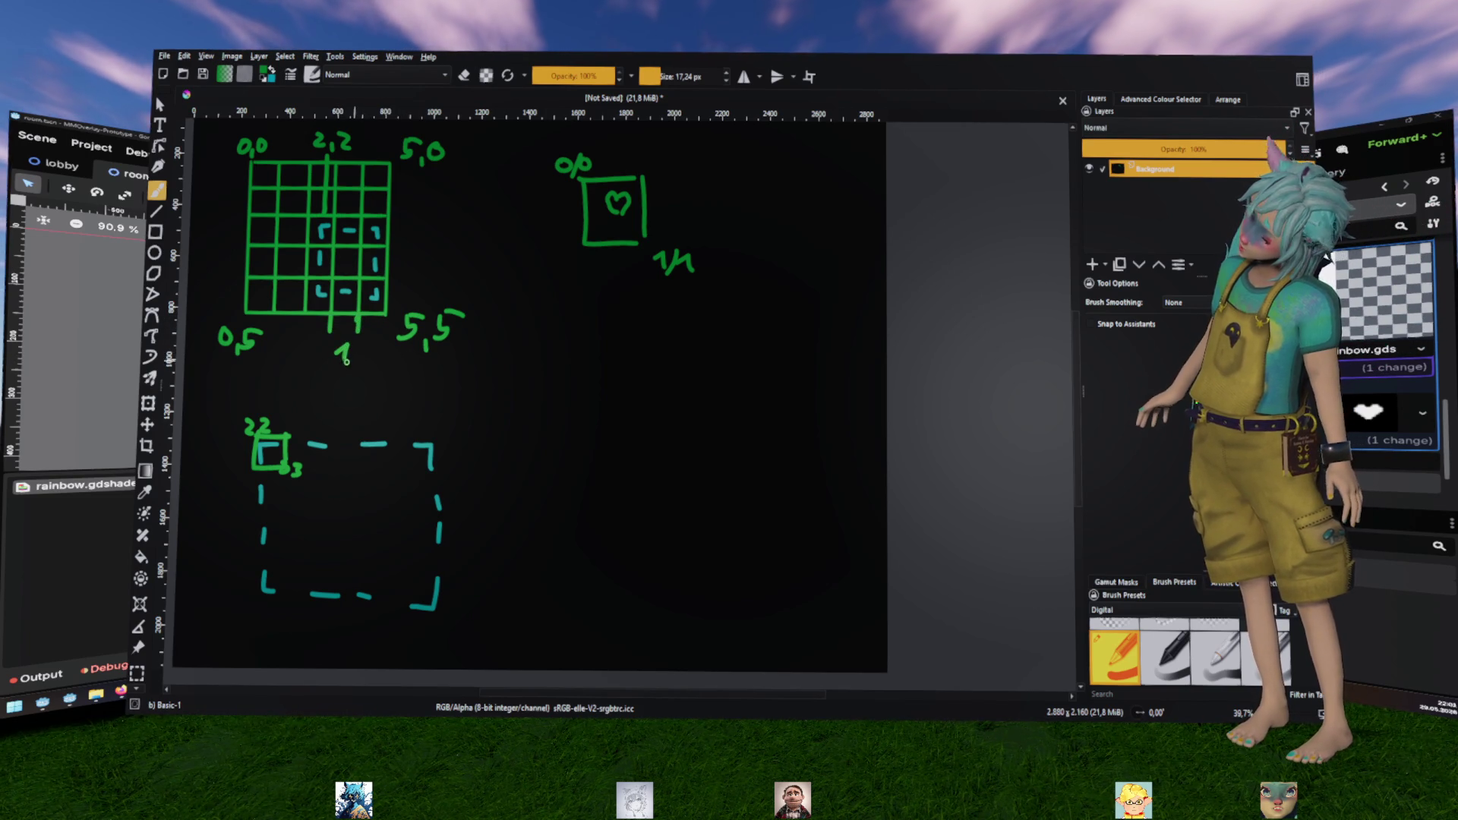
In purple, draw a bracket with 1/5 under the grid and write 2,2 mid-canvas
{"action": "left_click_drag", "start_coordinate": [356, 377], "coordinate": [351, 389]}
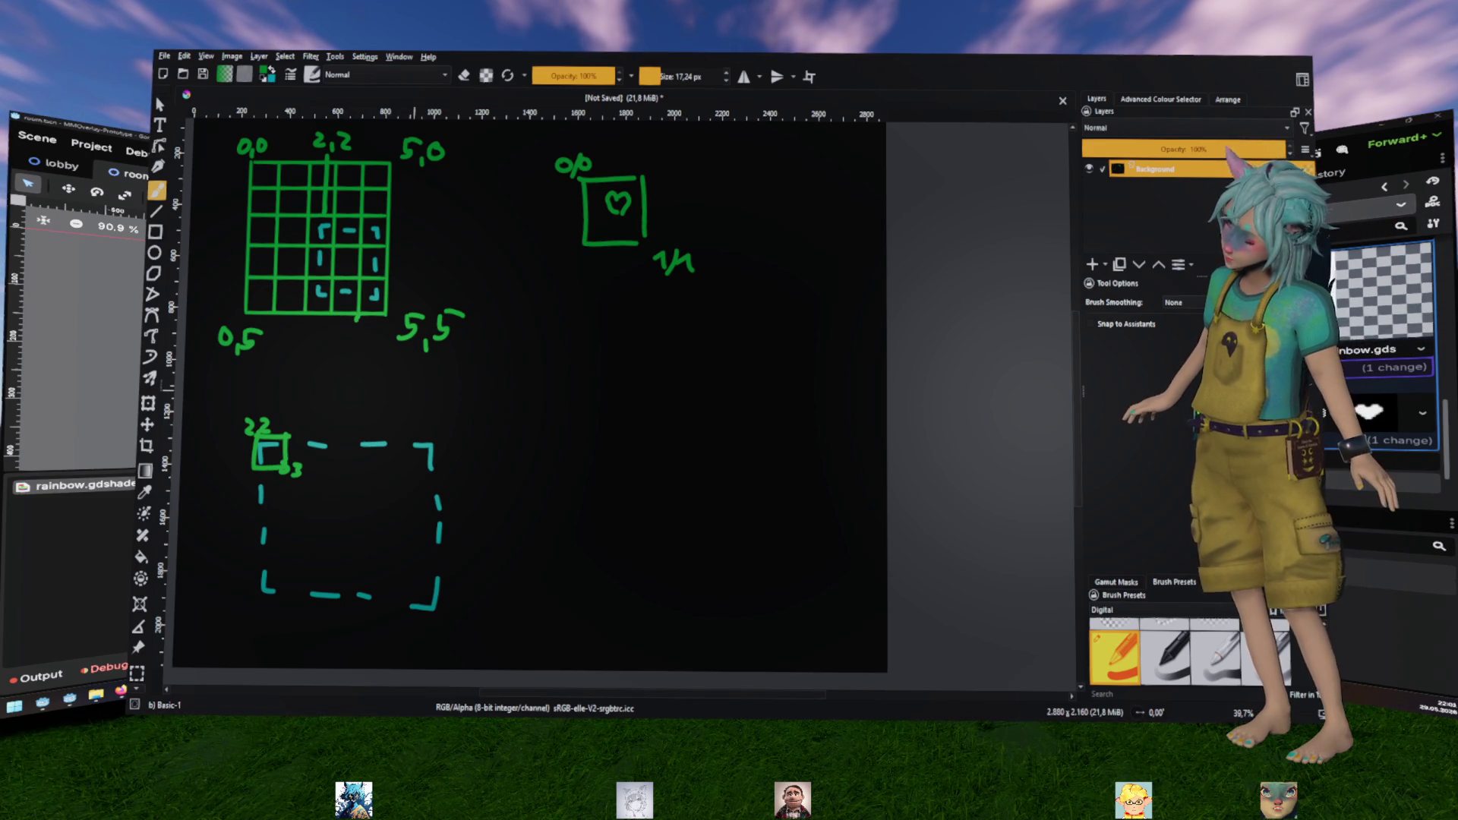
{"action": "right_click", "coordinate": [374, 358]}
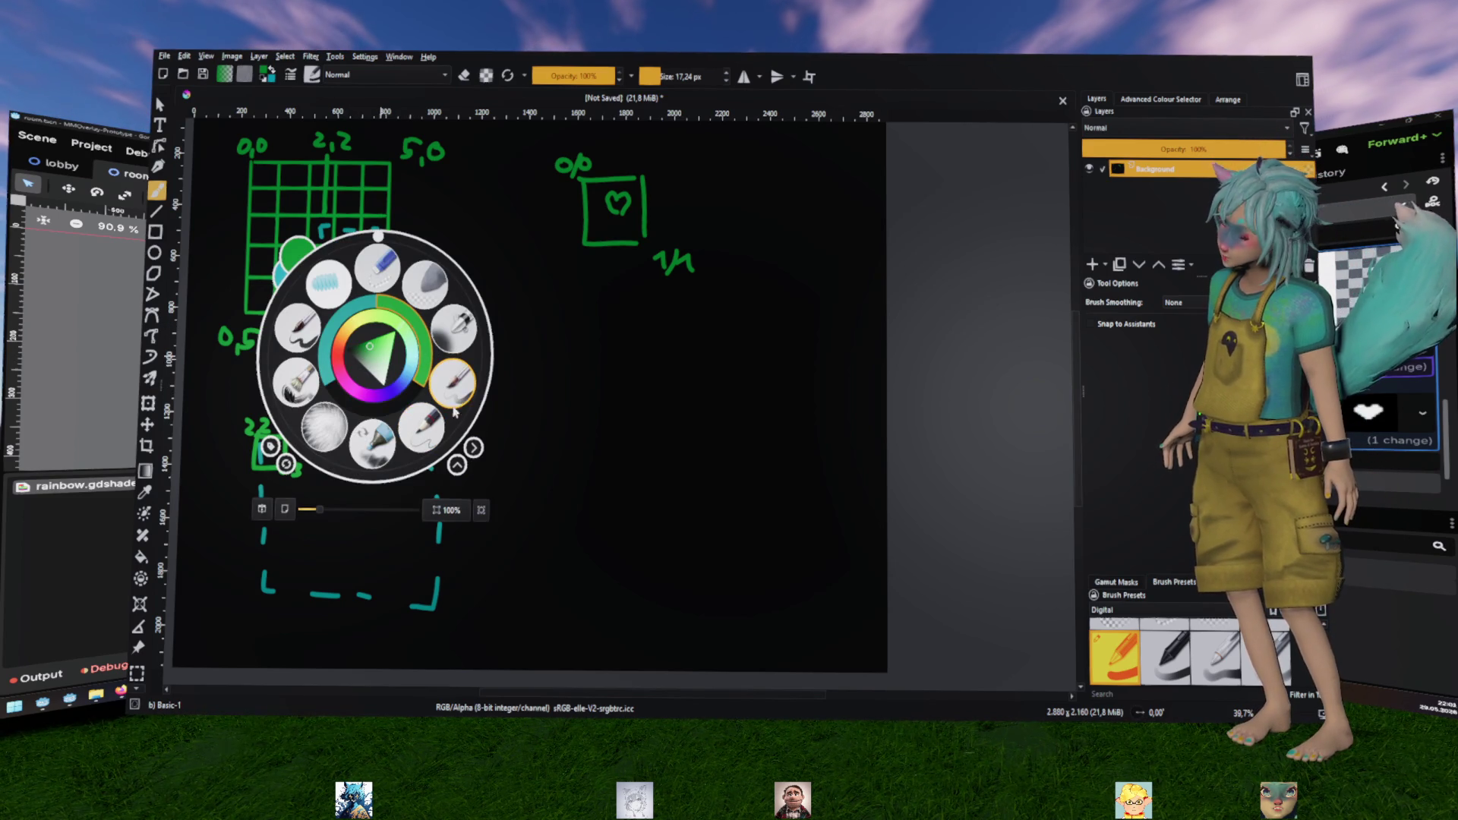
{"action": "left_click", "coordinate": [422, 374]}
{"action": "left_click", "coordinate": [517, 368]}
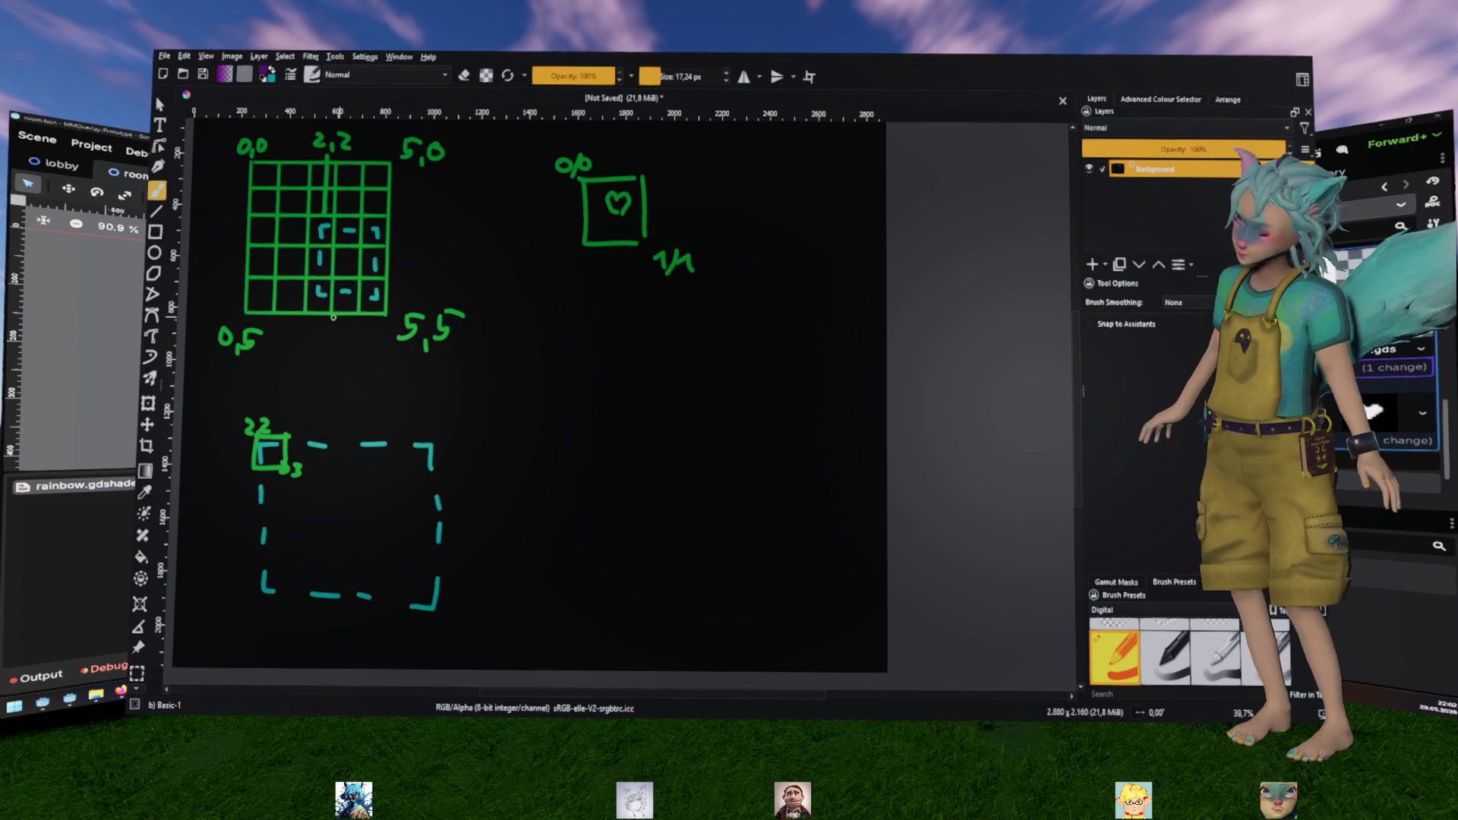
{"action": "mouse_move", "coordinate": [335, 332]}
{"action": "left_mouse_down"}
{"action": "mouse_move", "coordinate": [357, 332]}
{"action": "mouse_move", "coordinate": [349, 398]}
{"action": "mouse_move", "coordinate": [370, 388]}
{"action": "left_mouse_up"}
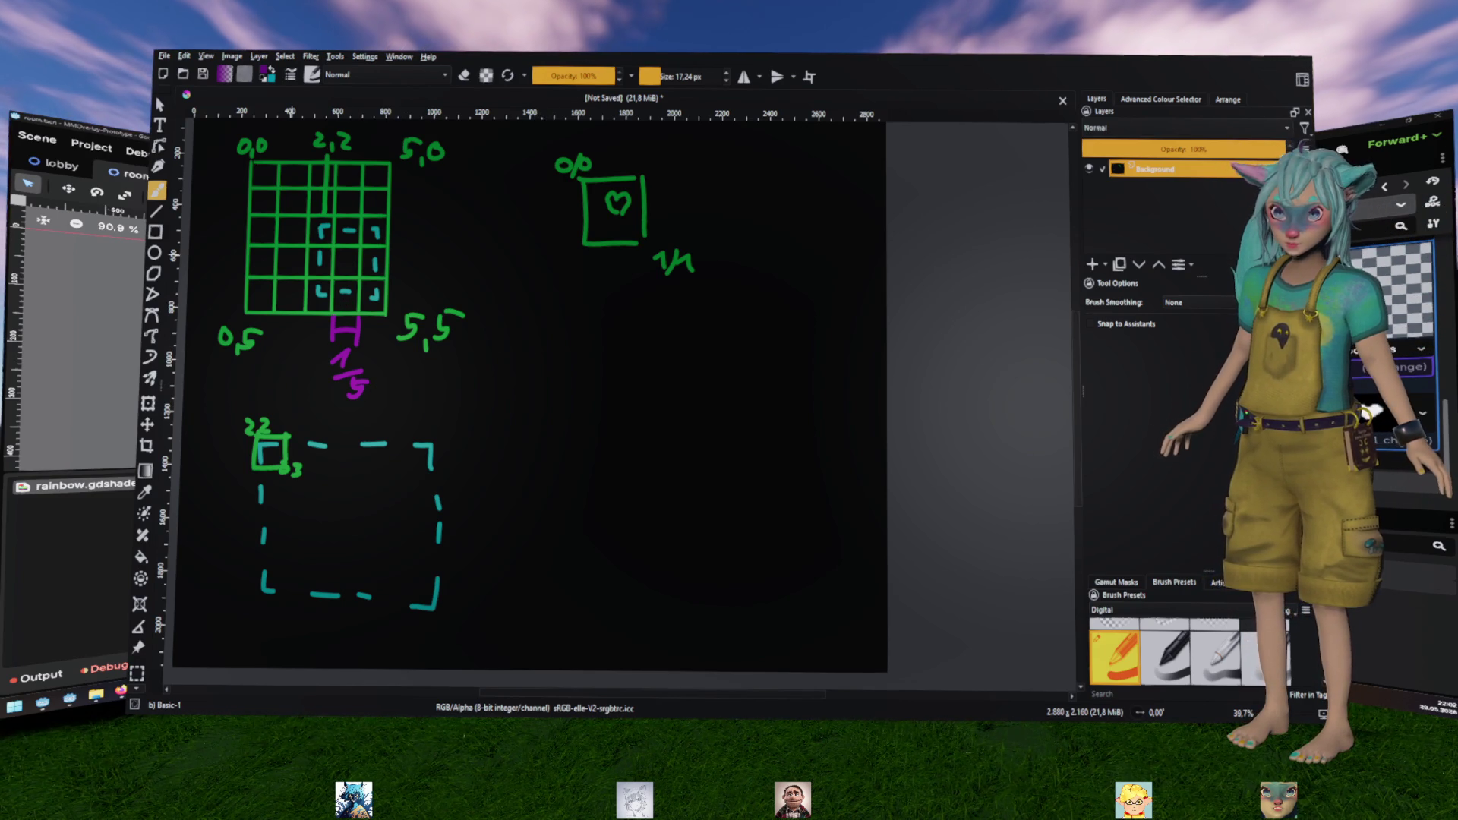
{"action": "mouse_move", "coordinate": [536, 408]}
{"action": "left_mouse_down"}
{"action": "mouse_move", "coordinate": [559, 438]}
{"action": "mouse_move", "coordinate": [585, 430]}
{"action": "left_mouse_up"}
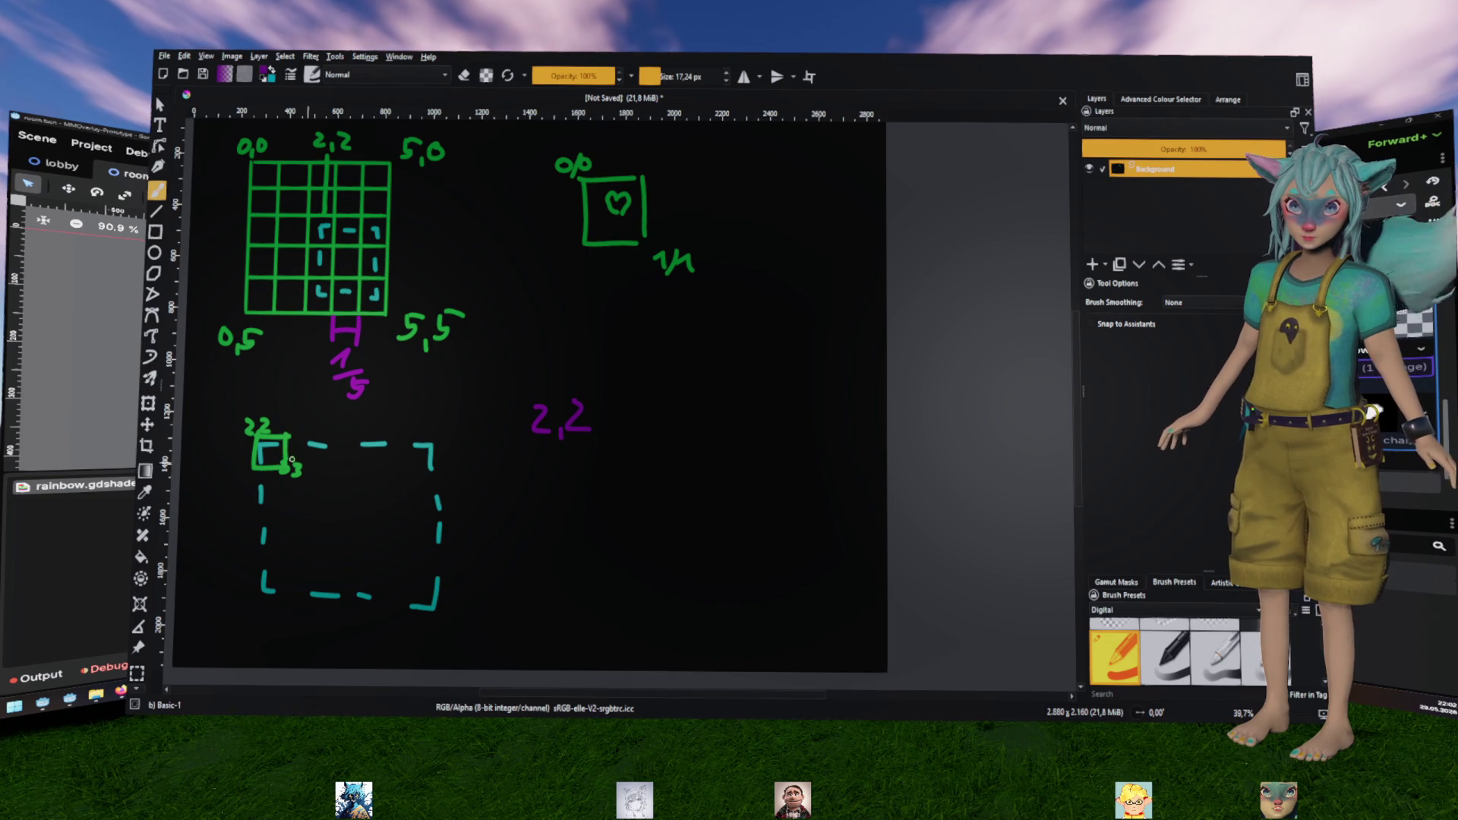
Undo the comma and second 2, mark a two-cell span in purple, and bracket the purple 2
{"action": "key", "text": "ctrl+z"}
{"action": "key", "text": "ctrl+z"}
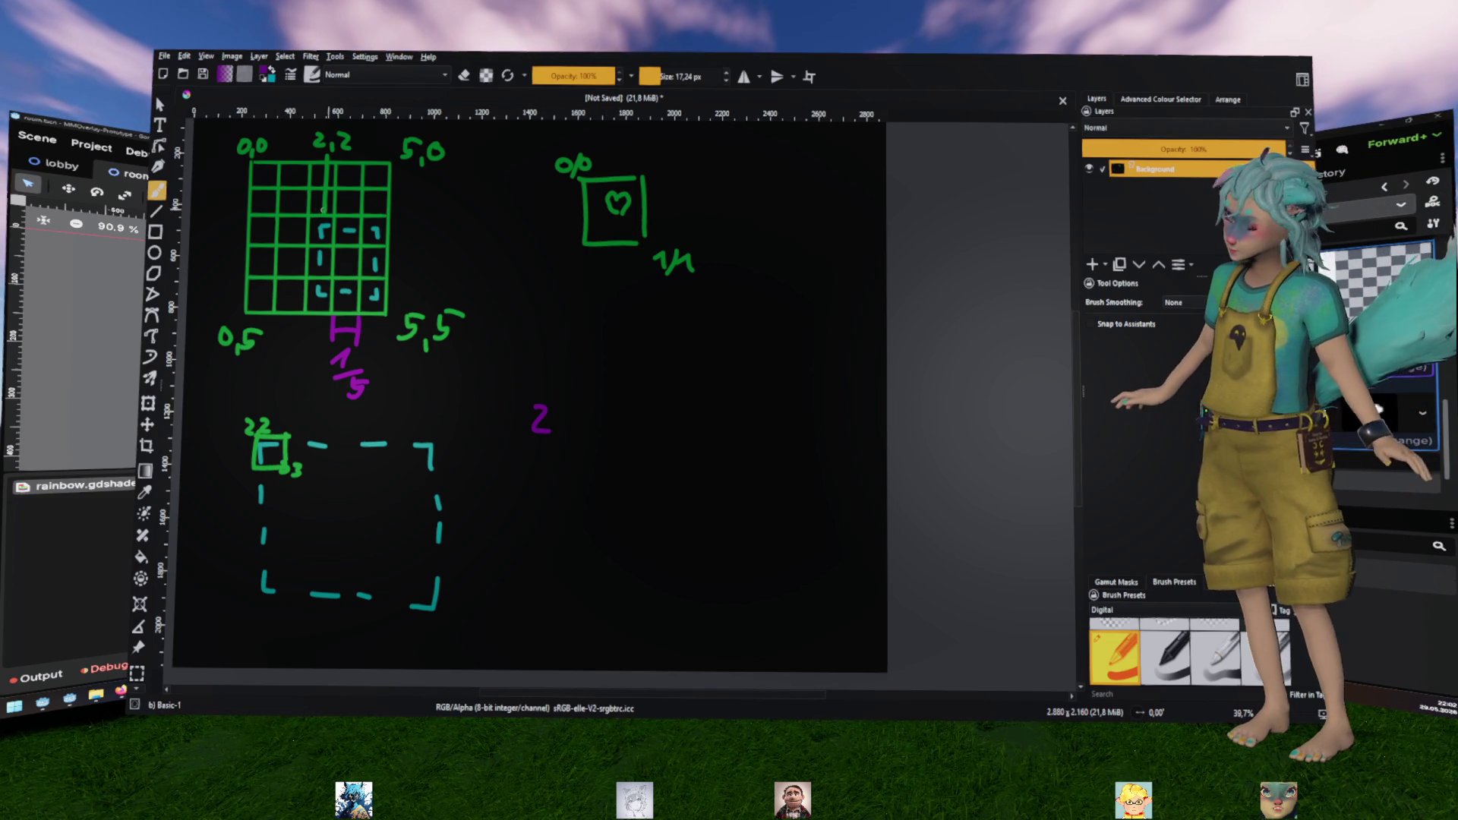
{"action": "left_click_drag", "start_coordinate": [251, 217], "coordinate": [315, 218]}
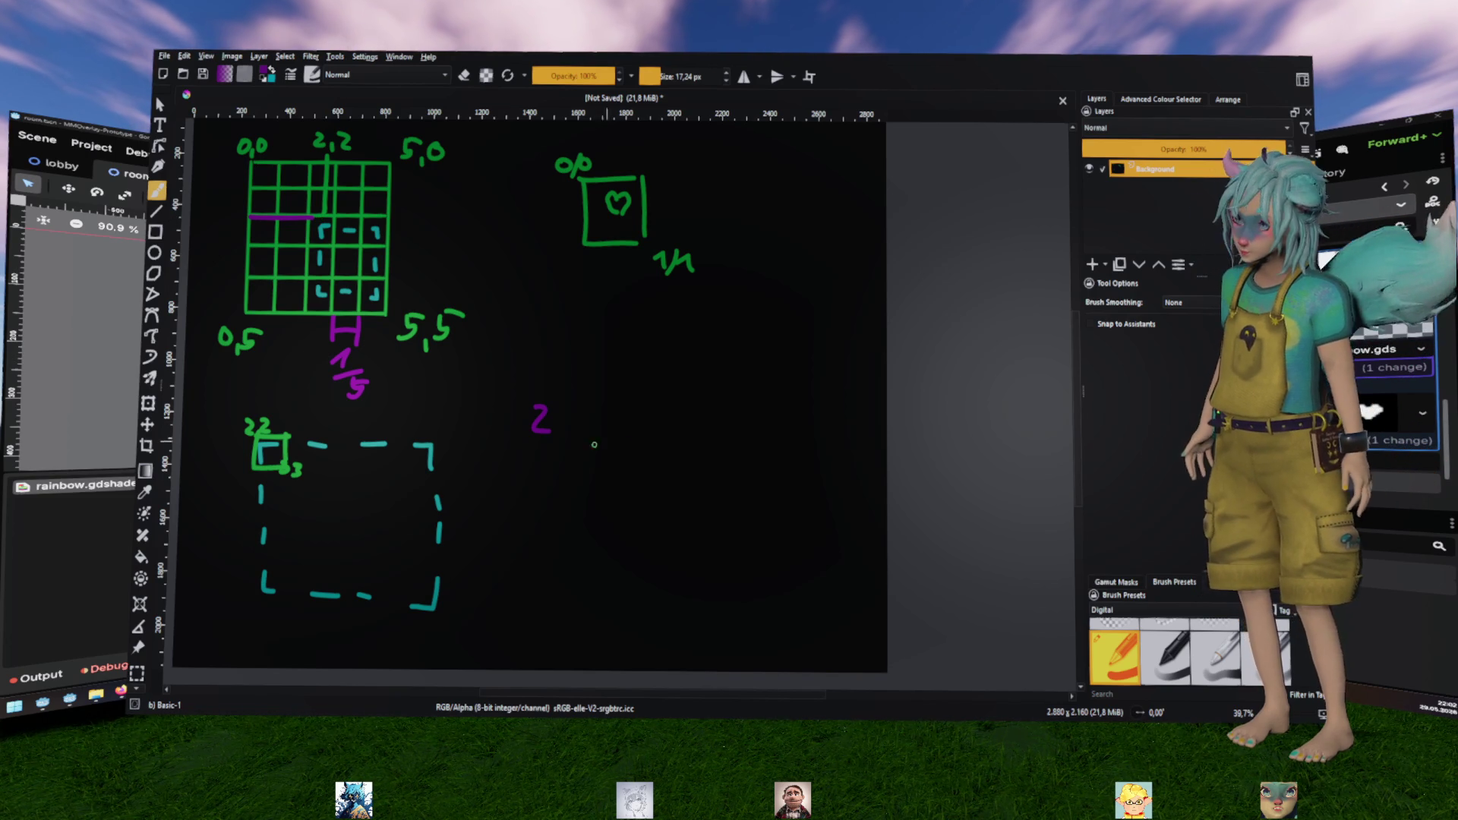
{"action": "left_click_drag", "start_coordinate": [588, 419], "coordinate": [671, 428]}
{"action": "mouse_move", "coordinate": [587, 400]}
{"action": "left_mouse_down"}
{"action": "mouse_move", "coordinate": [589, 422]}
{"action": "mouse_move", "coordinate": [674, 430]}
{"action": "left_mouse_up"}
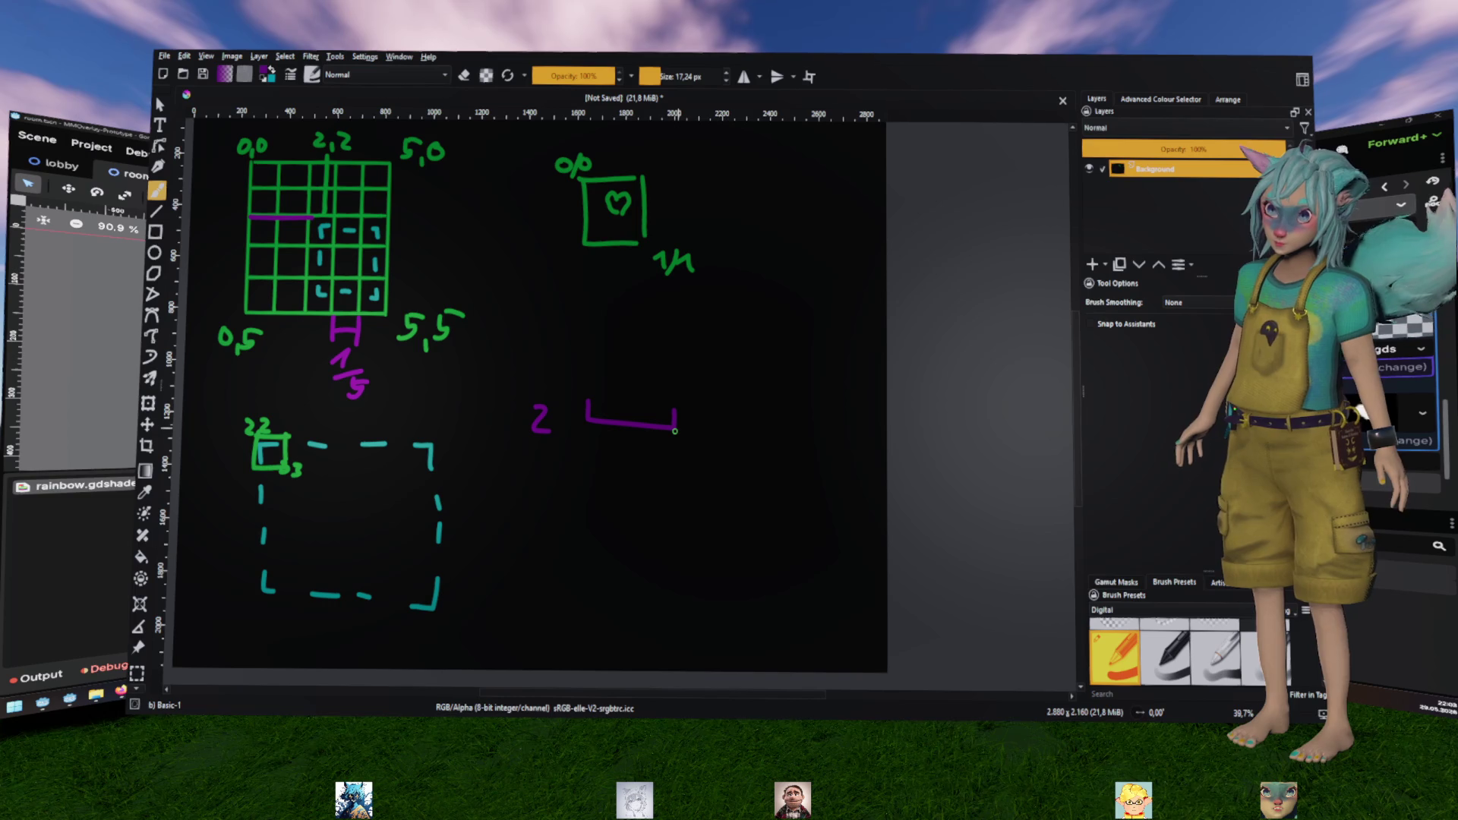
Retry a bracket above the heart box, then give the side bracket a midpoint tick and taller stem
{"action": "mouse_move", "coordinate": [584, 143]}
{"action": "left_mouse_down"}
{"action": "mouse_move", "coordinate": [662, 150]}
{"action": "mouse_move", "coordinate": [590, 144]}
{"action": "left_mouse_up"}
{"action": "key", "text": "ctrl+z"}
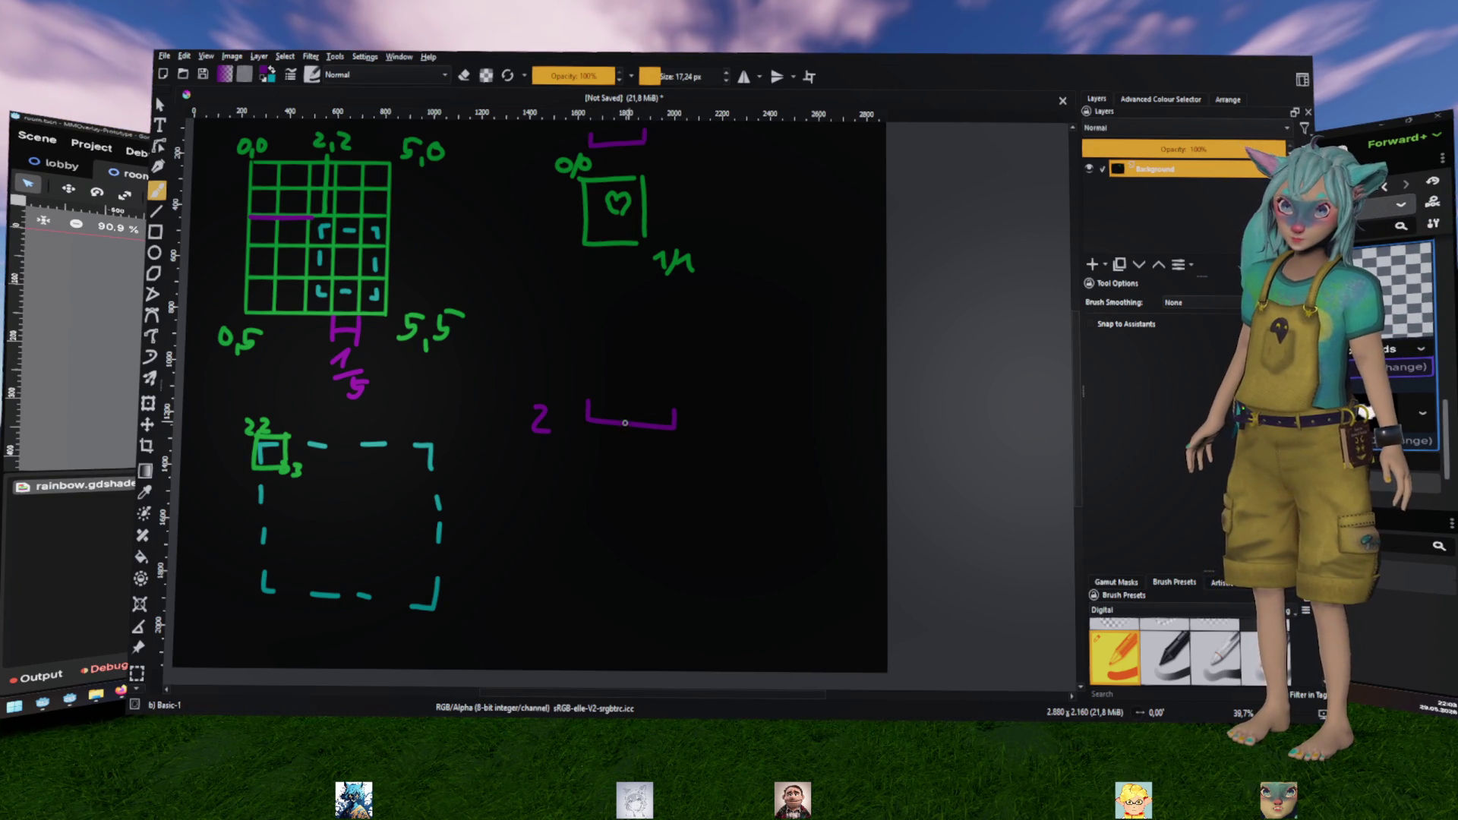
{"action": "left_click_drag", "start_coordinate": [629, 425], "coordinate": [629, 417]}
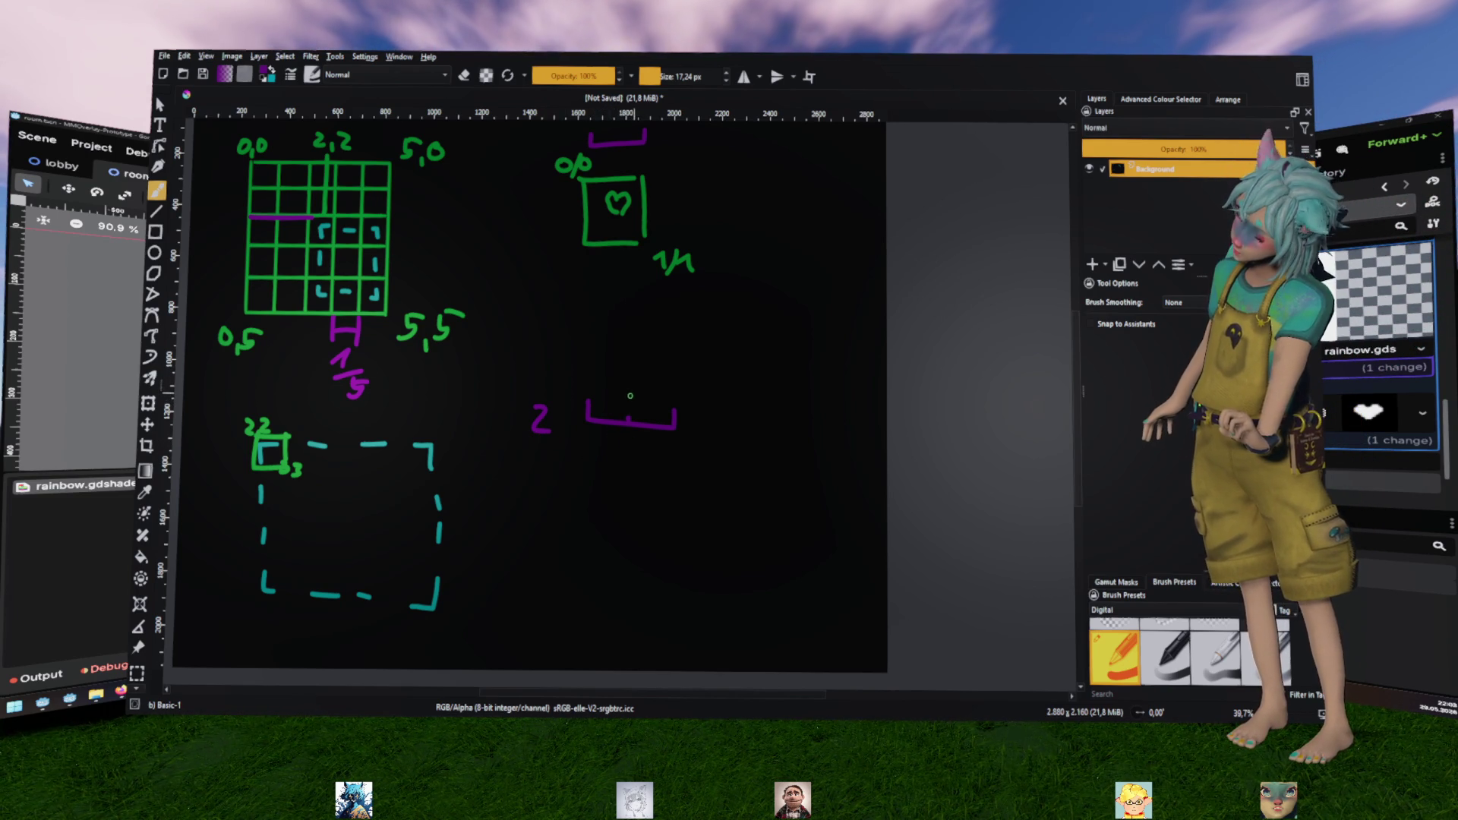
{"action": "left_click_drag", "start_coordinate": [590, 383], "coordinate": [590, 417]}
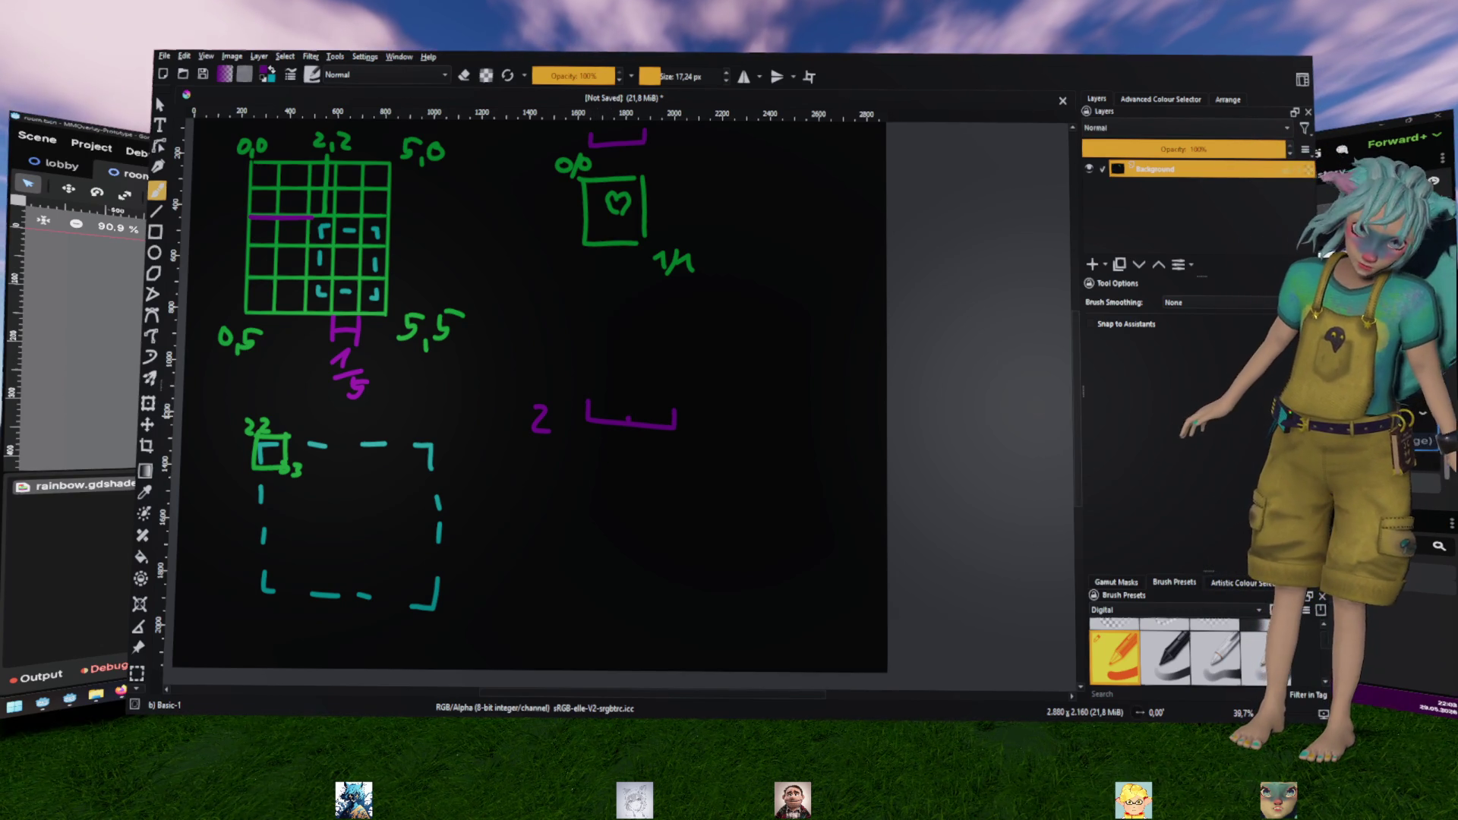
{"action": "key", "text": "alt+Tab"}
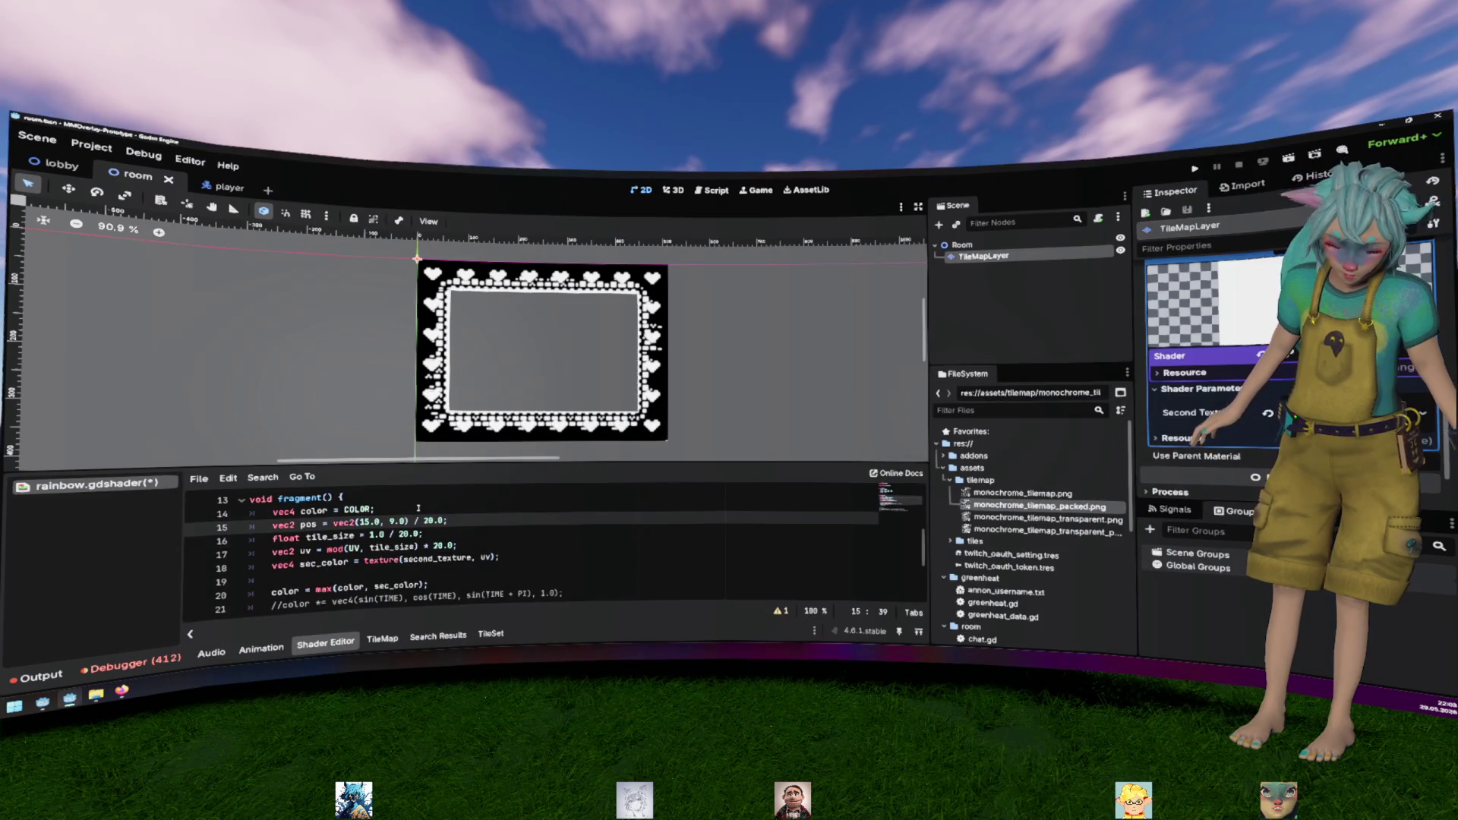
{"action": "left_click_drag", "start_coordinate": [329, 549], "coordinate": [419, 547]}
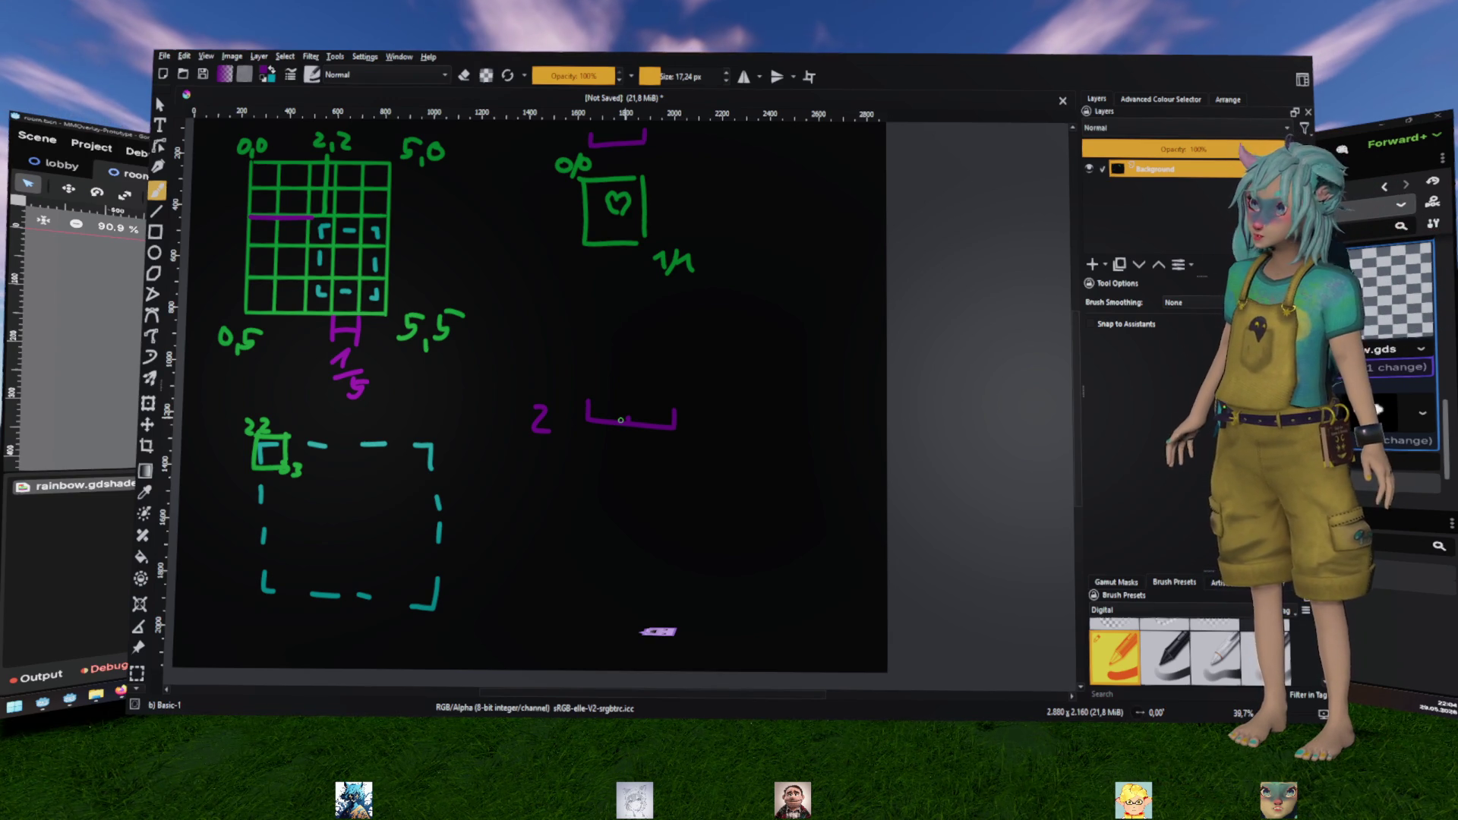
Replace the 1/5 under the purple bracket with 1 and write mod 2,1 beside the dashed box
{"action": "key", "text": "bracketright"}
{"action": "key", "text": "bracketright"}
{"action": "key", "text": "bracketright"}
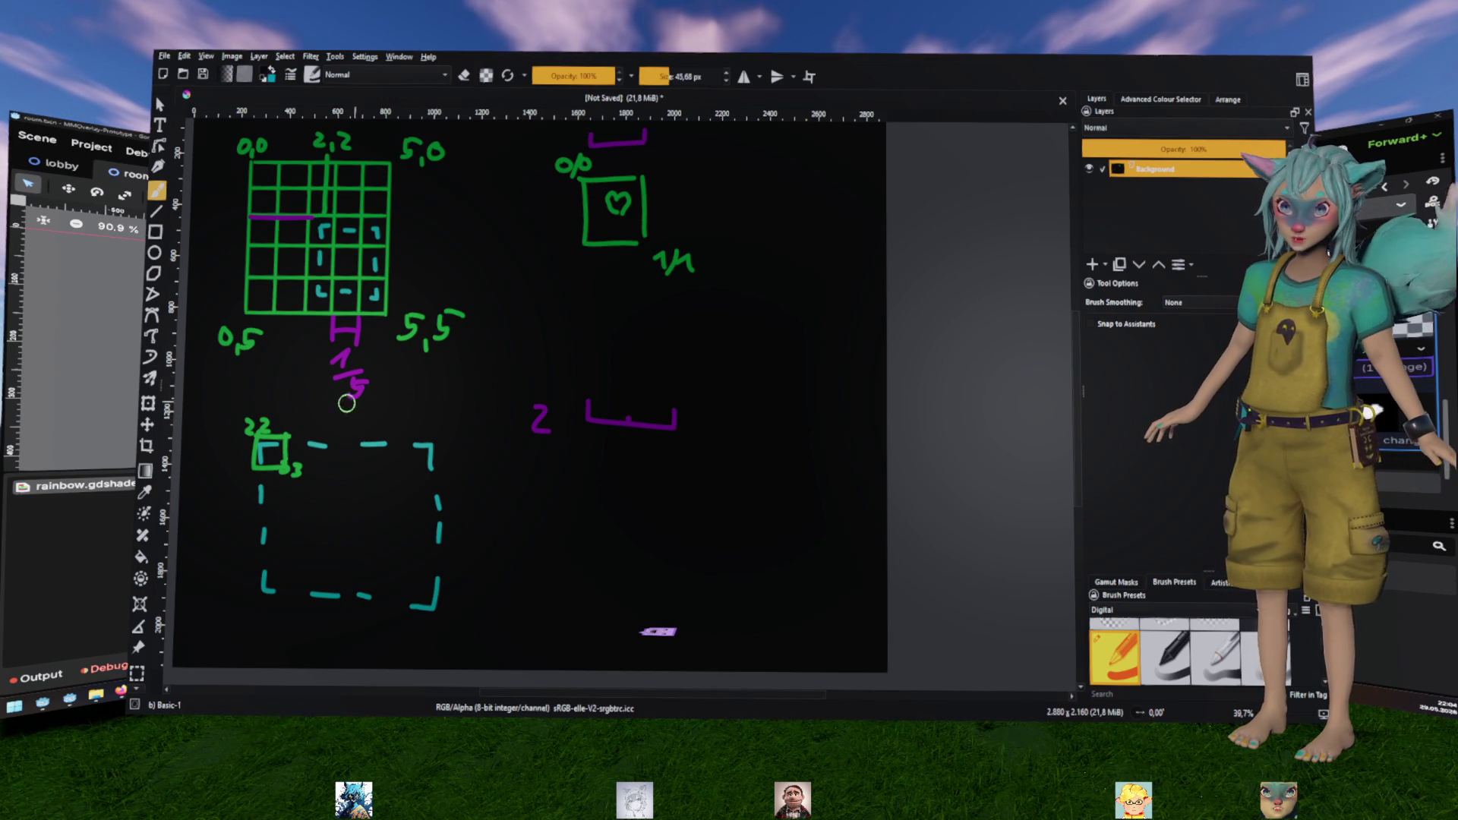
{"action": "left_click_drag", "start_coordinate": [335, 366], "coordinate": [365, 390]}
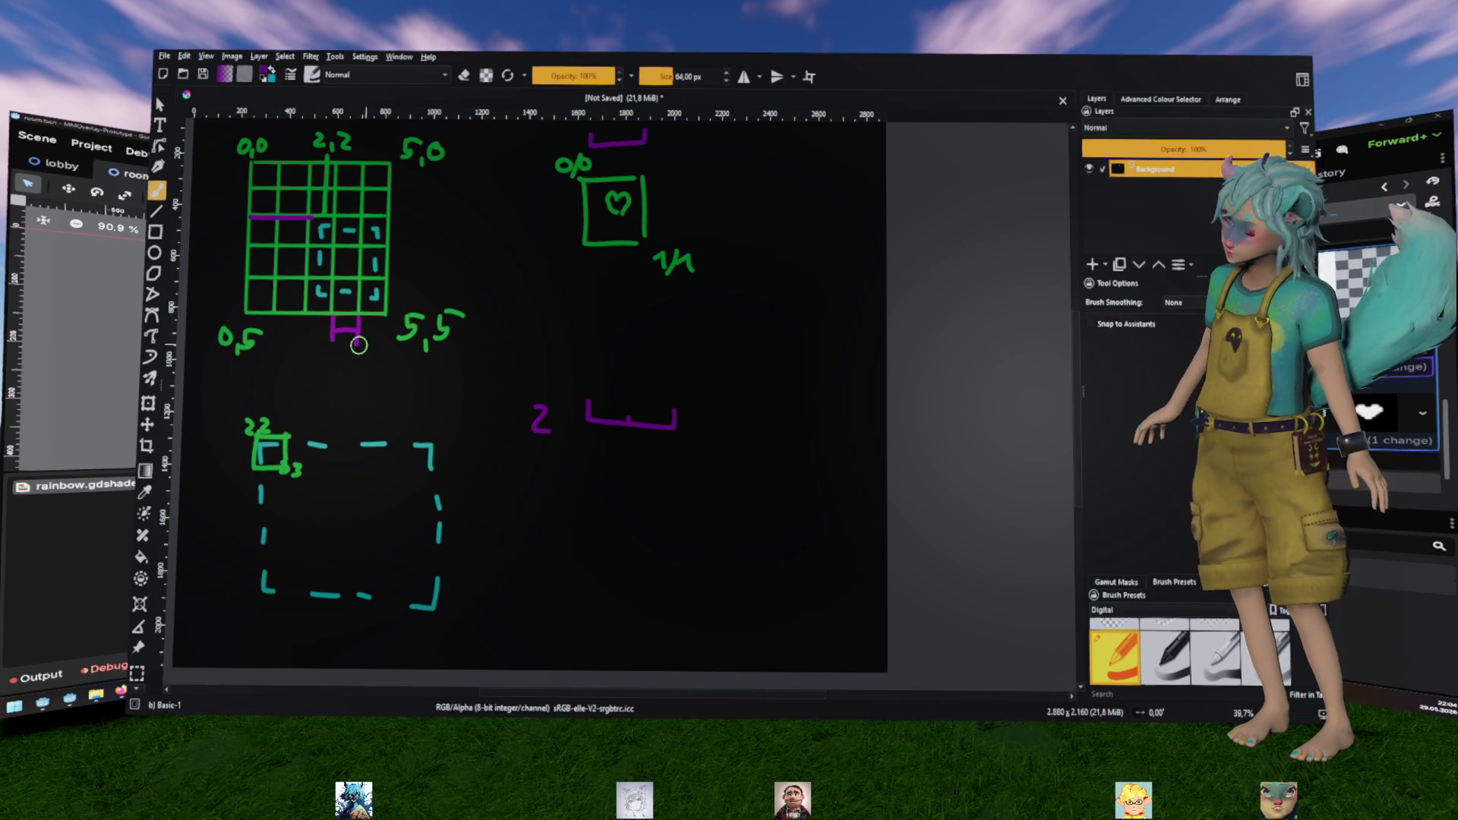
{"action": "key", "text": "bracketleft"}
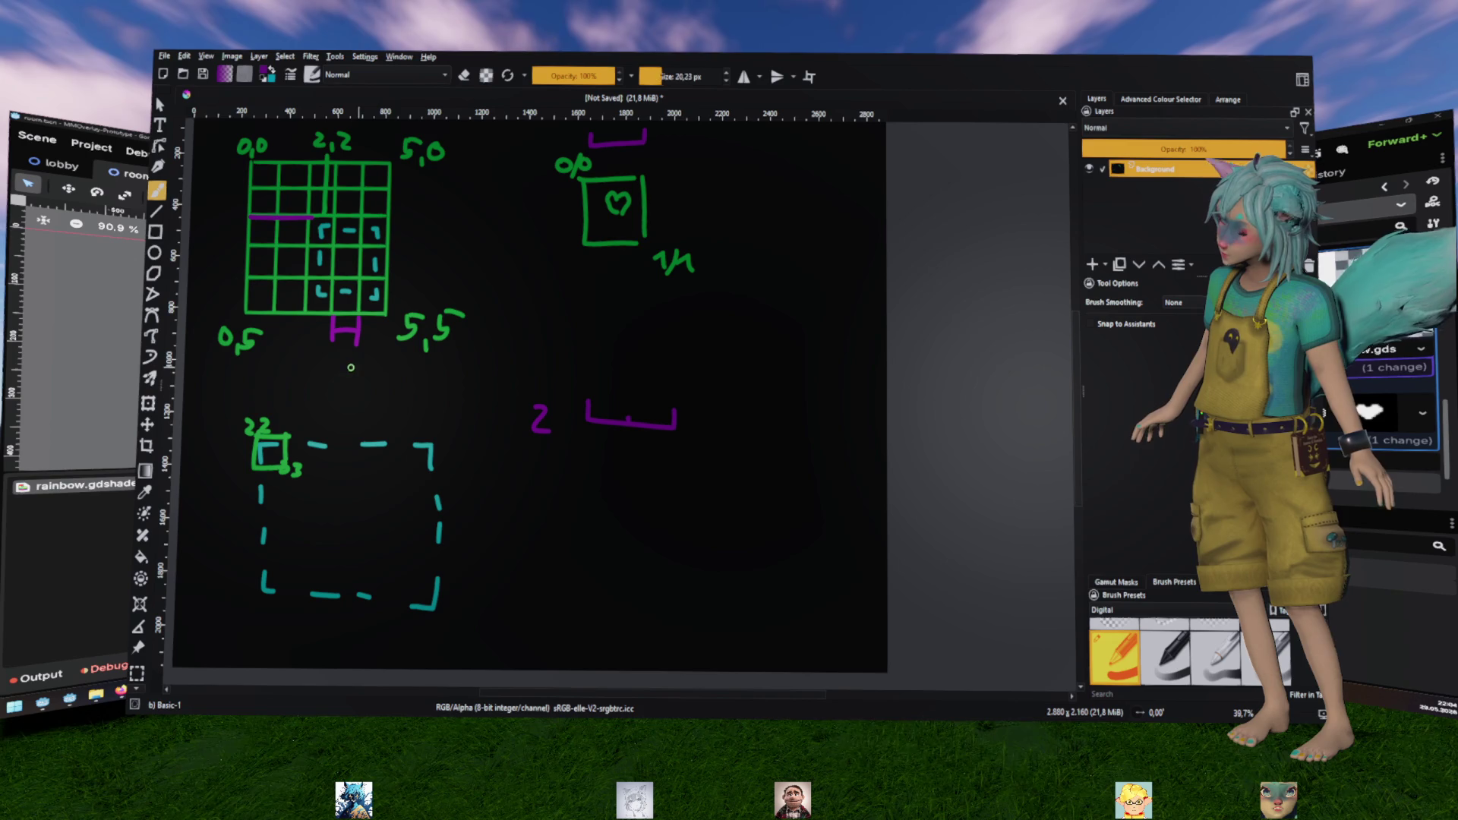
{"action": "left_click_drag", "start_coordinate": [338, 361], "coordinate": [343, 374]}
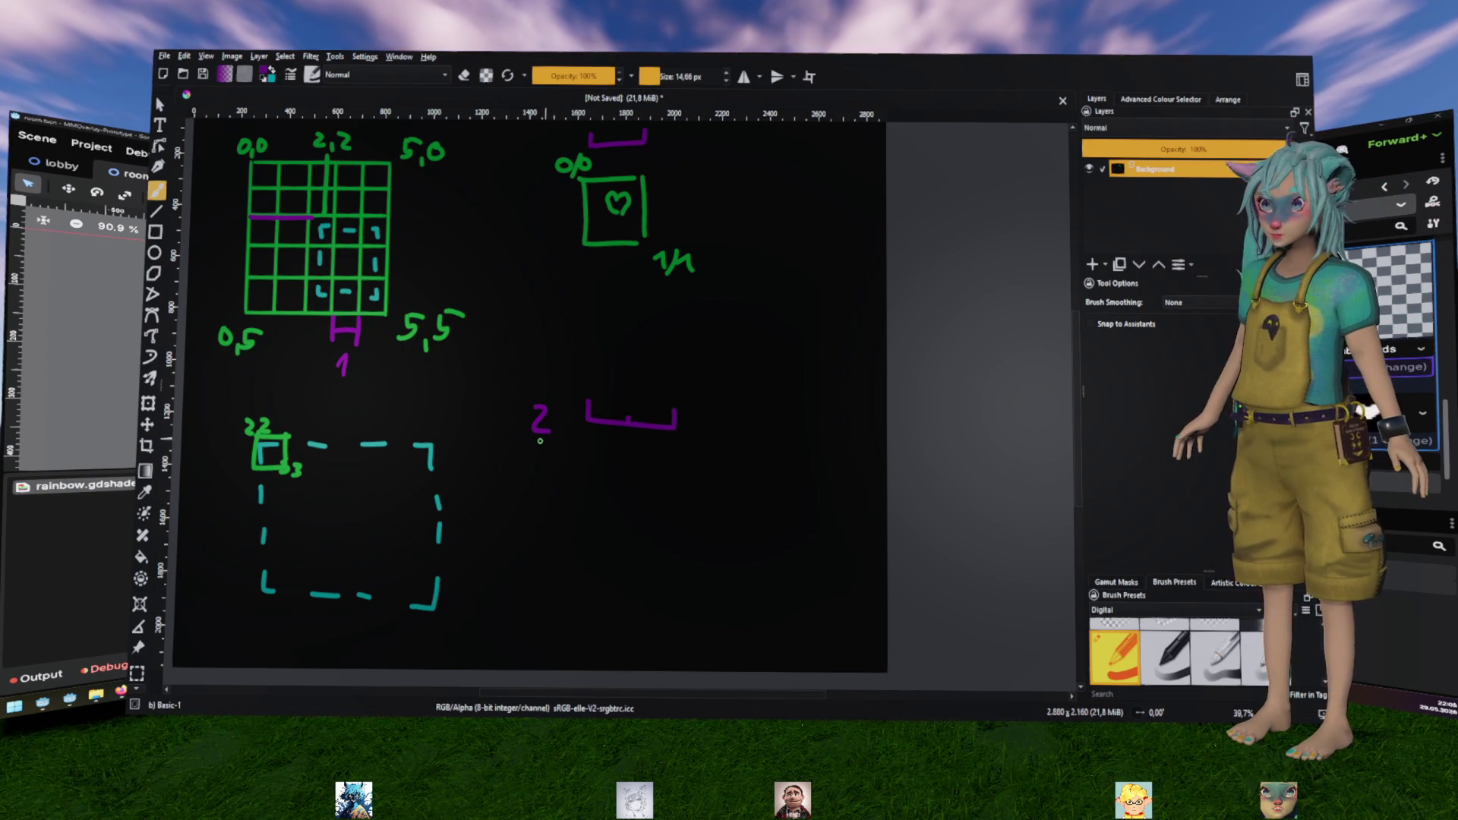
{"action": "mouse_move", "coordinate": [535, 492]}
{"action": "left_mouse_down"}
{"action": "mouse_move", "coordinate": [549, 515]}
{"action": "mouse_move", "coordinate": [479, 505]}
{"action": "mouse_move", "coordinate": [600, 520]}
{"action": "left_mouse_up"}
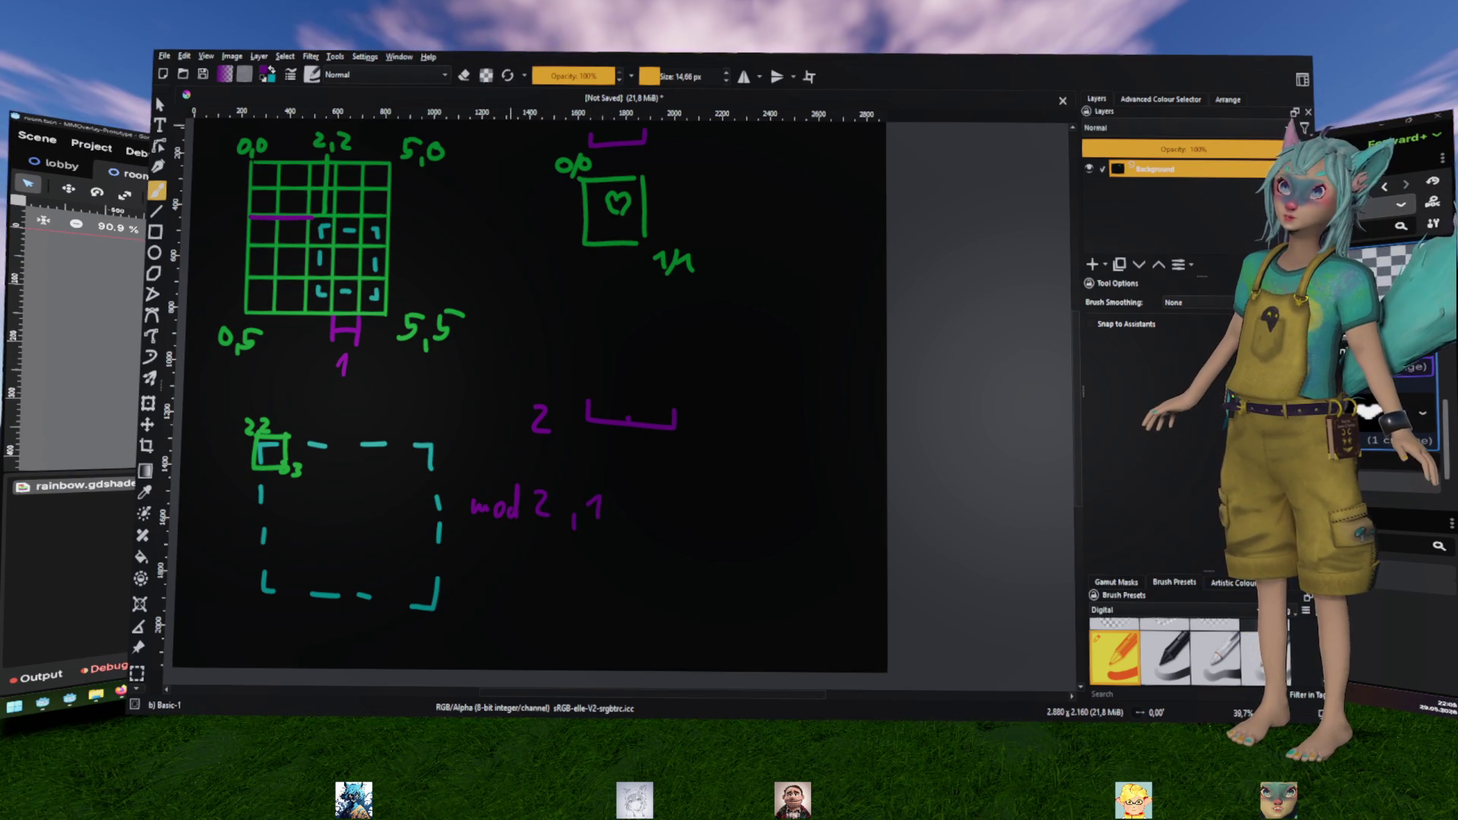
{"action": "key", "text": "alt+Tab"}
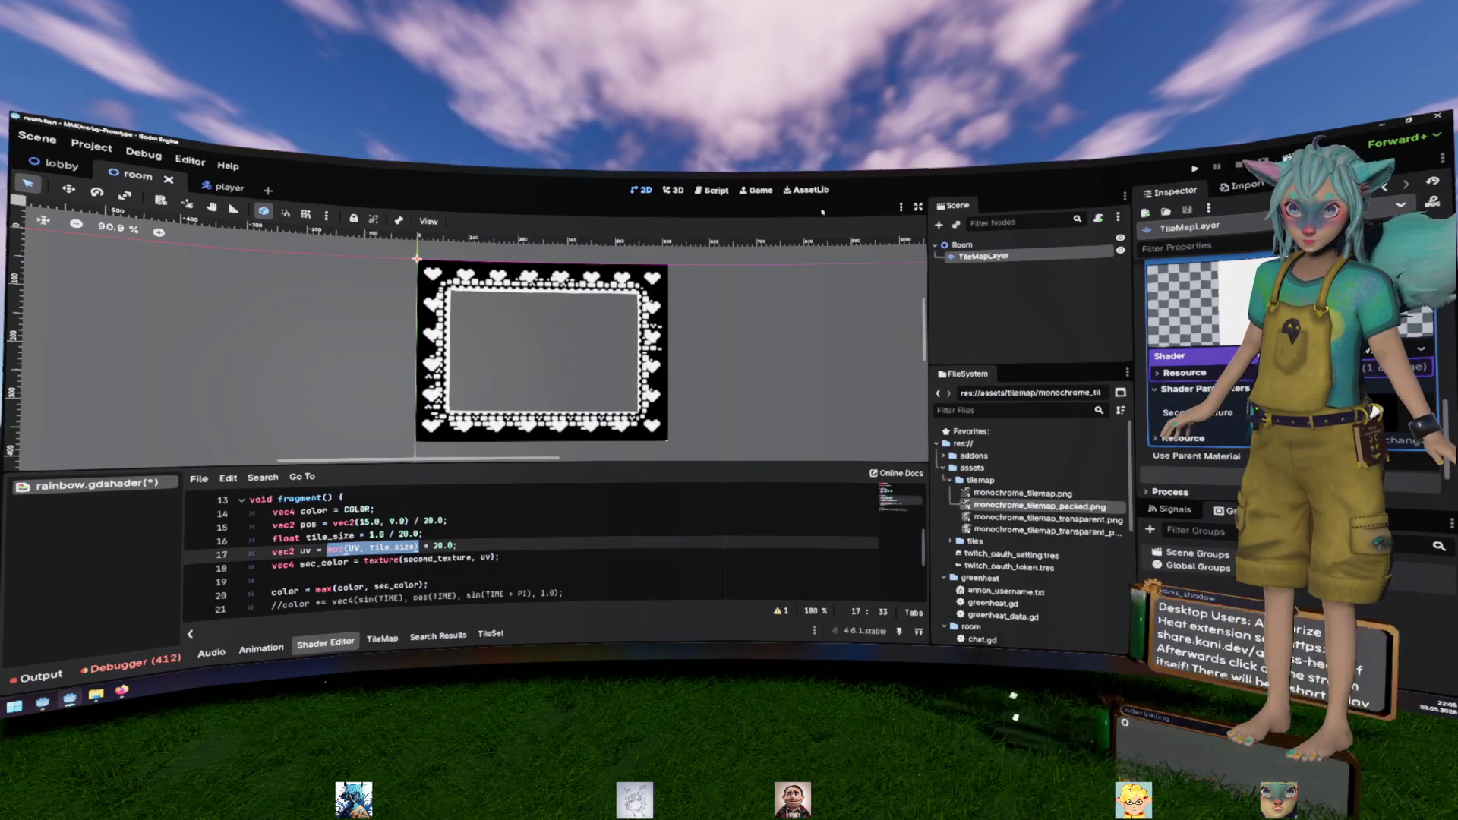
Review the mod expression on line 17 and the texture lookup on line 18 before returning to Krita
{"action": "left_click", "coordinate": [717, 538]}
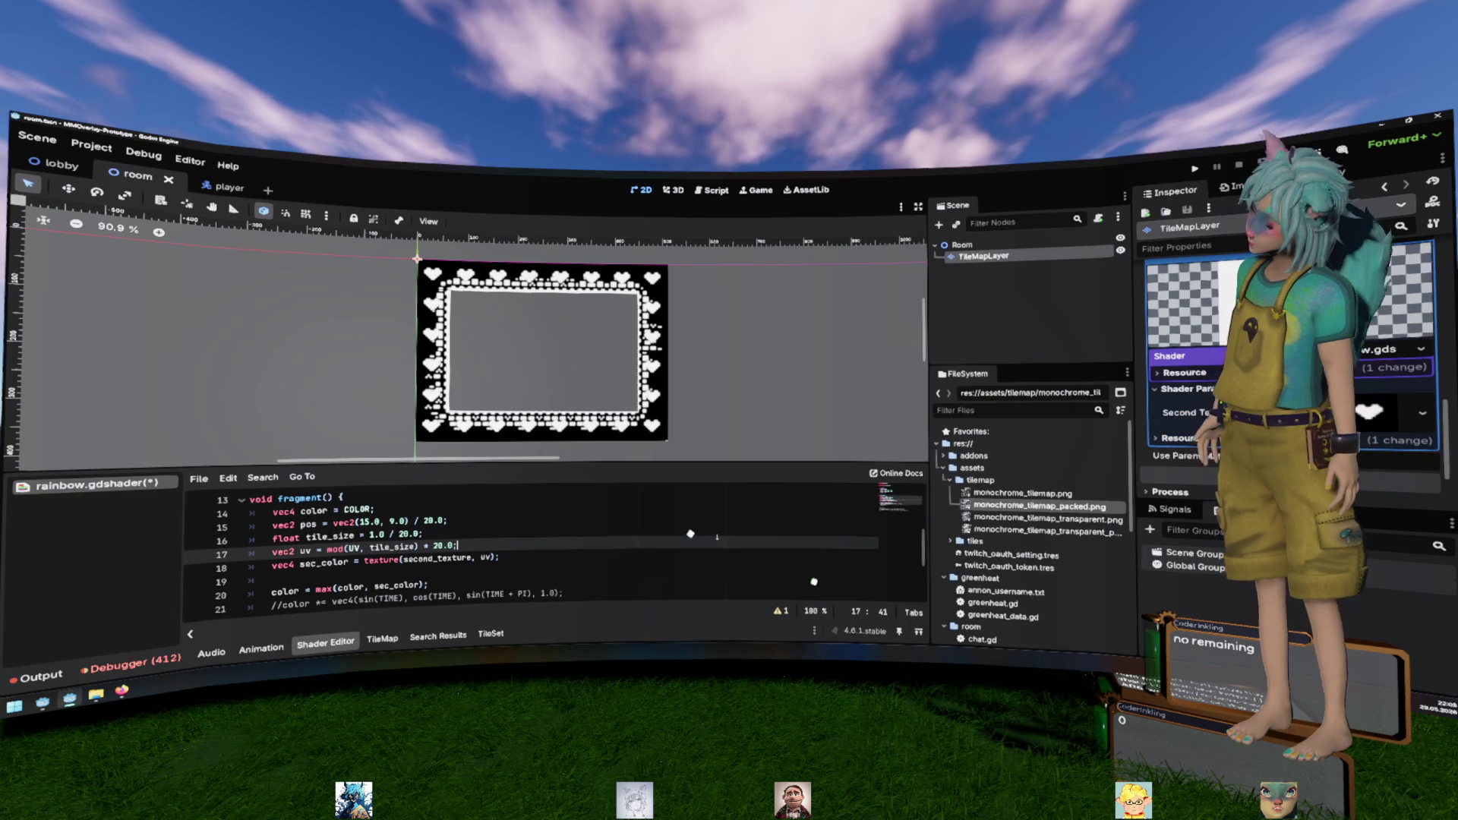
{"action": "left_click", "coordinate": [669, 553]}
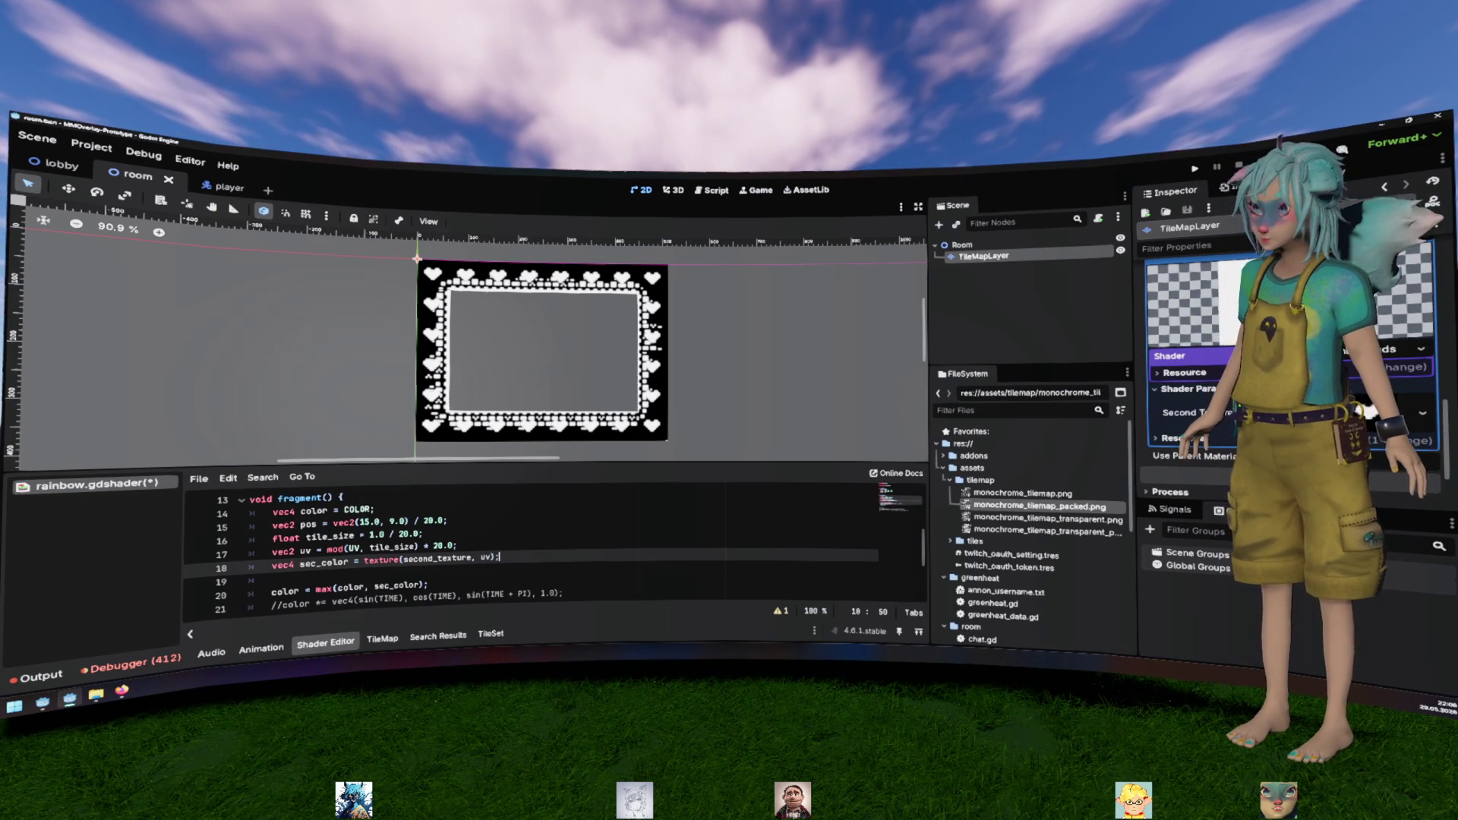
{"action": "key", "text": "alt+Tab"}
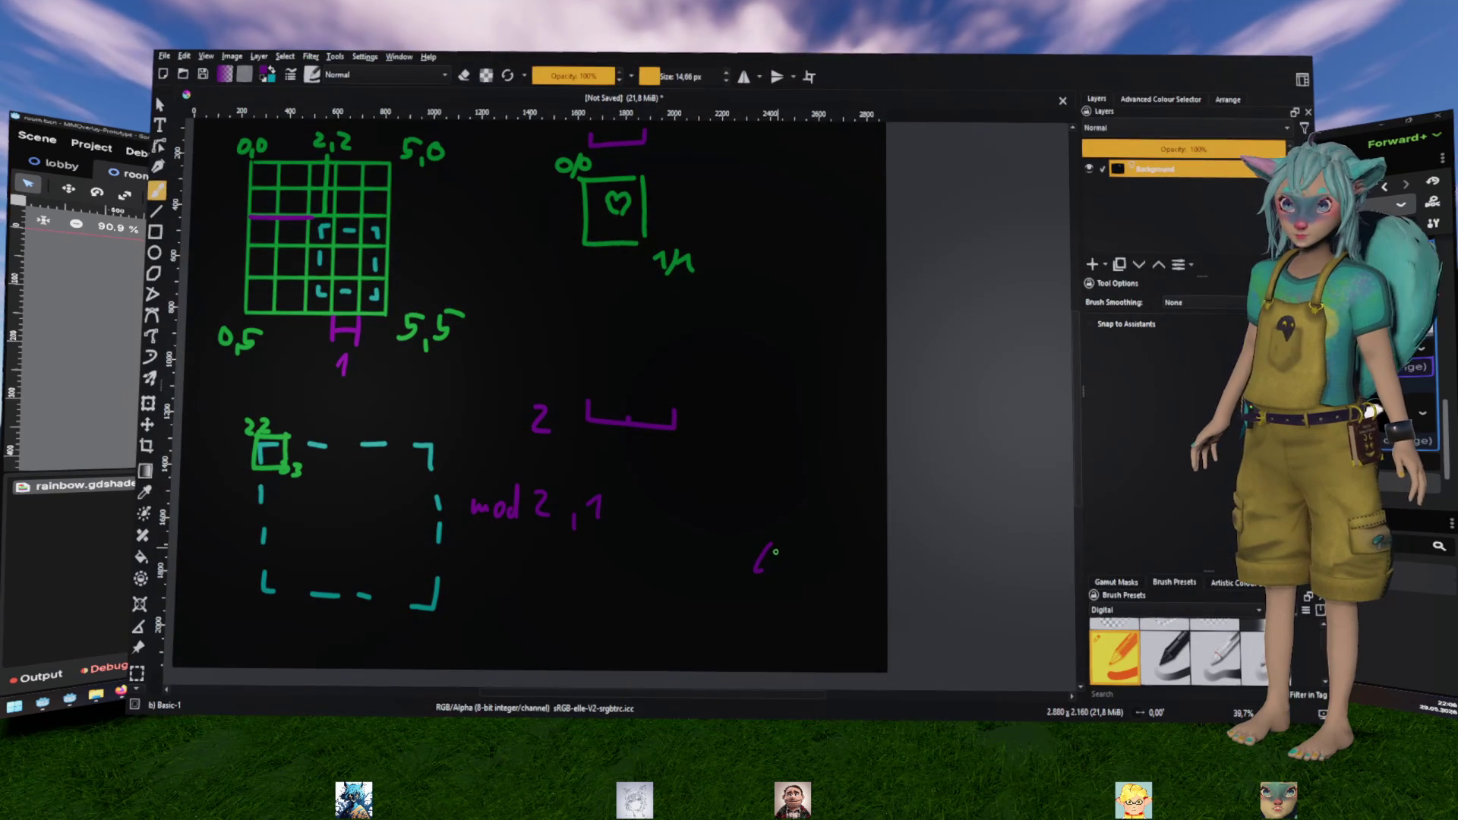
Remove the stray stroke and write mod 3,1 beneath the mod 2,1 note
{"action": "key", "text": "ctrl+z"}
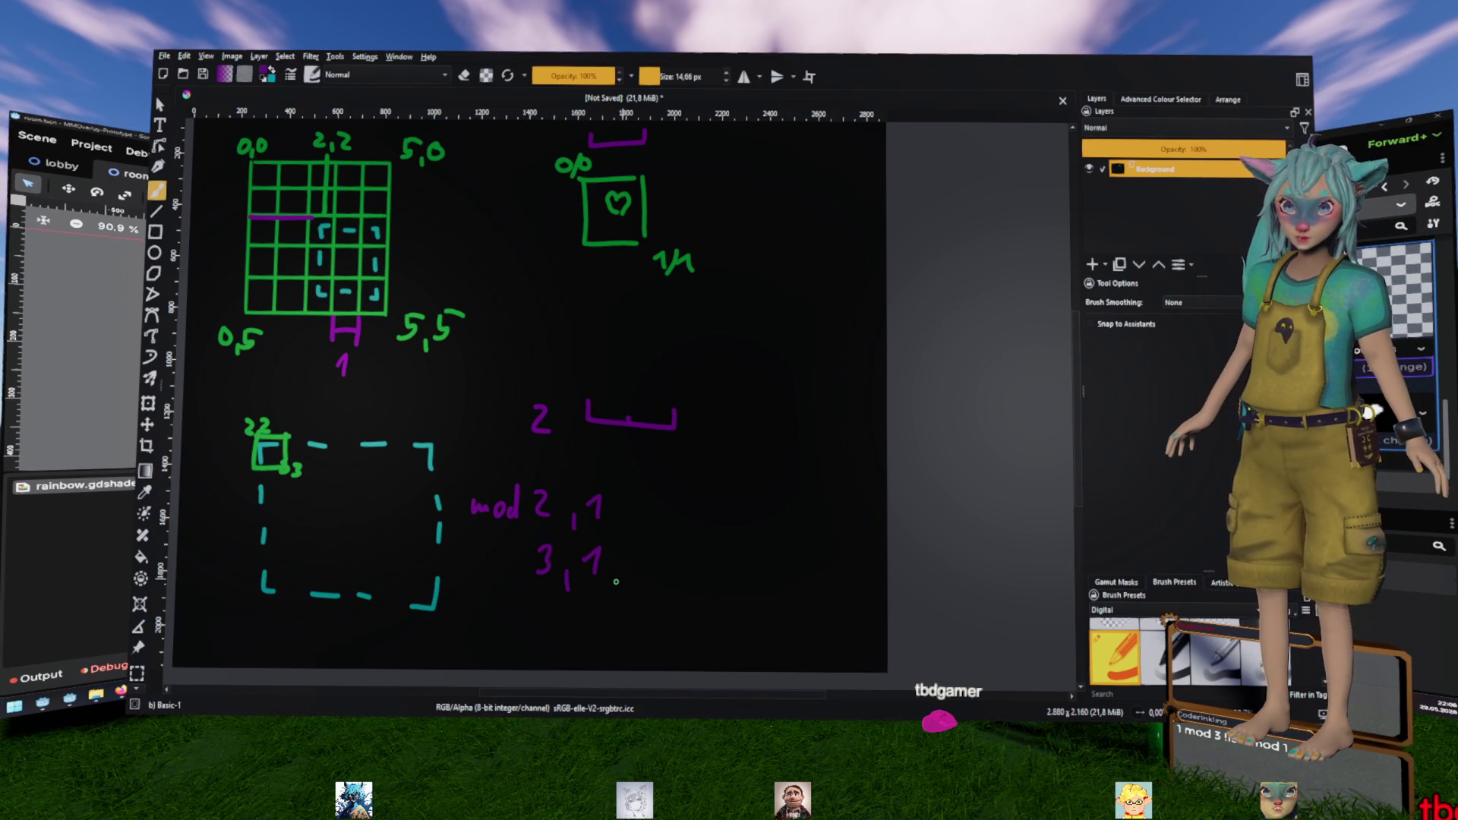
{"action": "mouse_move", "coordinate": [466, 571]}
{"action": "left_mouse_down"}
{"action": "mouse_move", "coordinate": [473, 558]}
{"action": "mouse_move", "coordinate": [521, 574]}
{"action": "left_mouse_up"}
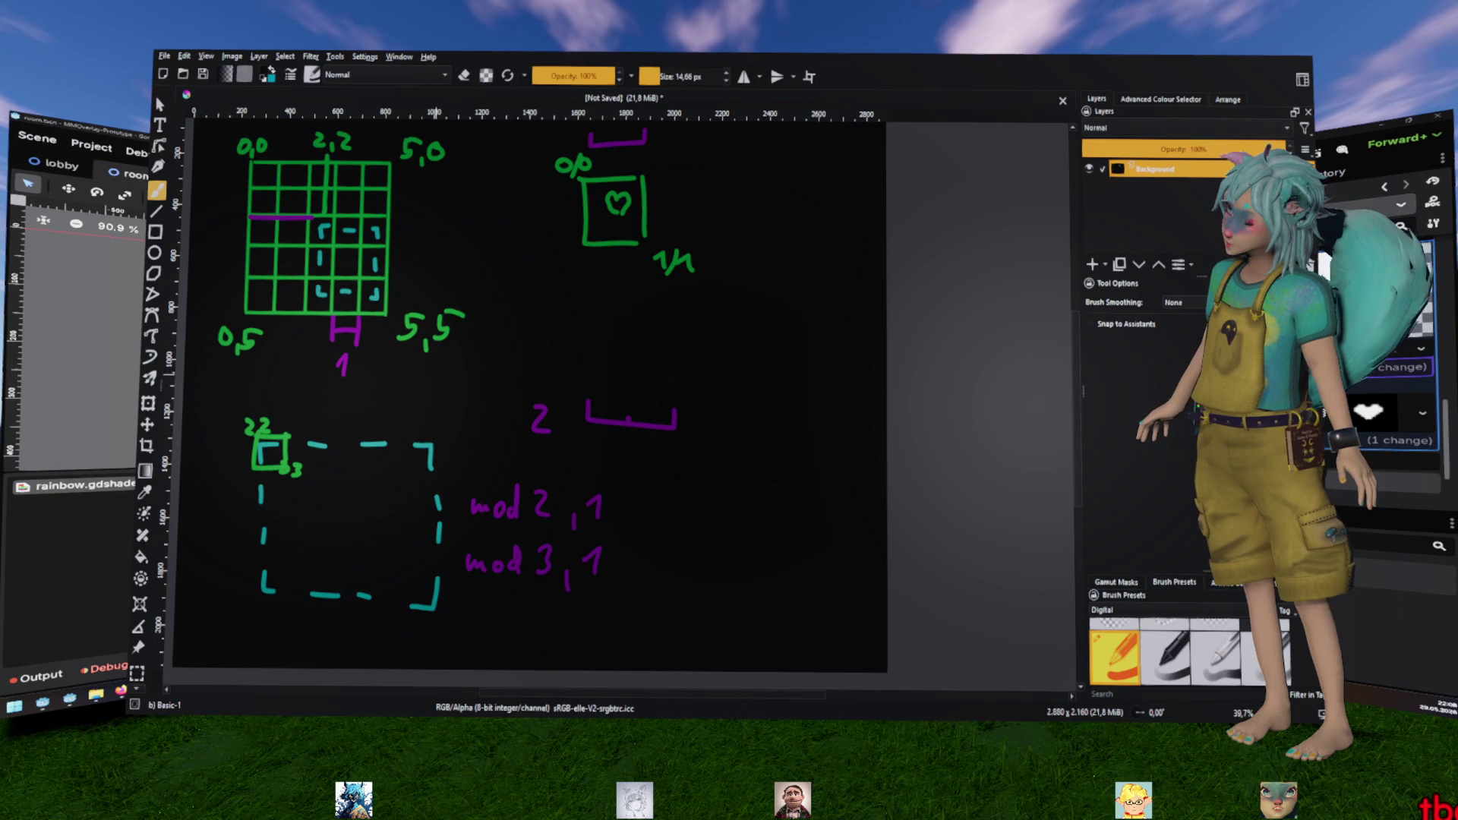
Erase the 5,5, 2,2 and 0,5 labels around the green grid, restoring the accidentally erased 0,0
{"action": "mouse_move", "coordinate": [473, 332]}
{"action": "left_mouse_down"}
{"action": "mouse_move", "coordinate": [417, 310]}
{"action": "mouse_move", "coordinate": [453, 314]}
{"action": "mouse_move", "coordinate": [440, 336]}
{"action": "left_mouse_up"}
{"action": "left_click_drag", "start_coordinate": [412, 138], "coordinate": [432, 156]}
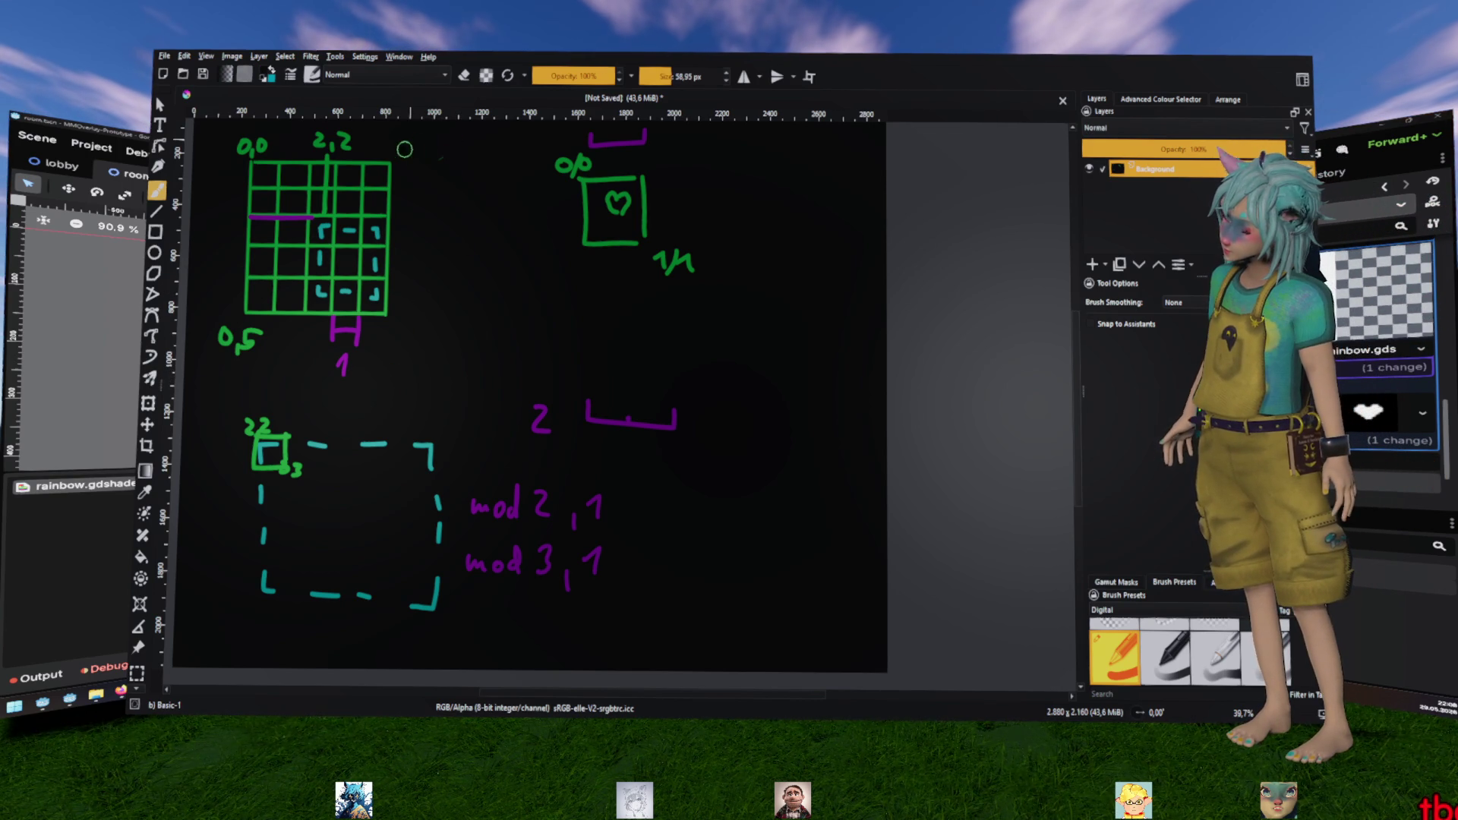
{"action": "left_click_drag", "start_coordinate": [323, 133], "coordinate": [353, 148]}
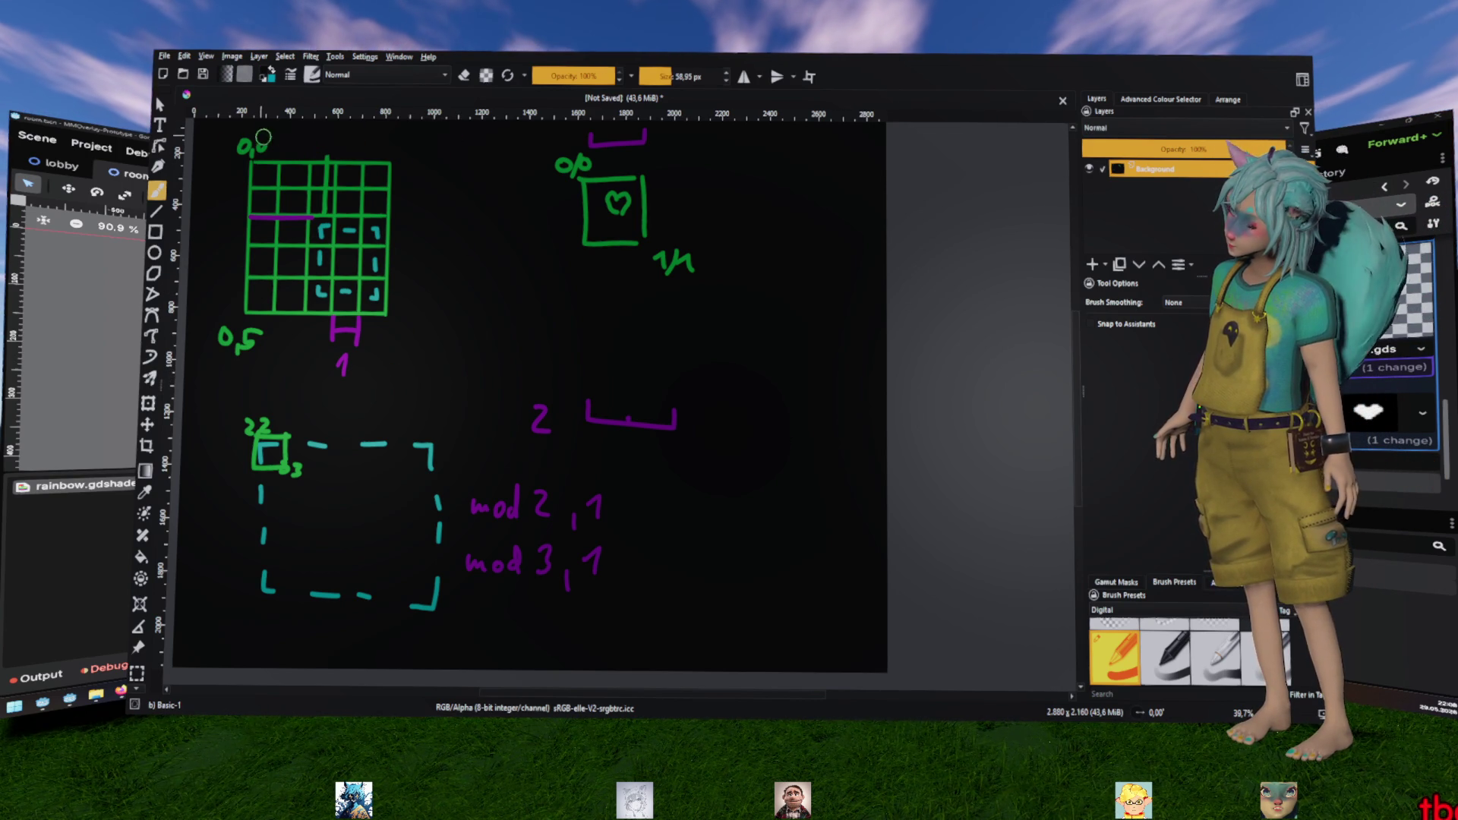
{"action": "left_click_drag", "start_coordinate": [265, 137], "coordinate": [259, 147]}
{"action": "key", "text": "ctrl+z"}
{"action": "mouse_move", "coordinate": [216, 334]}
{"action": "left_mouse_down"}
{"action": "mouse_move", "coordinate": [254, 336]}
{"action": "mouse_move", "coordinate": [244, 357]}
{"action": "left_mouse_up"}
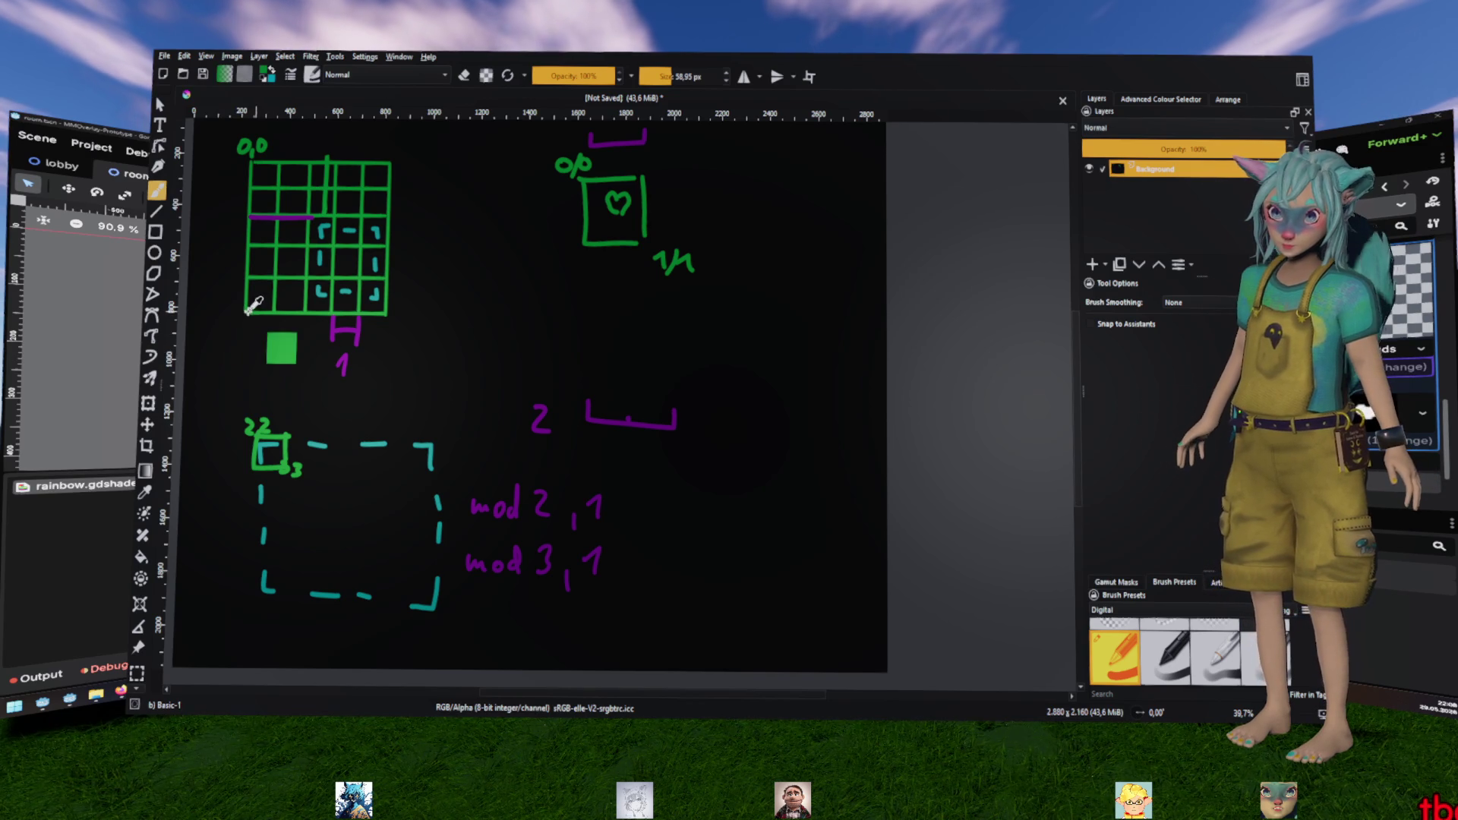
{"action": "key", "text": "alt+Tab"}
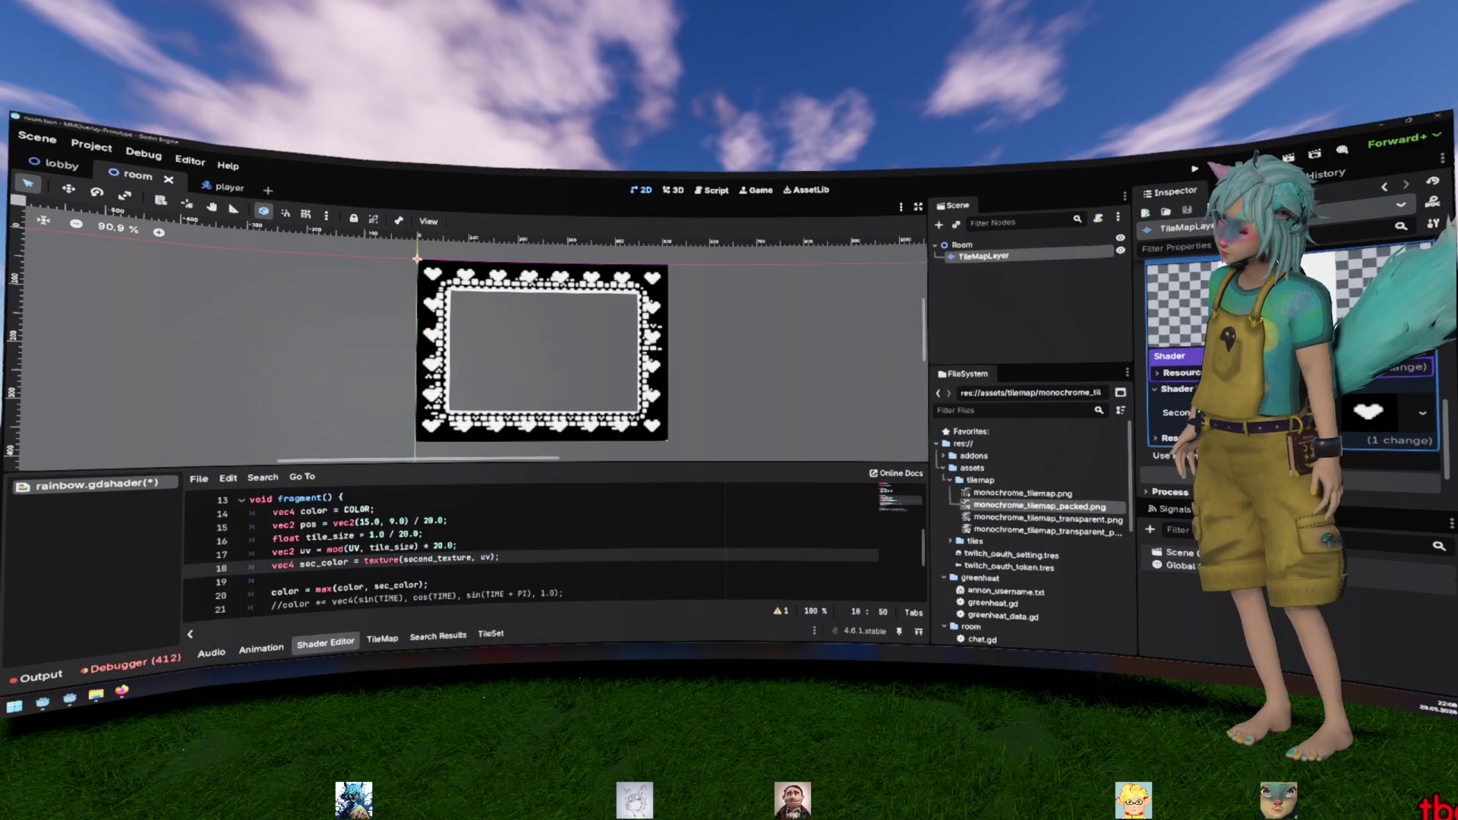
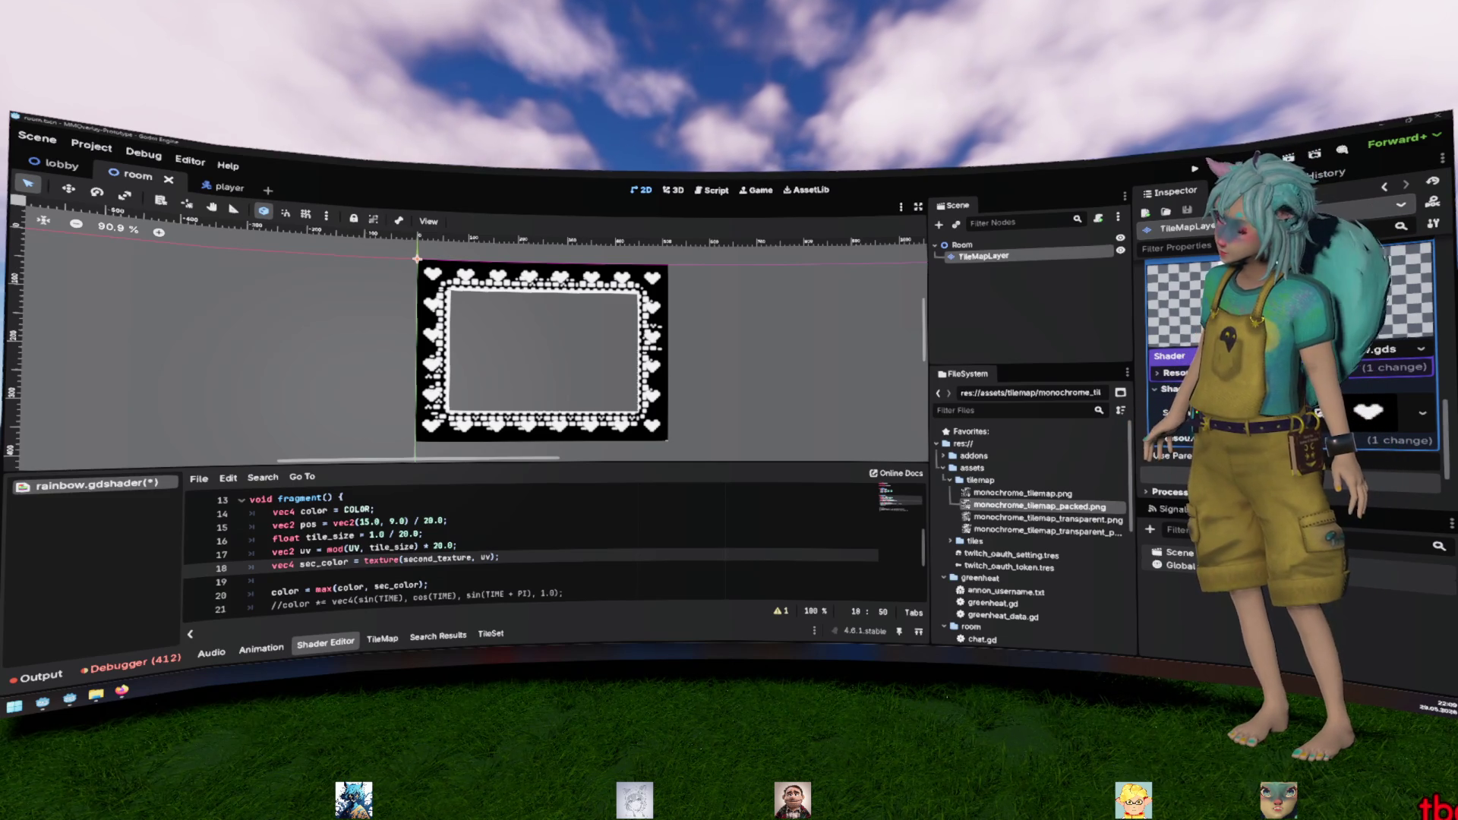
Bring the Krita sketch of UV grids in front of Godot and enlarge the brush
{"action": "key", "text": "alt+Tab"}
{"action": "key", "text": "bracketright"}
{"action": "key", "text": "bracketright"}
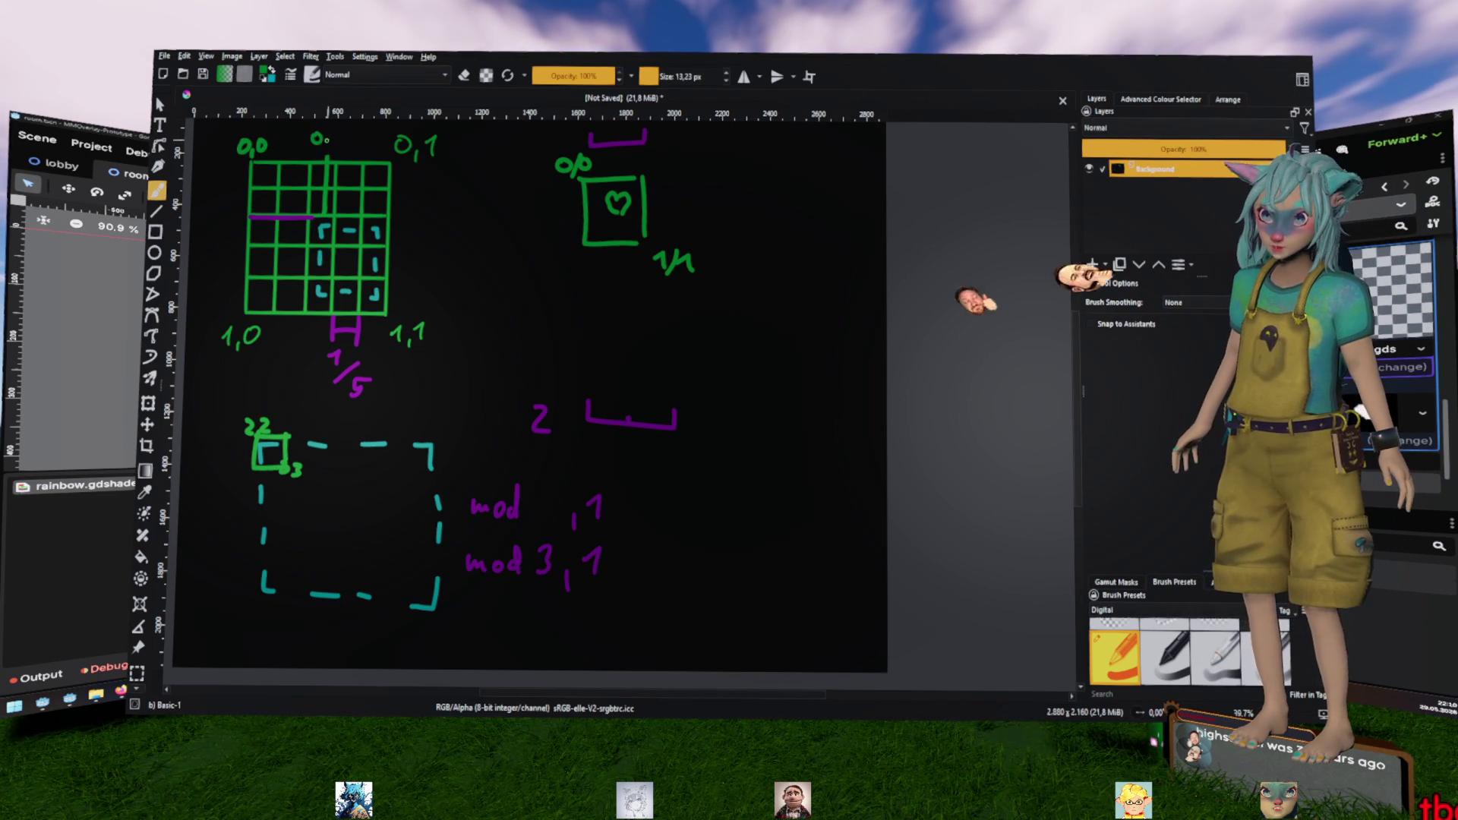
Label the grid top 0,4/0,4 and rewrite the first purple note as mod 0,4 | 0,2
{"action": "left_click_drag", "start_coordinate": [334, 134], "coordinate": [379, 147]}
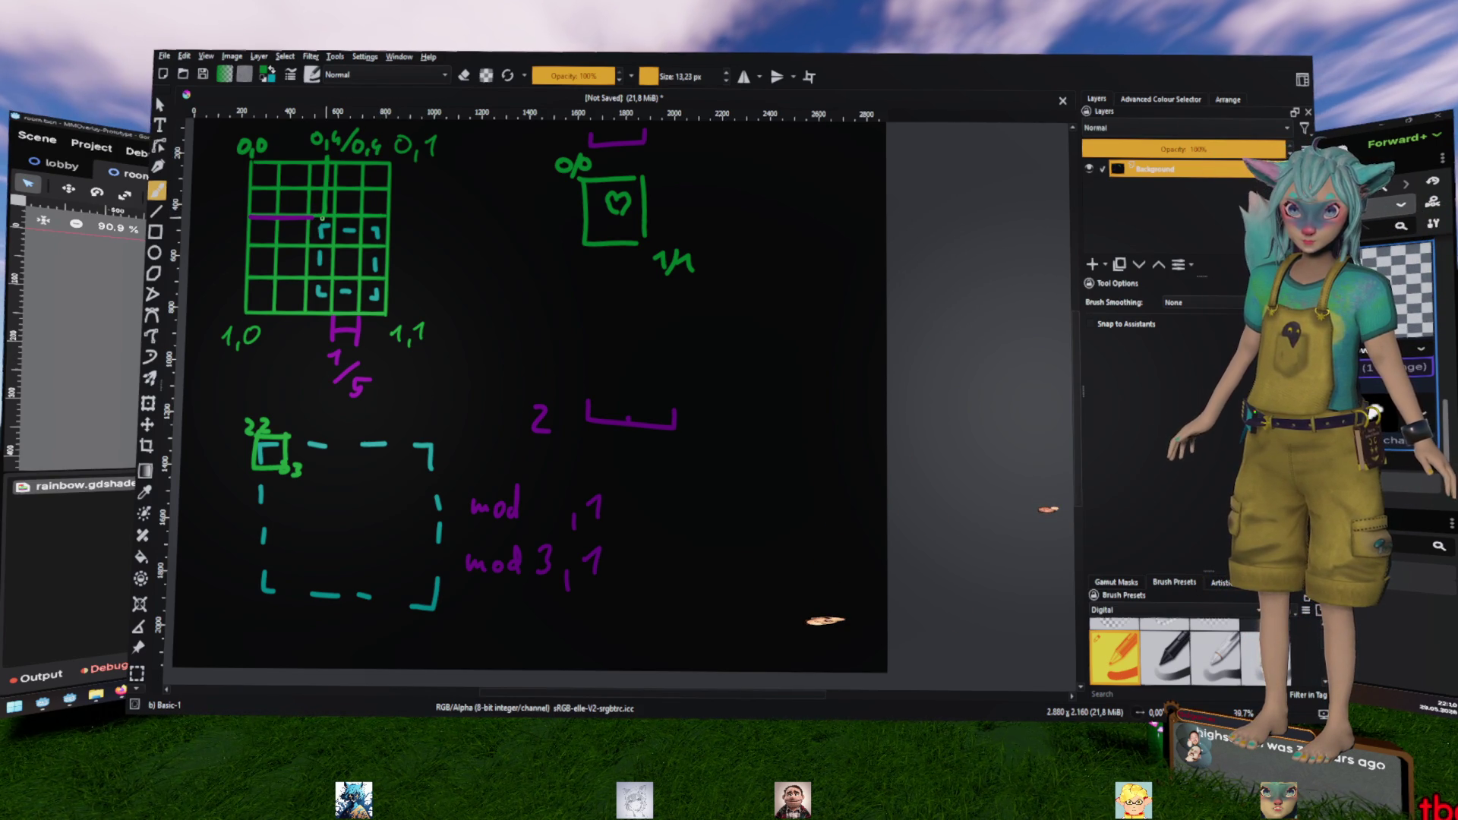
{"action": "key", "text": "ctrl"}
{"action": "left_click", "coordinate": [584, 502], "text": "ctrl"}
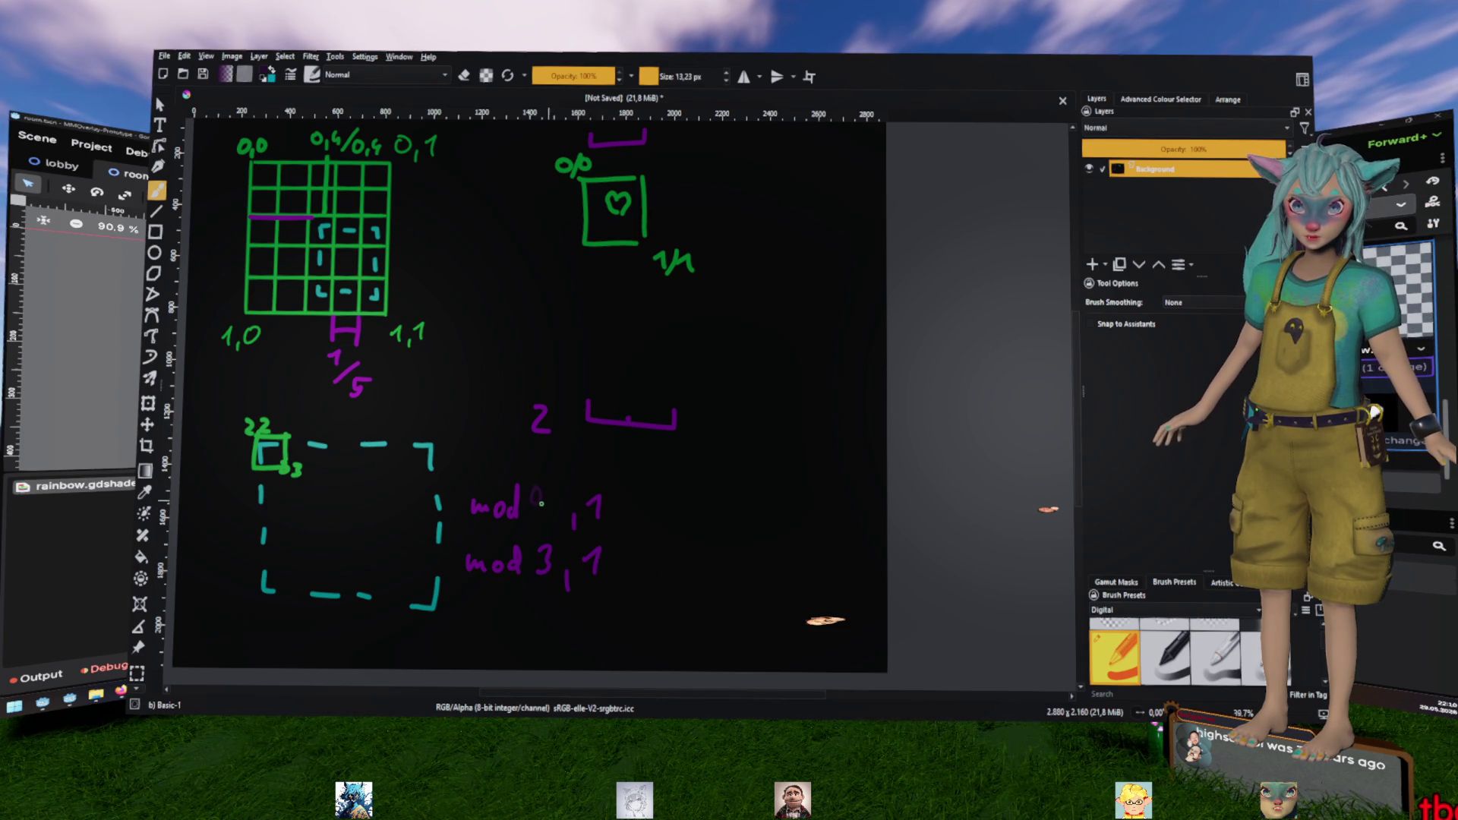
{"action": "mouse_move", "coordinate": [537, 493]}
{"action": "left_mouse_down"}
{"action": "mouse_move", "coordinate": [544, 519]}
{"action": "mouse_move", "coordinate": [619, 530]}
{"action": "left_mouse_up"}
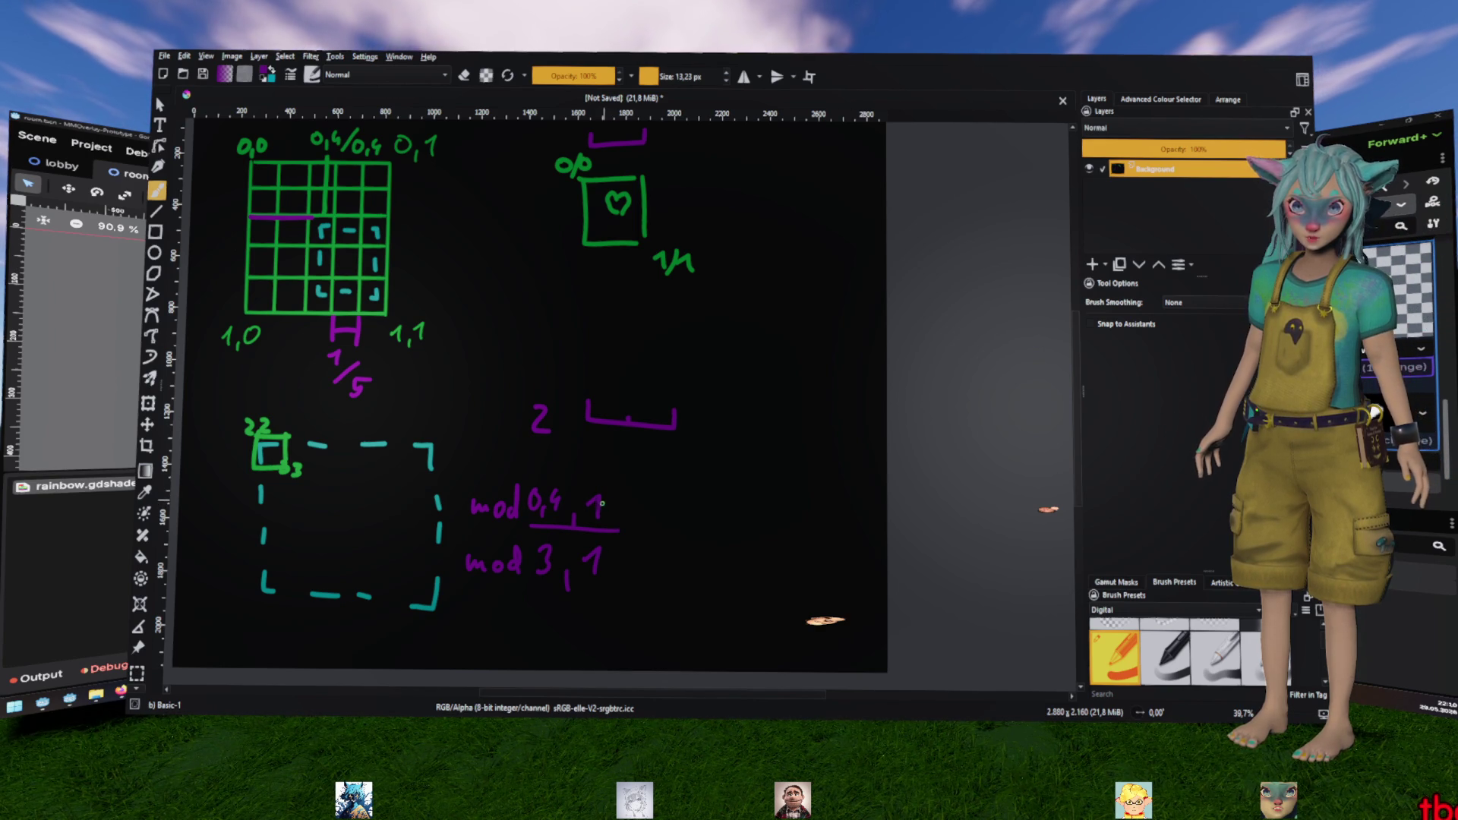
{"action": "key", "text": "e"}
{"action": "left_click_drag", "start_coordinate": [594, 494], "coordinate": [612, 525]}
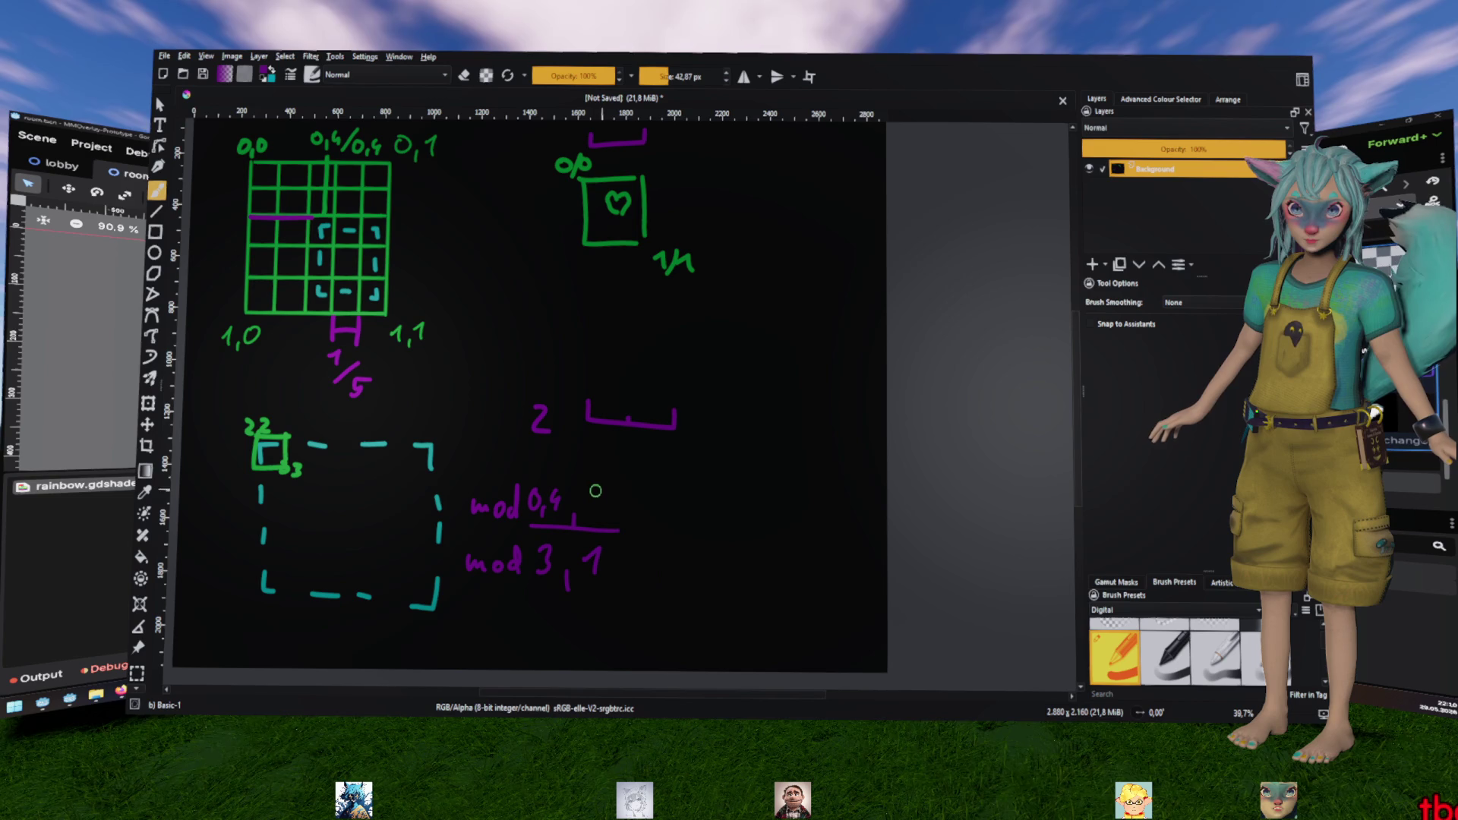
{"action": "key", "text": "e"}
{"action": "mouse_move", "coordinate": [593, 493]}
{"action": "left_mouse_down"}
{"action": "mouse_move", "coordinate": [585, 510]}
{"action": "mouse_move", "coordinate": [595, 493]}
{"action": "mouse_move", "coordinate": [629, 515]}
{"action": "left_mouse_up"}
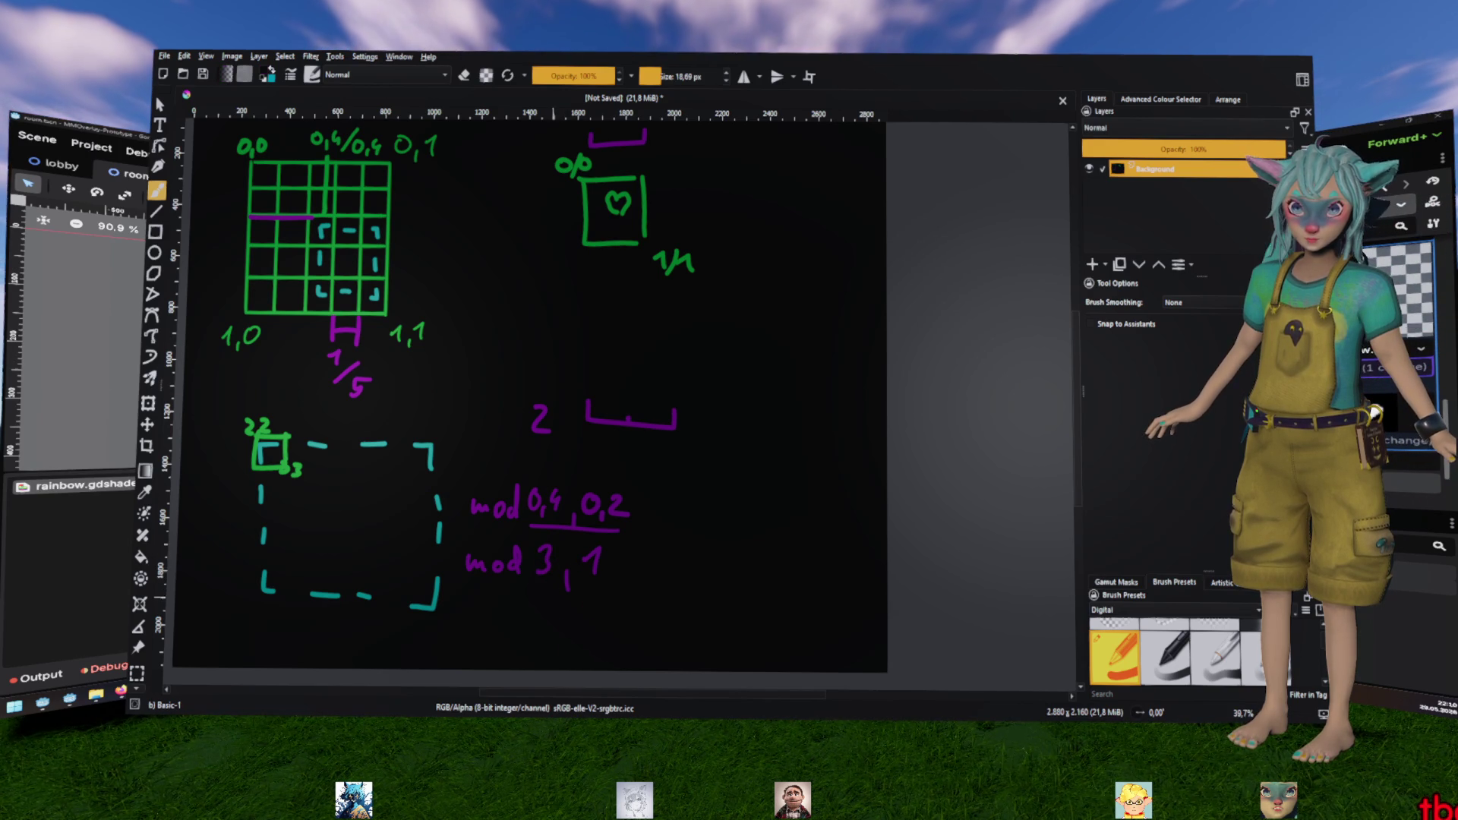
Replace the 3 in the second note so it reads mod 0,6 | 0,2 in purple
{"action": "key", "text": "e"}
{"action": "mouse_move", "coordinate": [543, 544]}
{"action": "left_mouse_down"}
{"action": "mouse_move", "coordinate": [541, 576]}
{"action": "mouse_move", "coordinate": [589, 571]}
{"action": "left_mouse_up"}
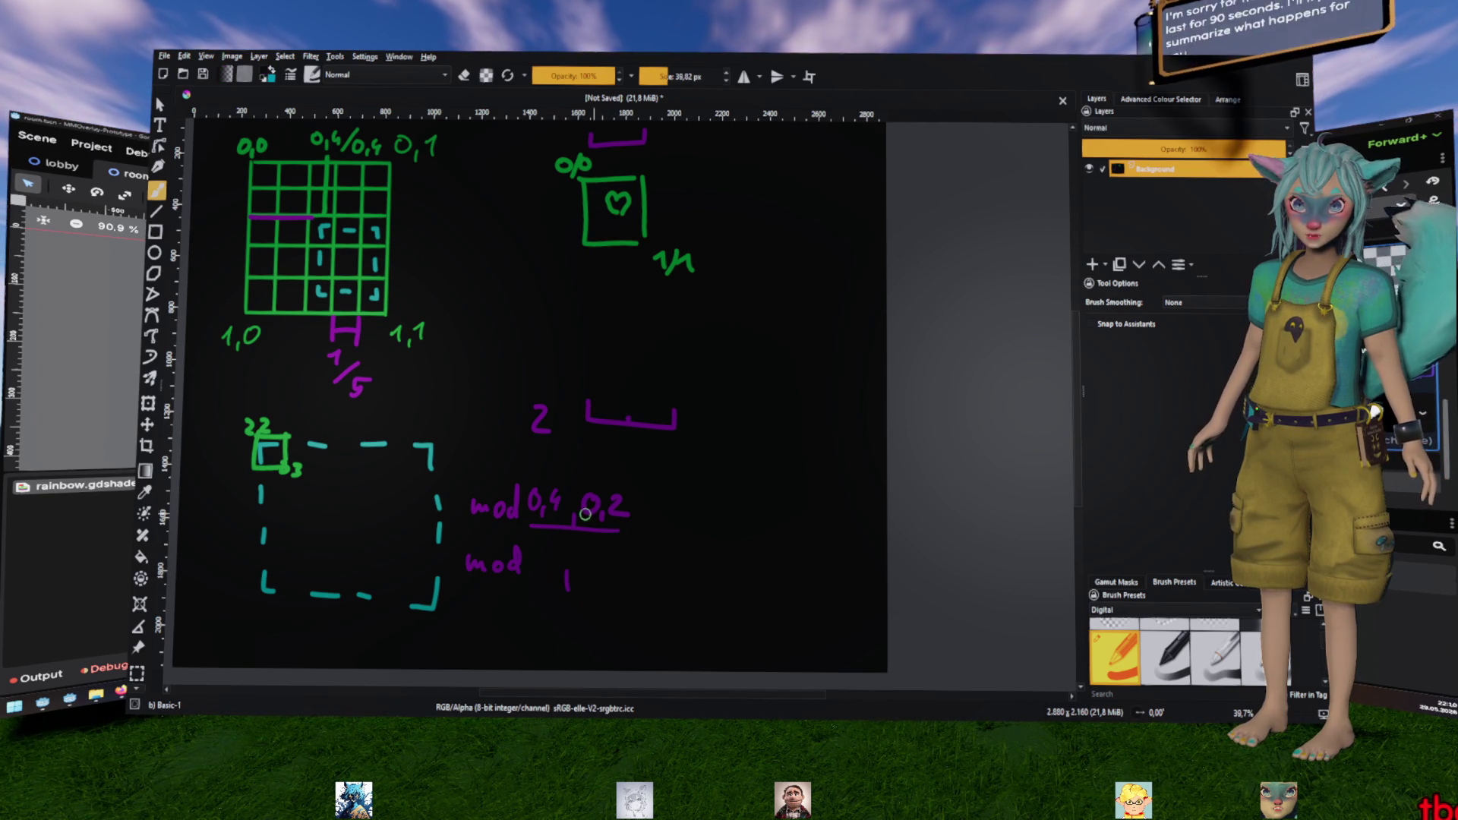
{"action": "left_click", "coordinate": [602, 565], "text": "ctrl"}
{"action": "key", "text": "bracketleft"}
{"action": "key", "text": "bracketleft"}
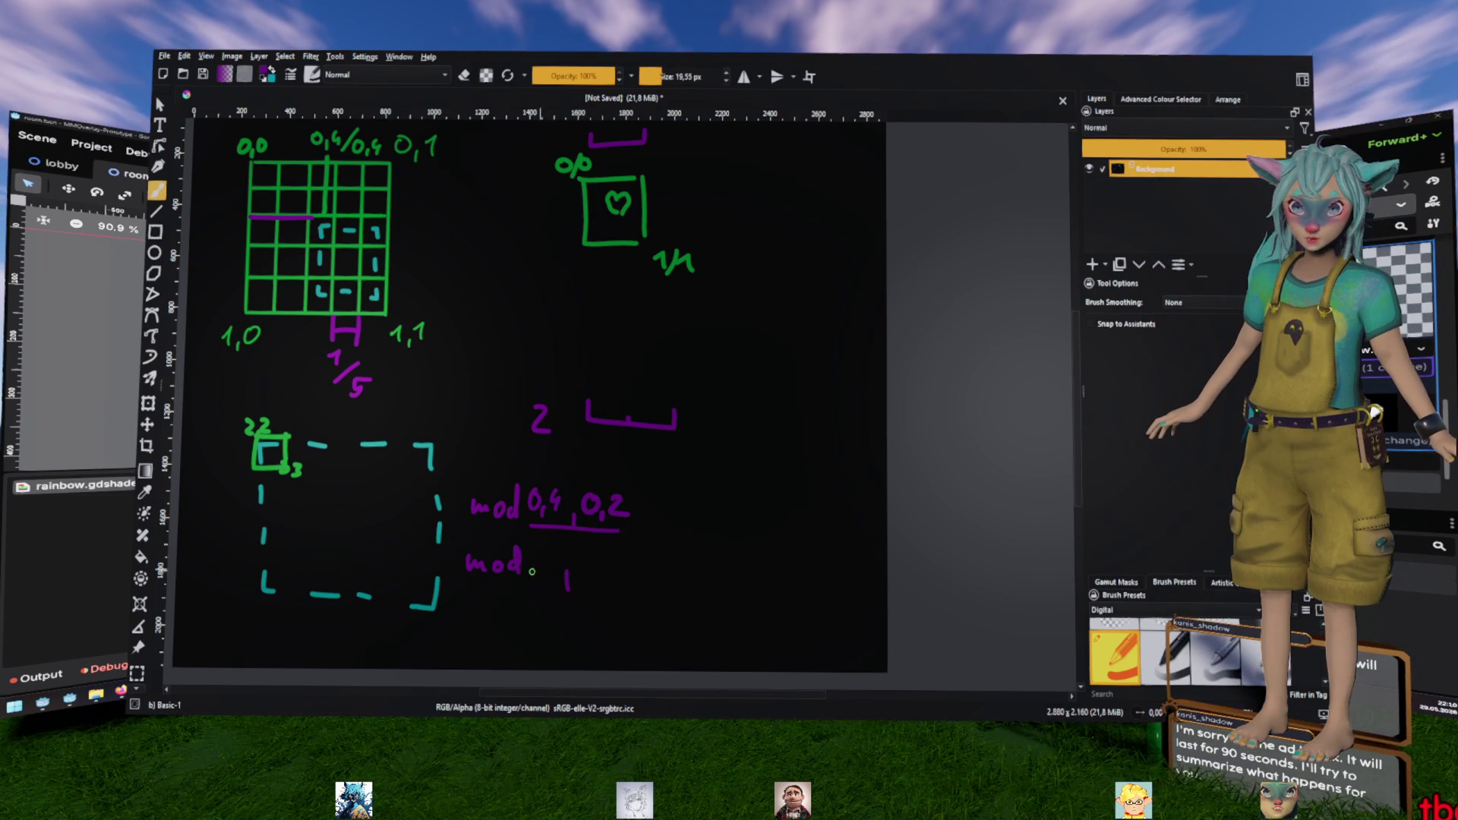
{"action": "left_click_drag", "start_coordinate": [535, 553], "coordinate": [532, 570]}
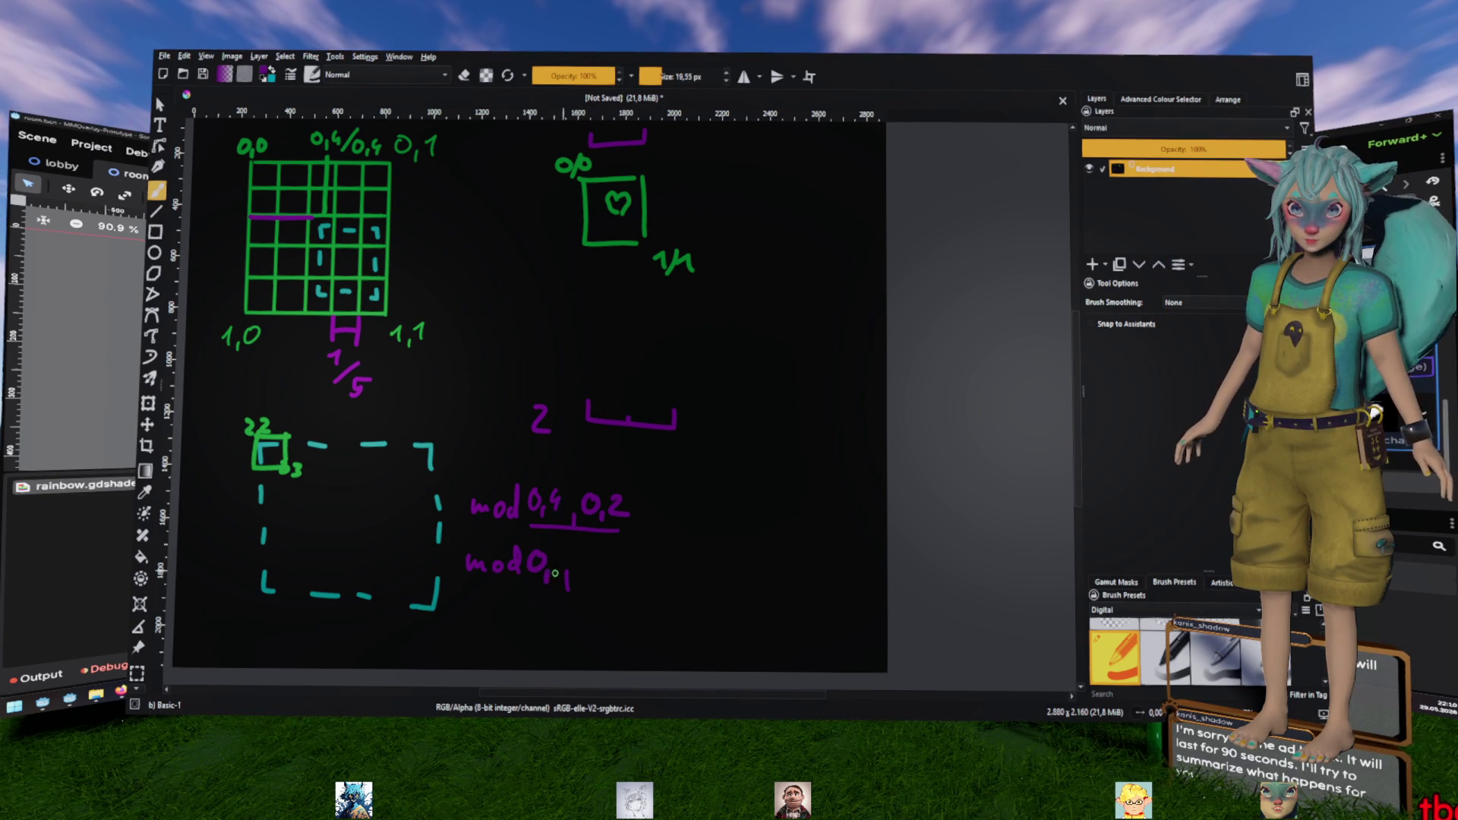
{"action": "key", "text": "ctrl+z"}
{"action": "left_click_drag", "start_coordinate": [540, 553], "coordinate": [539, 555]}
{"action": "left_click_drag", "start_coordinate": [547, 567], "coordinate": [545, 574]}
{"action": "left_click_drag", "start_coordinate": [561, 553], "coordinate": [555, 565]}
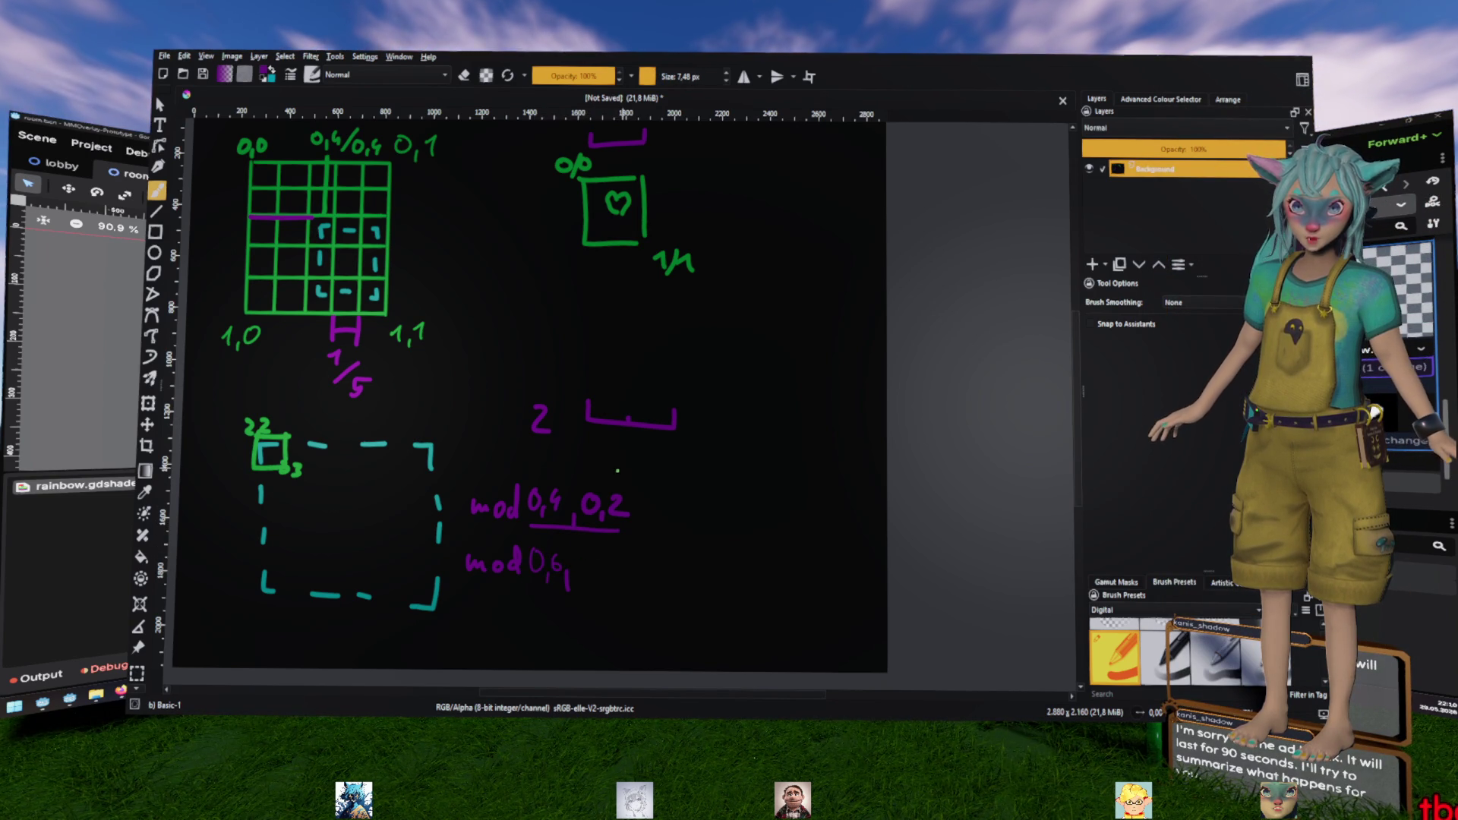
{"action": "left_click_drag", "start_coordinate": [587, 558], "coordinate": [623, 577]}
Draw divider lines through both mod notes and add an arrow after each, then hide Krita
{"action": "left_click_drag", "start_coordinate": [575, 478], "coordinate": [575, 543]}
{"action": "left_click_drag", "start_coordinate": [571, 554], "coordinate": [571, 591]}
{"action": "left_click_drag", "start_coordinate": [650, 514], "coordinate": [681, 514]}
{"action": "left_click_drag", "start_coordinate": [649, 577], "coordinate": [682, 577]}
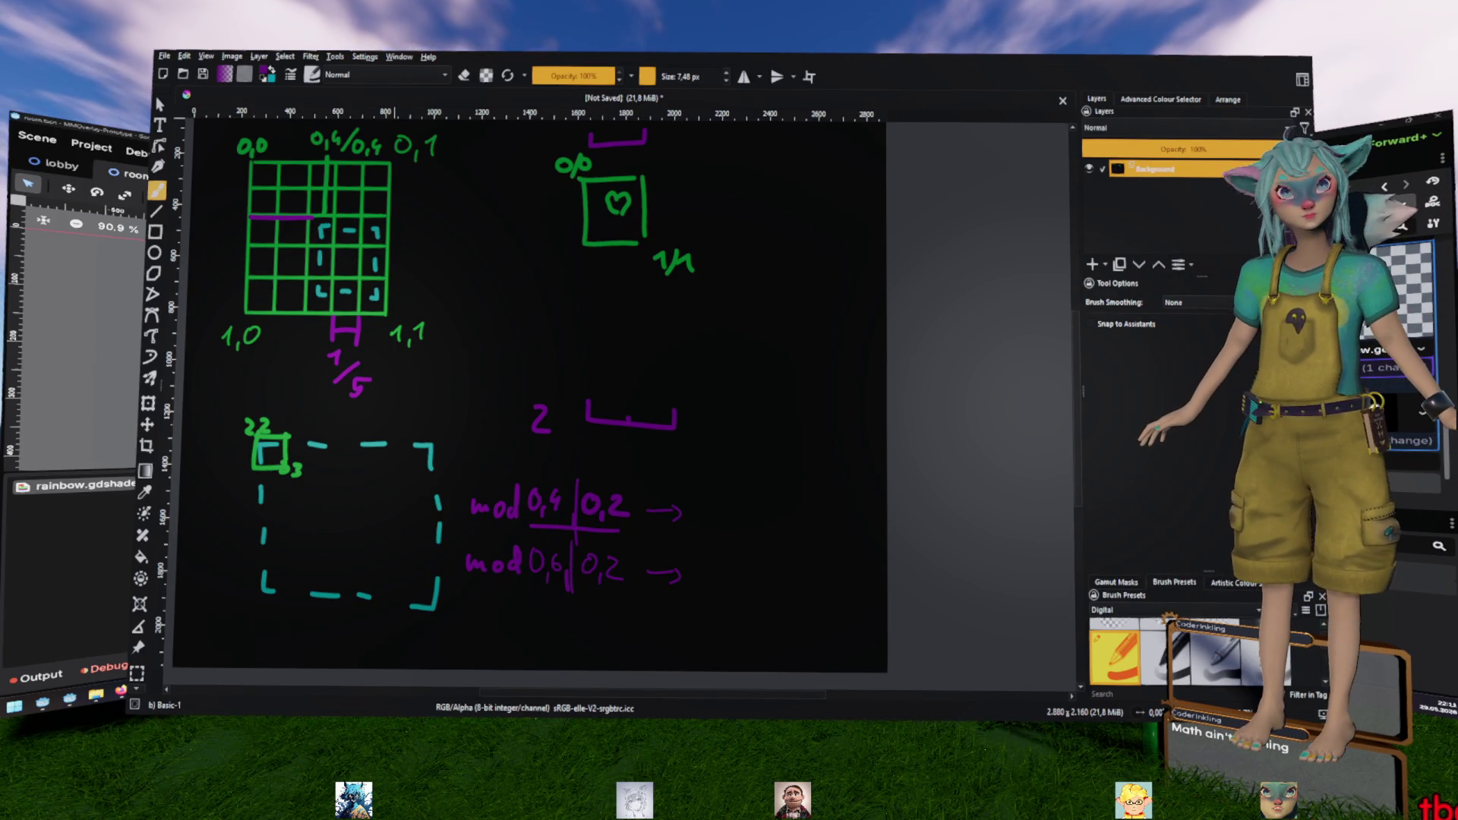
{"action": "key", "text": "alt+Tab"}
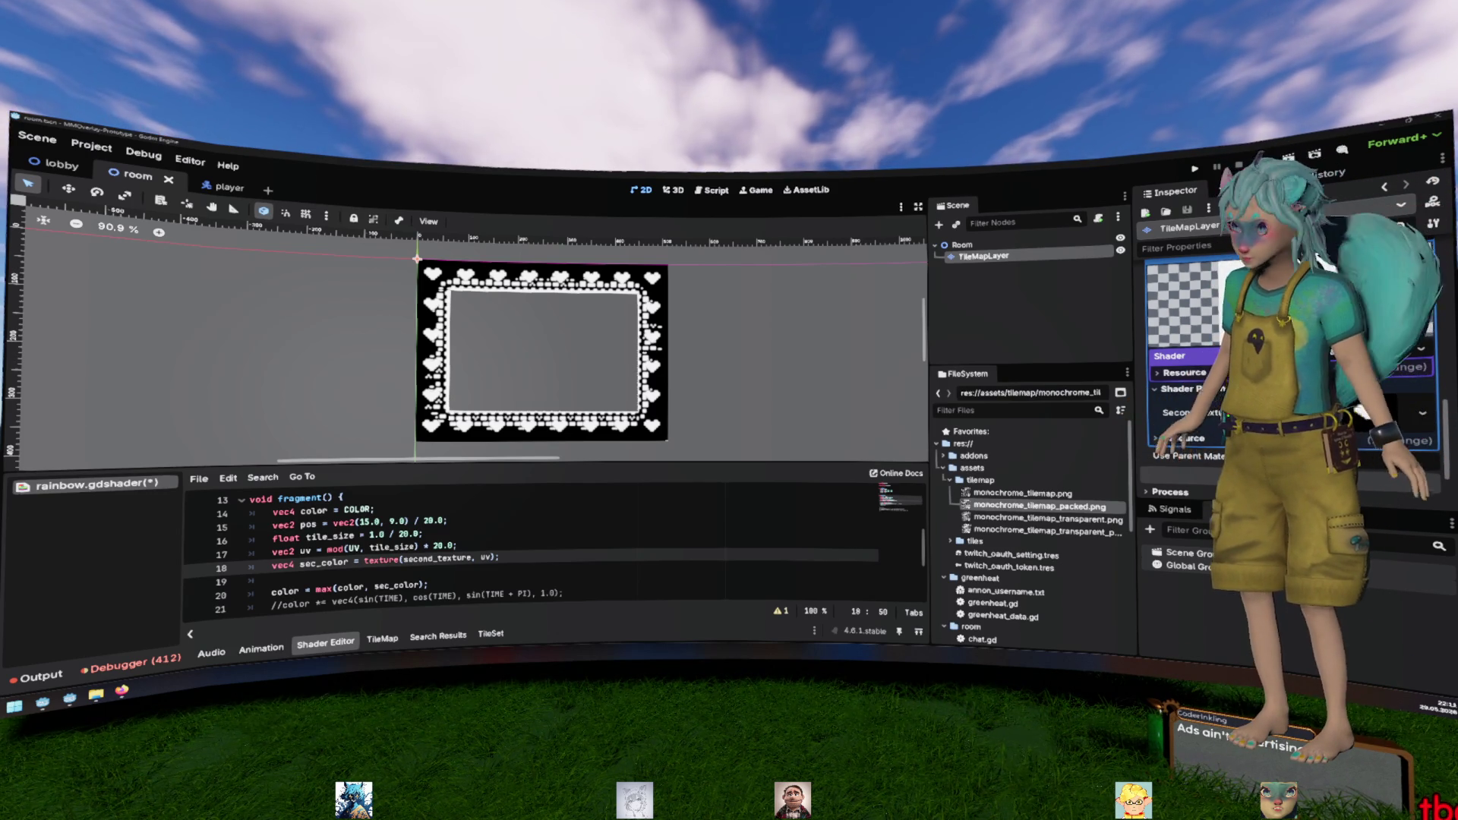
Select mod(UV, tile_size) on line 17 of rainbow.gdshader after checking the COLOR line
{"action": "left_click", "coordinate": [459, 509]}
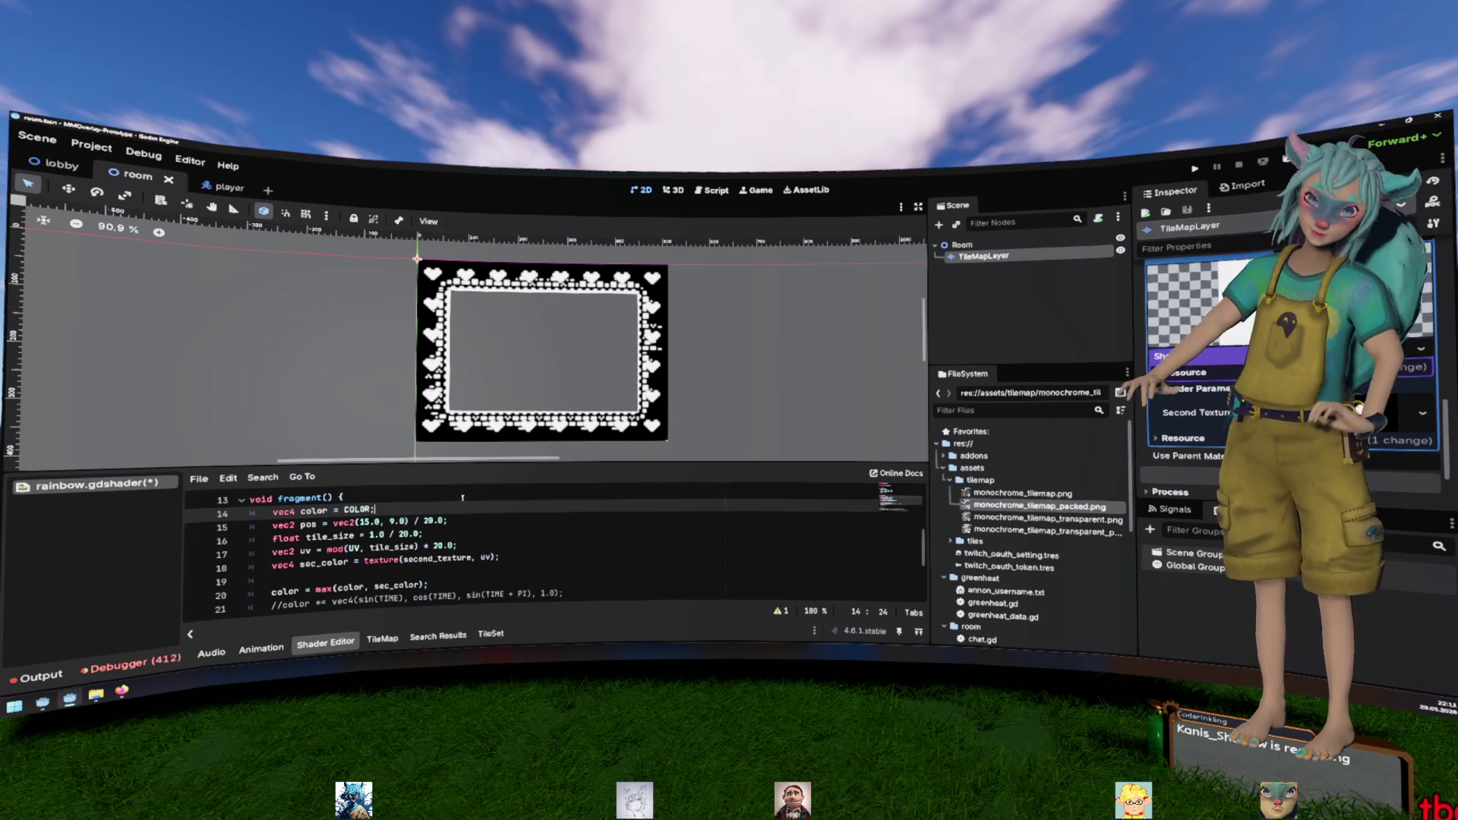
{"action": "left_click", "coordinate": [450, 545]}
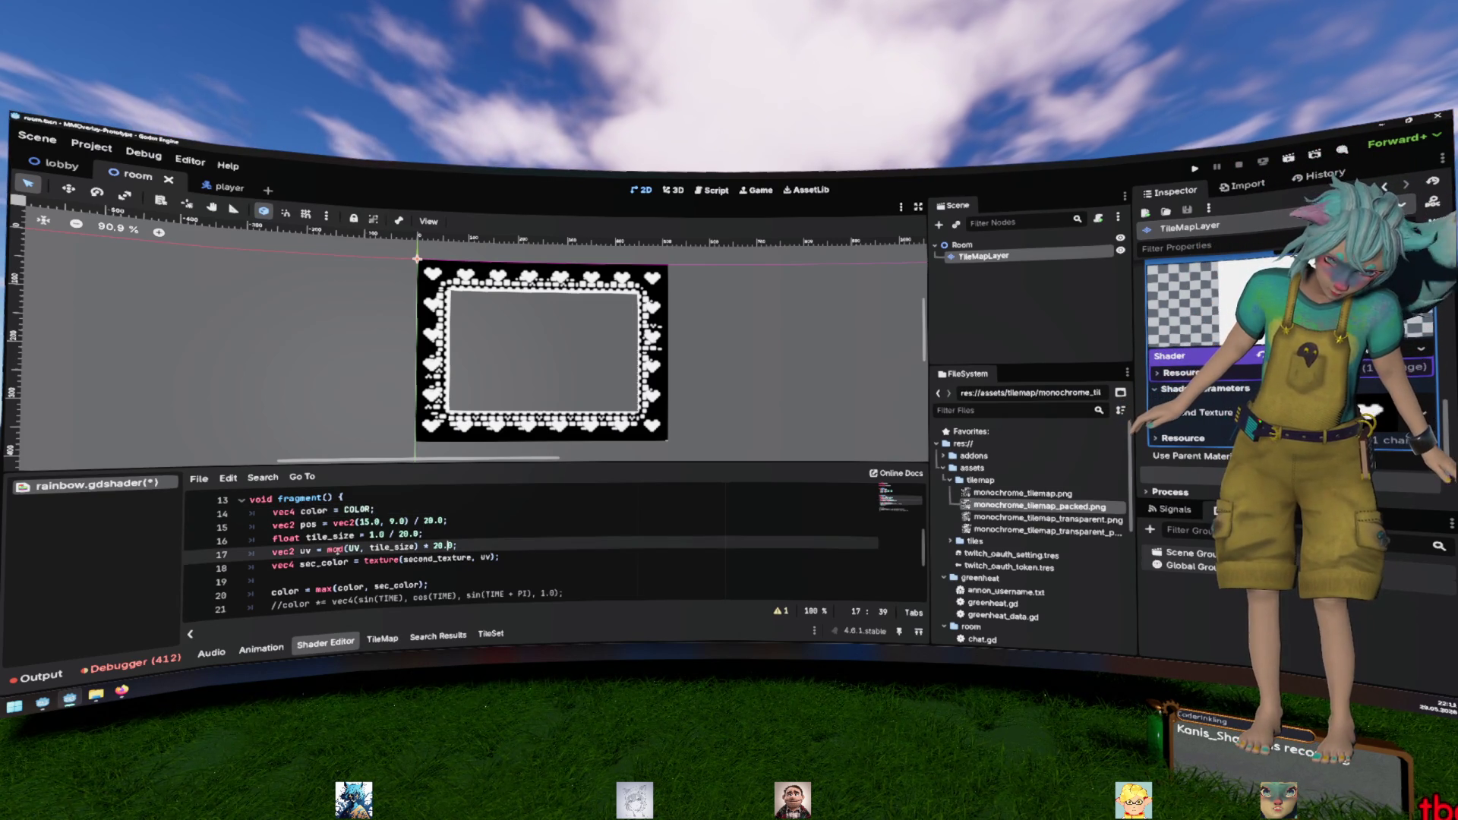
{"action": "left_click_drag", "start_coordinate": [327, 549], "coordinate": [417, 547]}
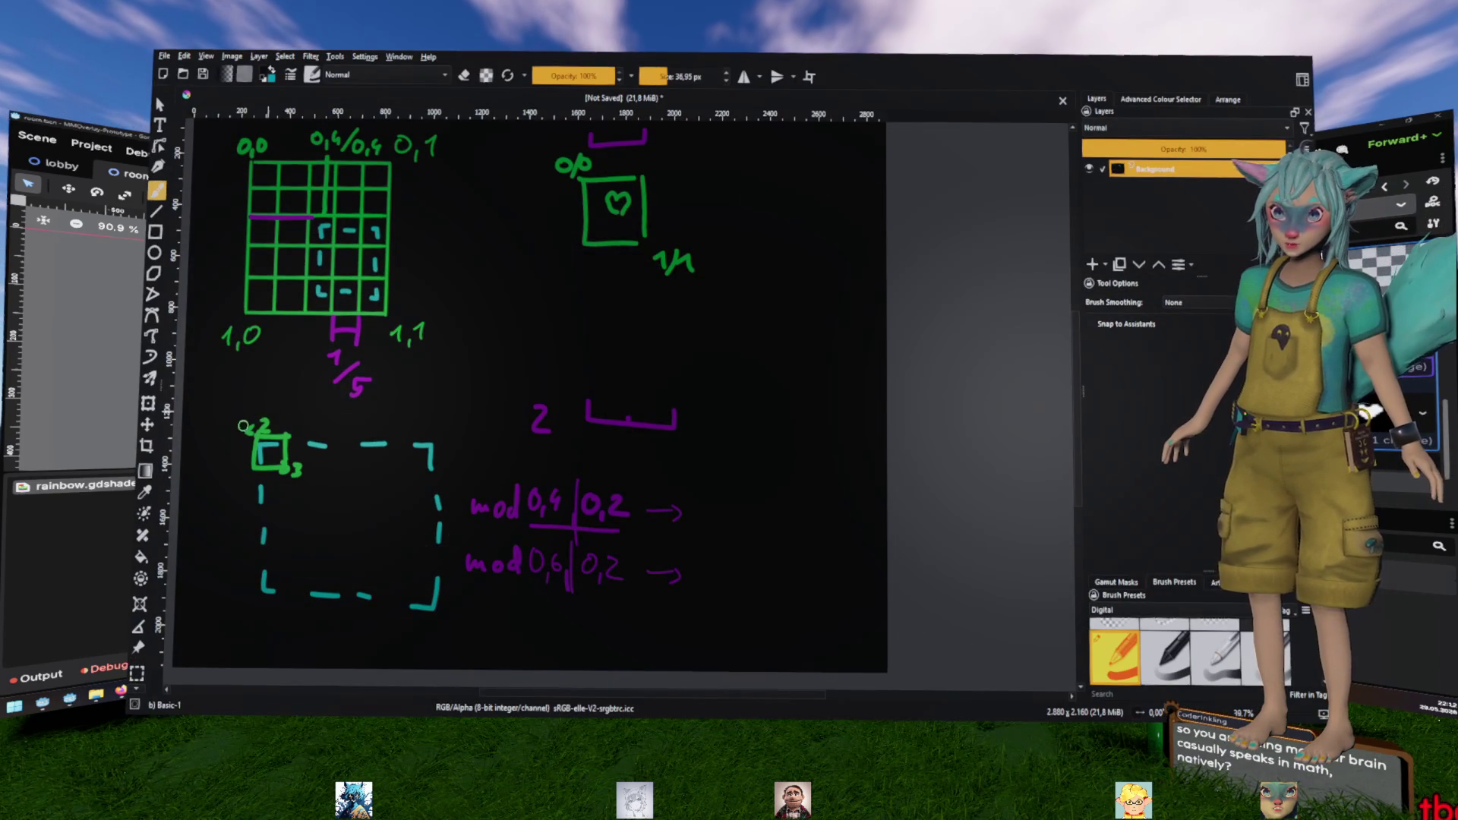
Undo the 3 label beside the green square and switch to a smaller green brush
{"action": "key", "text": "ctrl+z"}
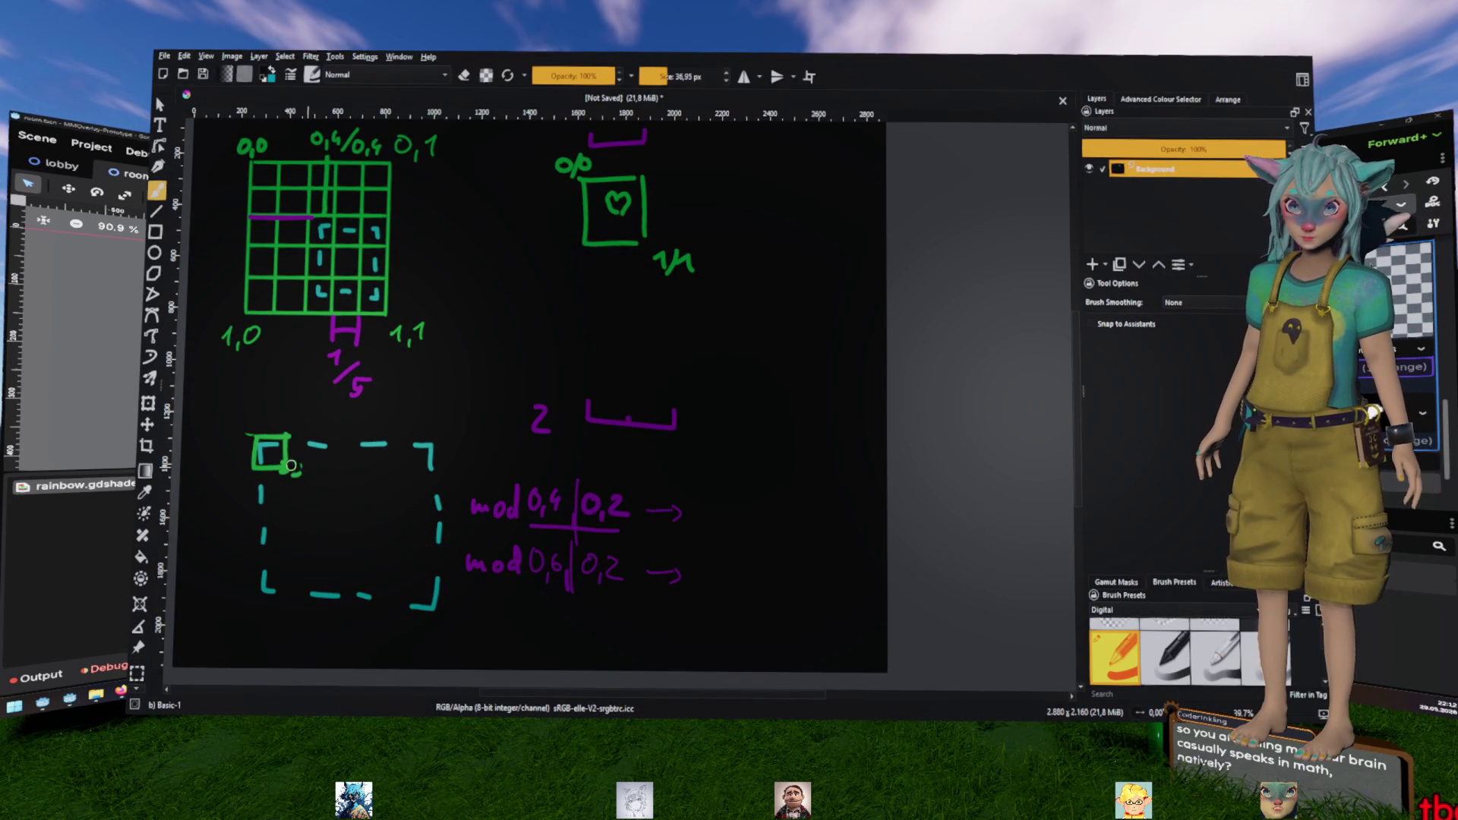
{"action": "left_click", "coordinate": [266, 437], "text": "ctrl"}
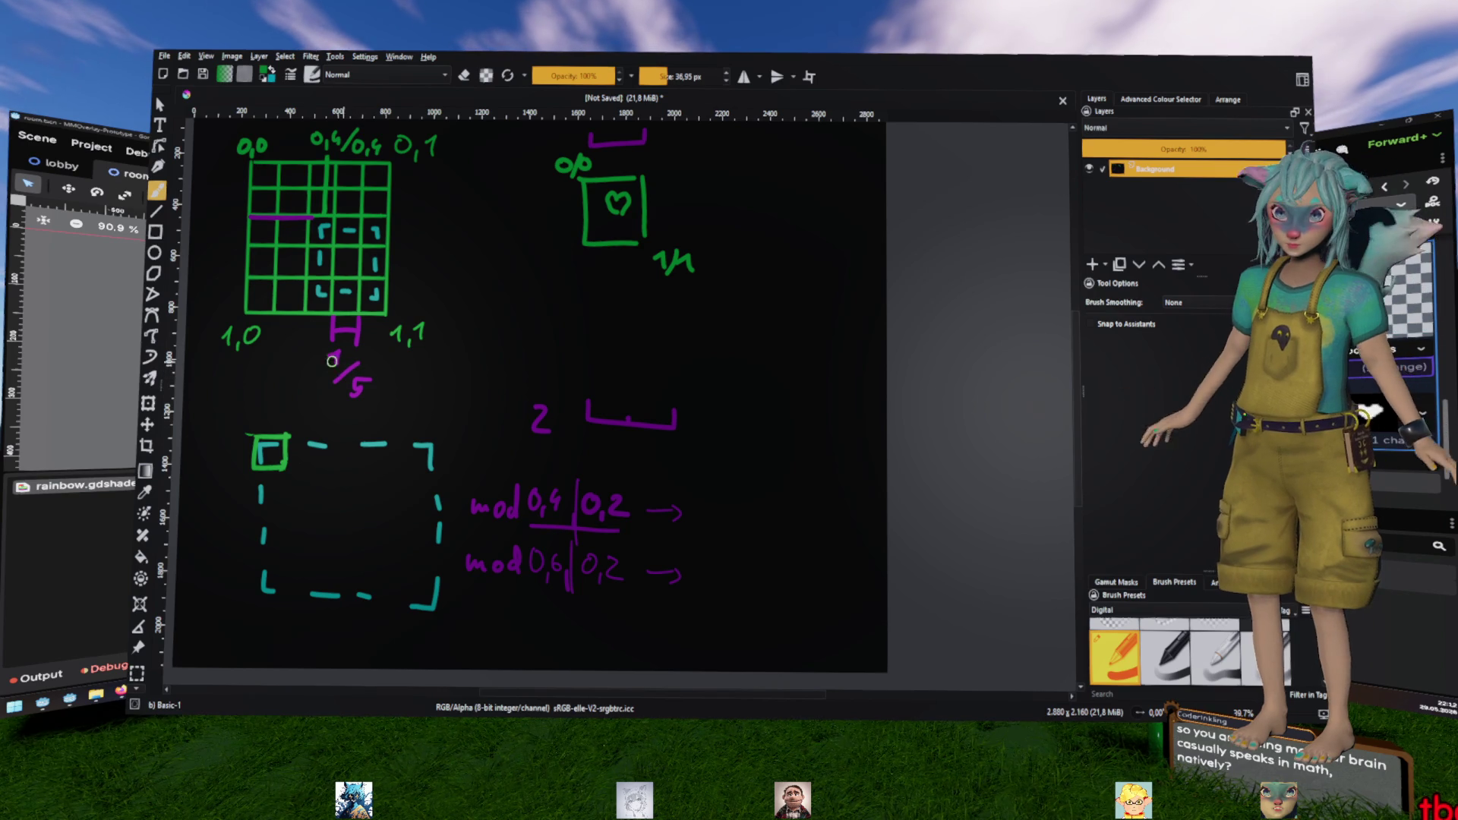
{"action": "mouse_move", "coordinate": [249, 388]}
{"action": "left_mouse_down"}
{"action": "mouse_move", "coordinate": [224, 395]}
{"action": "mouse_move", "coordinate": [274, 404]}
{"action": "mouse_move", "coordinate": [248, 404]}
{"action": "left_mouse_up"}
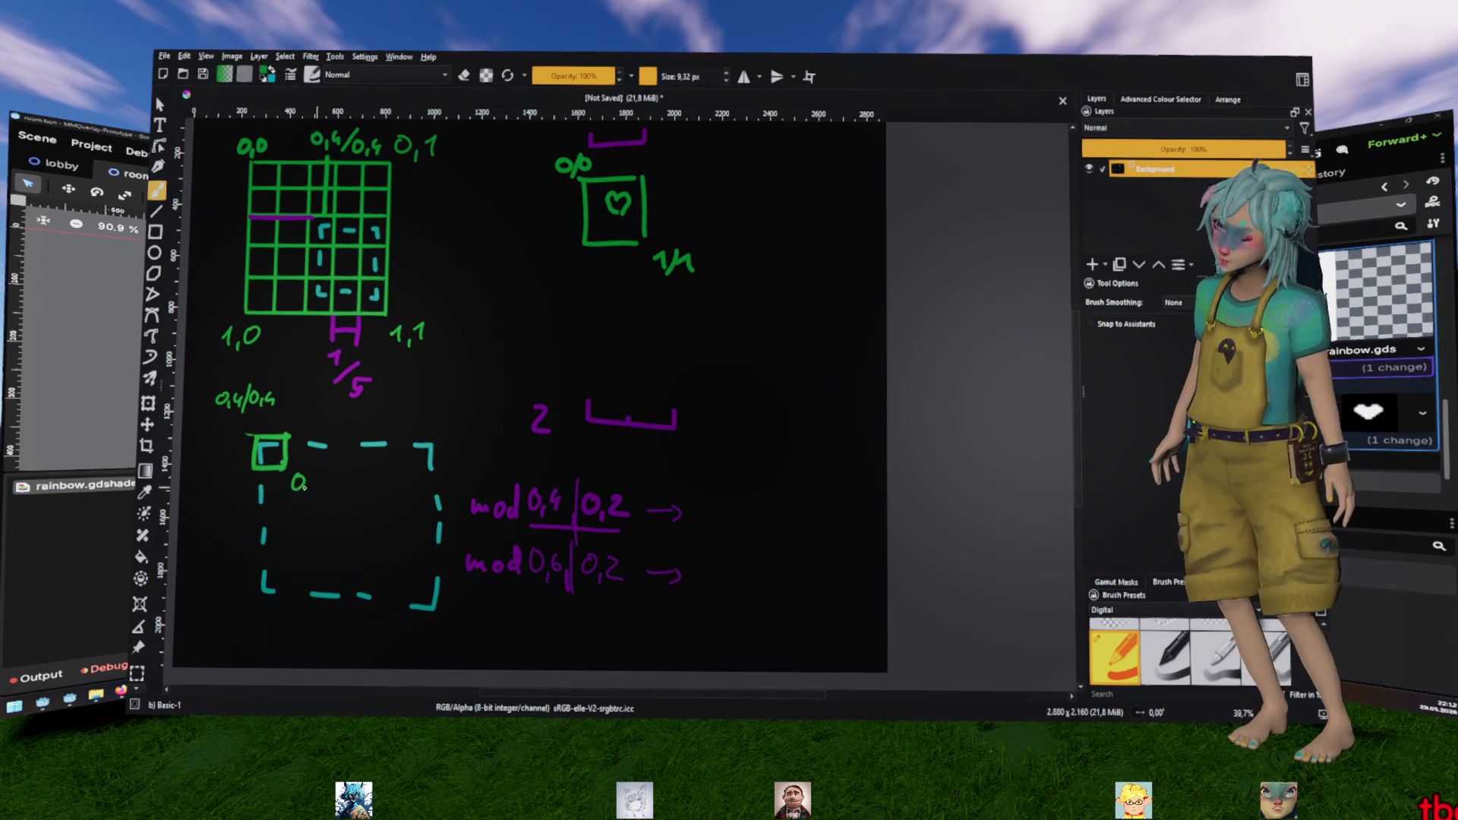
Write 0,59995 and 0,5999 in the dashed box, and 0 and 5 under the grid
{"action": "left_click_drag", "start_coordinate": [307, 489], "coordinate": [334, 494]}
{"action": "left_click", "coordinate": [346, 493]}
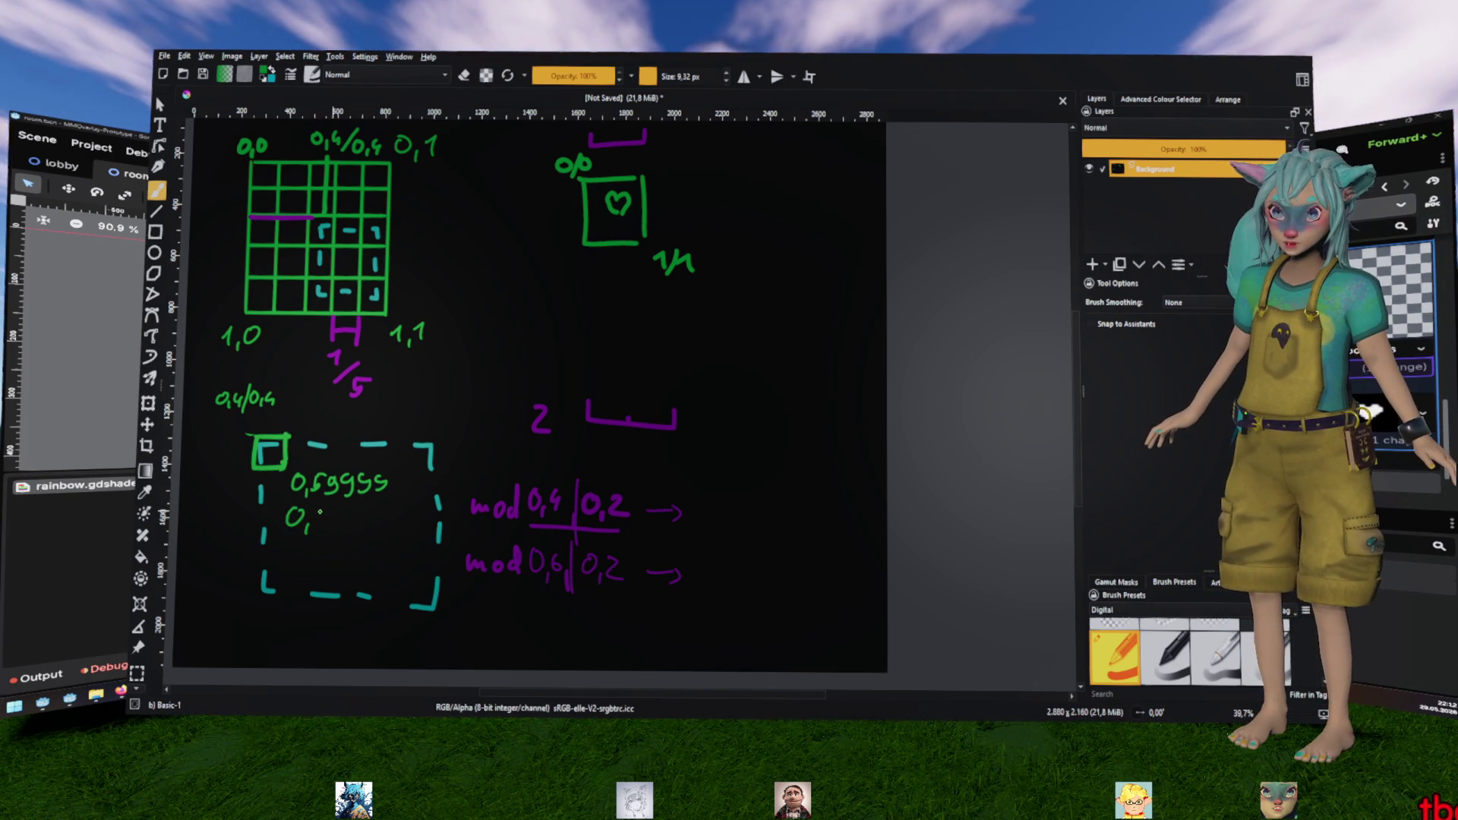
{"action": "mouse_move", "coordinate": [321, 511]}
{"action": "left_mouse_down"}
{"action": "mouse_move", "coordinate": [316, 528]}
{"action": "mouse_move", "coordinate": [374, 529]}
{"action": "left_mouse_up"}
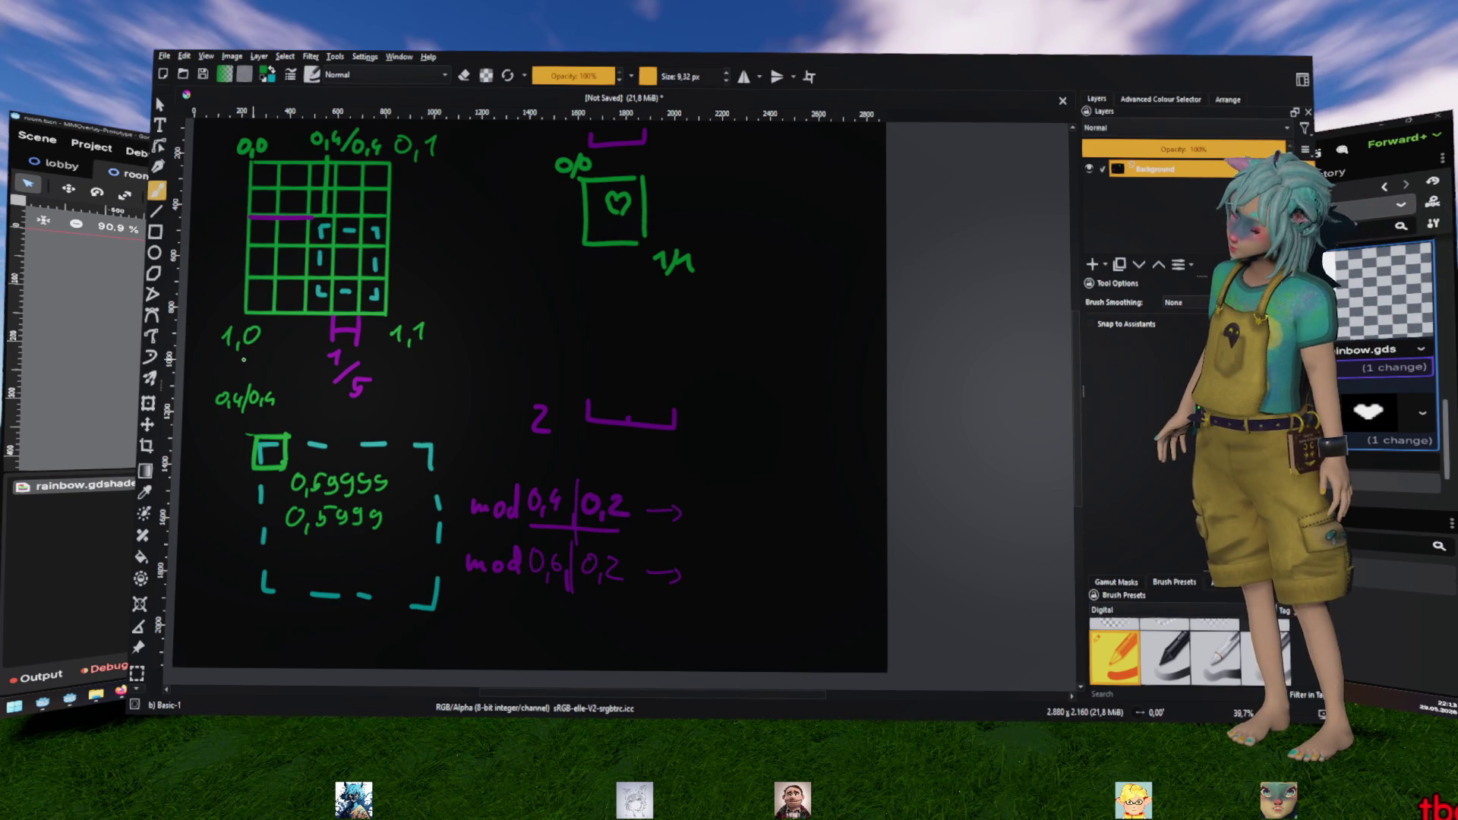
{"action": "left_click_drag", "start_coordinate": [241, 364], "coordinate": [243, 363]}
{"action": "left_click_drag", "start_coordinate": [416, 362], "coordinate": [407, 378]}
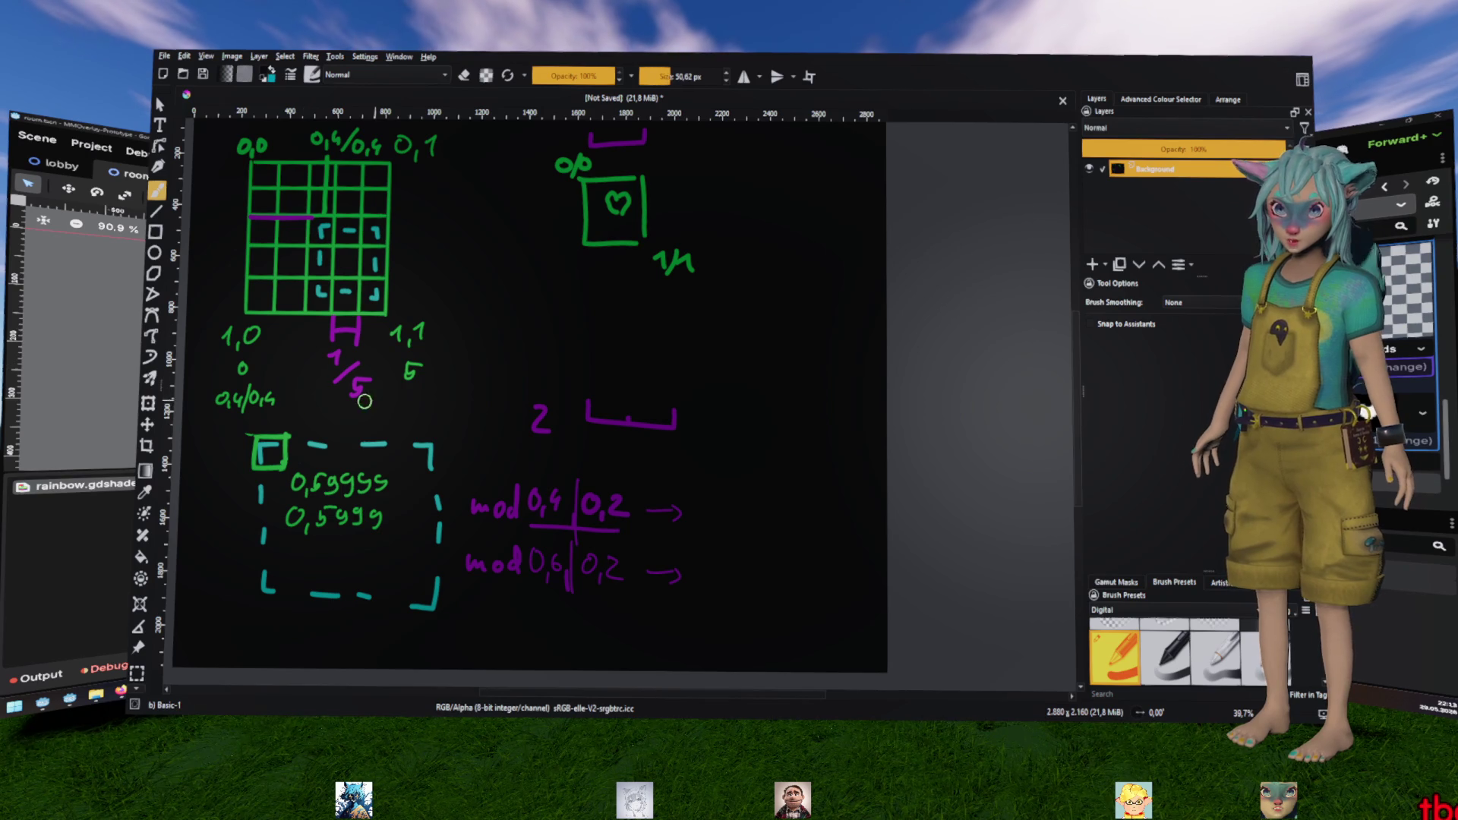
Touch up the labels under the grid, erasing the 0 and 5 while keeping 0,4/0,4
{"action": "left_click_drag", "start_coordinate": [275, 401], "coordinate": [240, 400]}
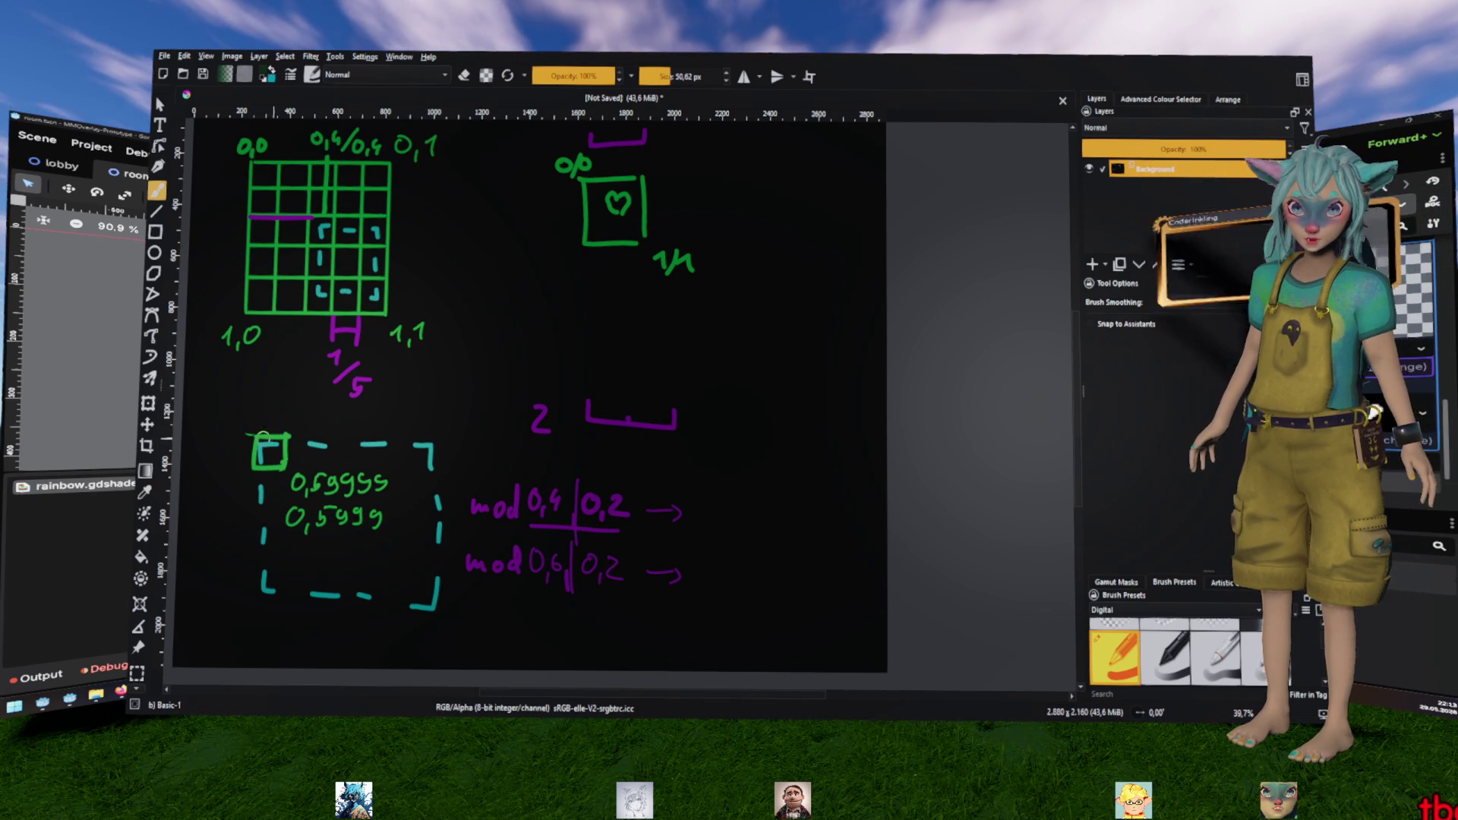
{"action": "key", "text": "ctrl+z"}
{"action": "left_click_drag", "start_coordinate": [267, 360], "coordinate": [246, 372]}
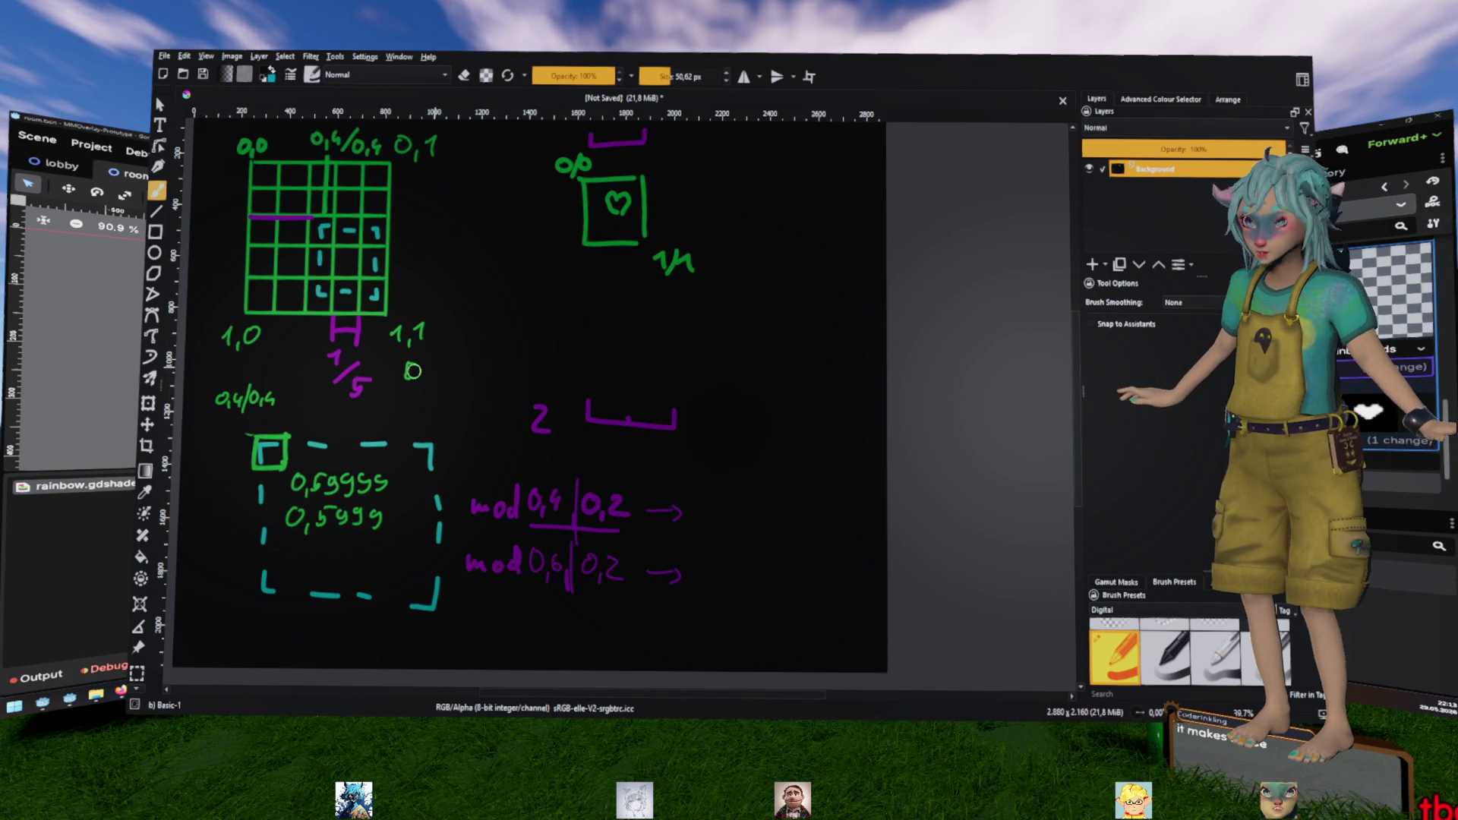
{"action": "left_click_drag", "start_coordinate": [407, 366], "coordinate": [415, 376]}
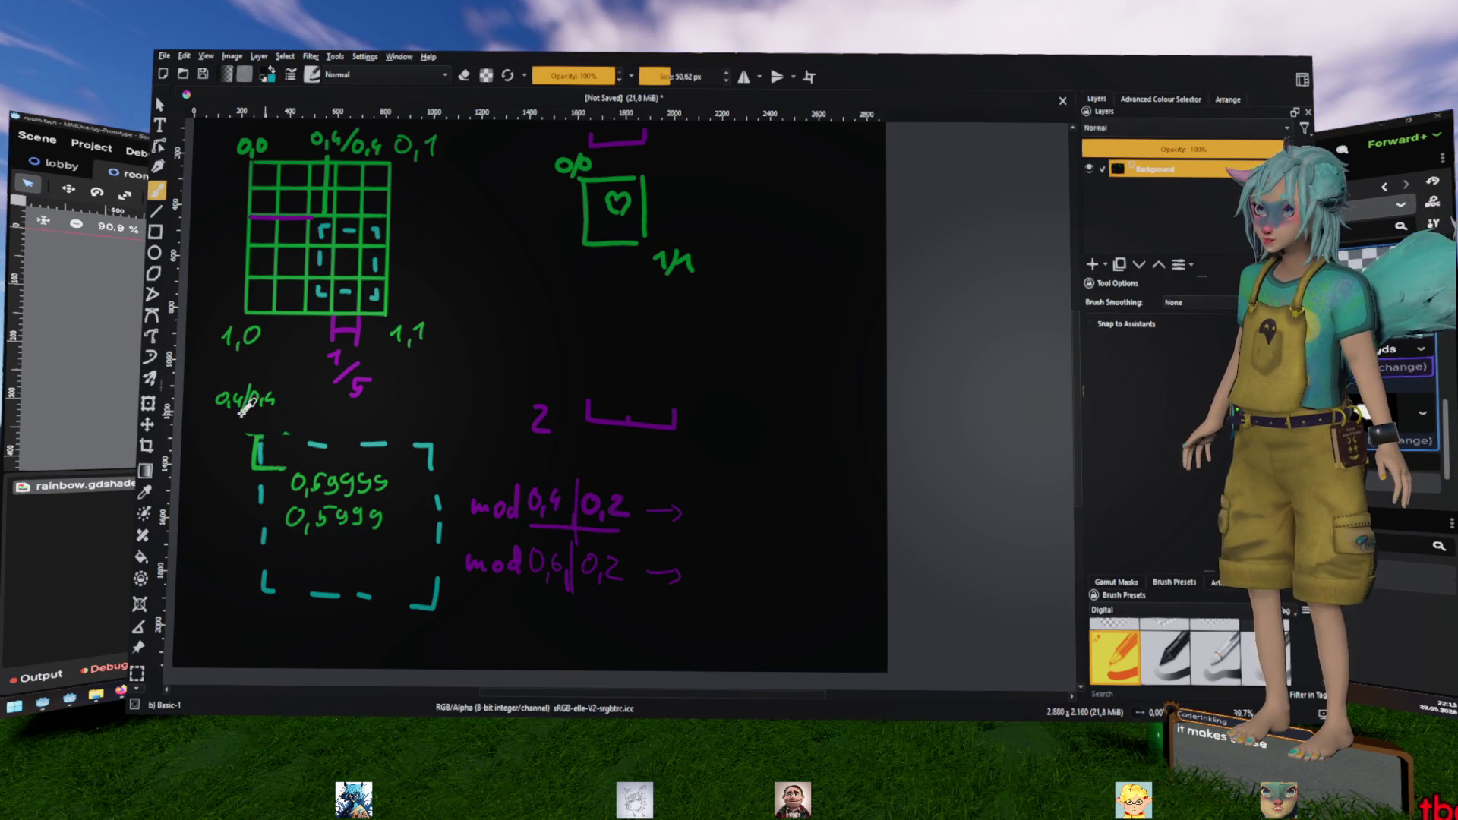
{"action": "left_click_drag", "start_coordinate": [266, 444], "coordinate": [275, 454]}
{"action": "key", "text": "ctrl+z"}
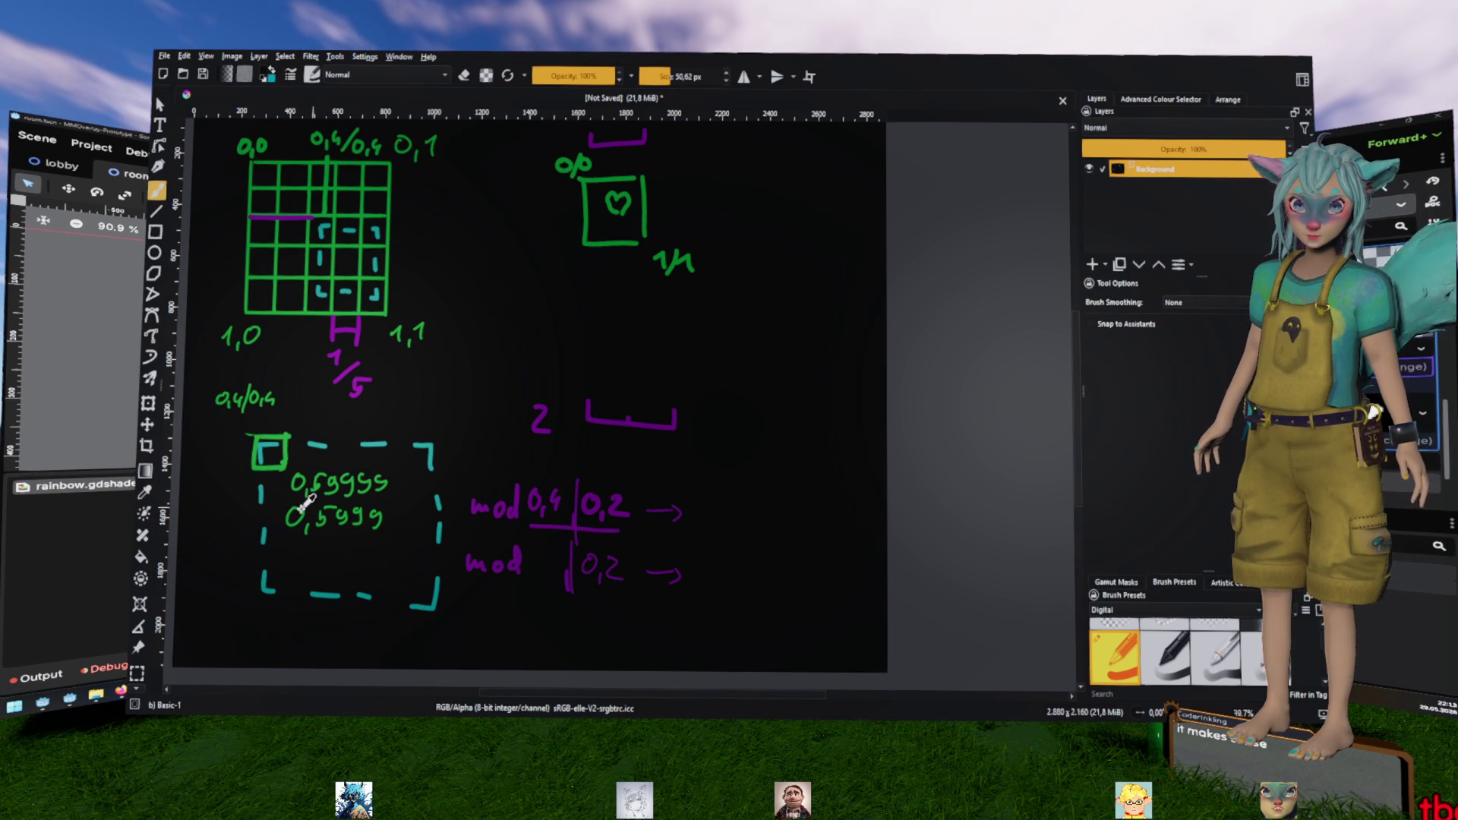
With a small green brush, write 0,59 into the lower formula and 0 as the upper result
{"action": "left_click", "coordinate": [332, 566], "text": "ctrl"}
{"action": "key", "text": "bracketleft"}
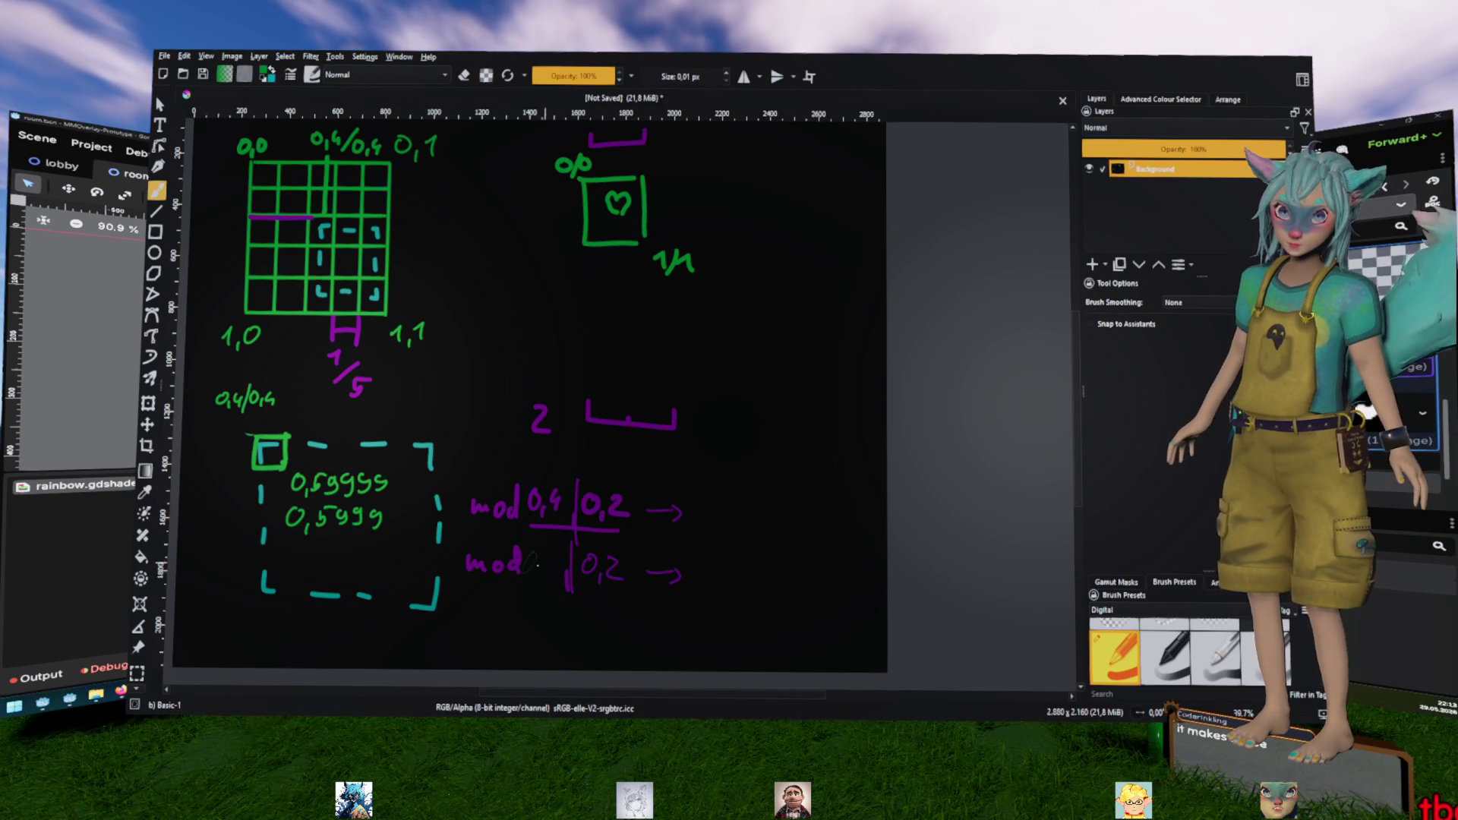
{"action": "mouse_move", "coordinate": [533, 553]}
{"action": "left_mouse_down"}
{"action": "mouse_move", "coordinate": [533, 570]}
{"action": "mouse_move", "coordinate": [561, 560]}
{"action": "left_mouse_up"}
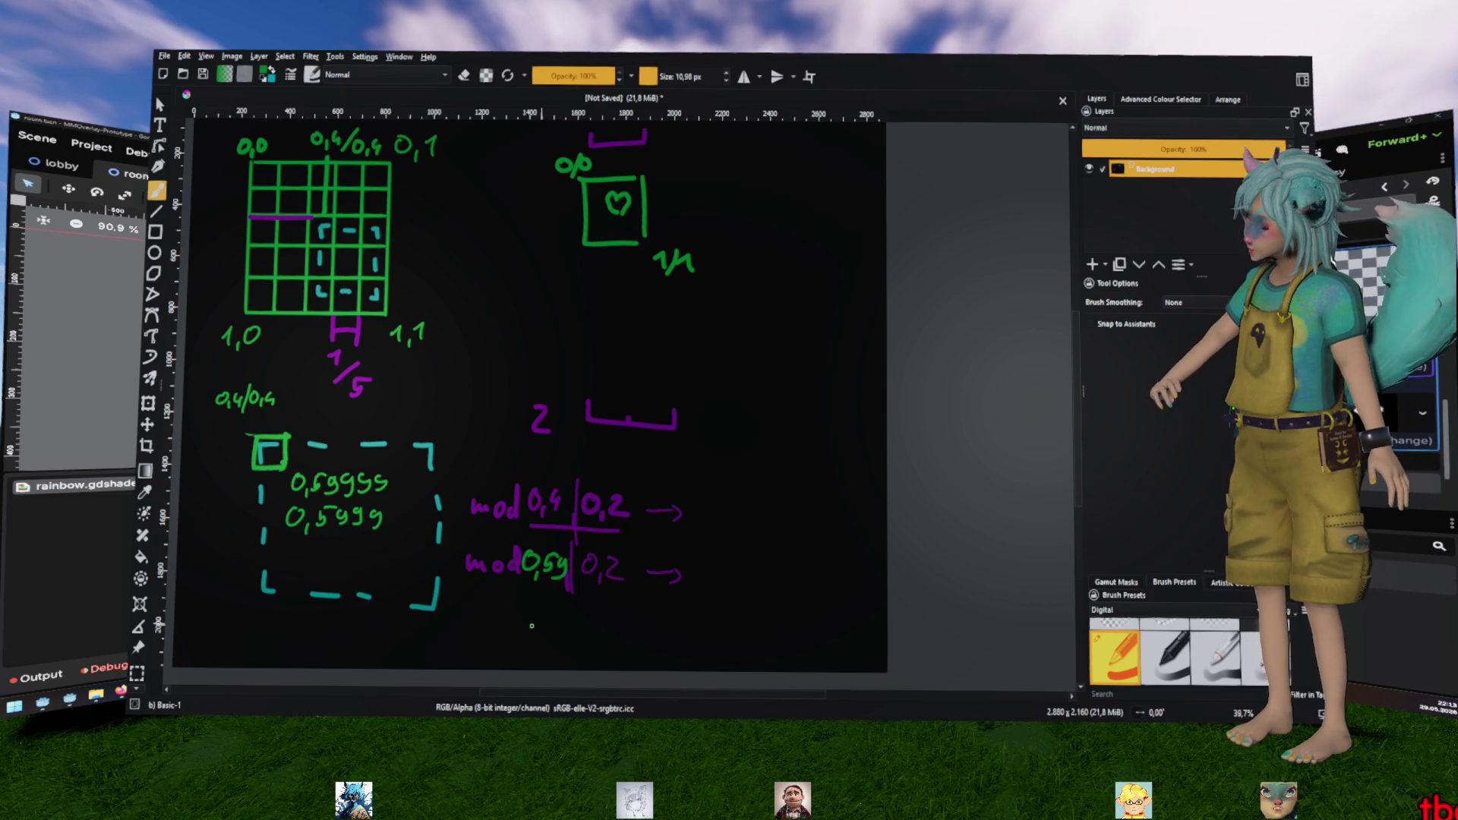
{"action": "mouse_move", "coordinate": [716, 563]}
{"action": "left_mouse_down"}
{"action": "mouse_move", "coordinate": [727, 600]}
{"action": "mouse_move", "coordinate": [752, 587]}
{"action": "left_mouse_up"}
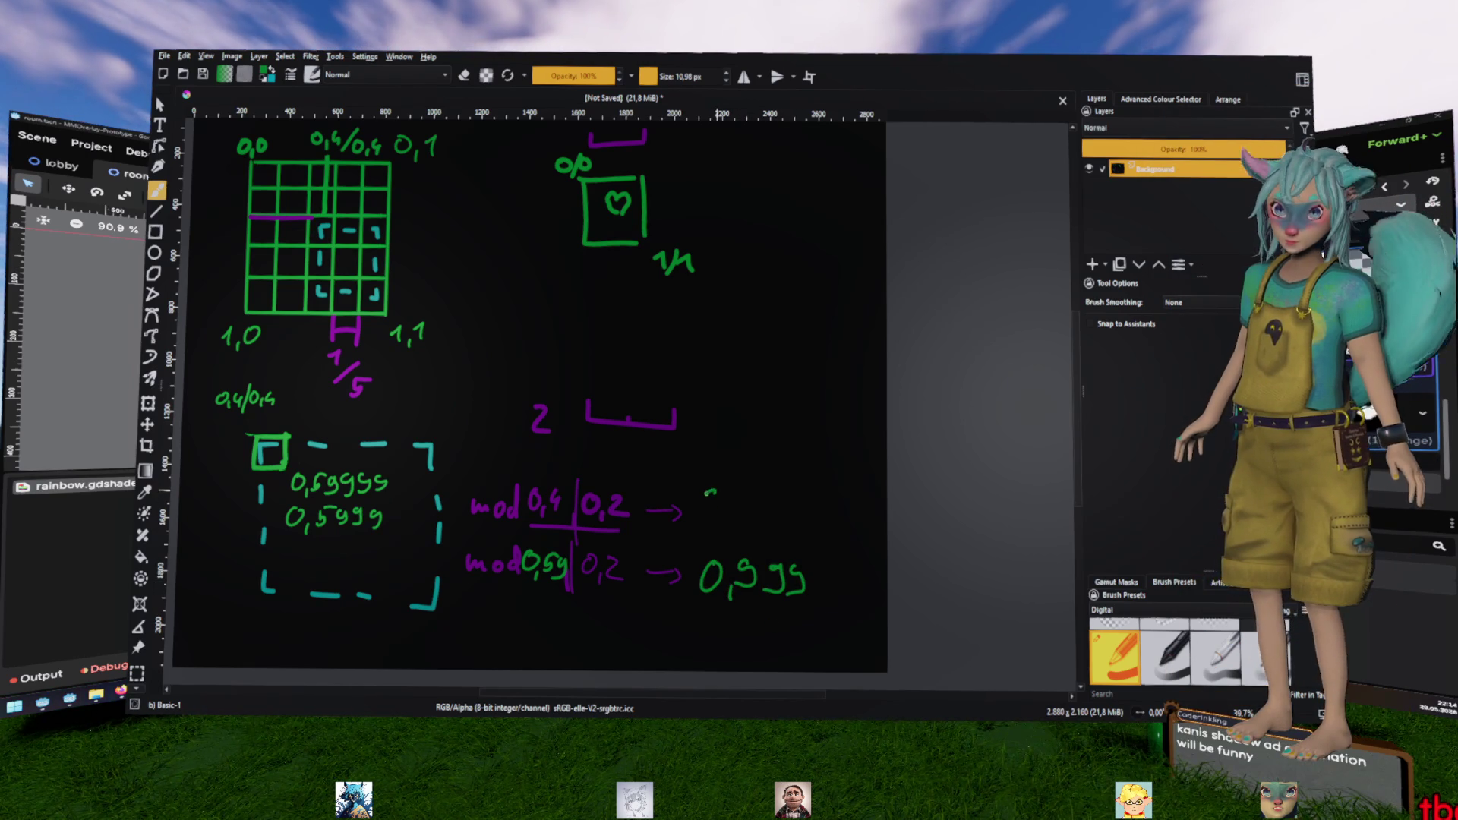
{"action": "left_click_drag", "start_coordinate": [714, 494], "coordinate": [715, 496]}
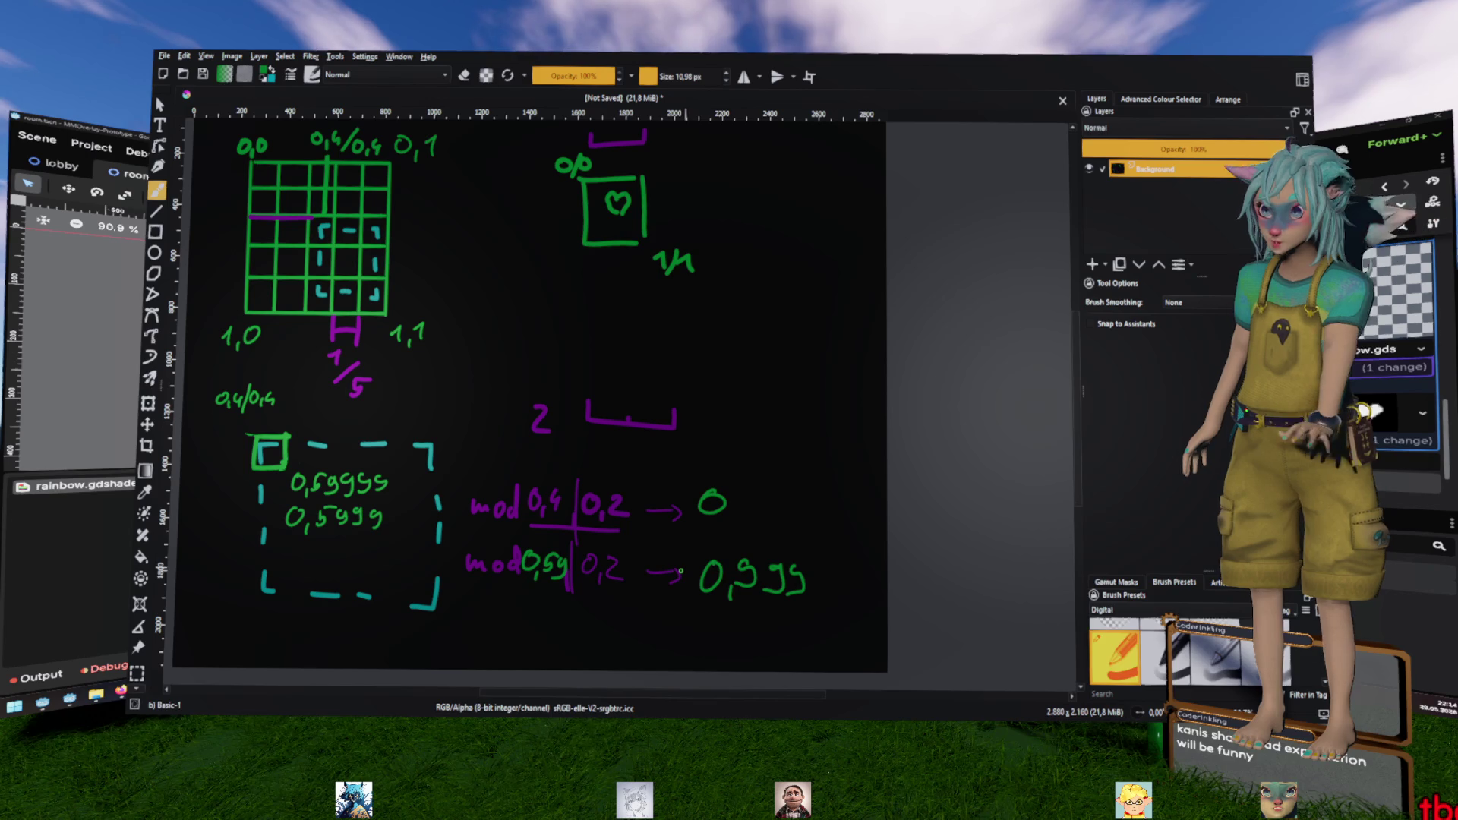
Erase the wrong 0,999 lower result and rewrite it as 0,19 in green
{"action": "key", "text": "e"}
{"action": "left_click_drag", "start_coordinate": [712, 562], "coordinate": [708, 577]}
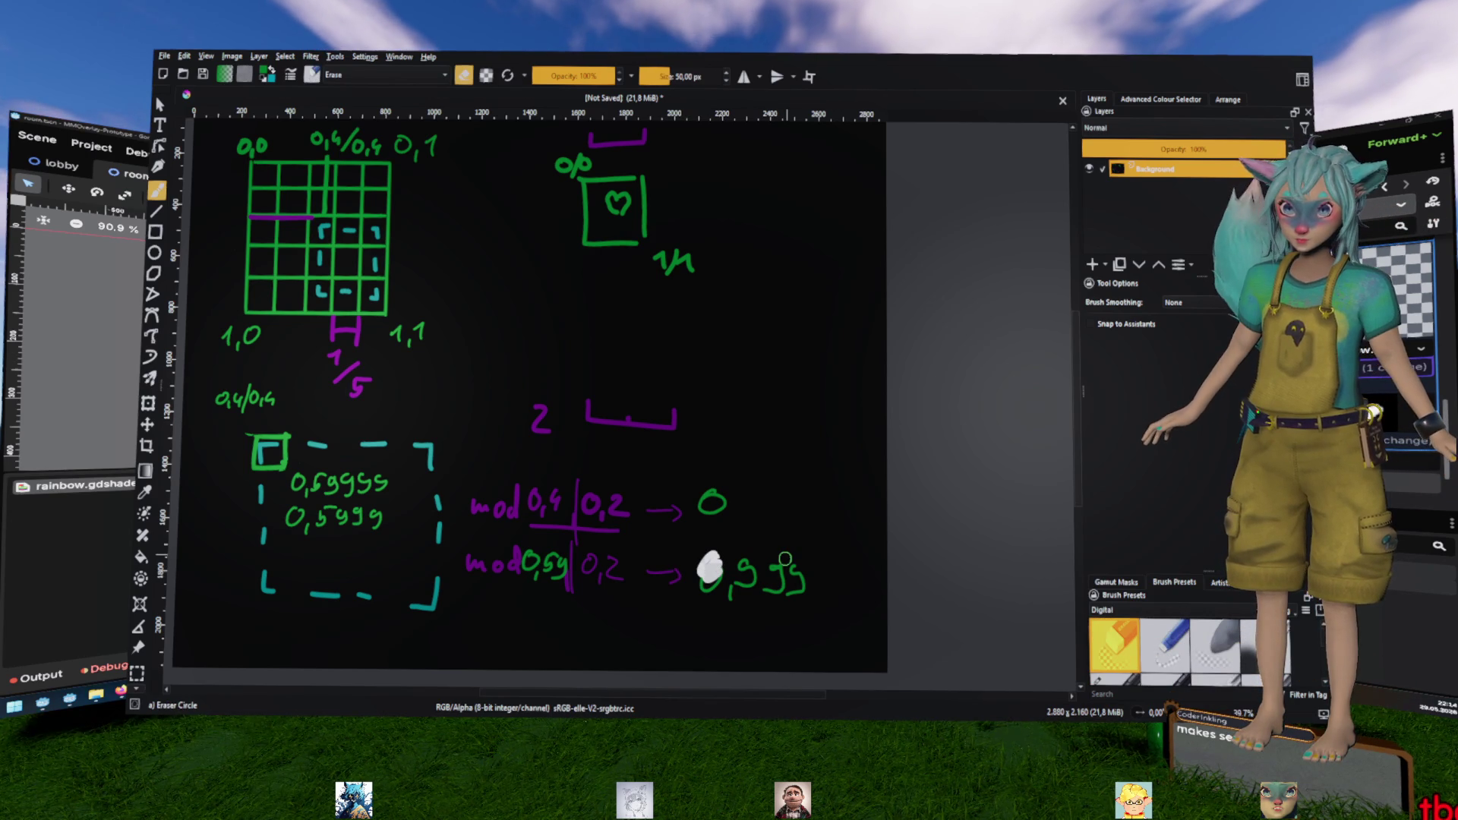
{"action": "key", "text": "e"}
{"action": "mouse_move", "coordinate": [706, 562]}
{"action": "left_mouse_down"}
{"action": "mouse_move", "coordinate": [737, 589]}
{"action": "mouse_move", "coordinate": [760, 562]}
{"action": "mouse_move", "coordinate": [800, 575]}
{"action": "left_mouse_up"}
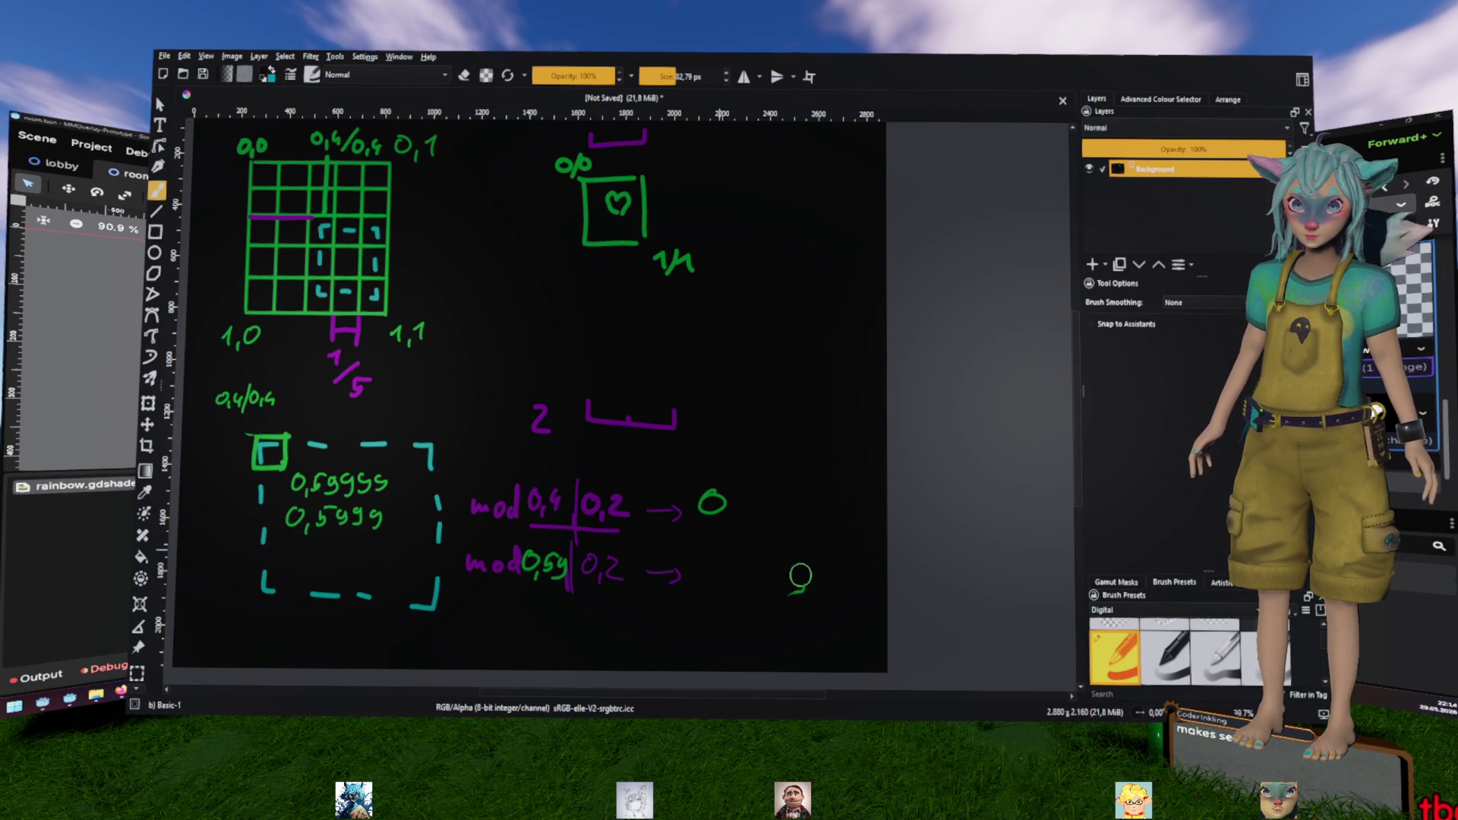
{"action": "left_click", "coordinate": [701, 502], "text": "ctrl"}
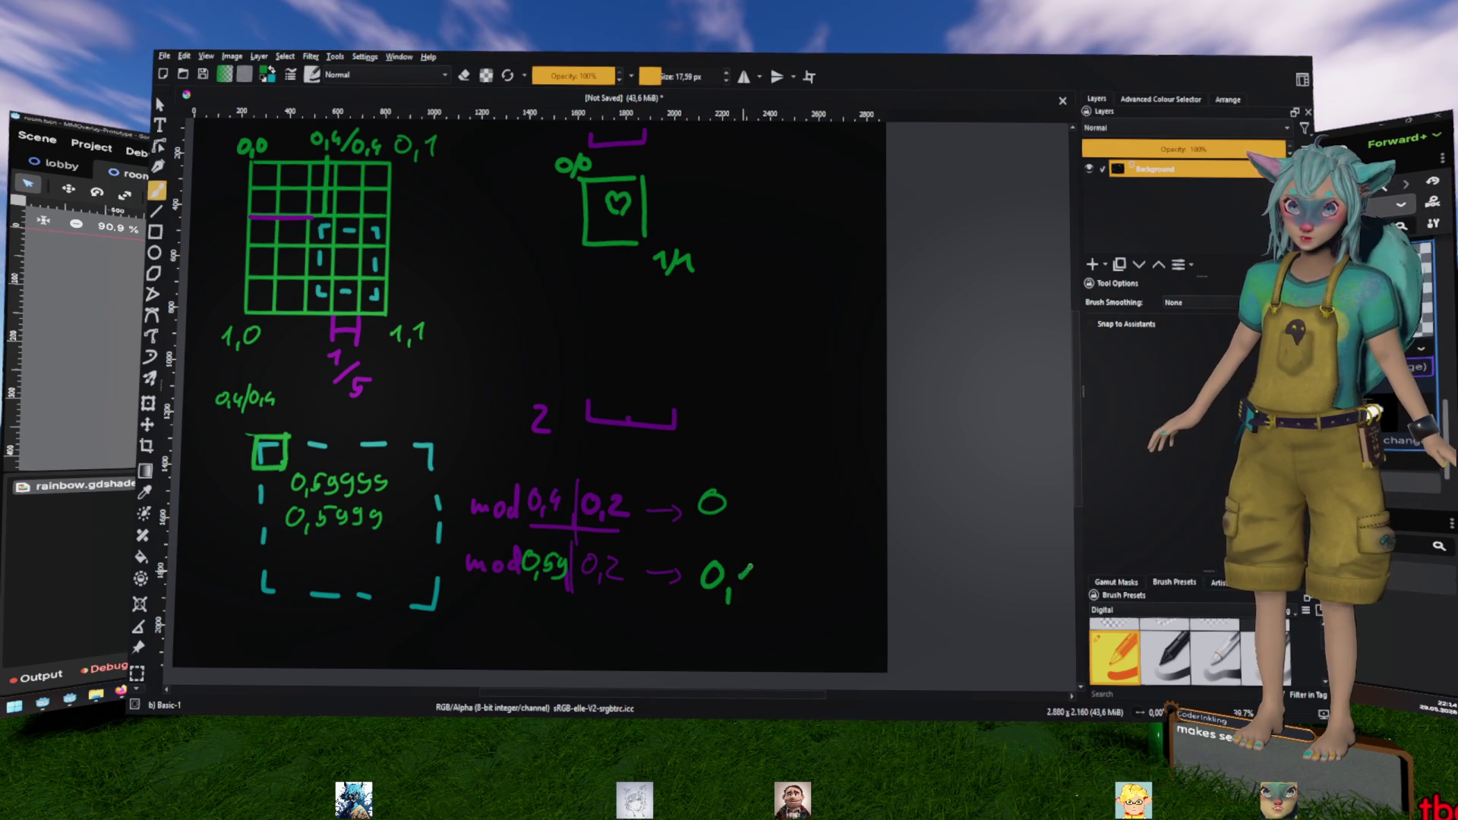
{"action": "left_click_drag", "start_coordinate": [767, 573], "coordinate": [772, 592]}
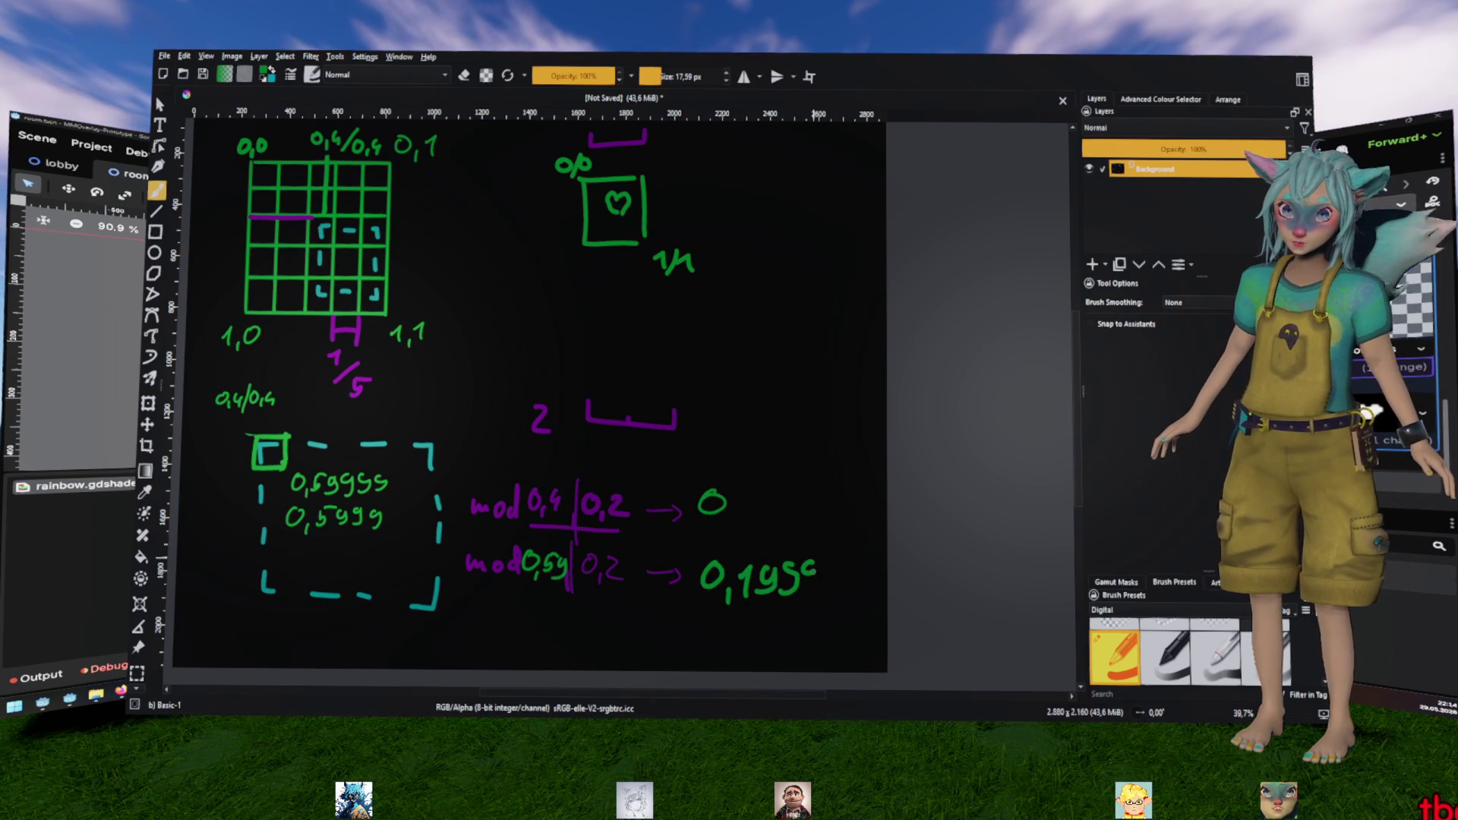
Underline the 0,2 in the lower mod 0,59 formula
{"action": "left_click_drag", "start_coordinate": [580, 588], "coordinate": [631, 590]}
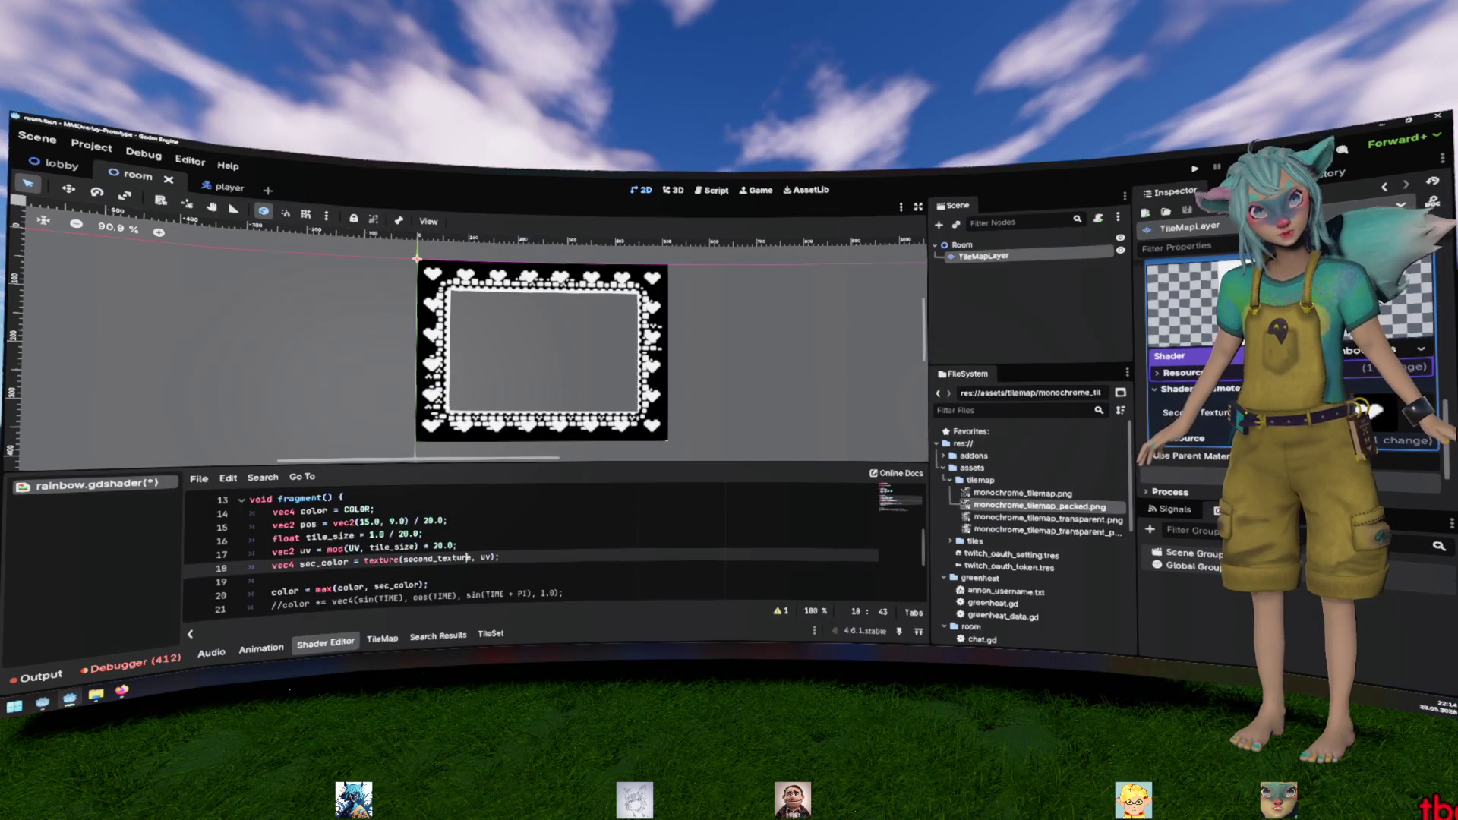
Select and inspect the 20.0 factors on the tile_size and uv lines
{"action": "double_click", "coordinate": [443, 545]}
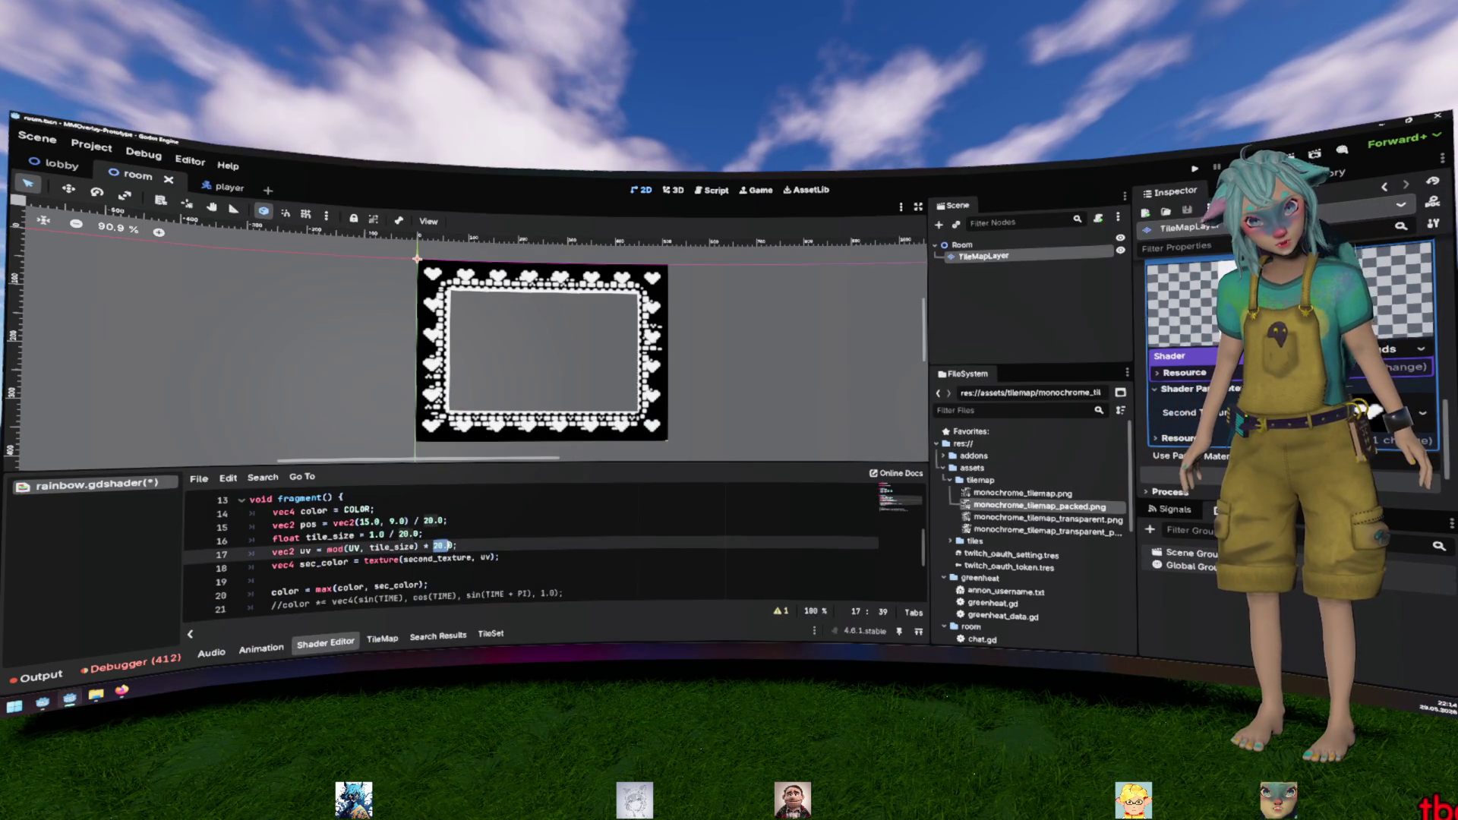
{"action": "key", "text": "shift+F3"}
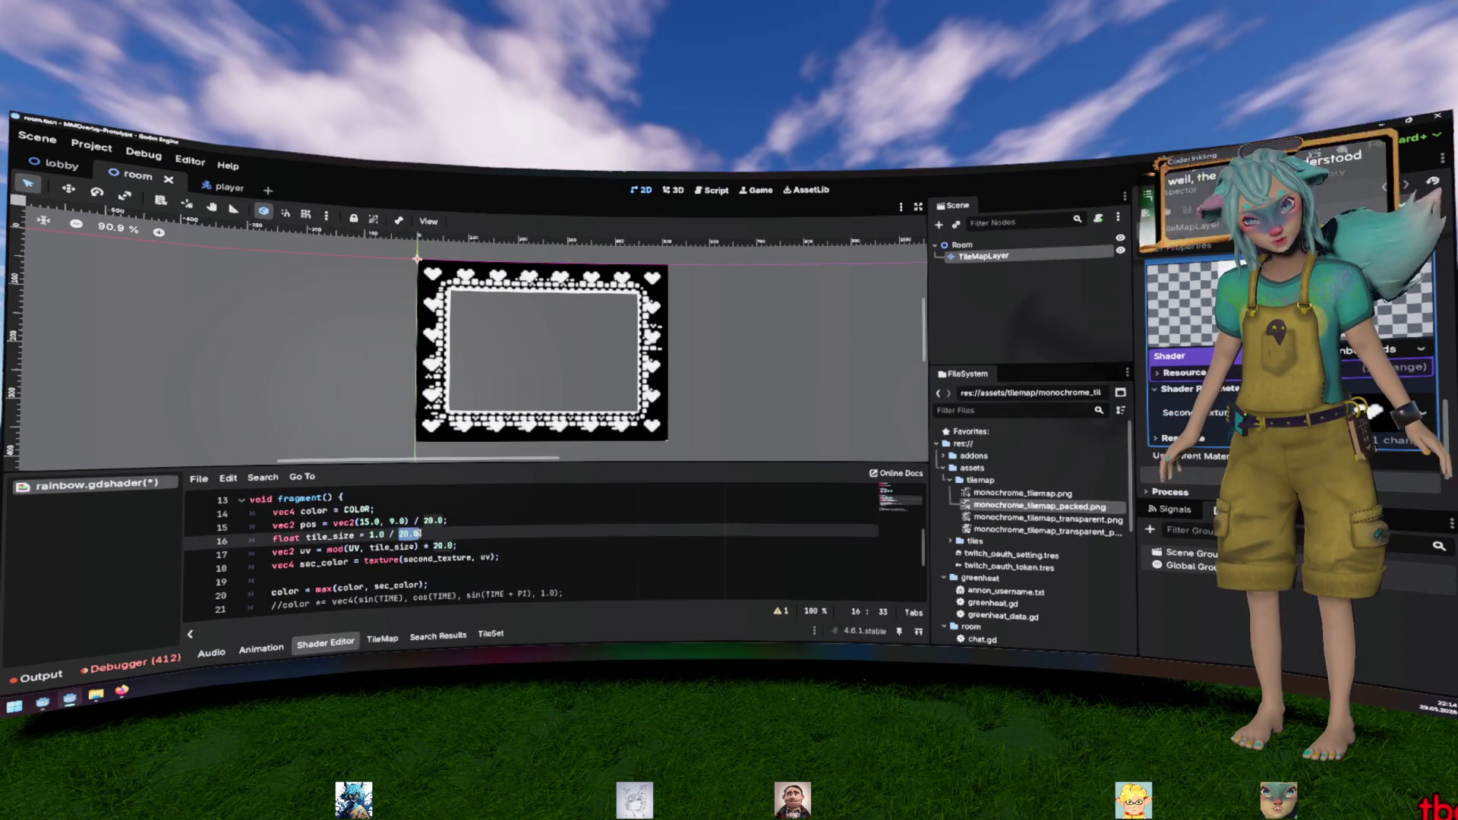
{"action": "left_click_drag", "start_coordinate": [456, 546], "coordinate": [390, 547]}
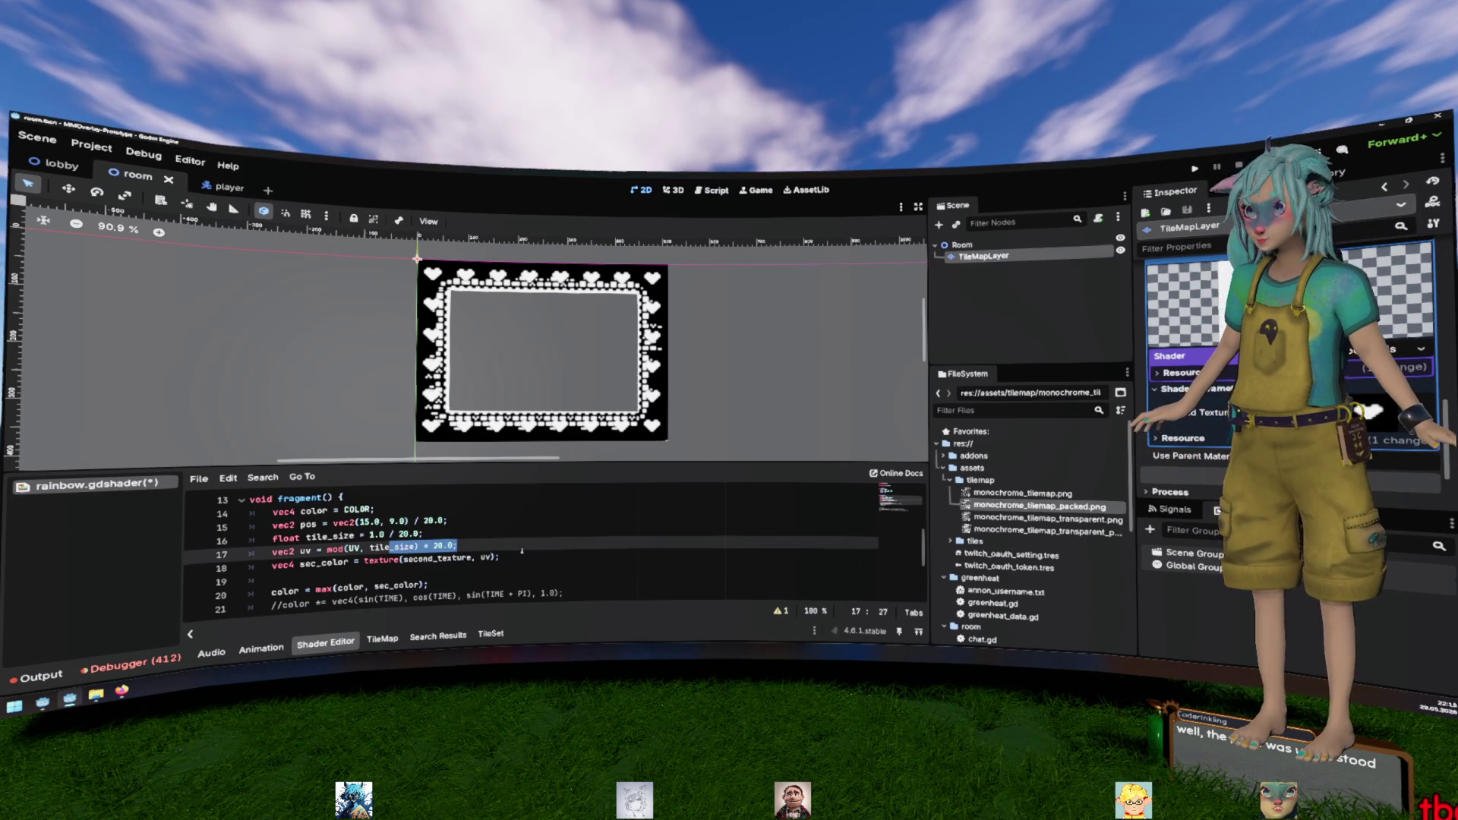
{"action": "left_click_drag", "start_coordinate": [420, 547], "coordinate": [454, 547]}
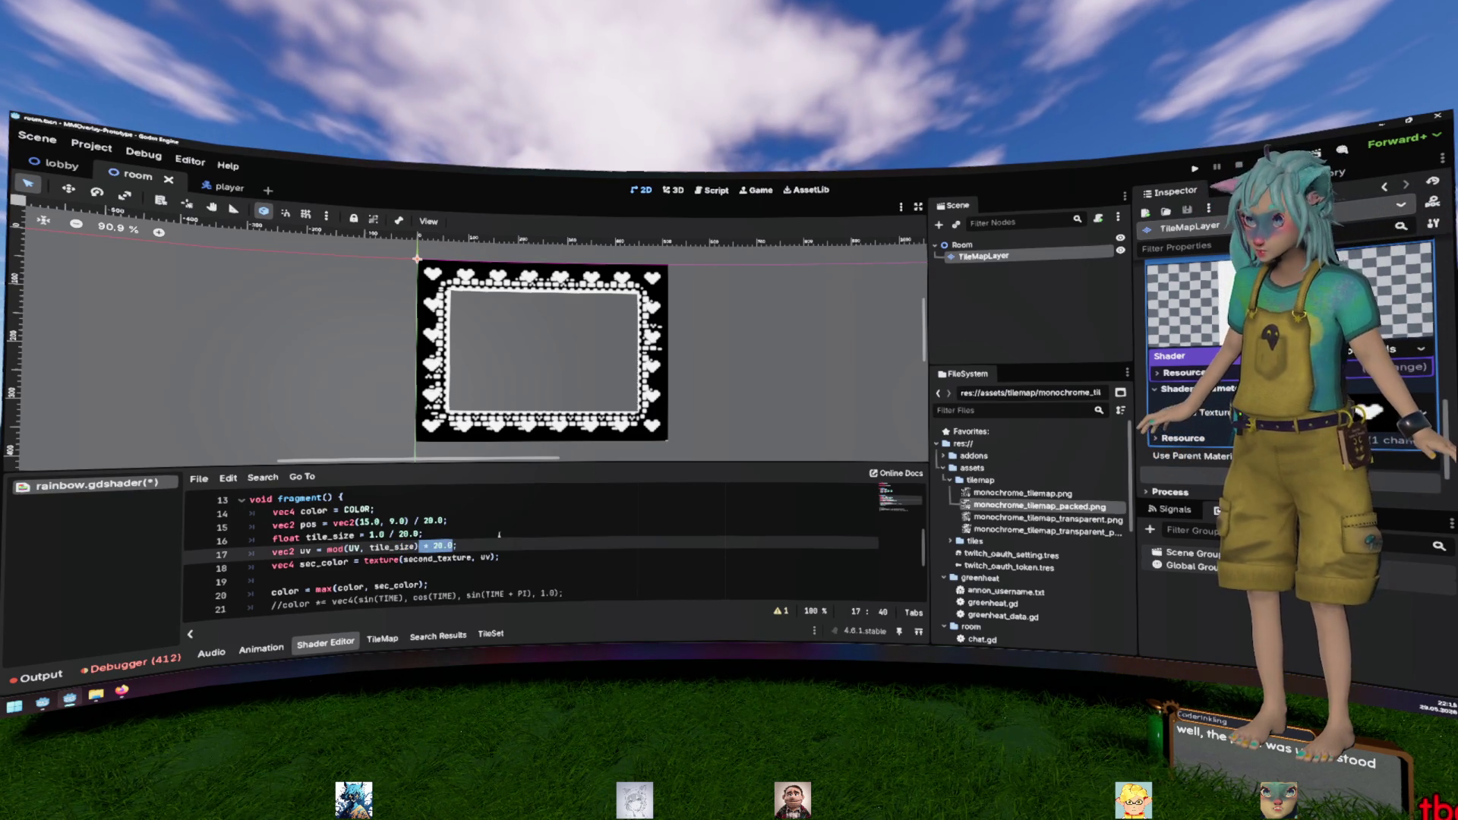
{"action": "left_click", "coordinate": [499, 535]}
{"action": "left_click_drag", "start_coordinate": [481, 545], "coordinate": [222, 541]}
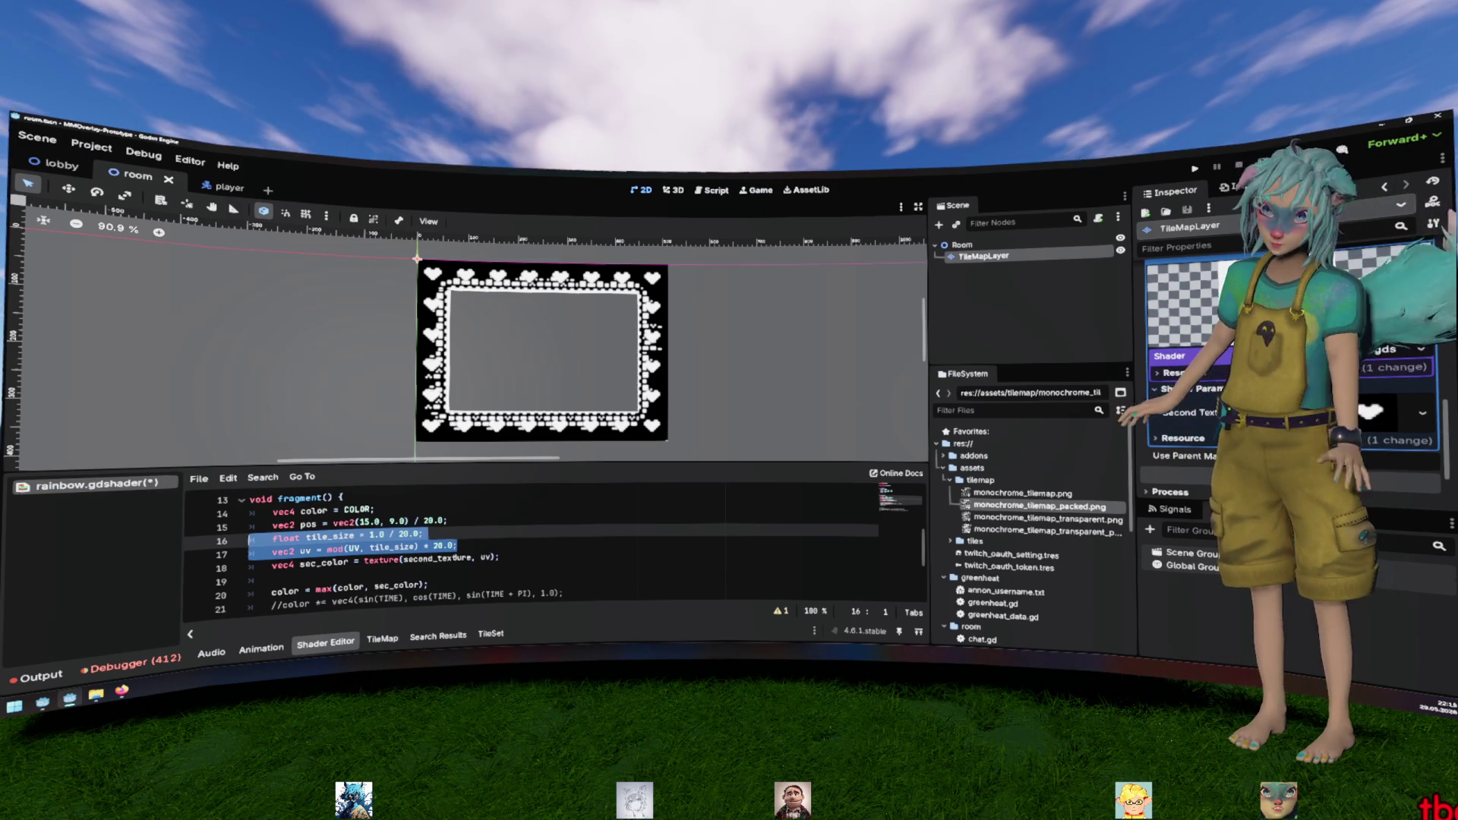
{"action": "left_click", "coordinate": [456, 558]}
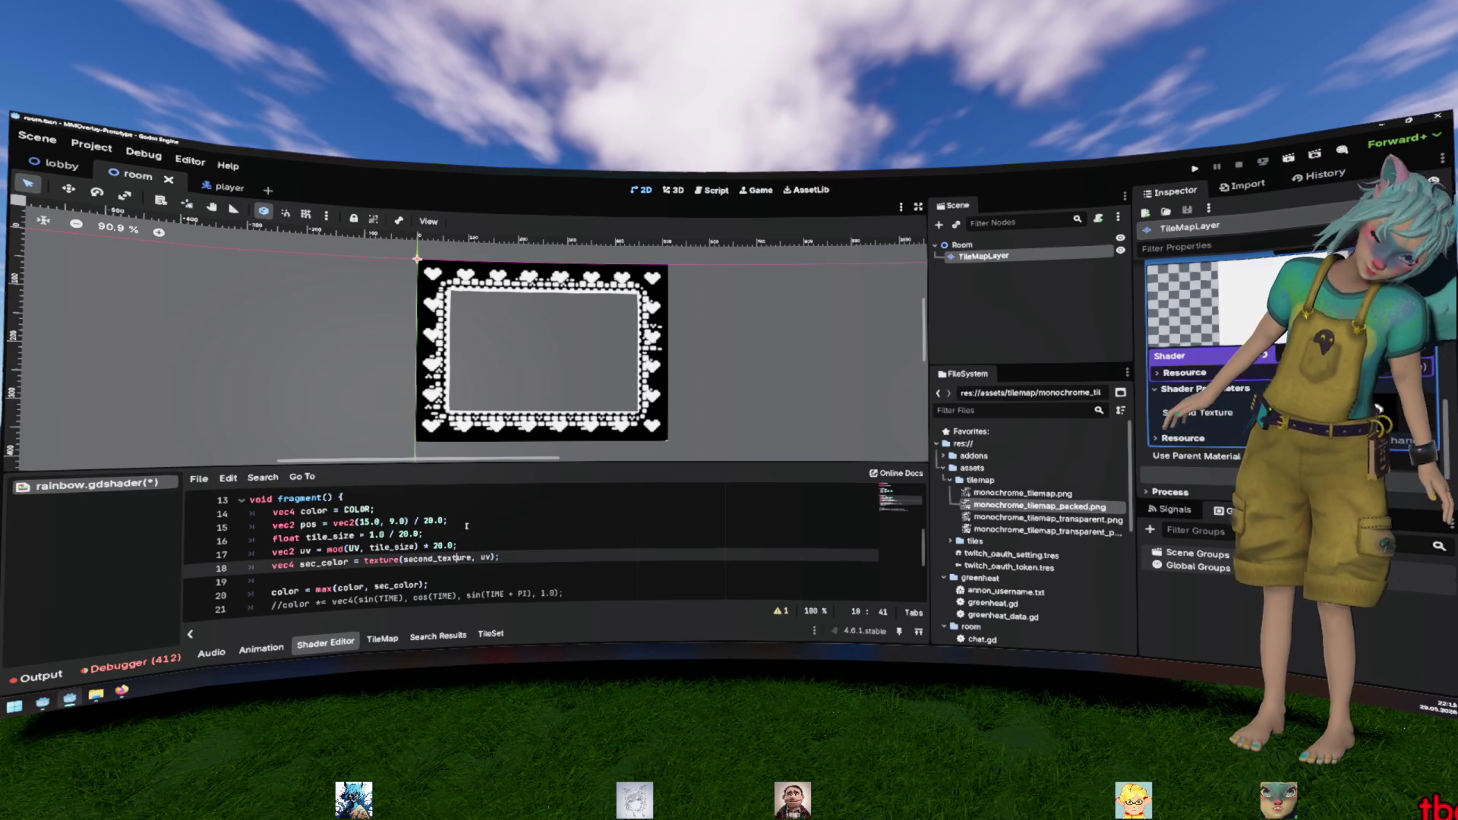
Delete ' / 20.0' from the tile_size line and select ' * 20.0' on the uv line
{"action": "left_click_drag", "start_coordinate": [388, 535], "coordinate": [423, 535]}
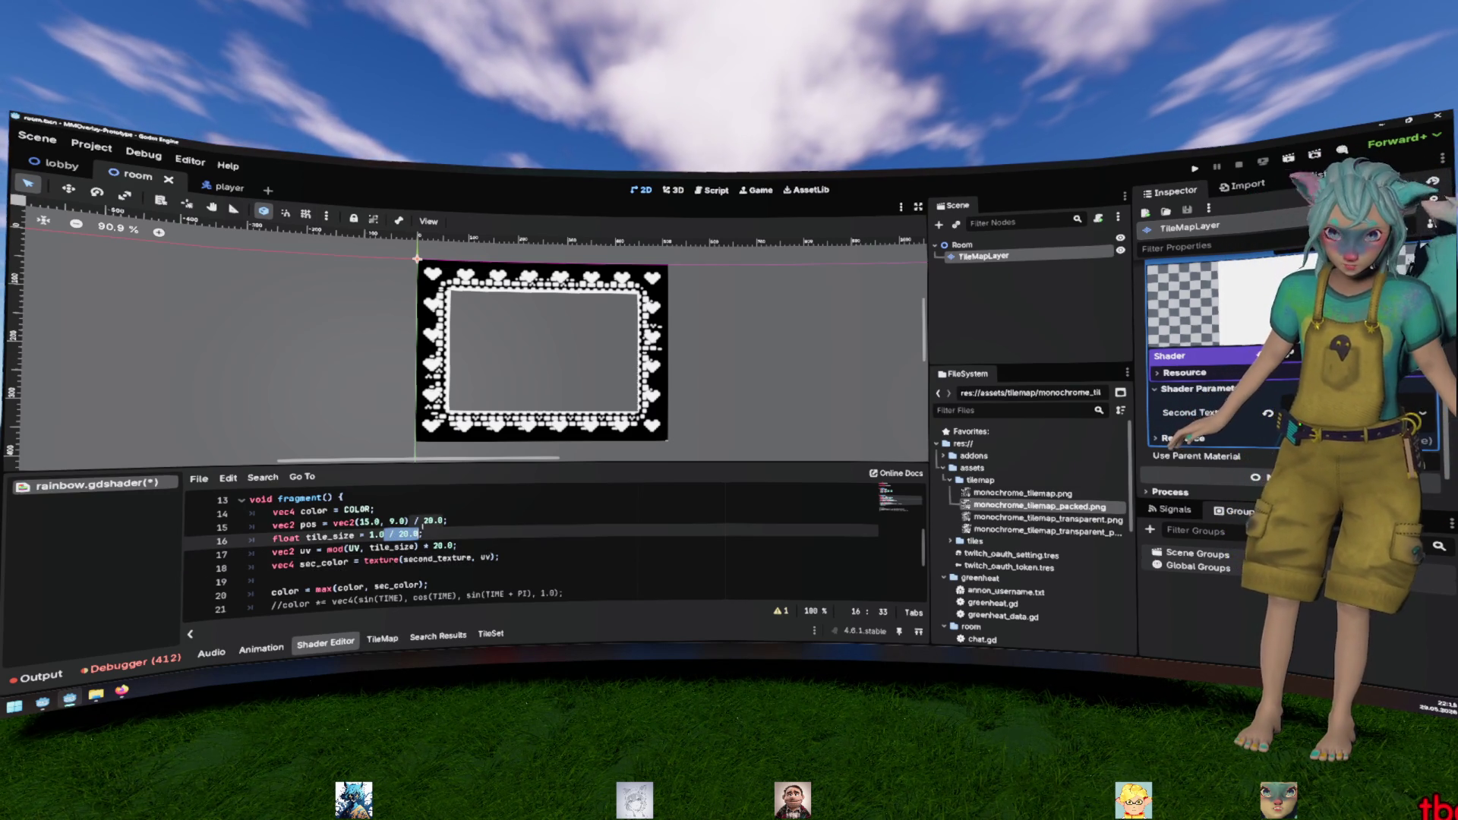
{"action": "key", "text": "BackSpace"}
{"action": "left_click_drag", "start_coordinate": [424, 546], "coordinate": [453, 546]}
Try removing ' * 20.0' from the uv line and saving, then undo to restore the scaling
{"action": "key", "text": "BackSpace"}
{"action": "key", "text": "ctrl+s"}
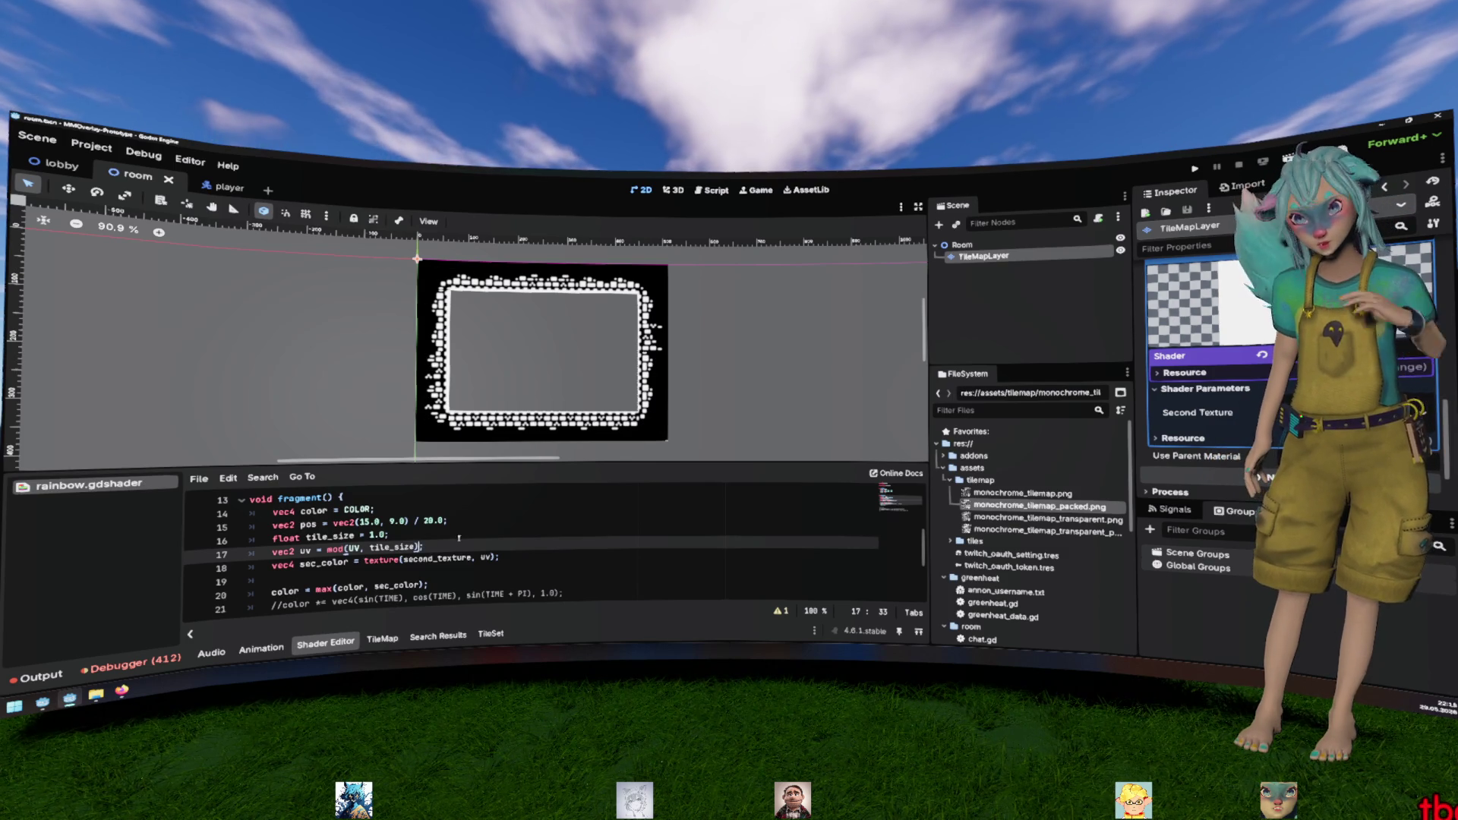
{"action": "left_click", "coordinate": [469, 522]}
{"action": "key", "text": "ctrl+z"}
{"action": "key", "text": "ctrl+z"}
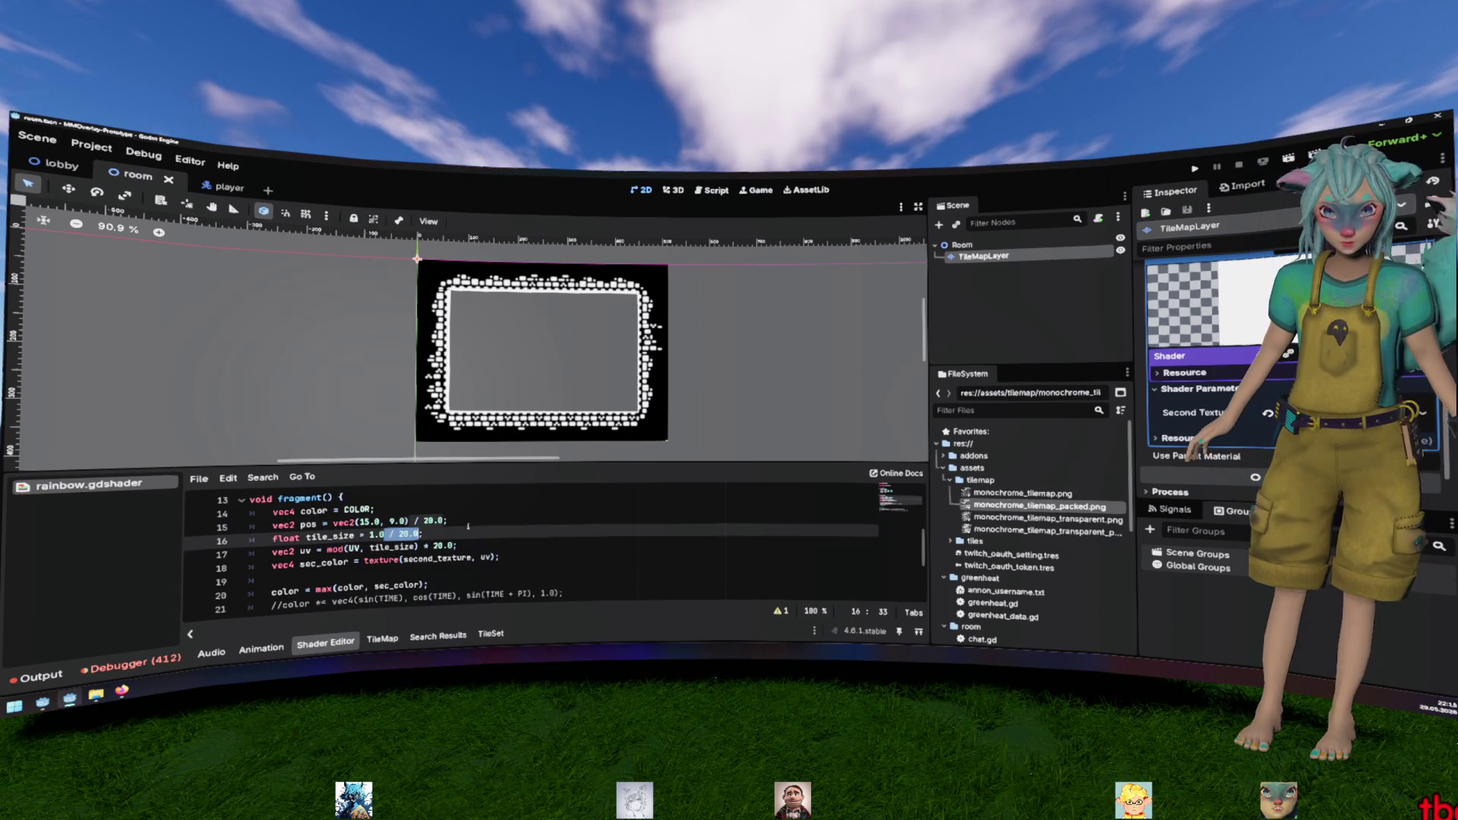
{"action": "key", "text": "ctrl+s"}
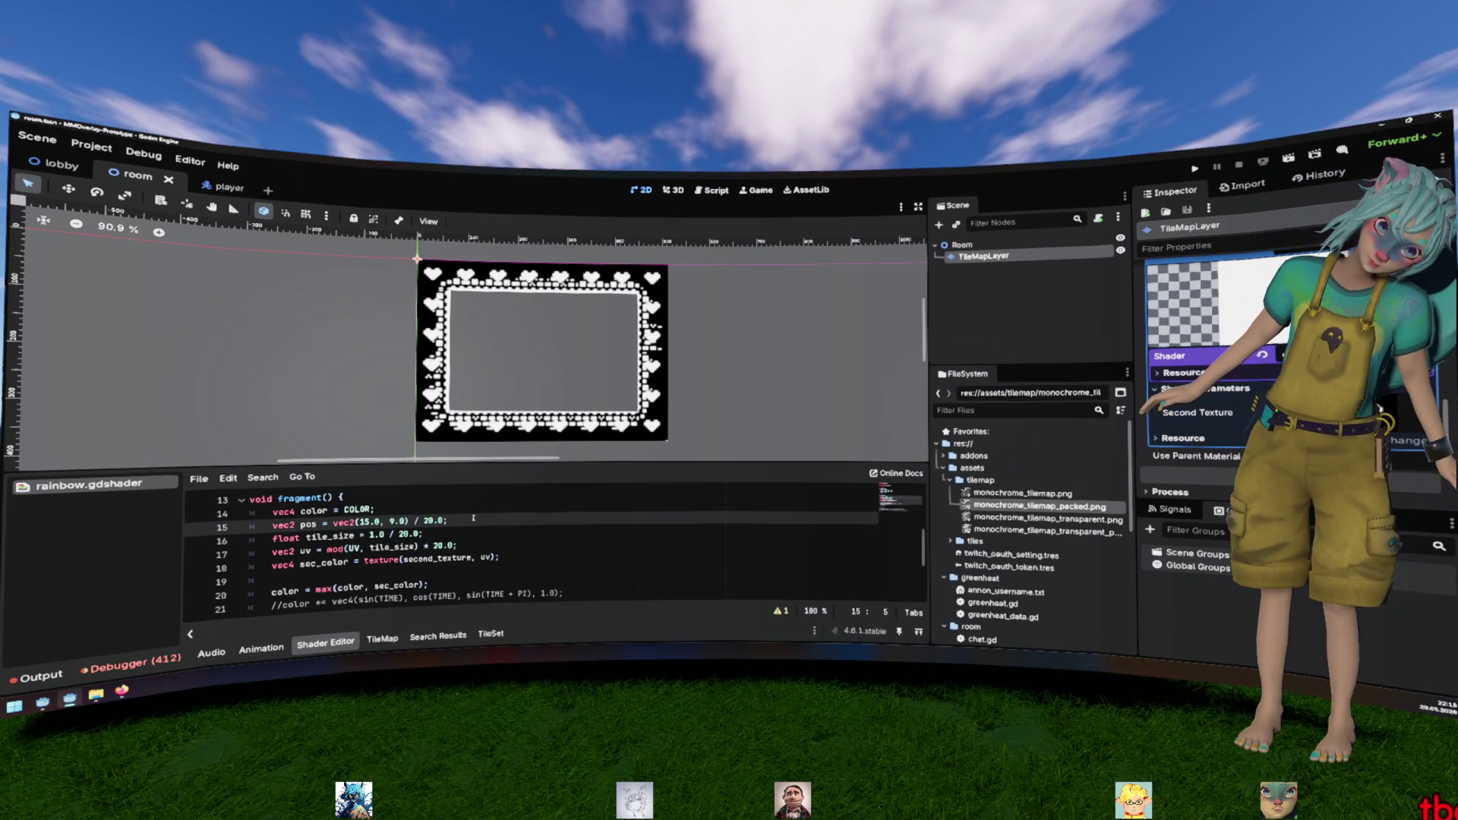
Delete the pos line, add blank lines around the uv code, and save the shader
{"action": "key", "text": "shift+End"}
{"action": "key", "text": "BackSpace"}
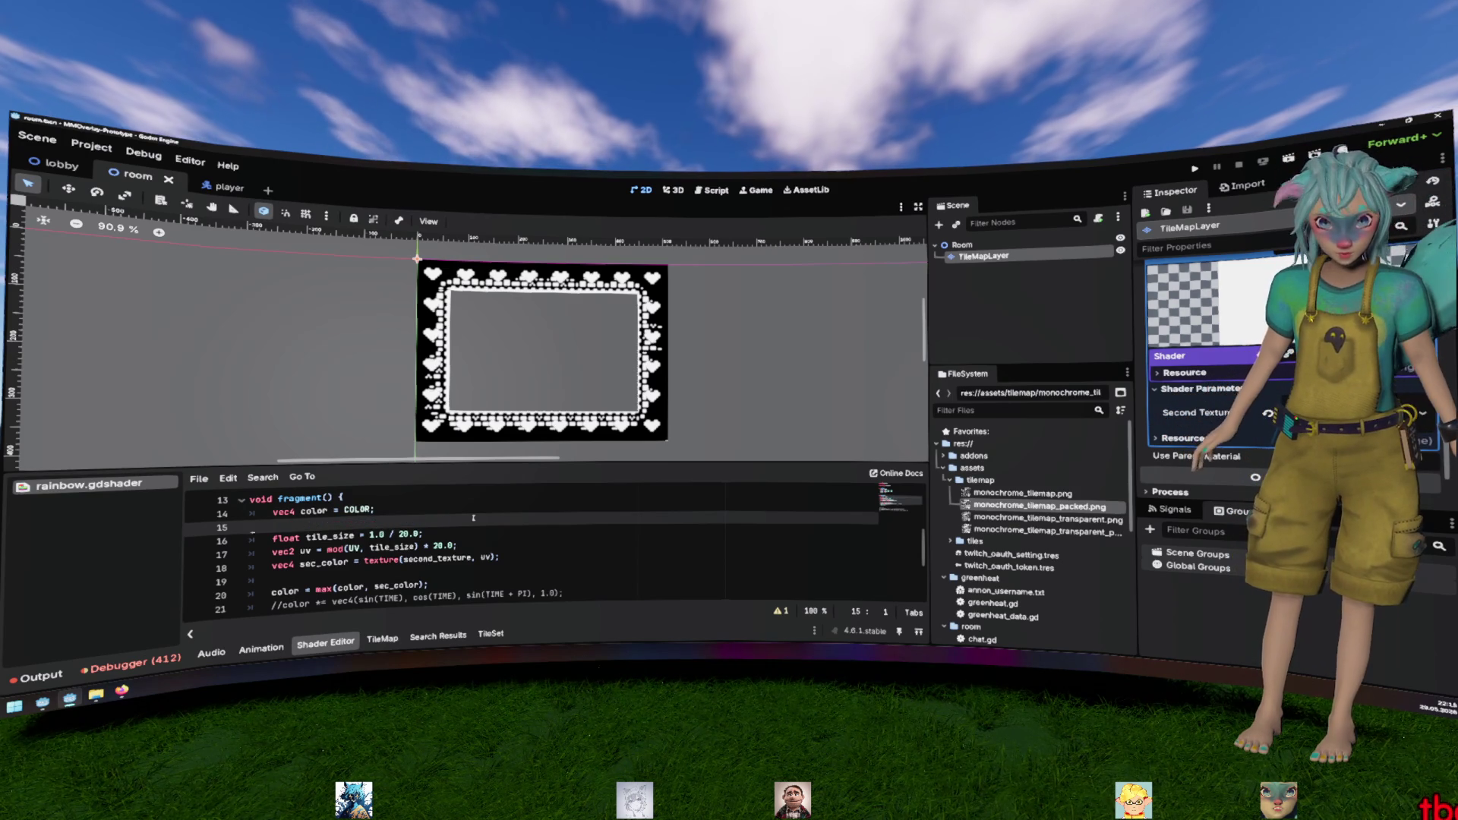
{"action": "key", "text": "BackSpace"}
{"action": "key", "text": "Return"}
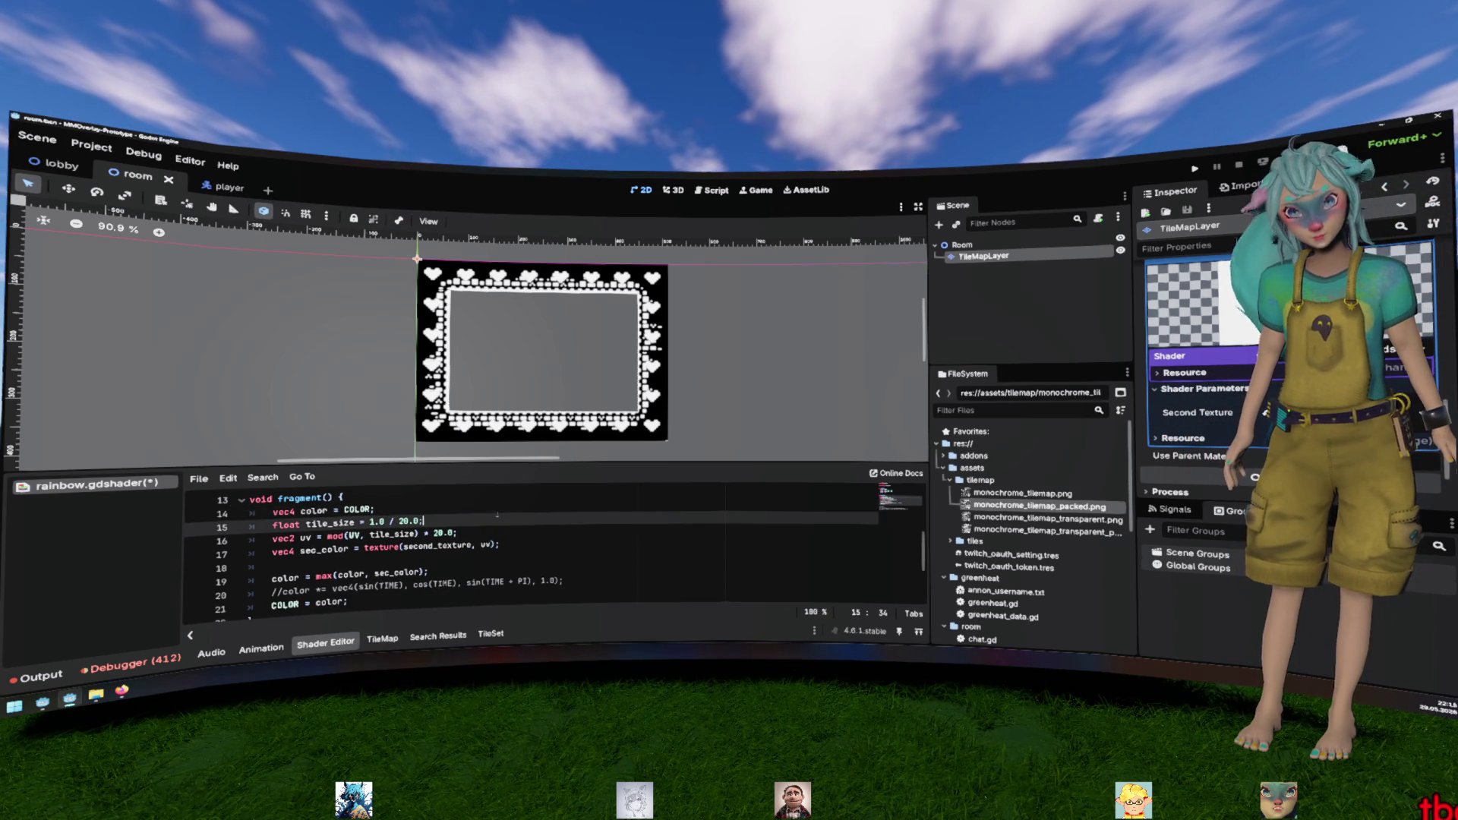
{"action": "left_click", "coordinate": [496, 558]}
{"action": "key", "text": "Up"}
{"action": "key", "text": "Return"}
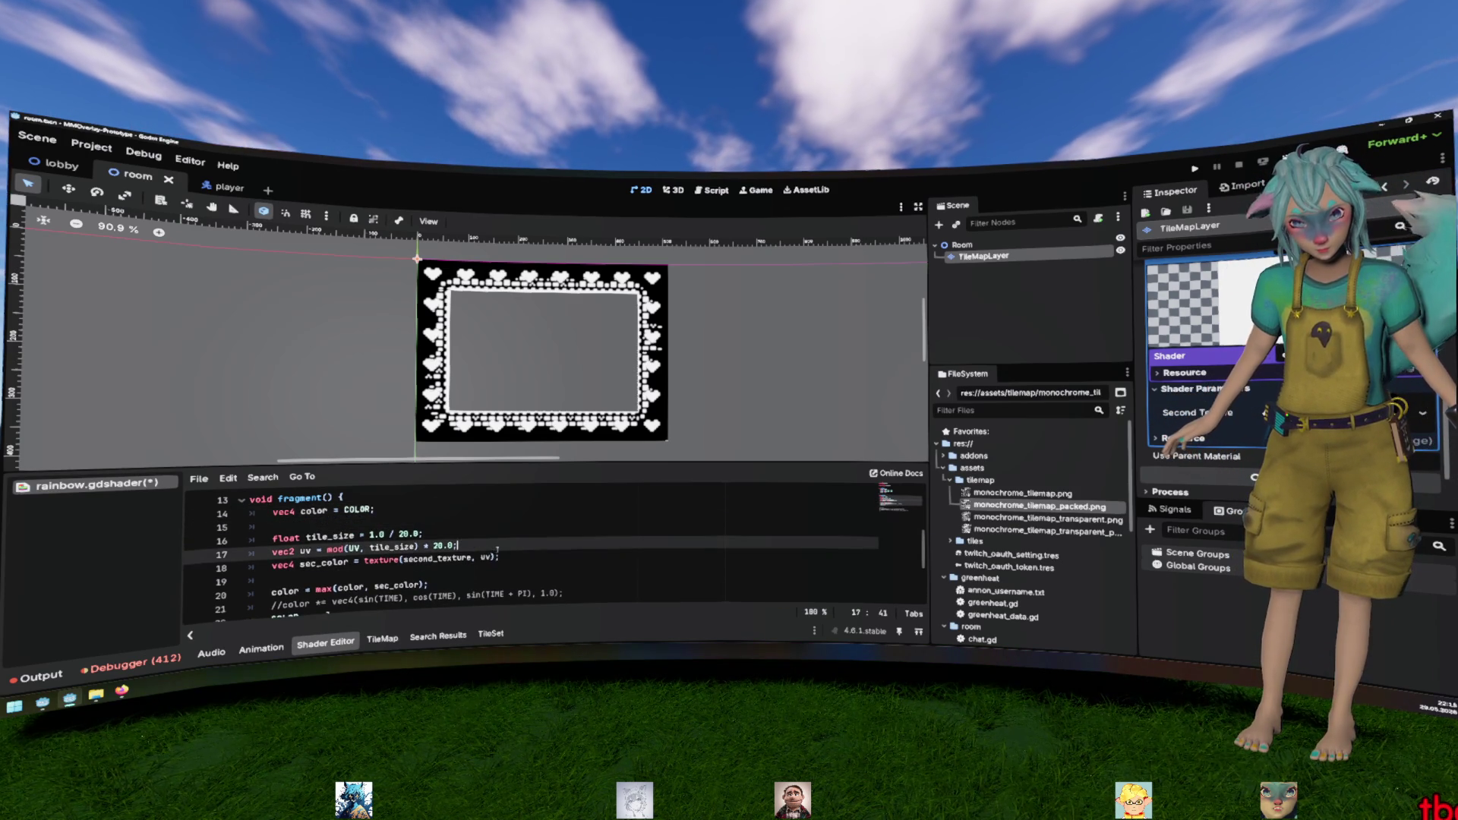
{"action": "key", "text": "ctrl+s"}
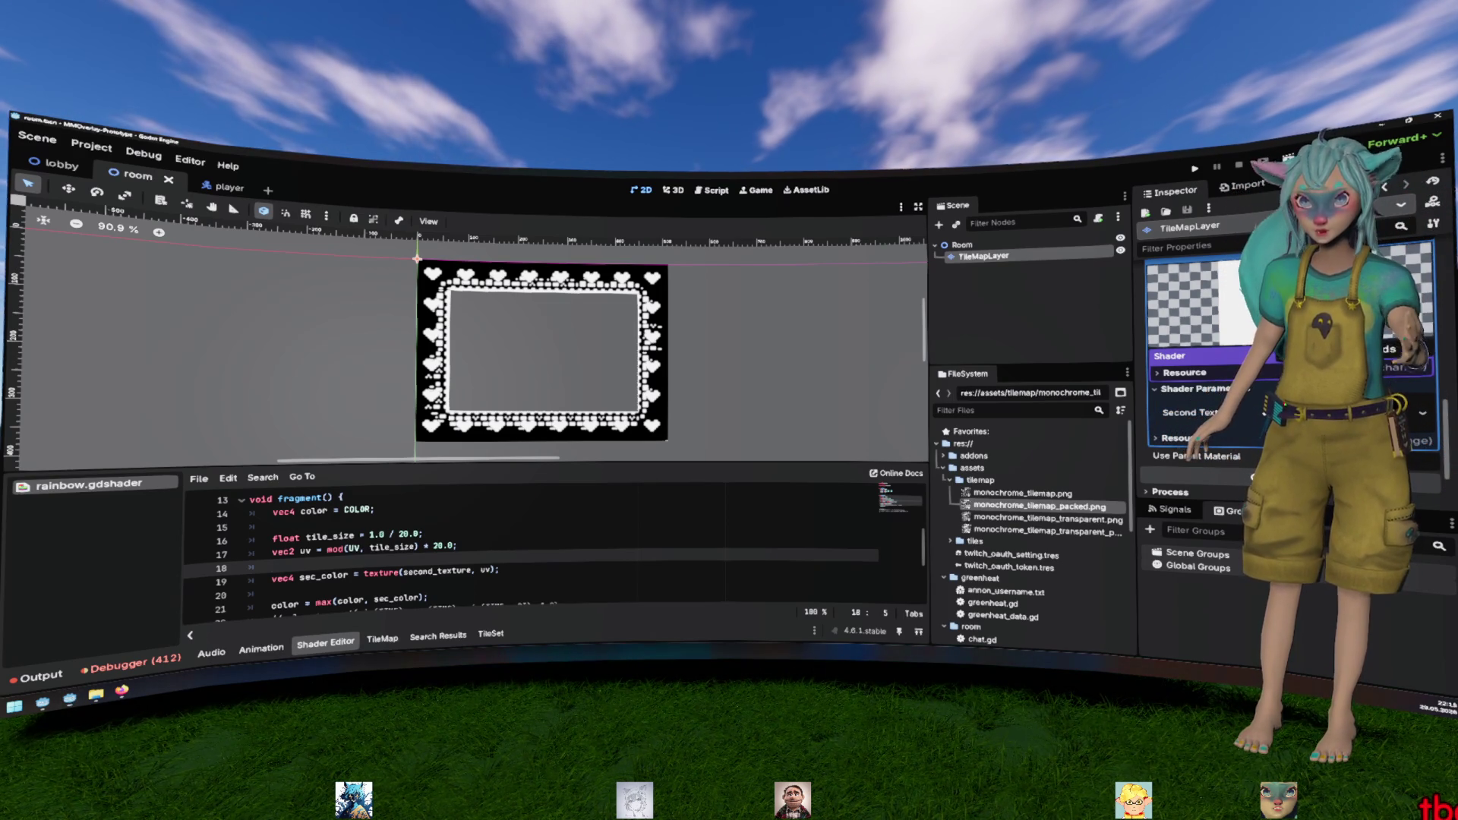
{"action": "left_click", "coordinate": [424, 546]}
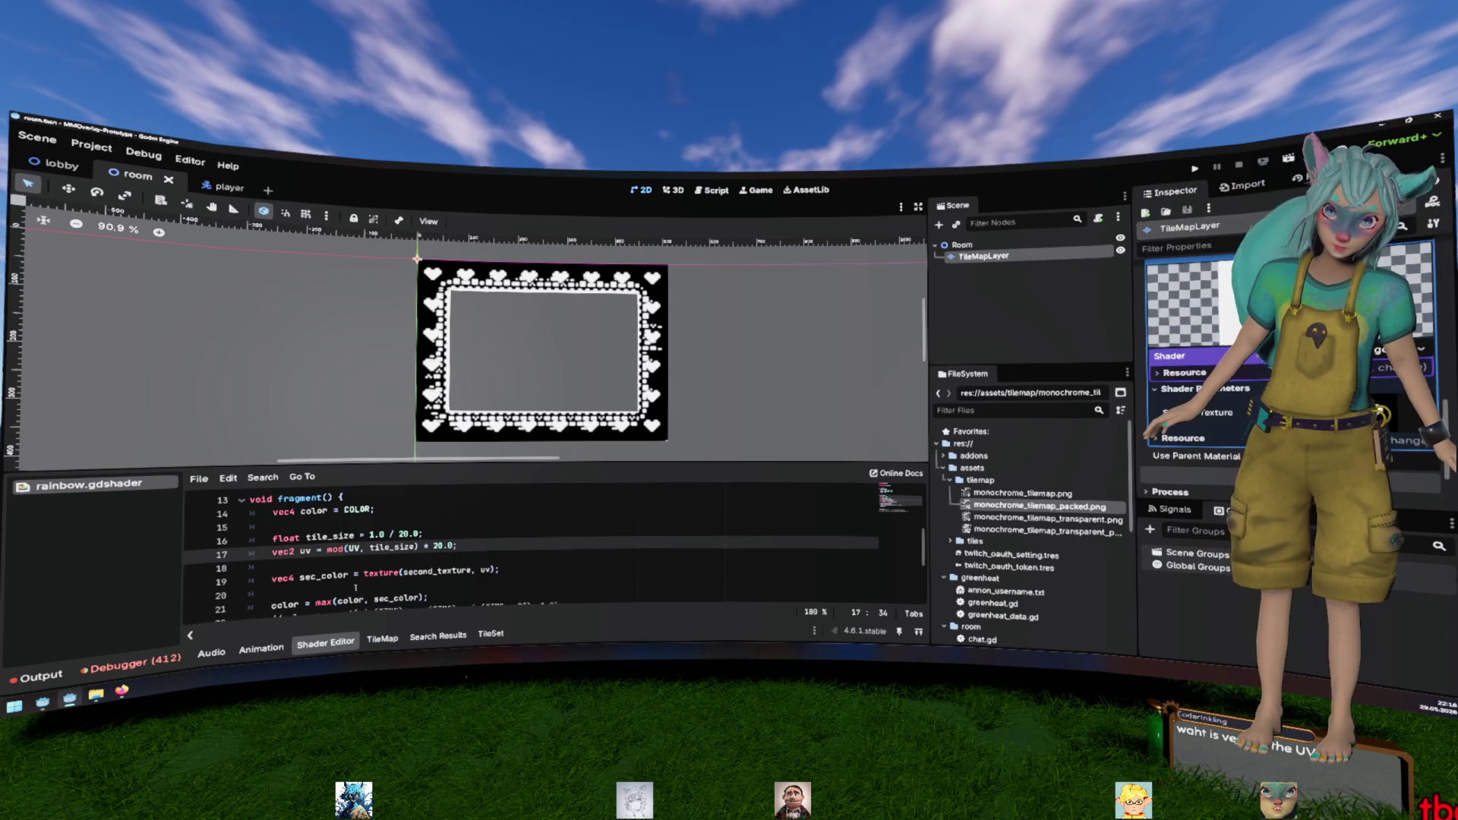
{"action": "left_click", "coordinate": [407, 560]}
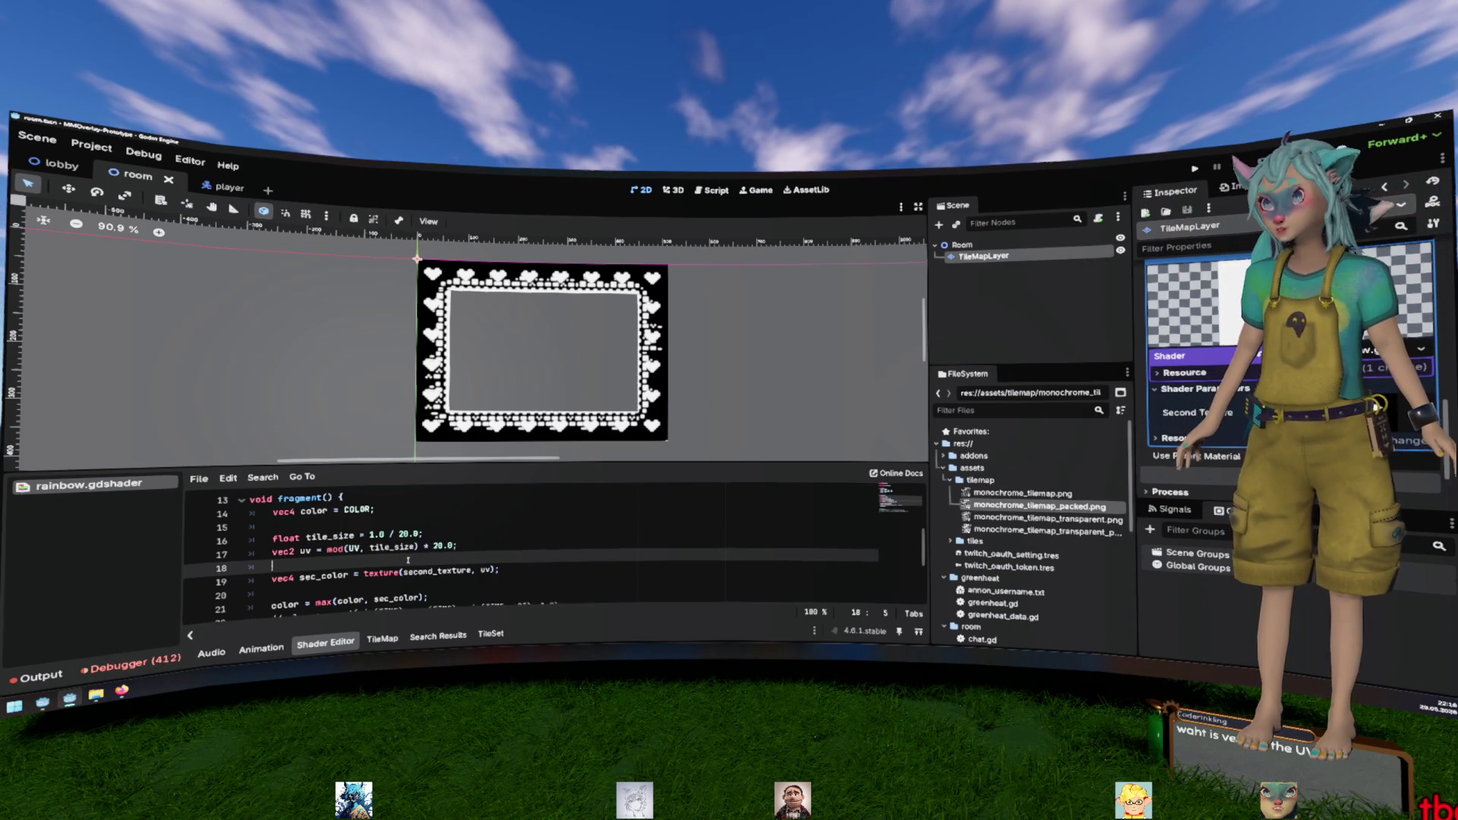
{"action": "double_click", "coordinate": [289, 552]}
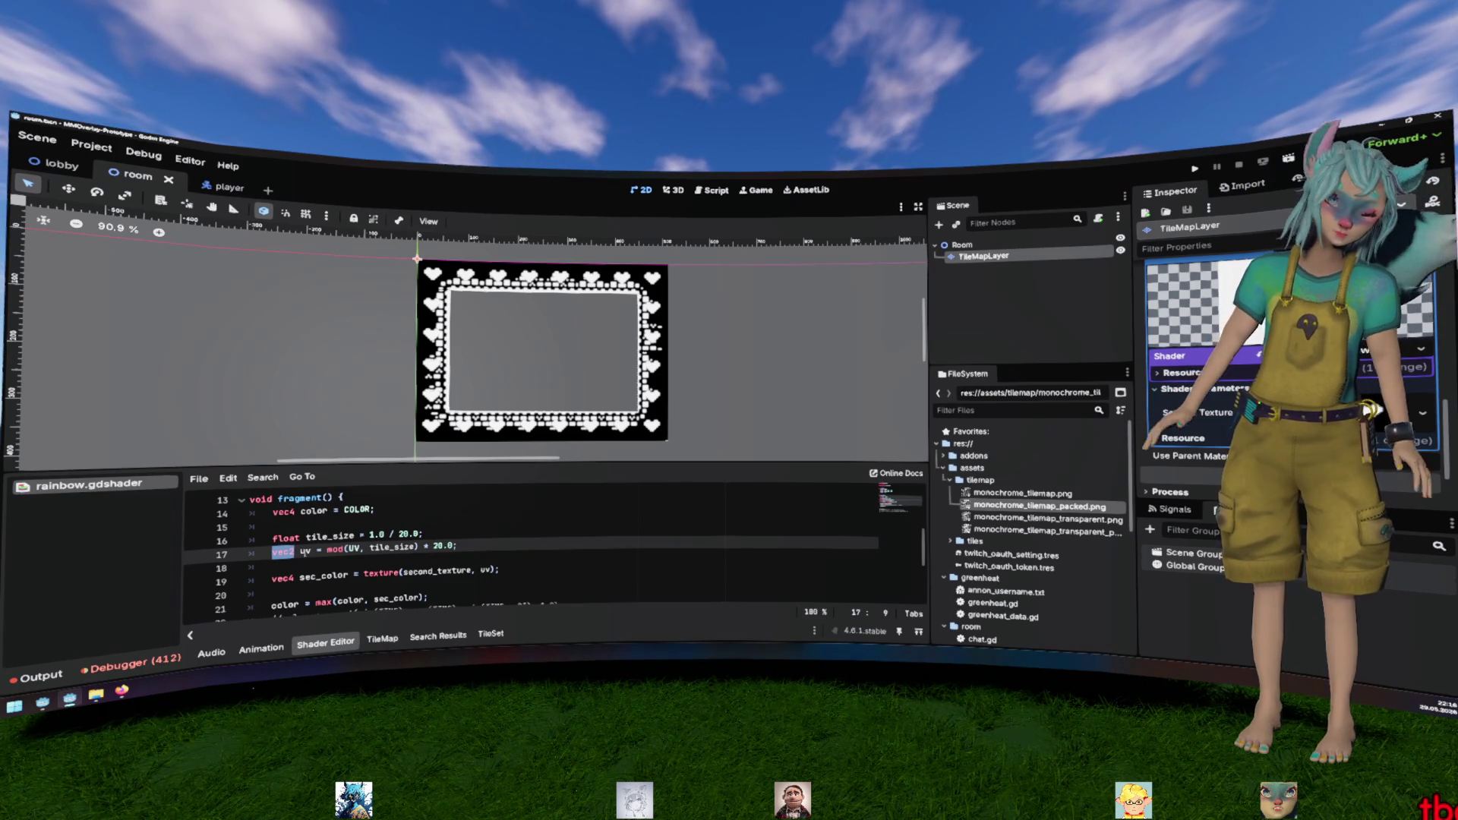
{"action": "left_click", "coordinate": [458, 546]}
{"action": "key", "text": "Return"}
{"action": "type", "text": "uv.x"}
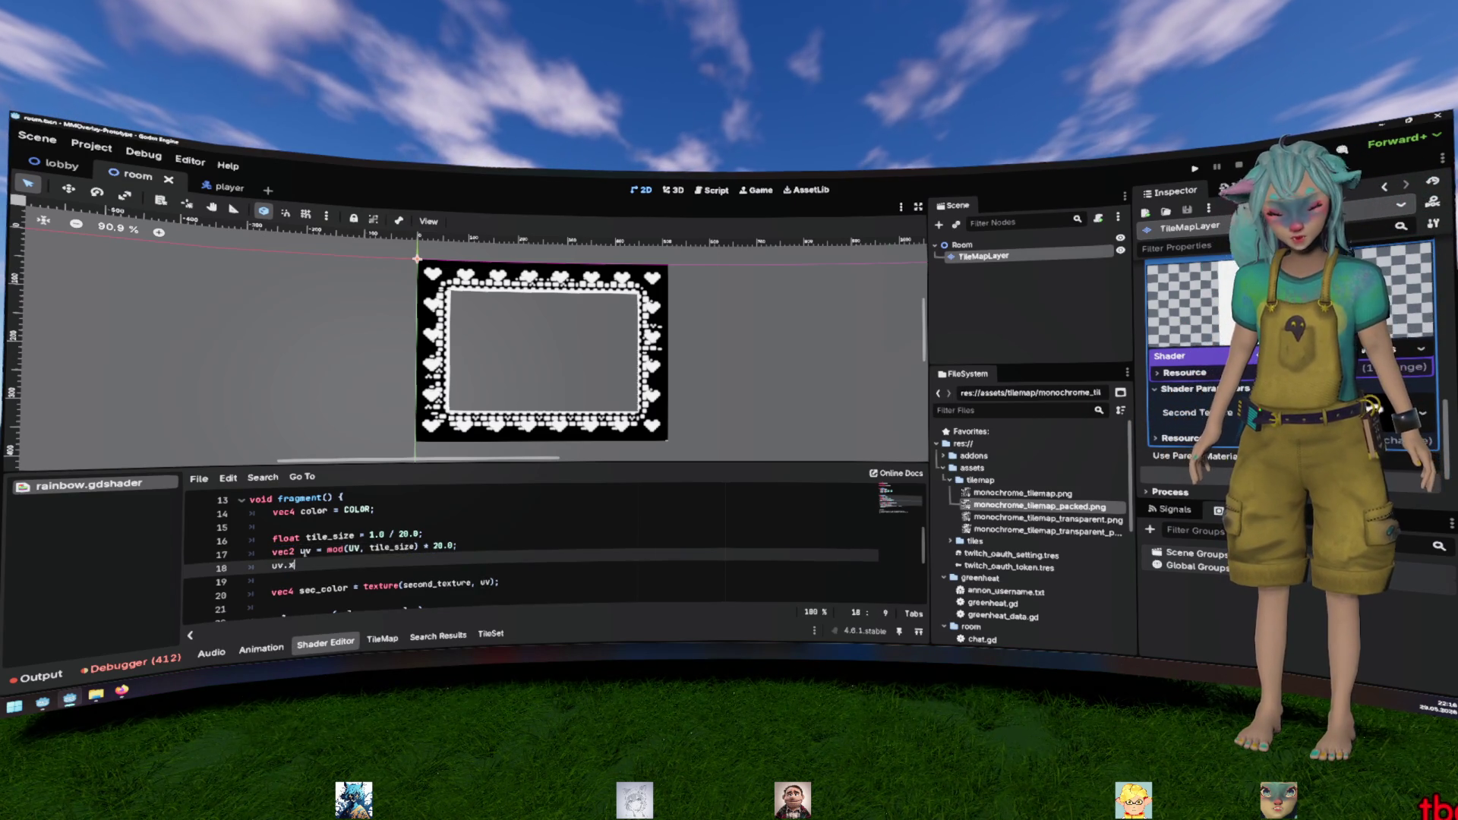
{"action": "key", "text": "BackSpace"}
{"action": "key", "text": "BackSpace"}
{"action": "key", "text": "BackSpace"}
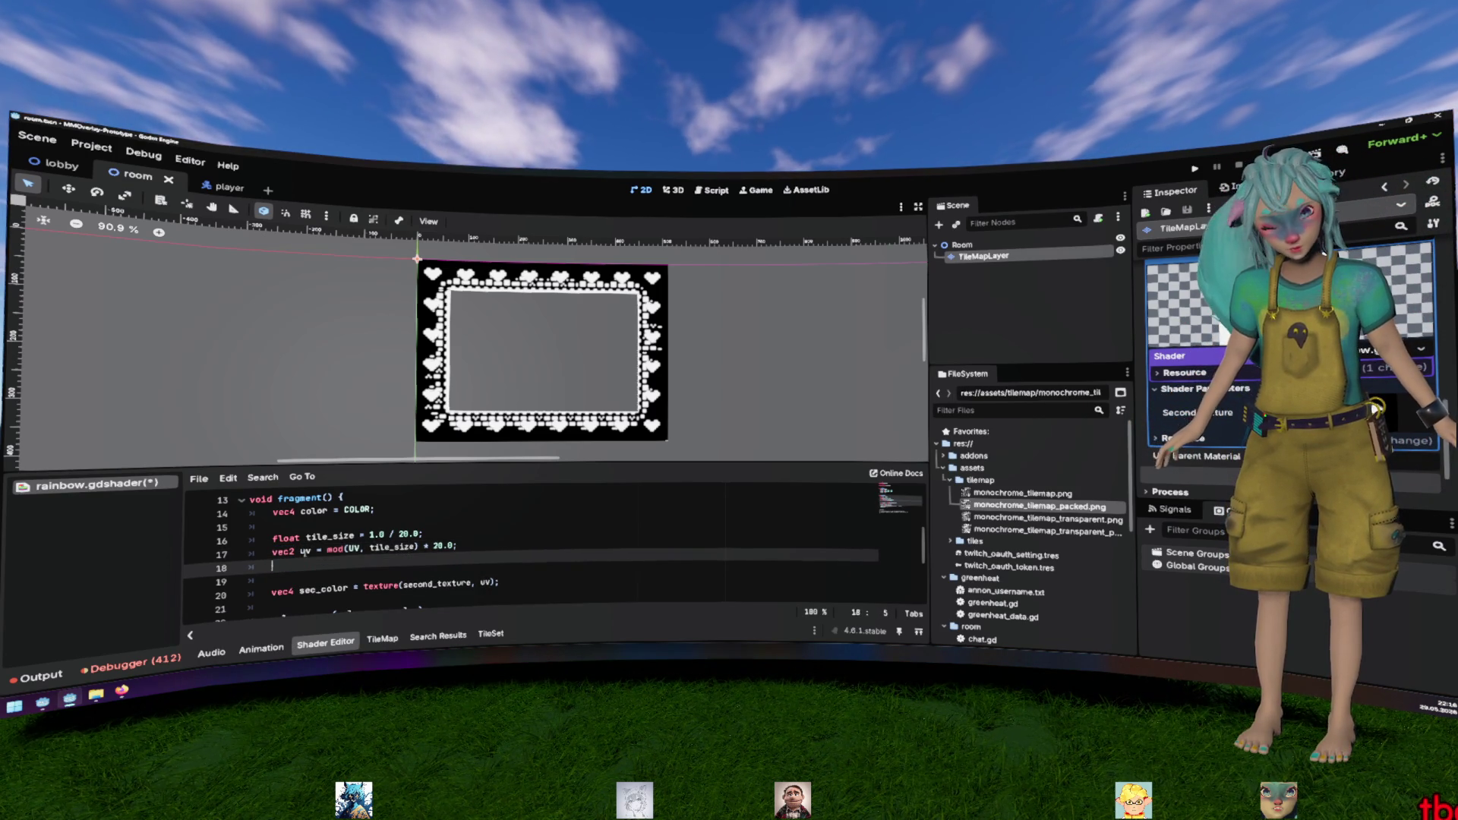
{"action": "type", "text": "vec3"}
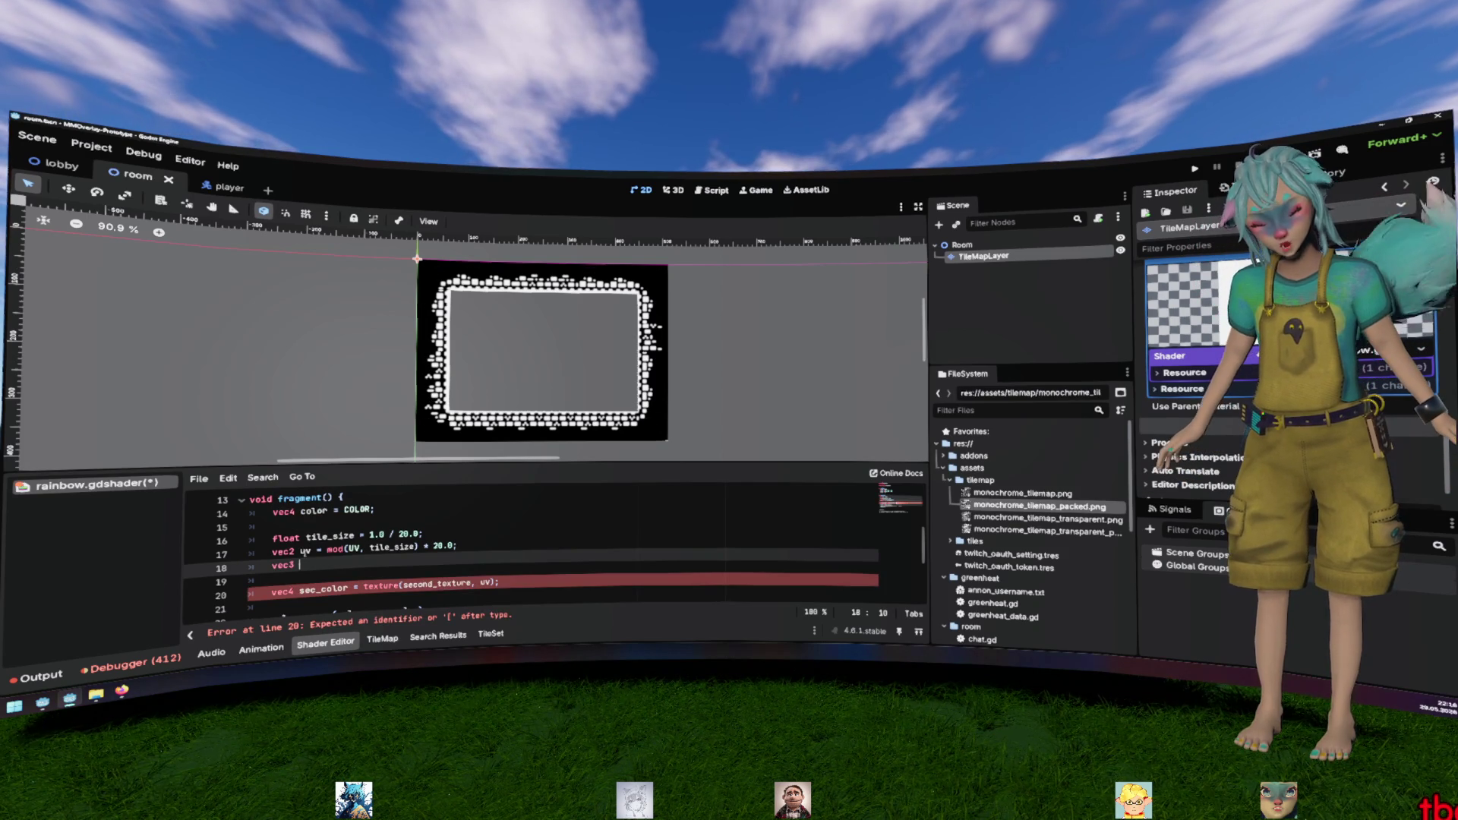
{"action": "key", "text": "BackSpace"}
{"action": "key", "text": "BackSpace"}
{"action": "key", "text": "BackSpace"}
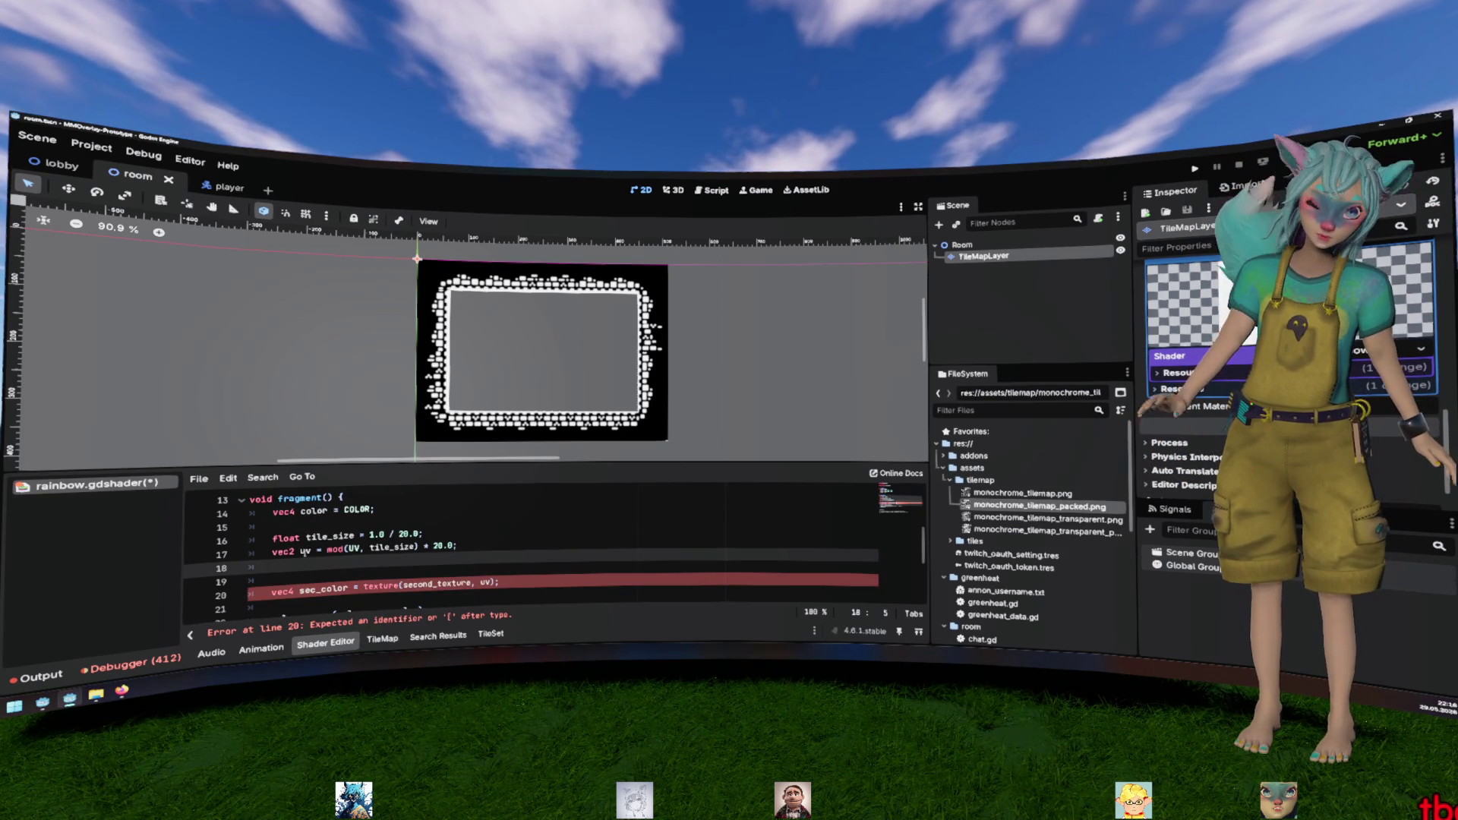
{"action": "key", "text": "BackSpace"}
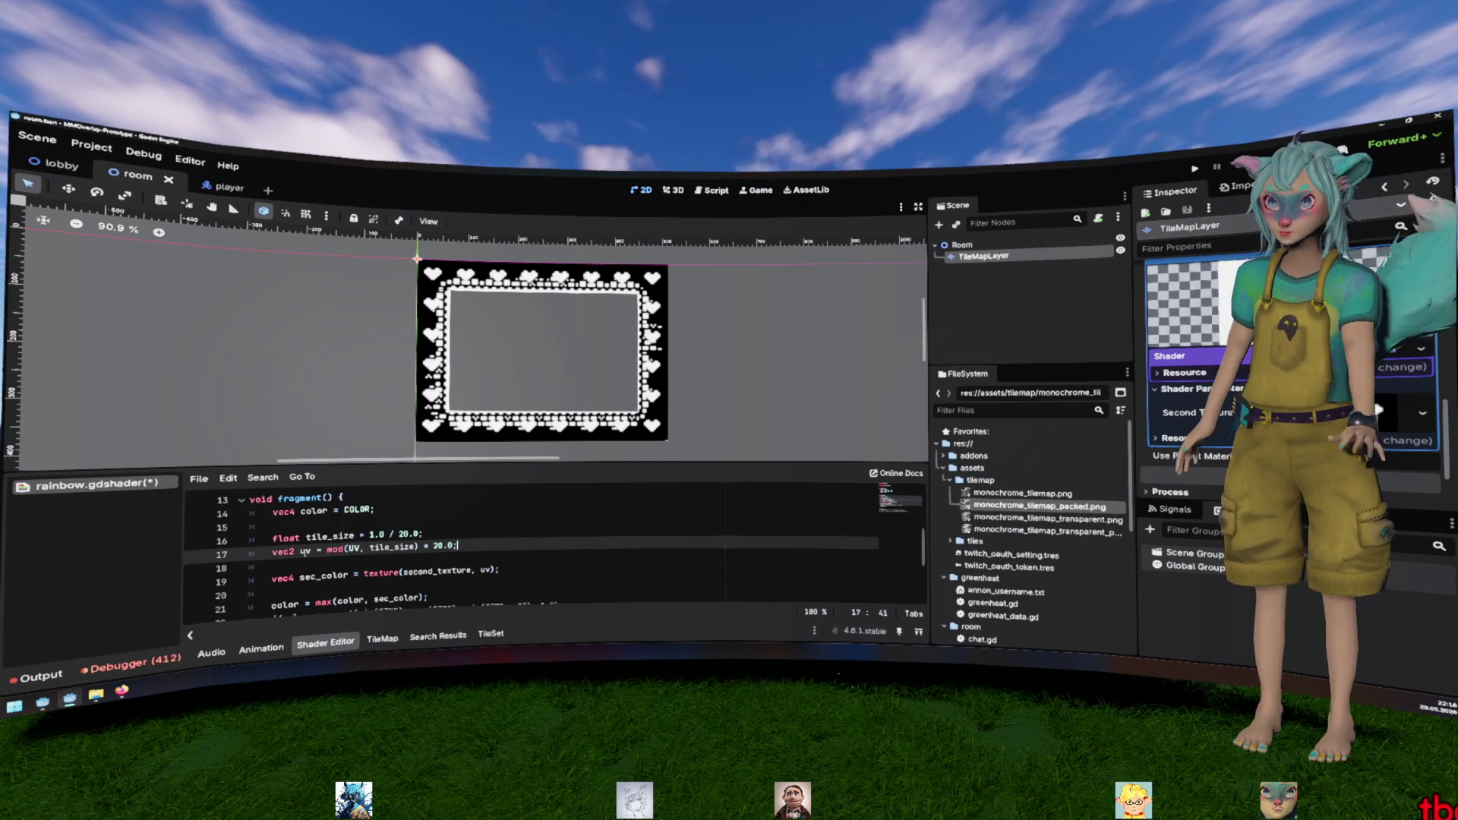
{"action": "left_click", "coordinate": [487, 530]}
{"action": "key", "text": "ctrl+s"}
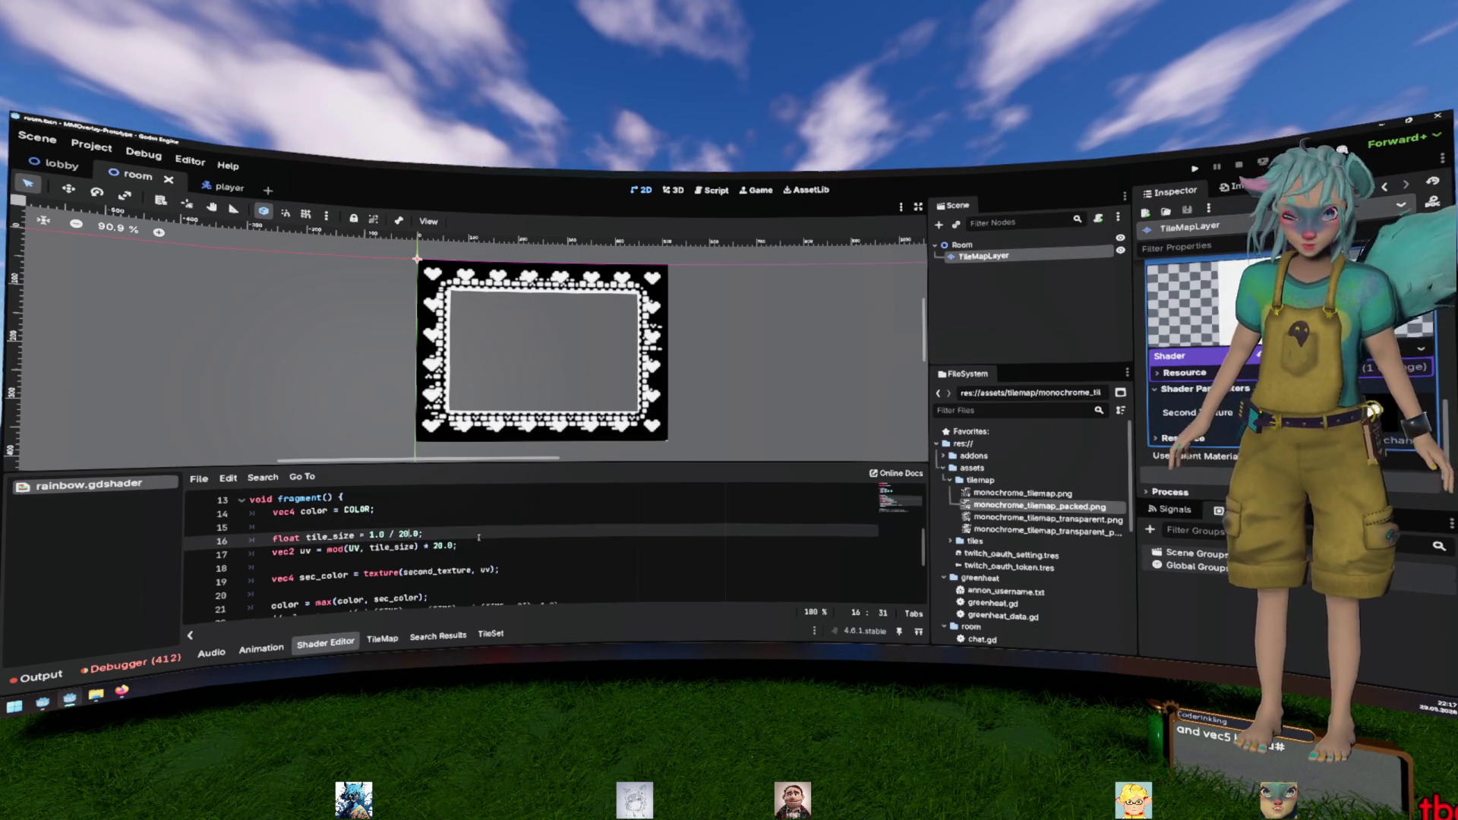
{"action": "key", "text": "Down"}
{"action": "key", "text": "End"}
{"action": "key", "text": "Return"}
{"action": "type", "text": "c"}
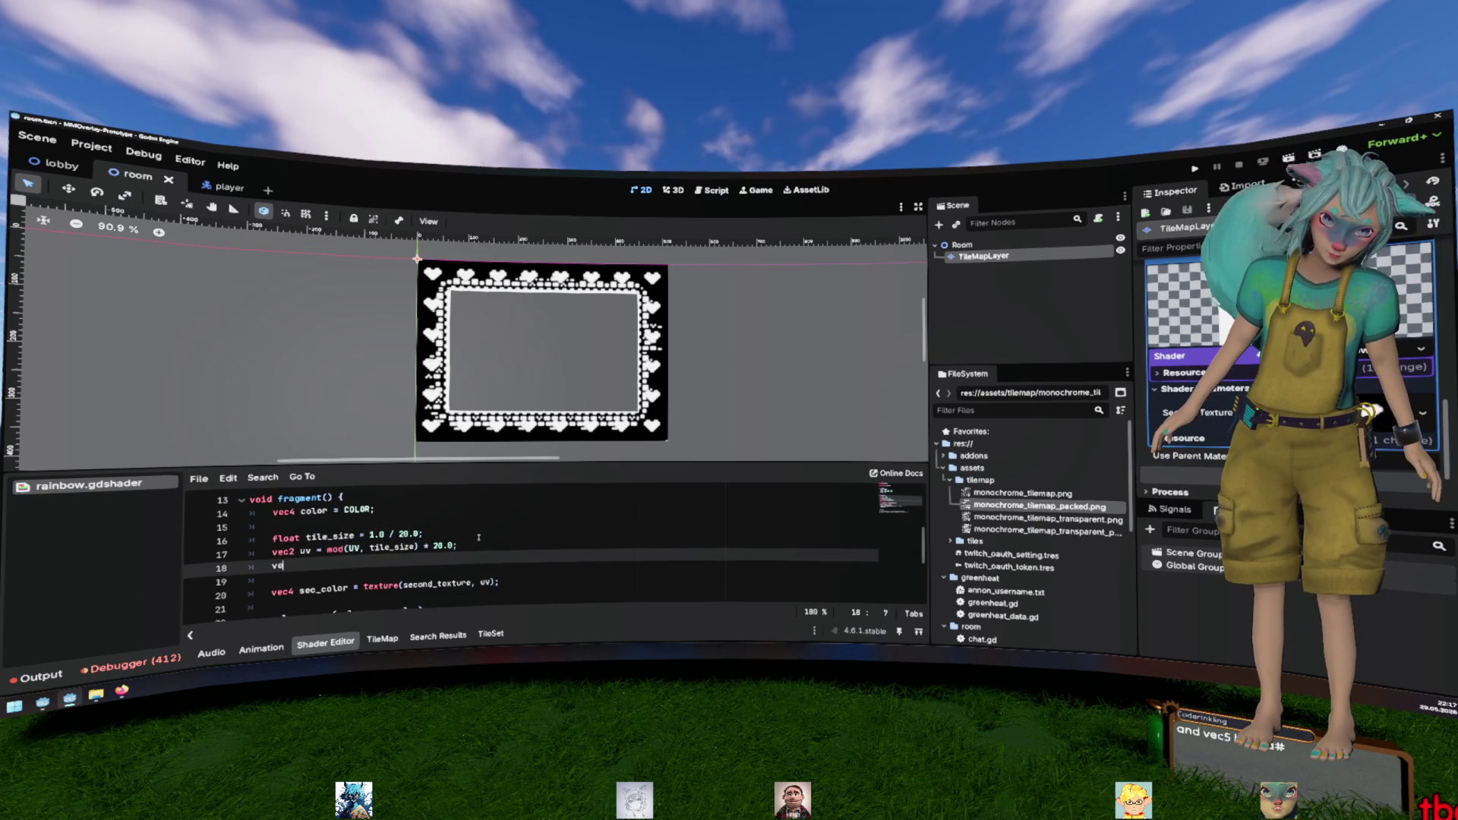
{"action": "type", "text": "ec"}
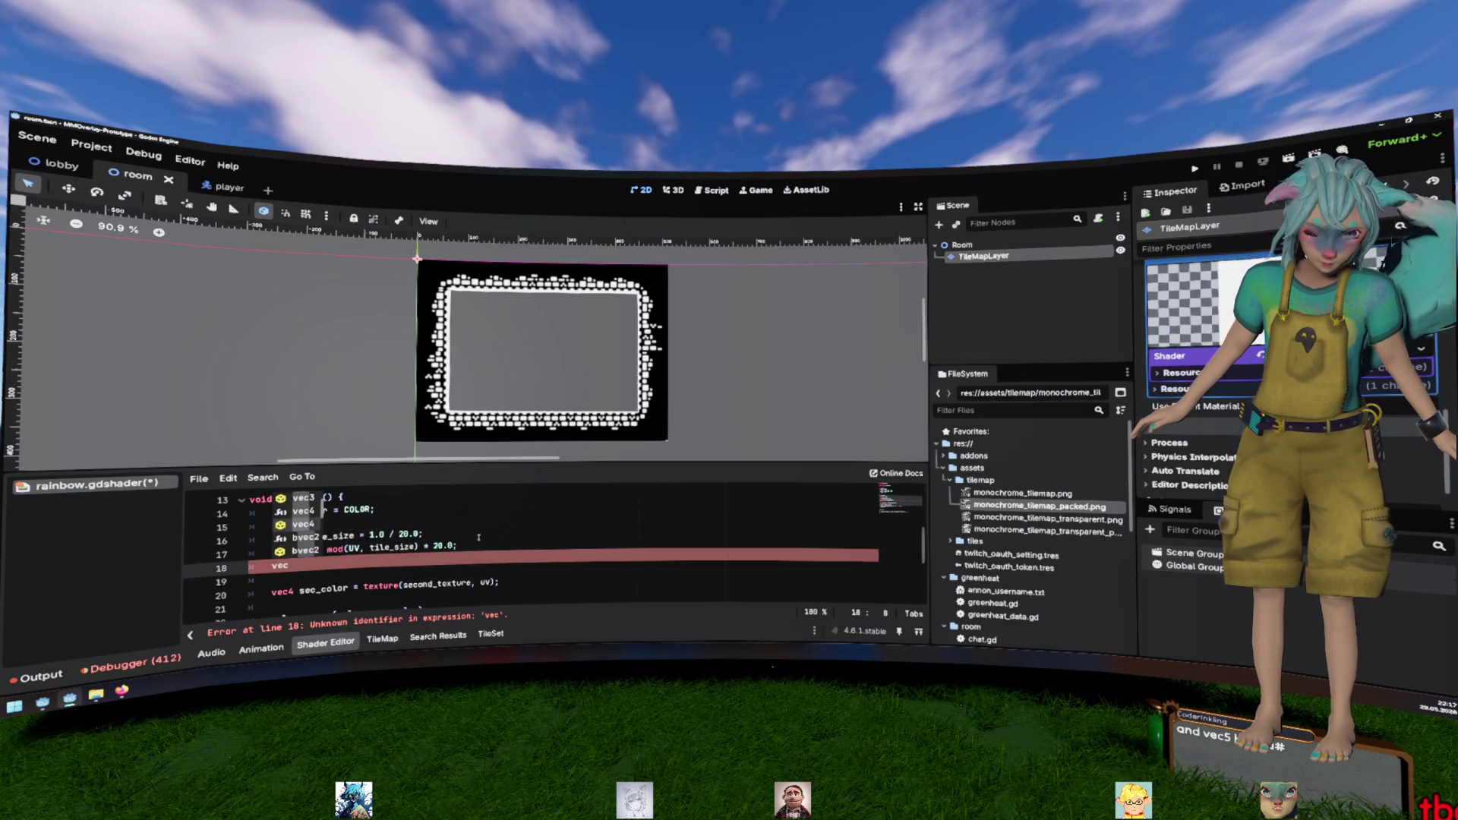
{"action": "key", "text": "BackSpace"}
{"action": "key", "text": "BackSpace"}
{"action": "key", "text": "BackSpace"}
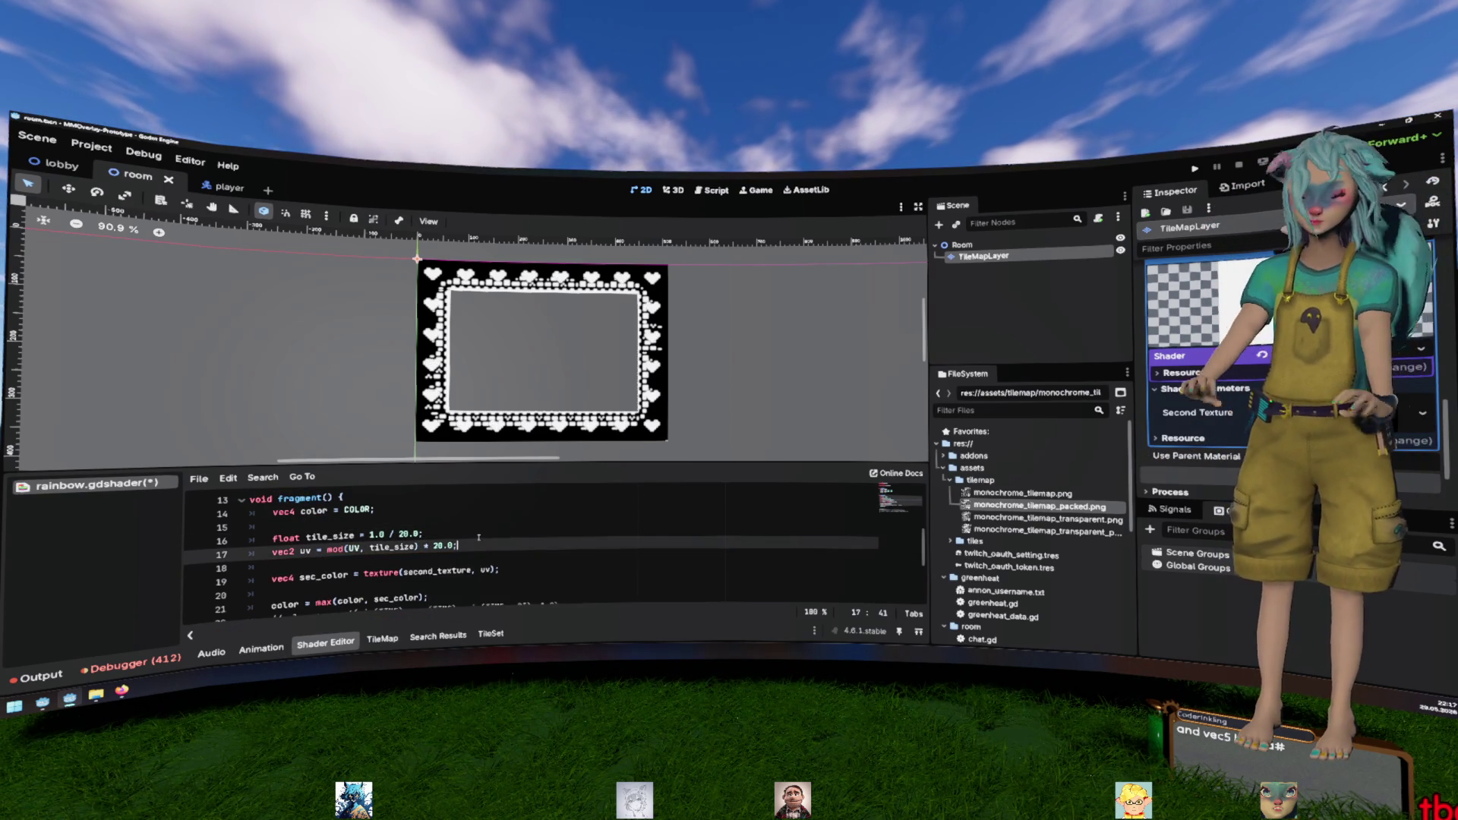
{"action": "scroll", "coordinate": [479, 537], "scroll_direction": "up", "scroll_amount": 2}
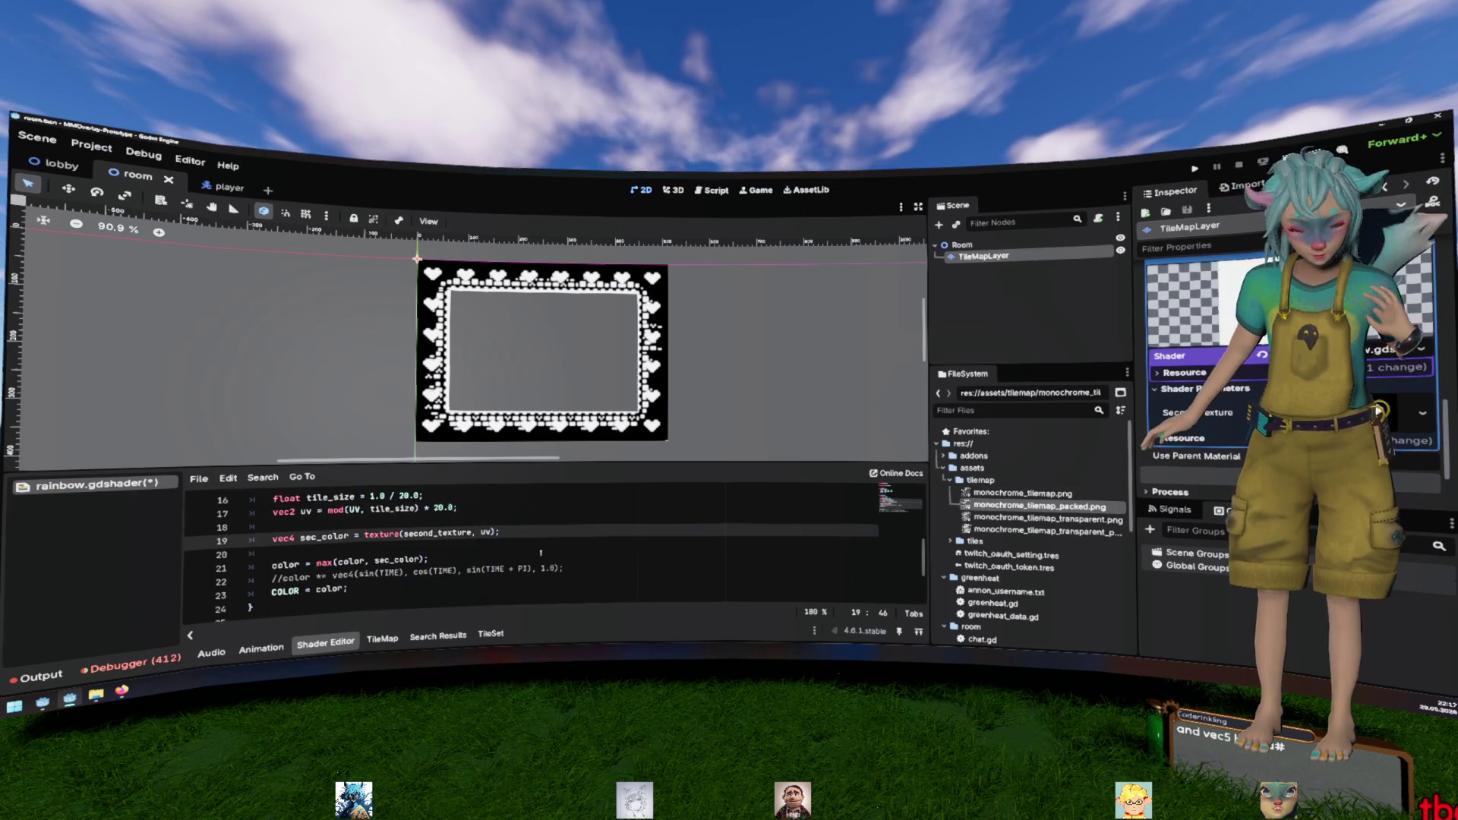
Add a new line 4 'varying vec4 color;' under the second_texture uniform and save
{"action": "scroll", "coordinate": [541, 552], "scroll_direction": "up", "scroll_amount": 3}
{"action": "left_click", "coordinate": [488, 532]}
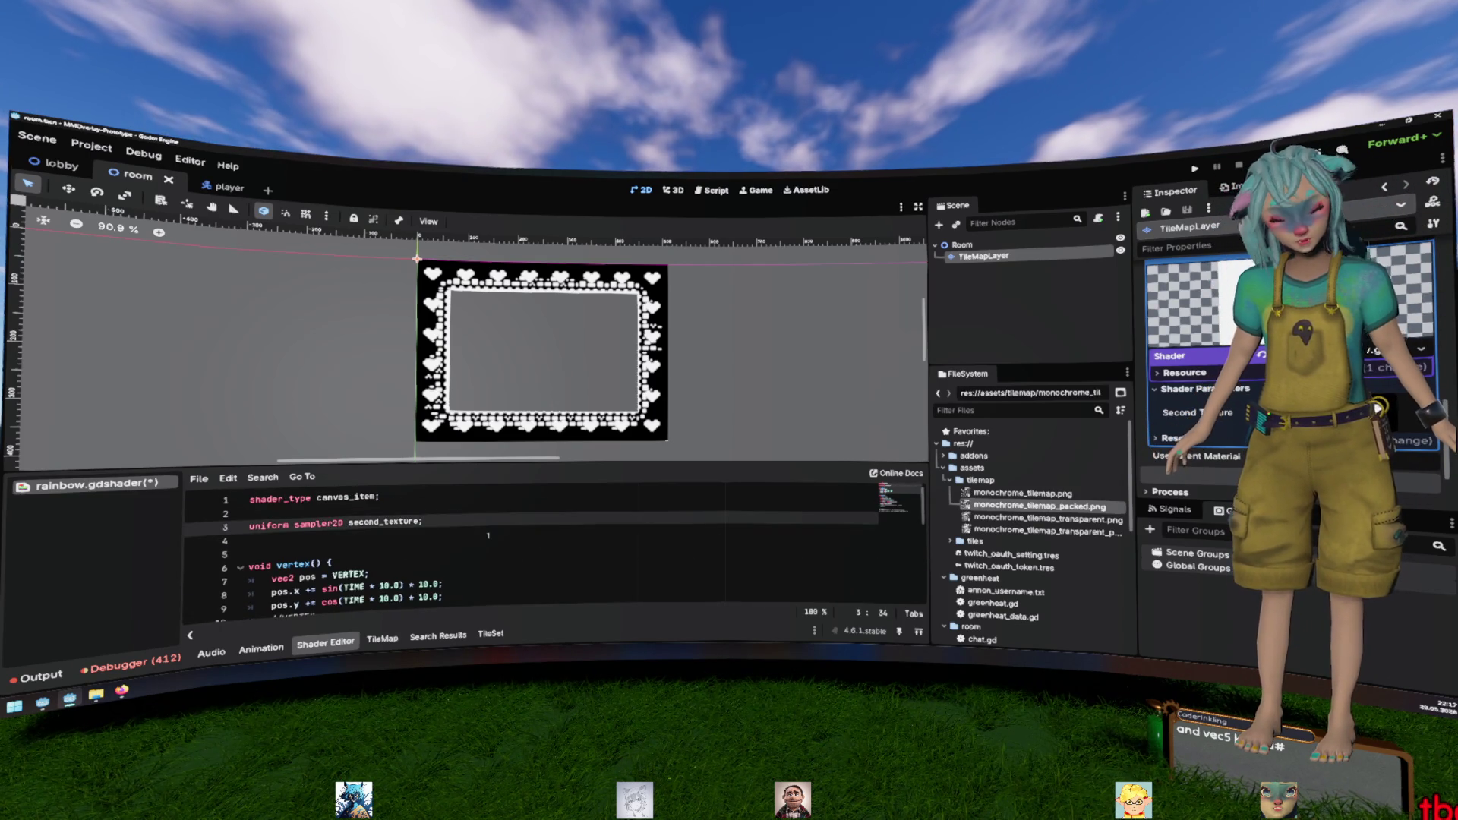
{"action": "key", "text": "Return"}
{"action": "type", "text": "vart"}
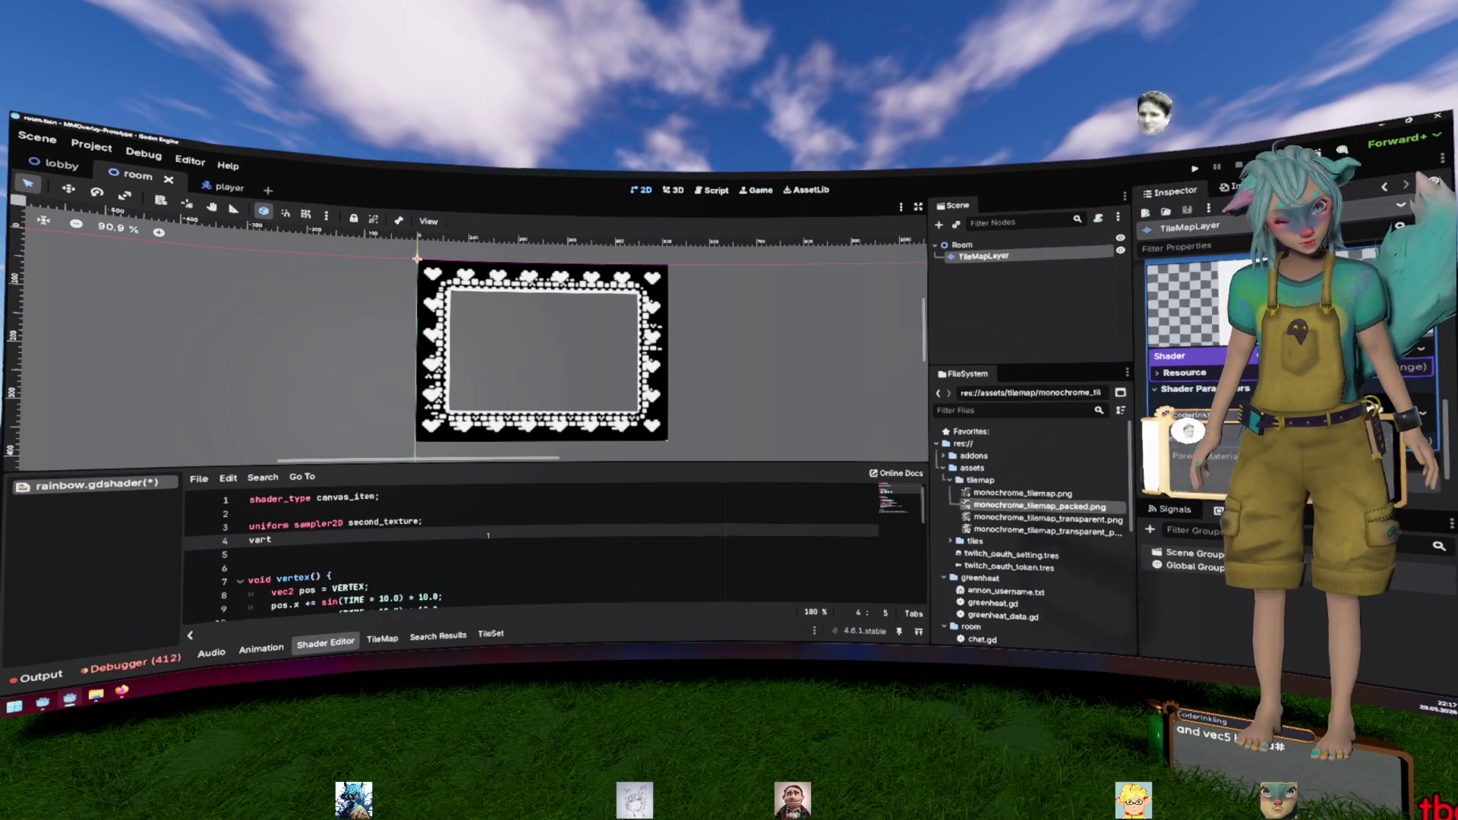
{"action": "key", "text": "BackSpace"}
{"action": "type", "text": "ying "}
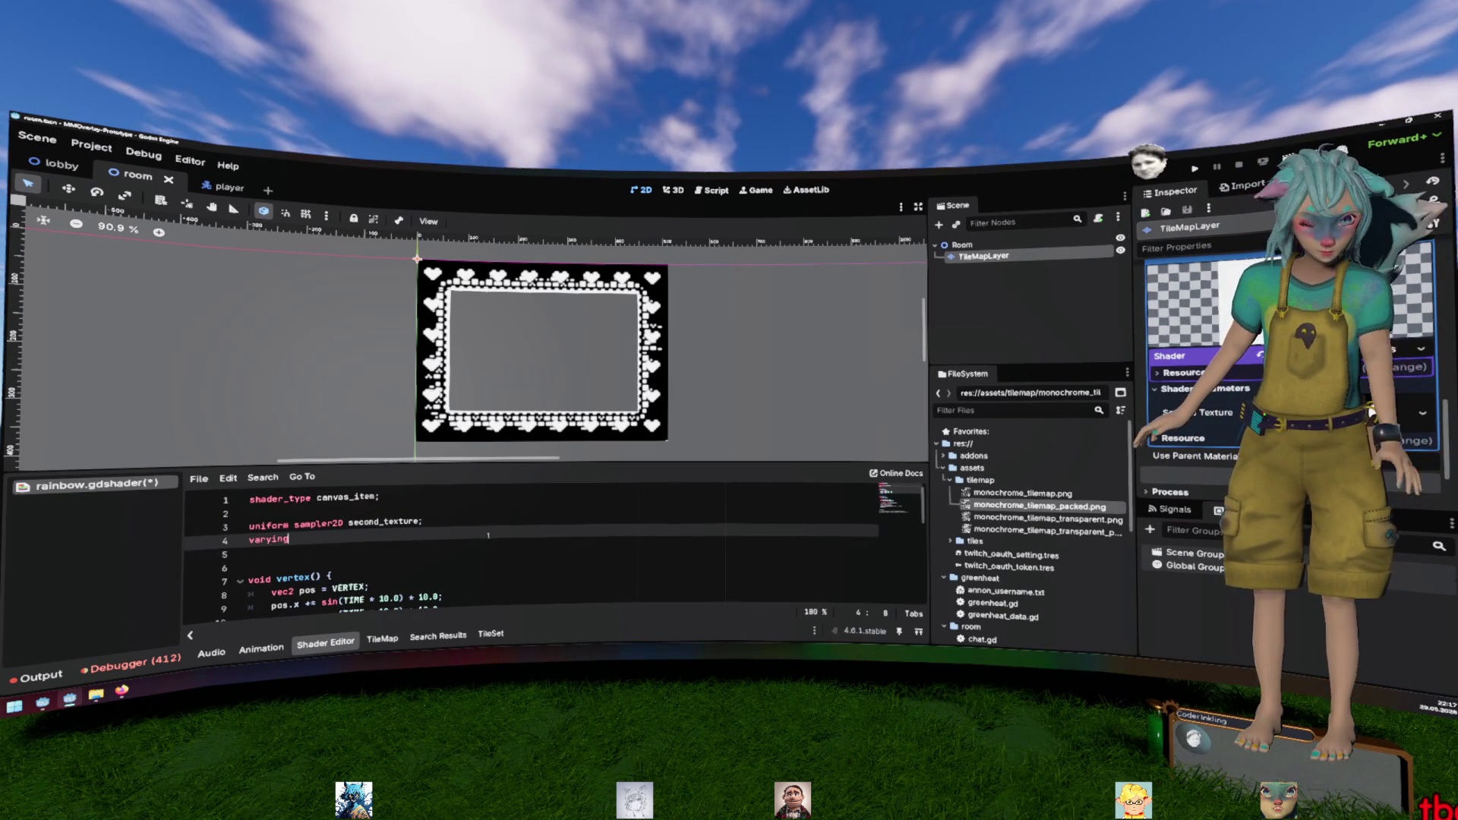
{"action": "type", "text": "vec"}
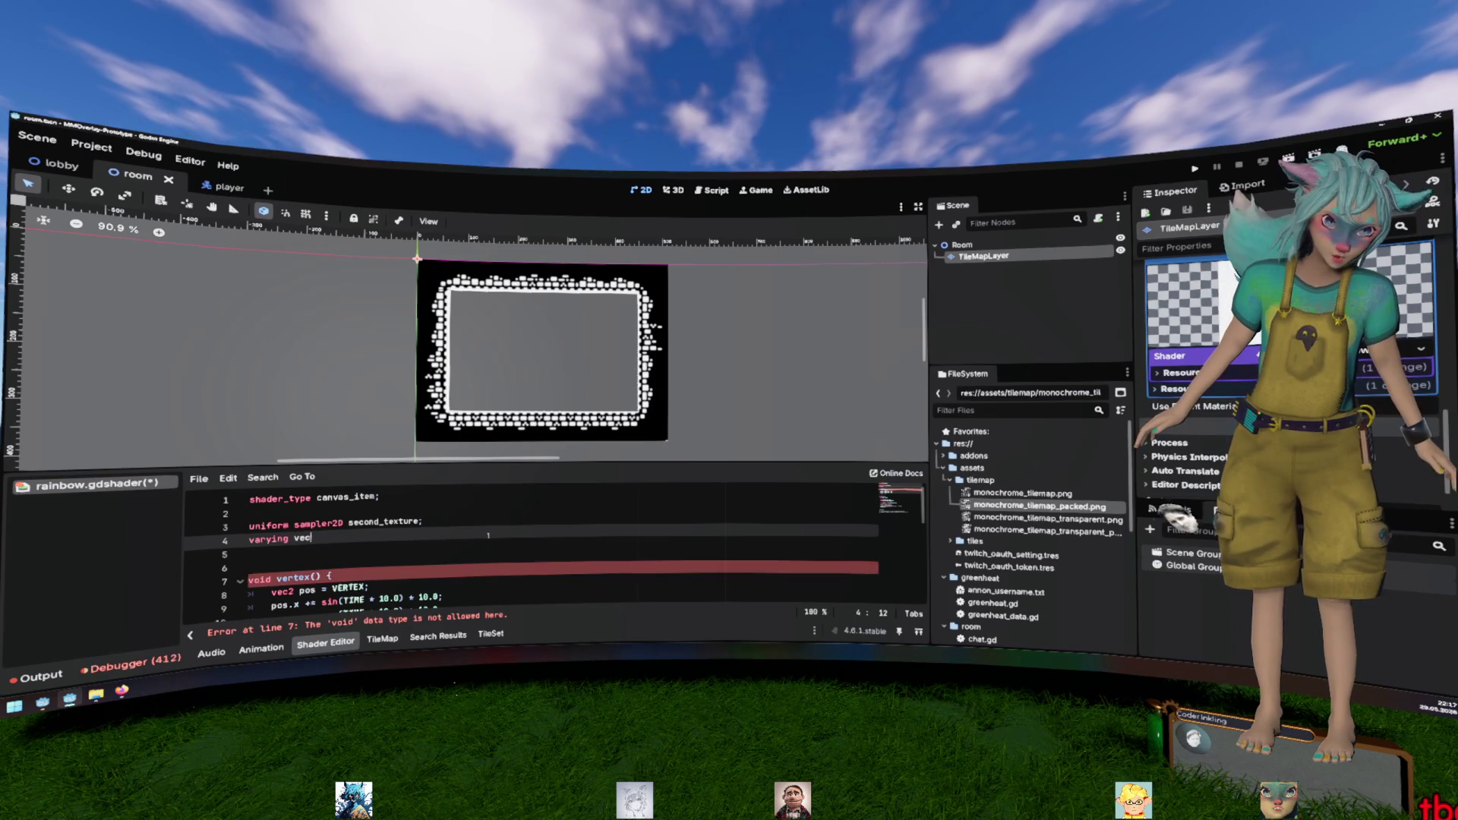
{"action": "type", "text": "4 color"}
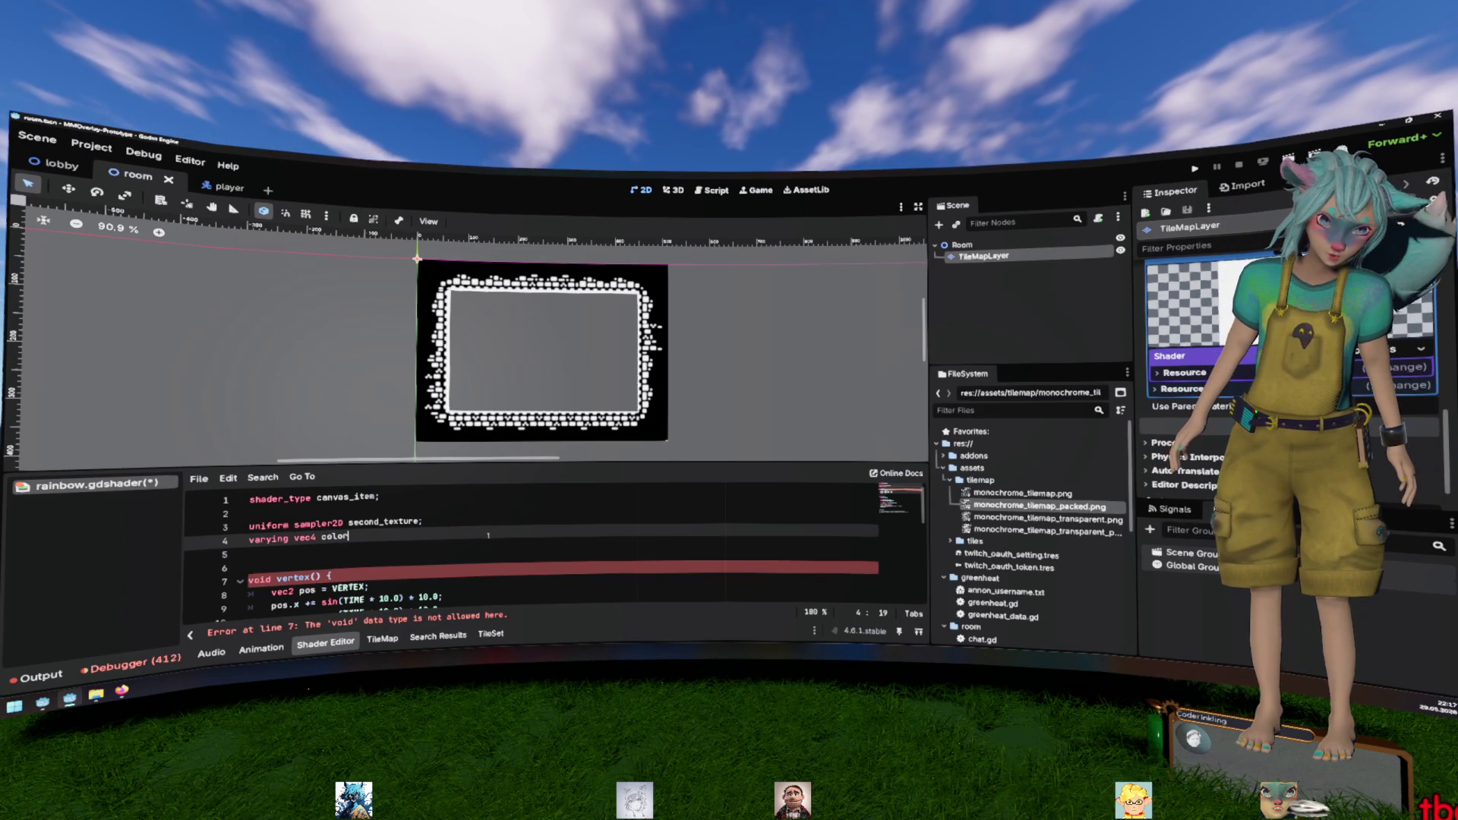
{"action": "type", "text": ": Colro"}
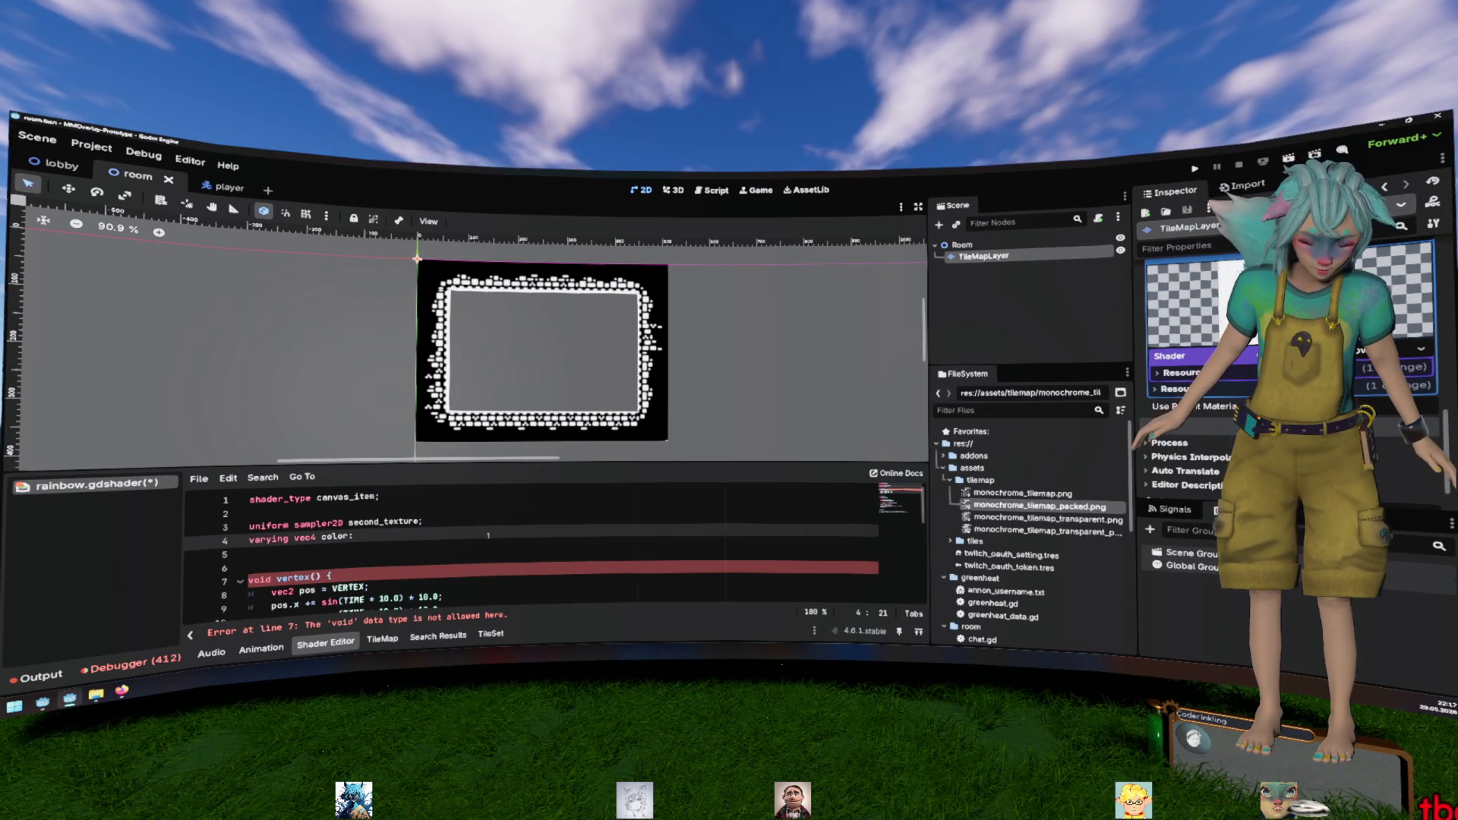
{"action": "key", "text": "BackSpace"}
{"action": "key", "text": "BackSpace"}
{"action": "type", "text": ";"}
{"action": "key", "text": "ctrl+s"}
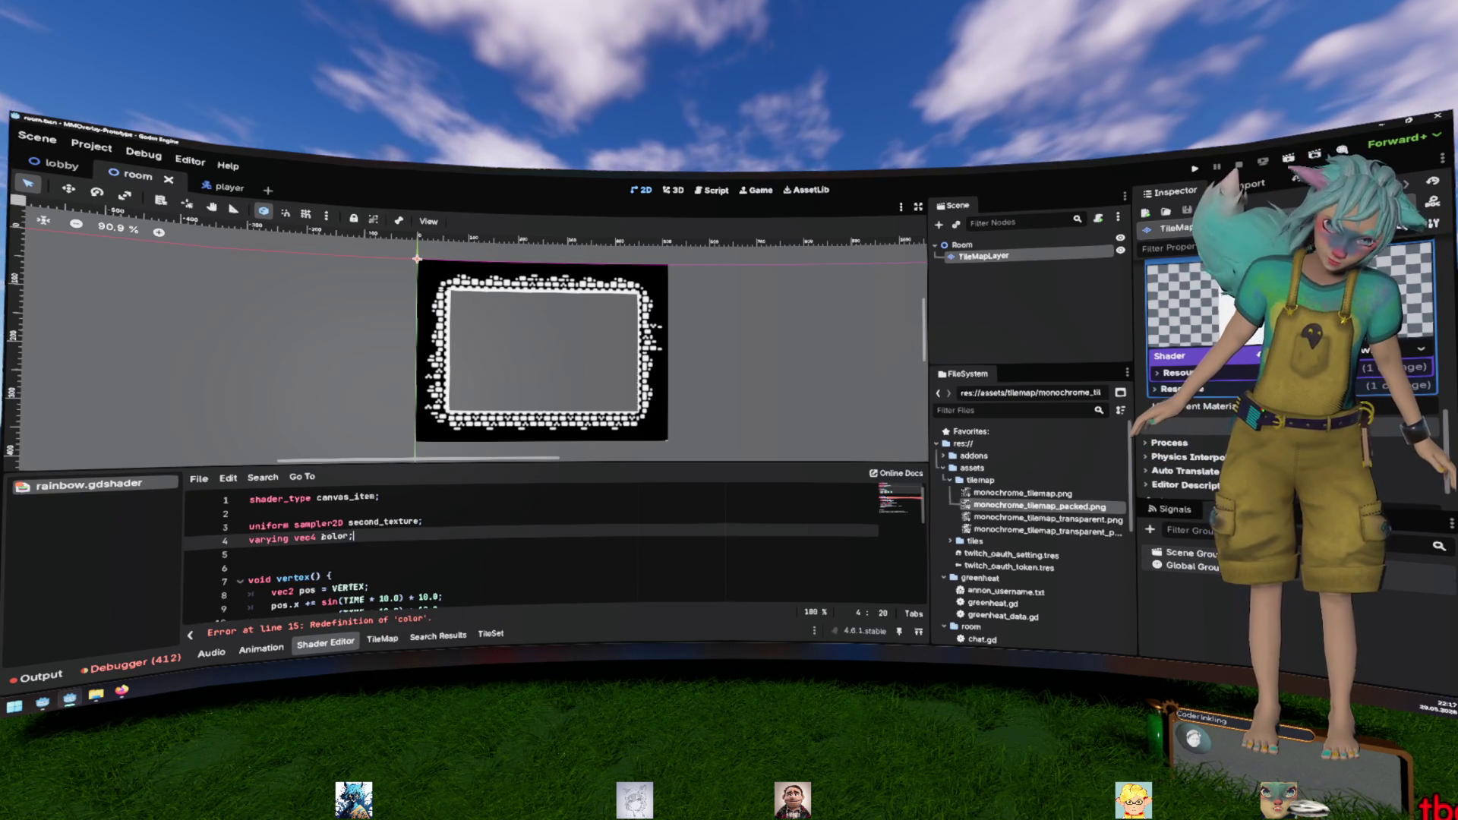
Turn line 4 into 'uniform vec4 tint_color;' by adding tint_ and replacing varying with uniform
{"action": "type", "text": "tint_"}
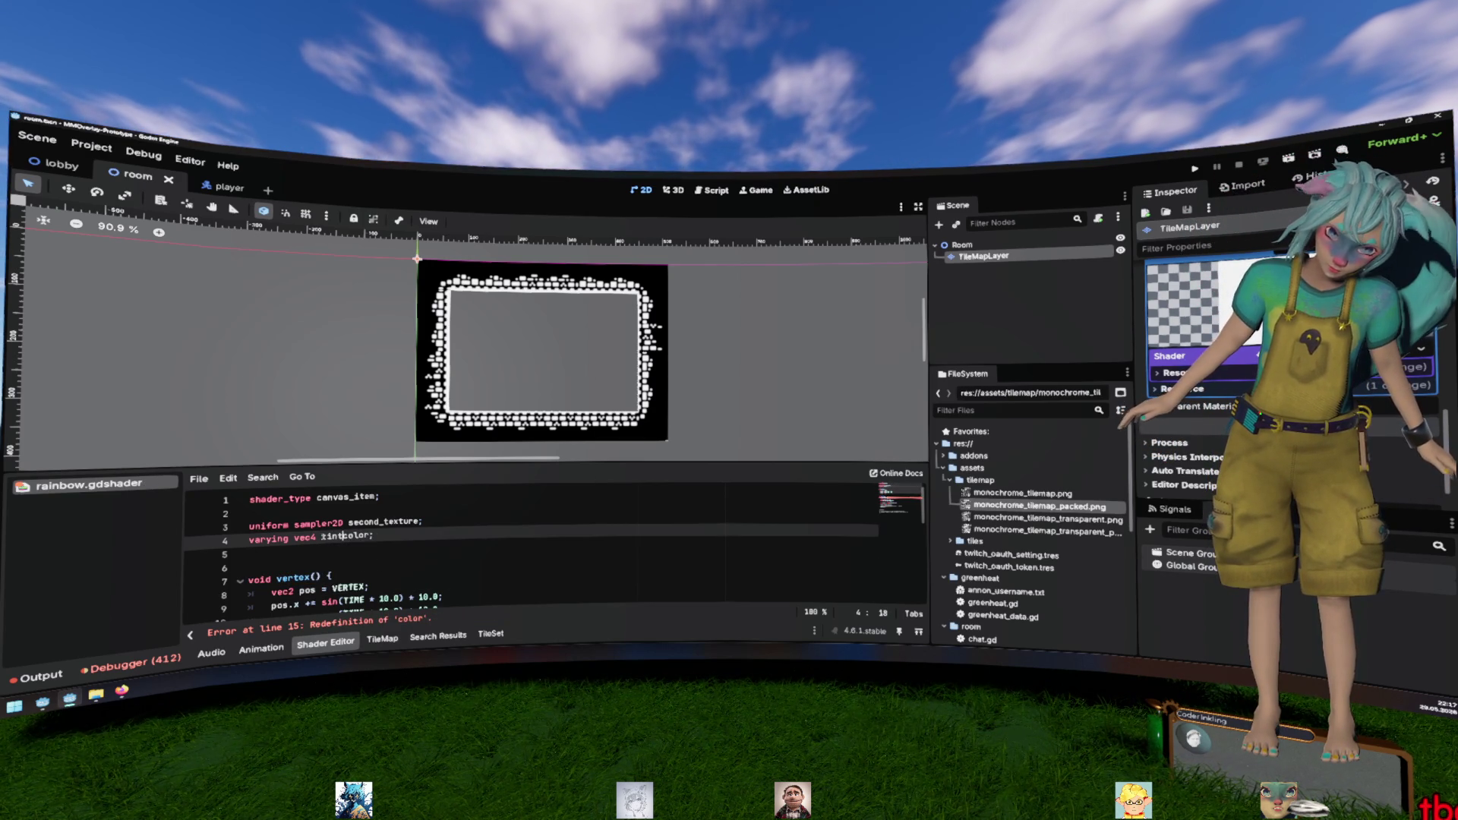
{"action": "left_click", "coordinate": [430, 521]}
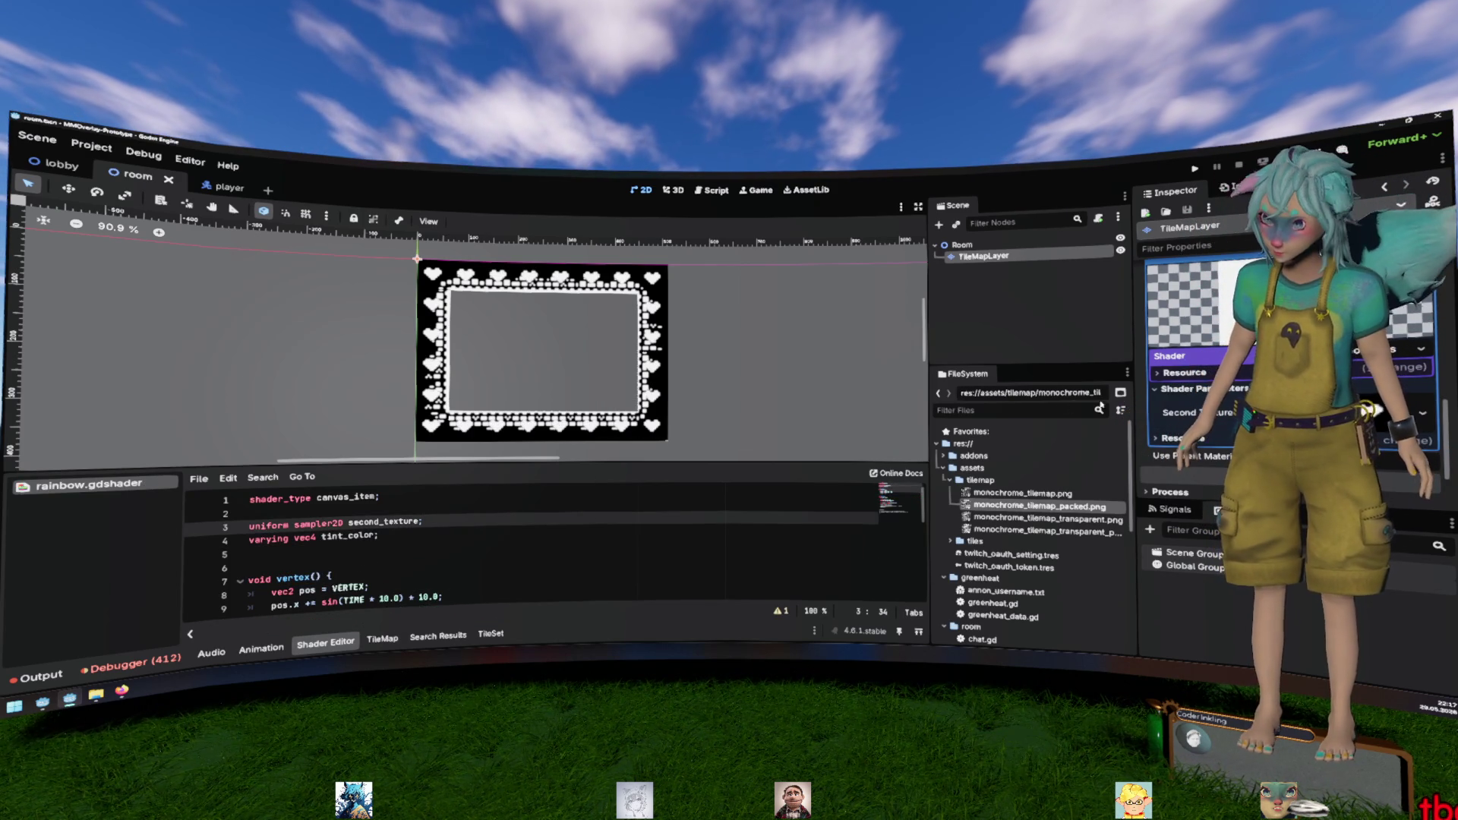
{"action": "double_click", "coordinate": [258, 523]}
{"action": "key", "text": "ctrl+c"}
{"action": "double_click", "coordinate": [267, 538]}
{"action": "key", "text": "ctrl+v"}
{"action": "left_click", "coordinate": [251, 513]}
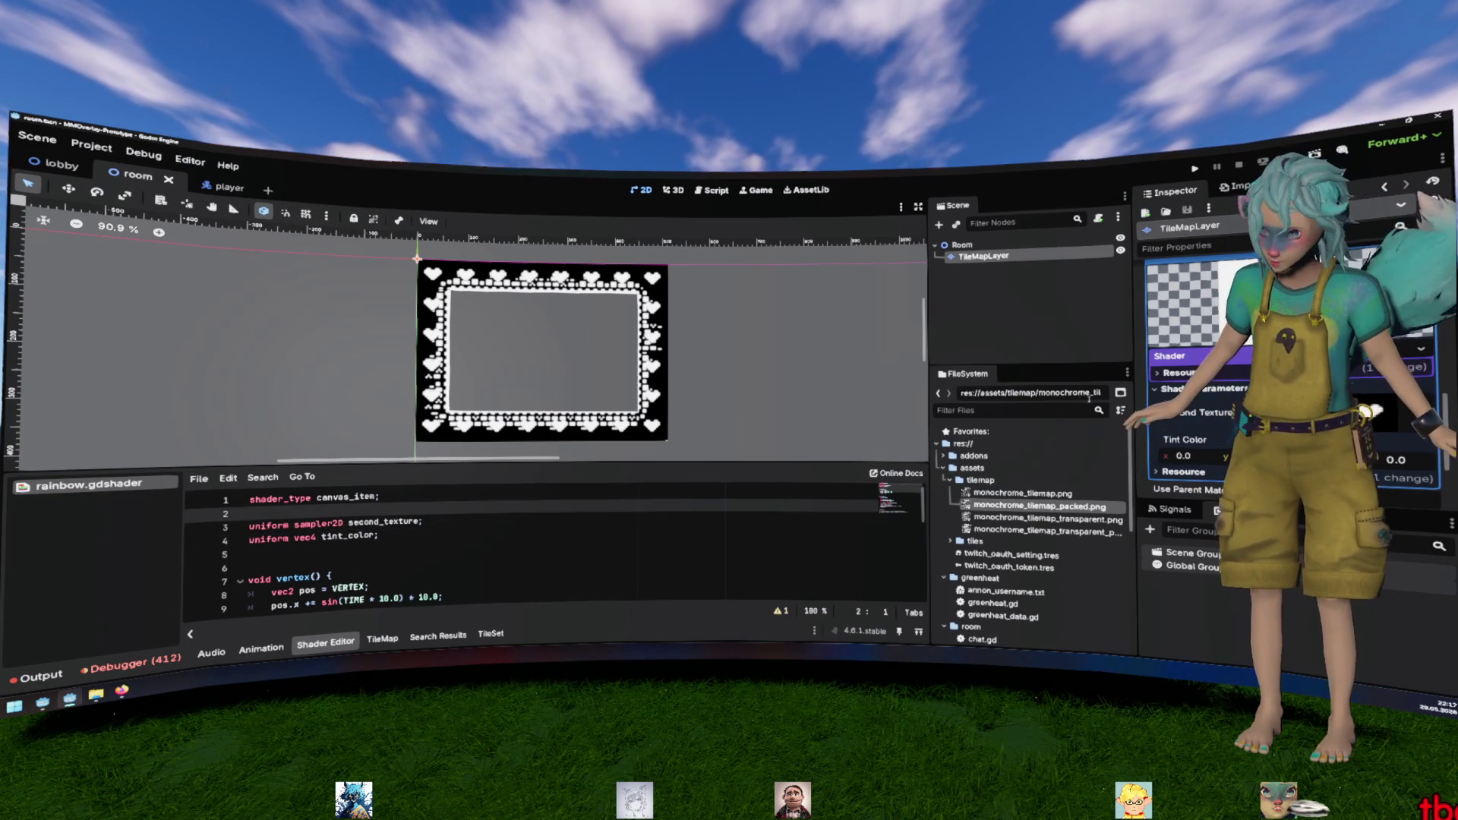
{"action": "left_click", "coordinate": [378, 537]}
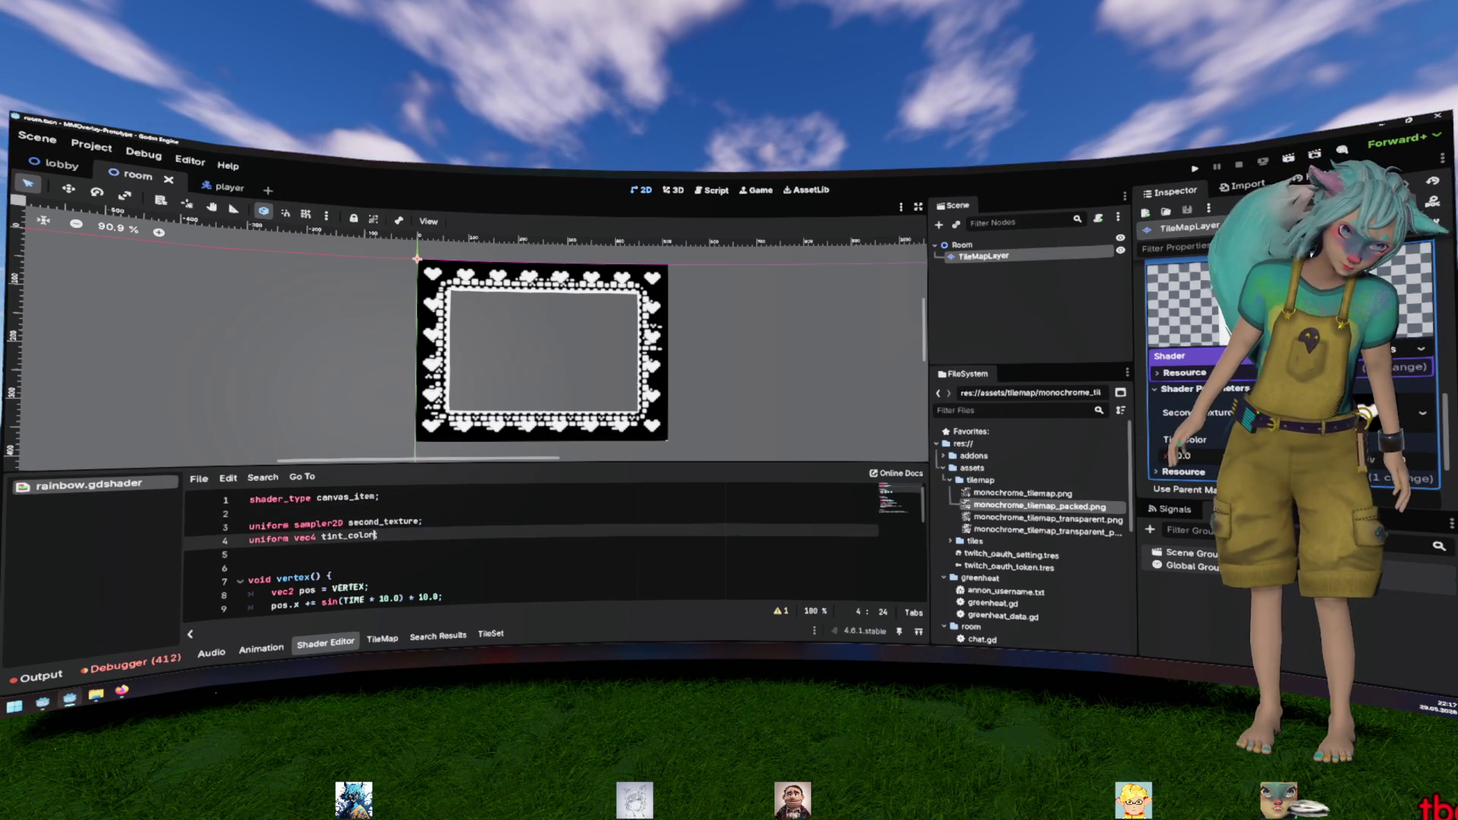
In the Godot Docs sidebar, expand the shading reference sections and open CanvasItem shaders
{"action": "left_click", "coordinate": [122, 691]}
{"action": "scroll", "coordinate": [769, 431], "scroll_direction": "down", "scroll_amount": 10}
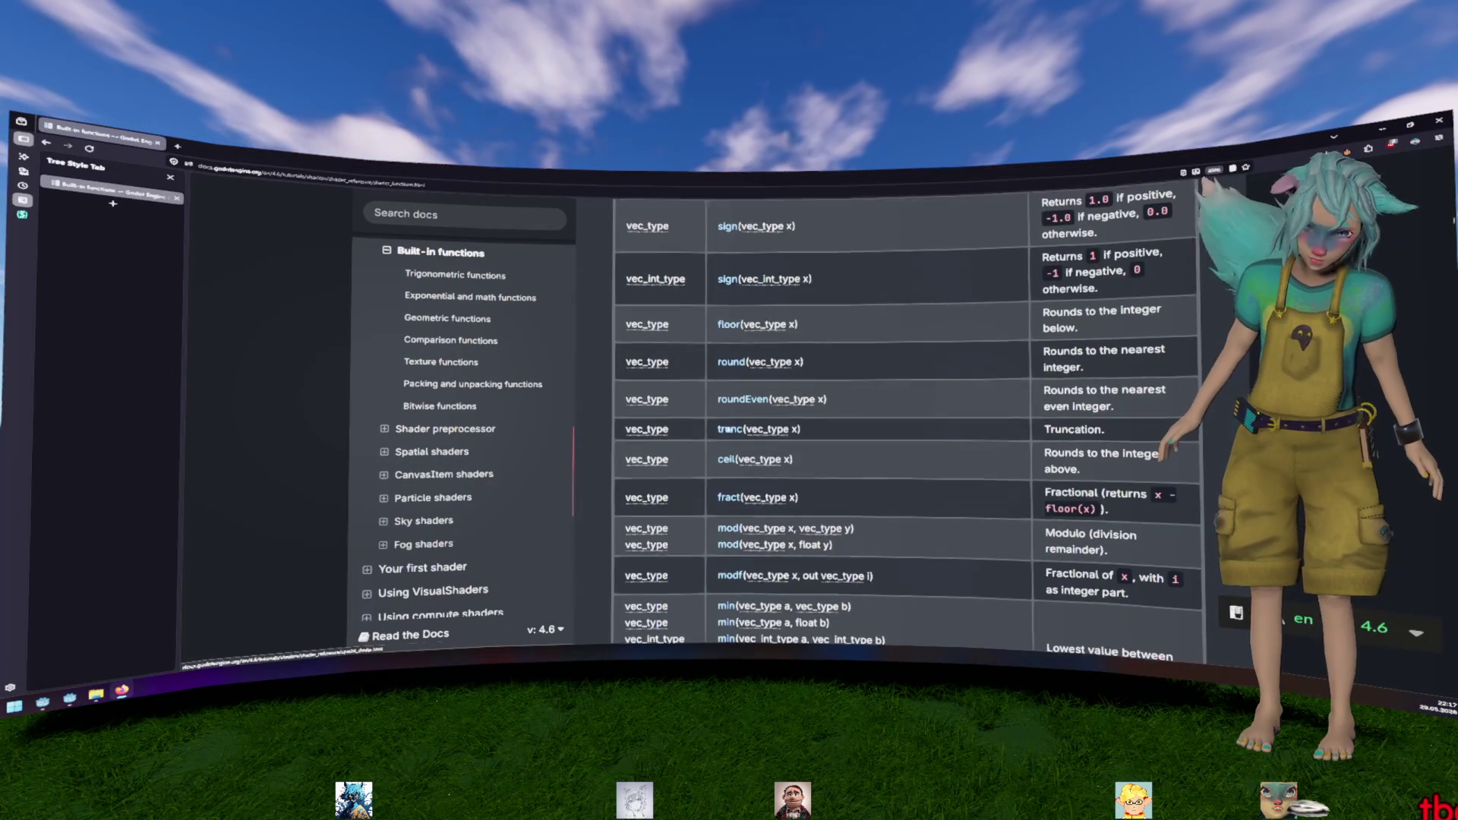
{"action": "scroll", "coordinate": [457, 460], "scroll_direction": "up", "scroll_amount": 3}
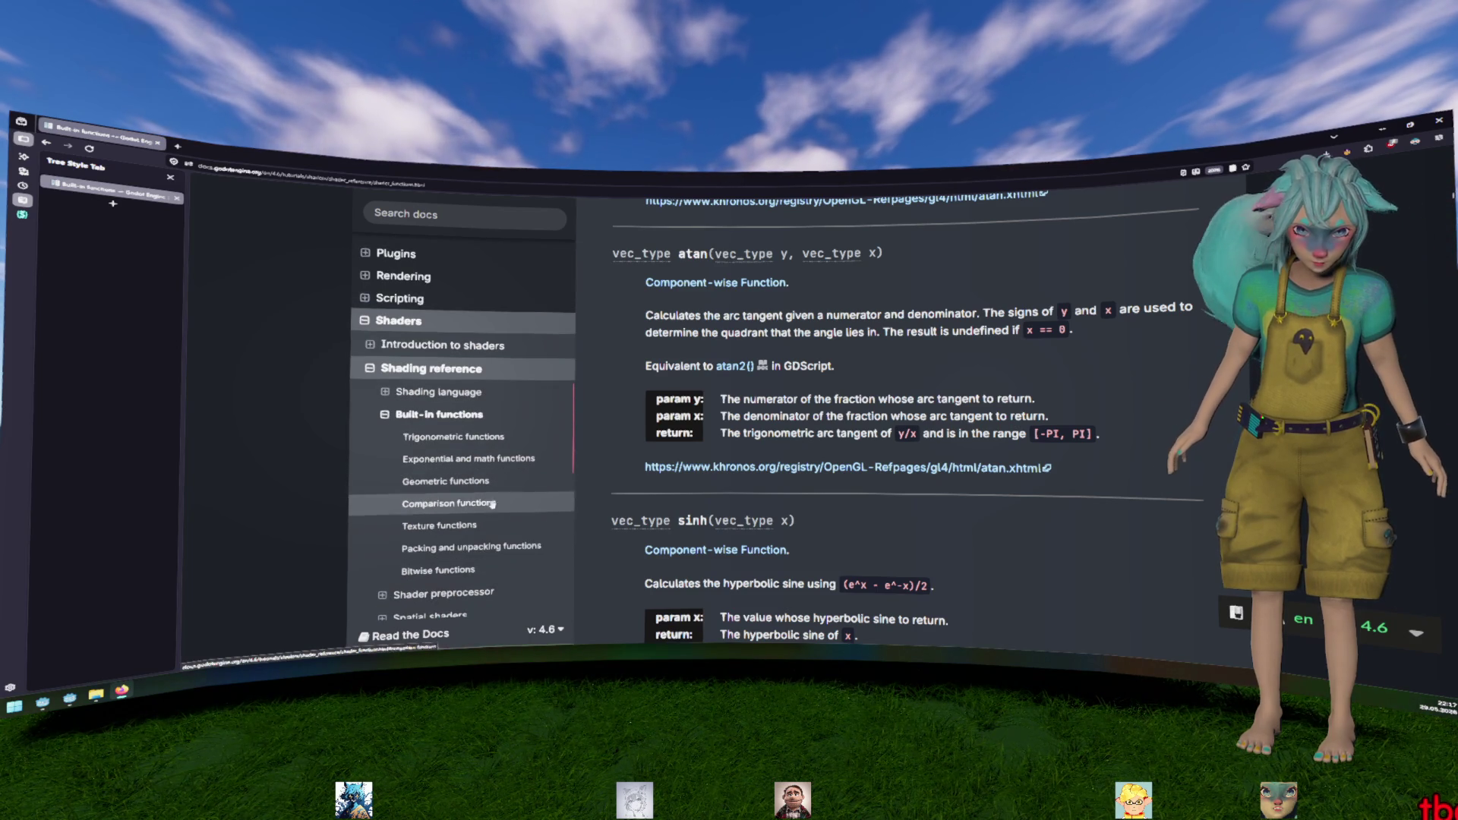
{"action": "scroll", "coordinate": [414, 592], "scroll_direction": "down", "scroll_amount": 2}
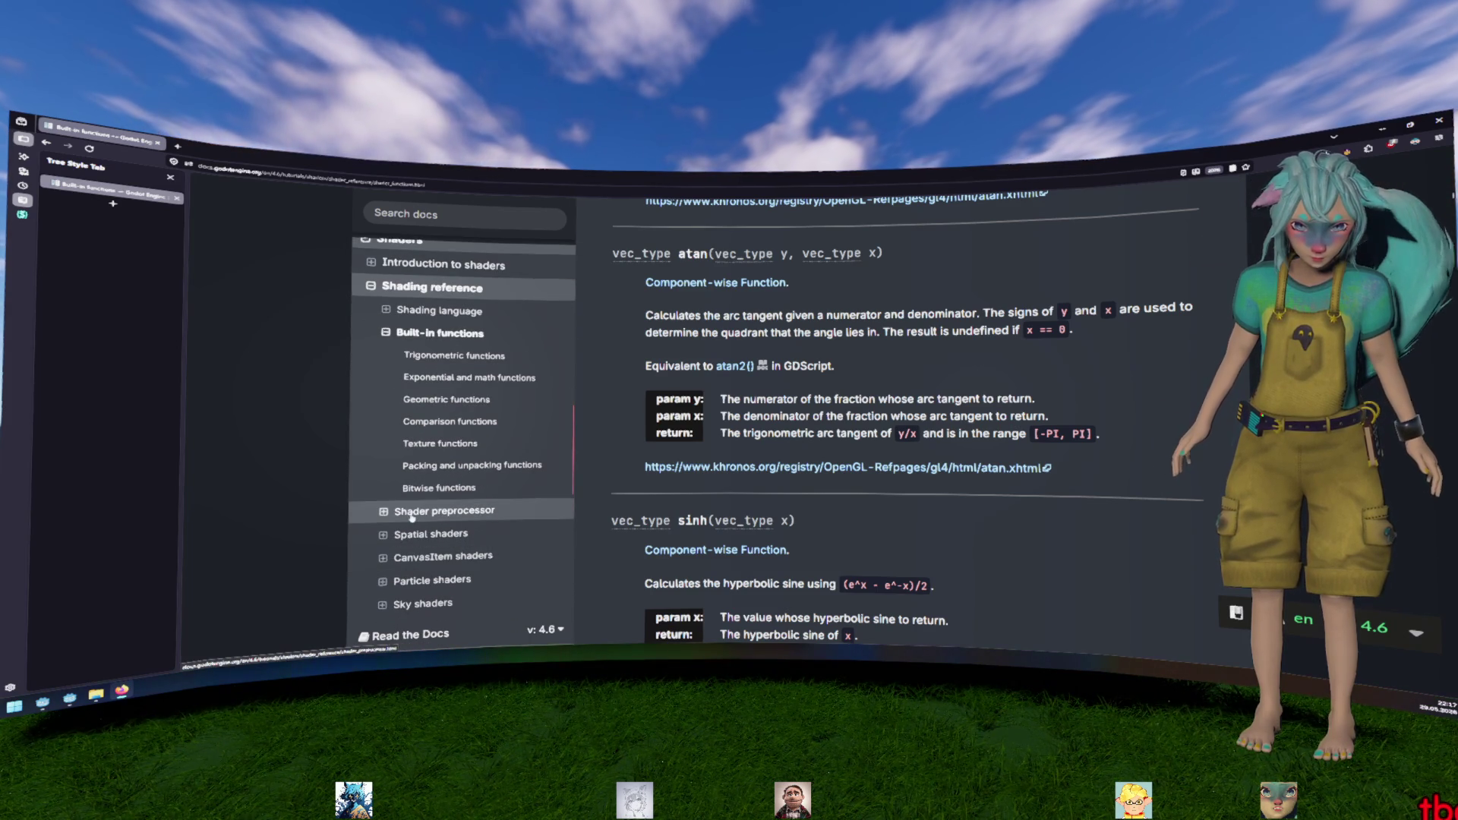
{"action": "left_click", "coordinate": [384, 513]}
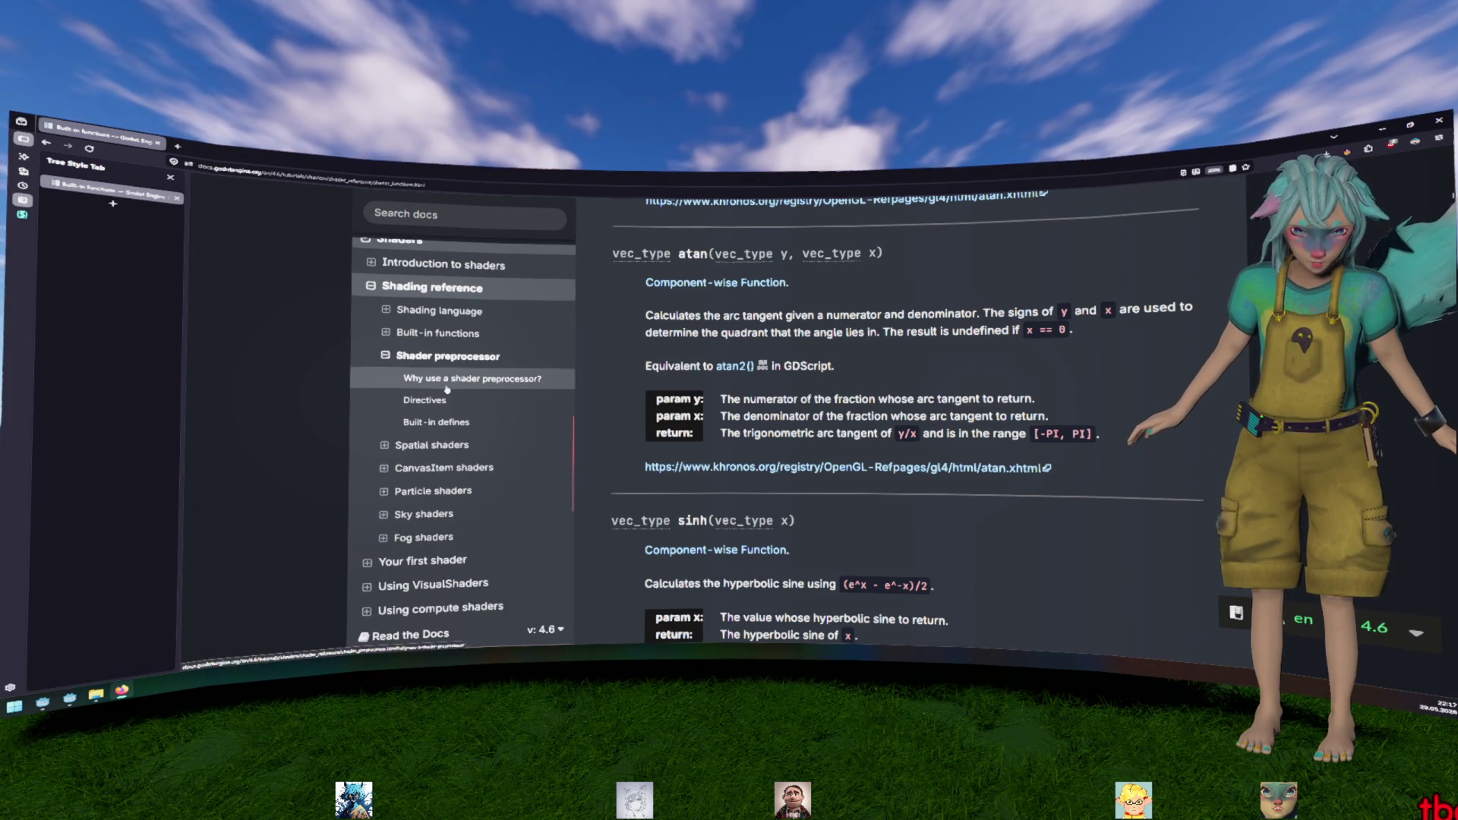
{"action": "left_click", "coordinate": [384, 446]}
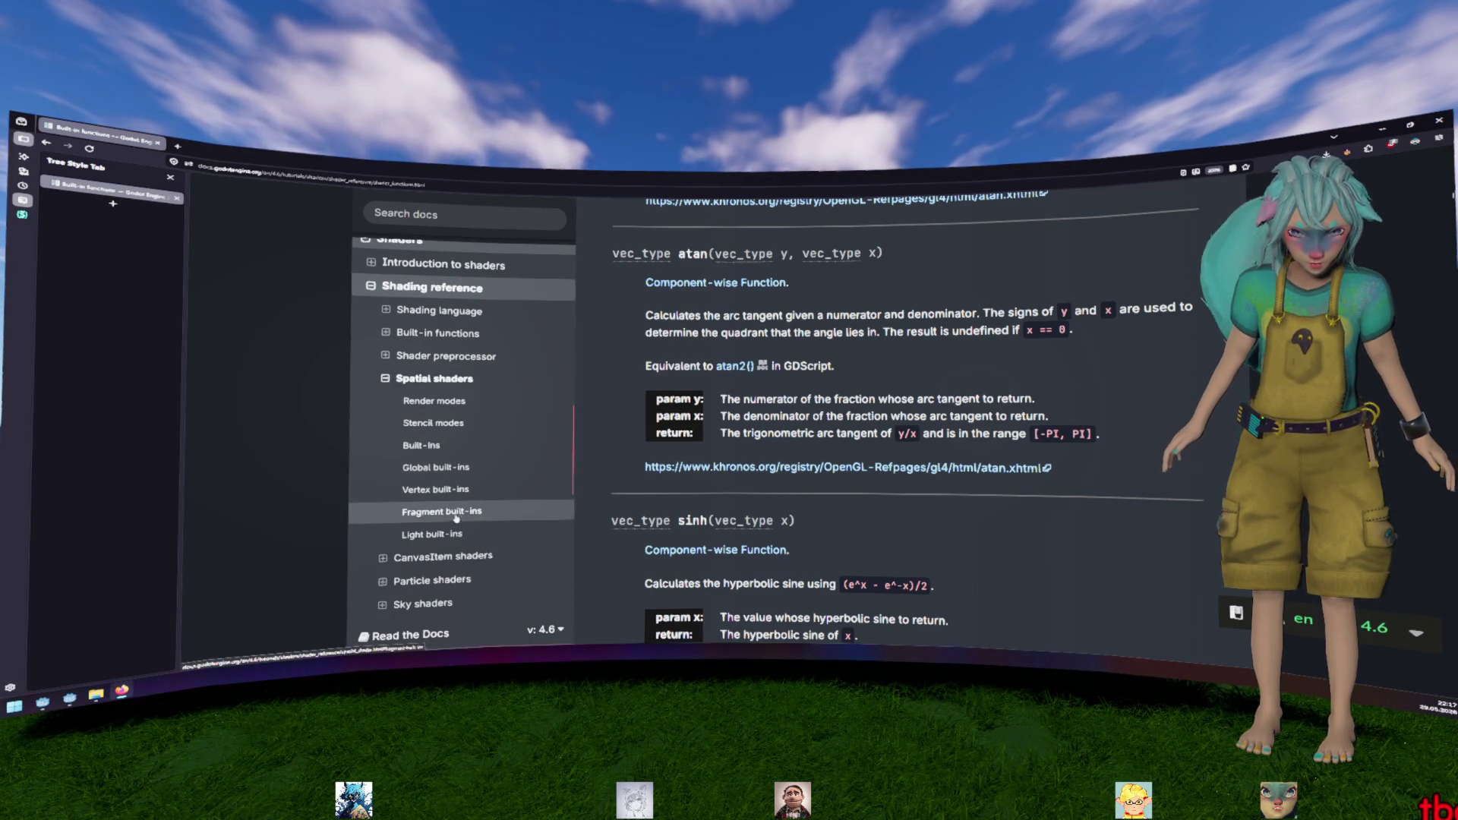
{"action": "left_click", "coordinate": [431, 557]}
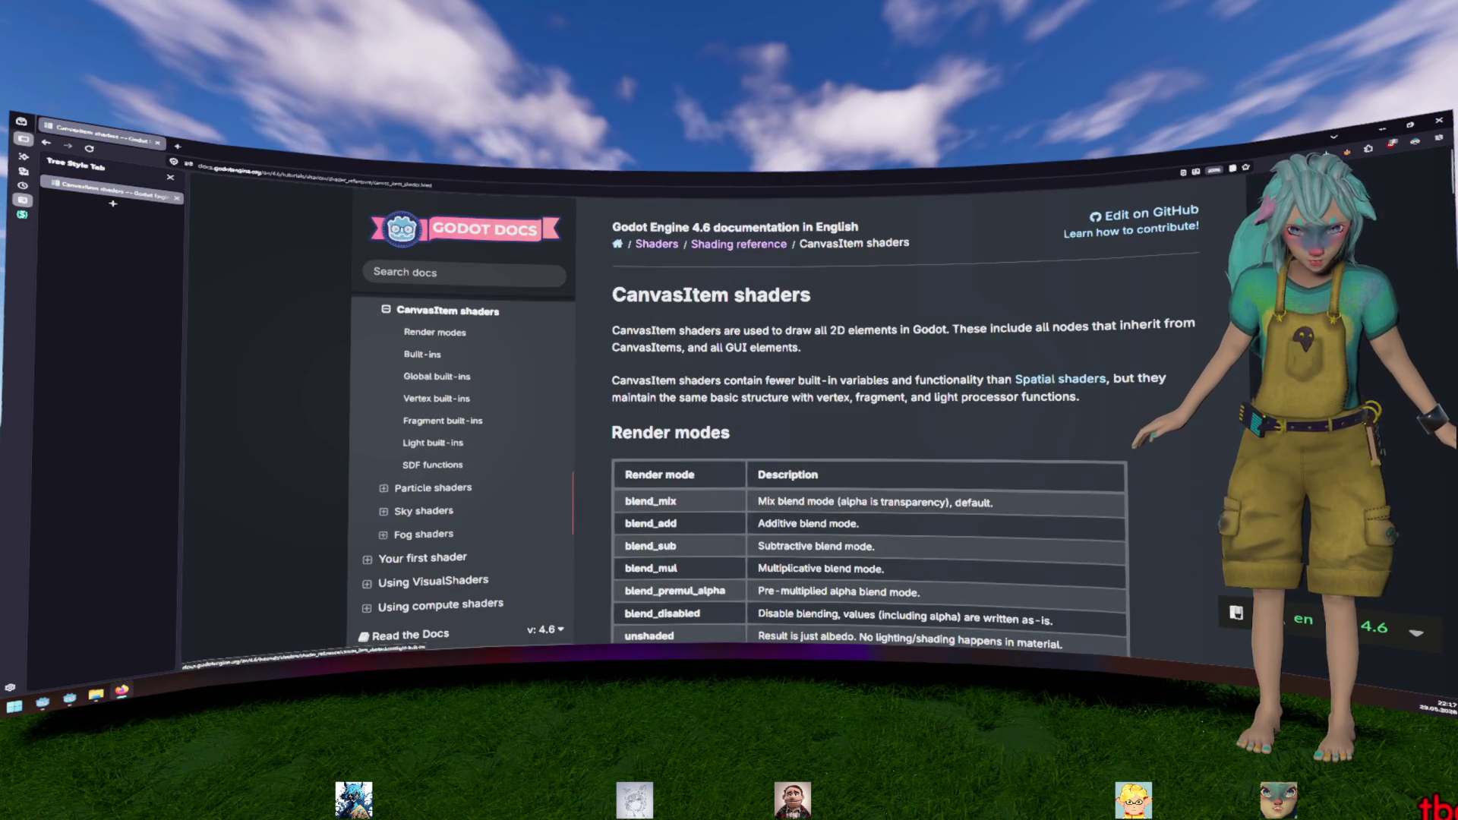
Scroll through the CanvasItem fragment and light built-in tables to the end of the page
{"action": "scroll", "coordinate": [904, 426], "scroll_direction": "down", "scroll_amount": 20}
{"action": "scroll", "coordinate": [784, 380], "scroll_direction": "up", "scroll_amount": 5}
{"action": "scroll", "coordinate": [725, 401], "scroll_direction": "down", "scroll_amount": 10}
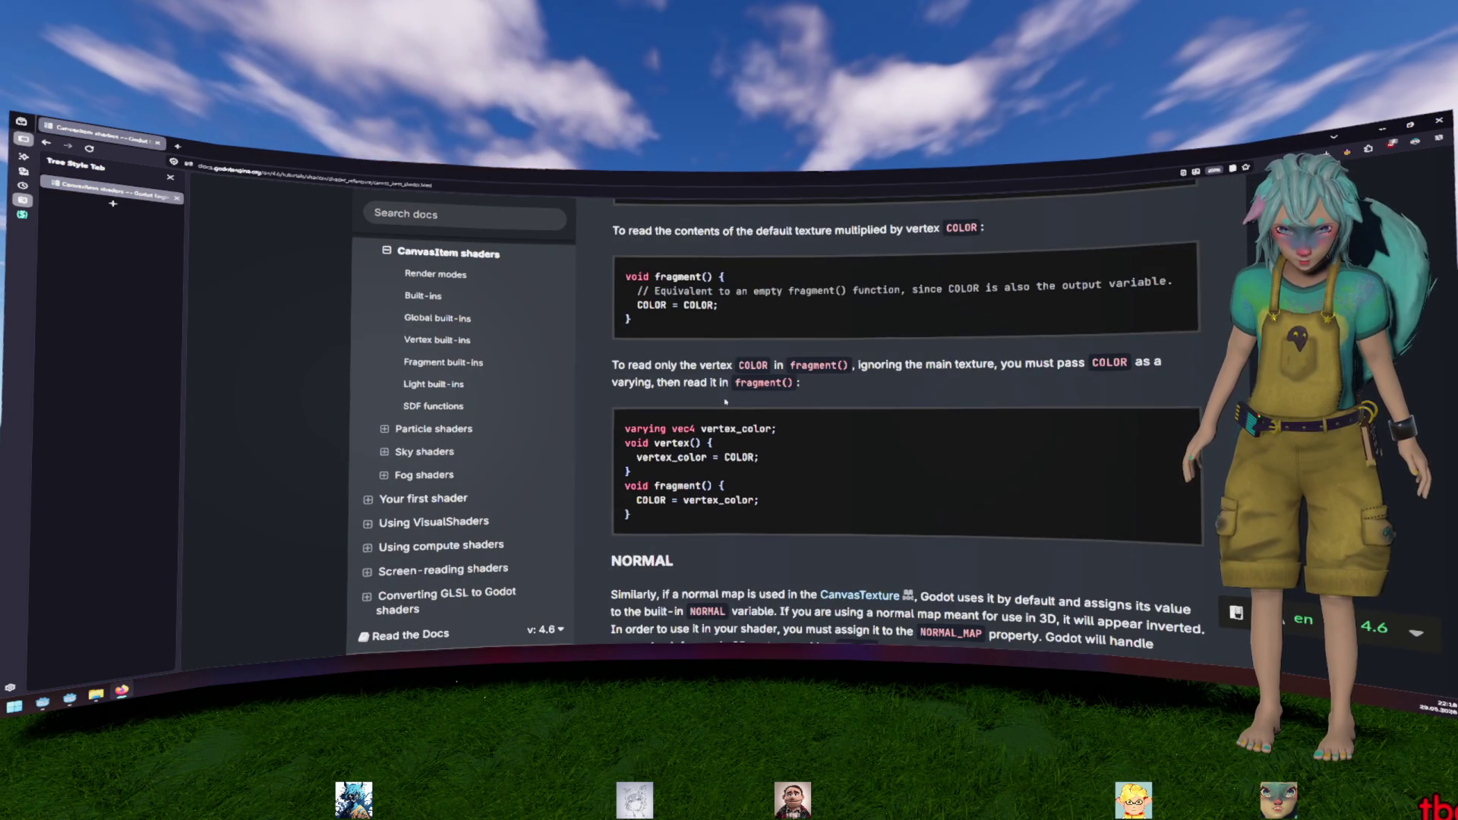
{"action": "scroll", "coordinate": [725, 402], "scroll_direction": "down", "scroll_amount": 12}
{"action": "scroll", "coordinate": [726, 398], "scroll_direction": "up", "scroll_amount": 8}
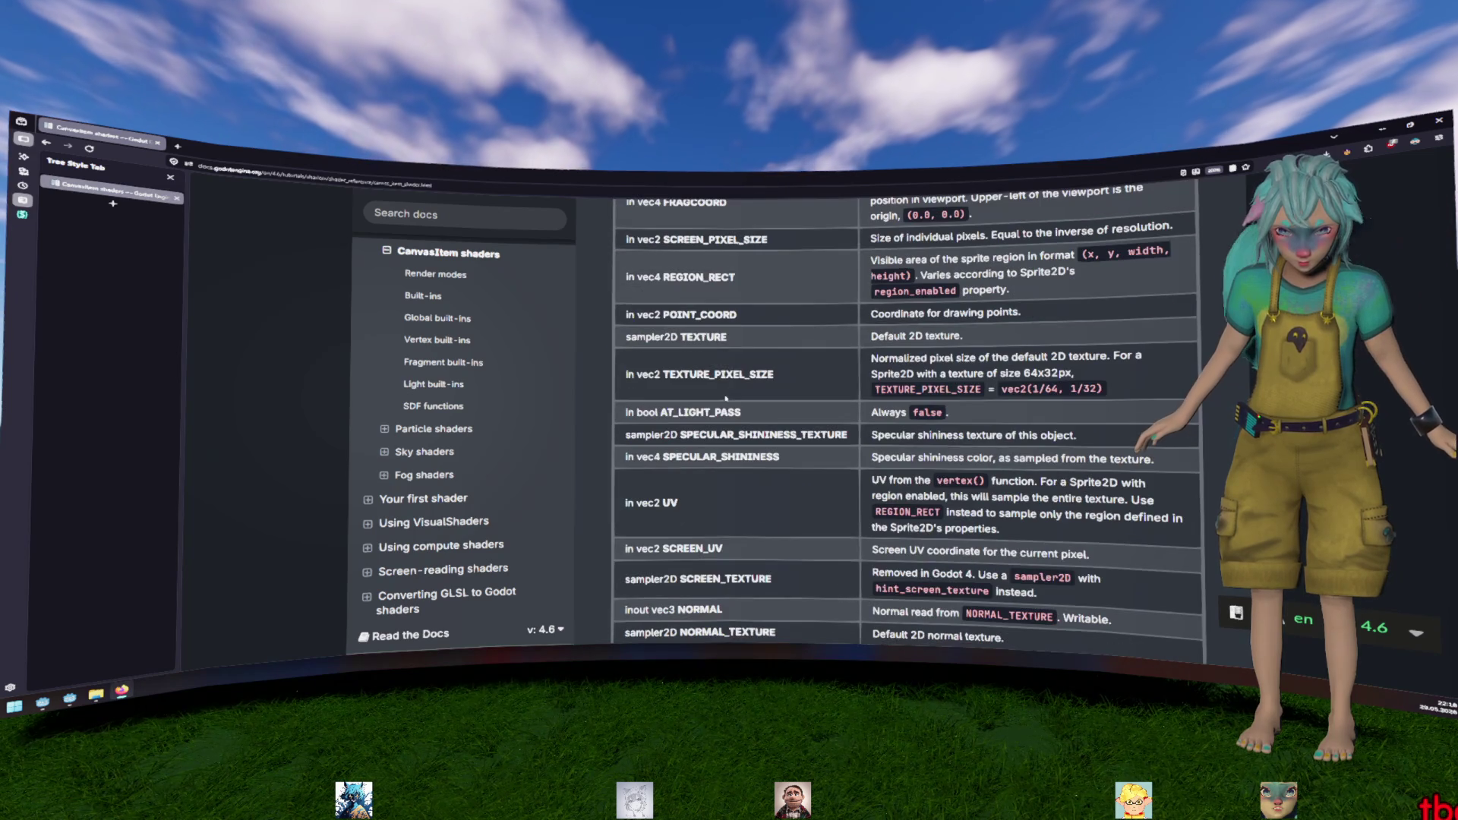
{"action": "scroll", "coordinate": [726, 398], "scroll_direction": "up", "scroll_amount": 2}
{"action": "scroll", "coordinate": [701, 432], "scroll_direction": "down", "scroll_amount": 10}
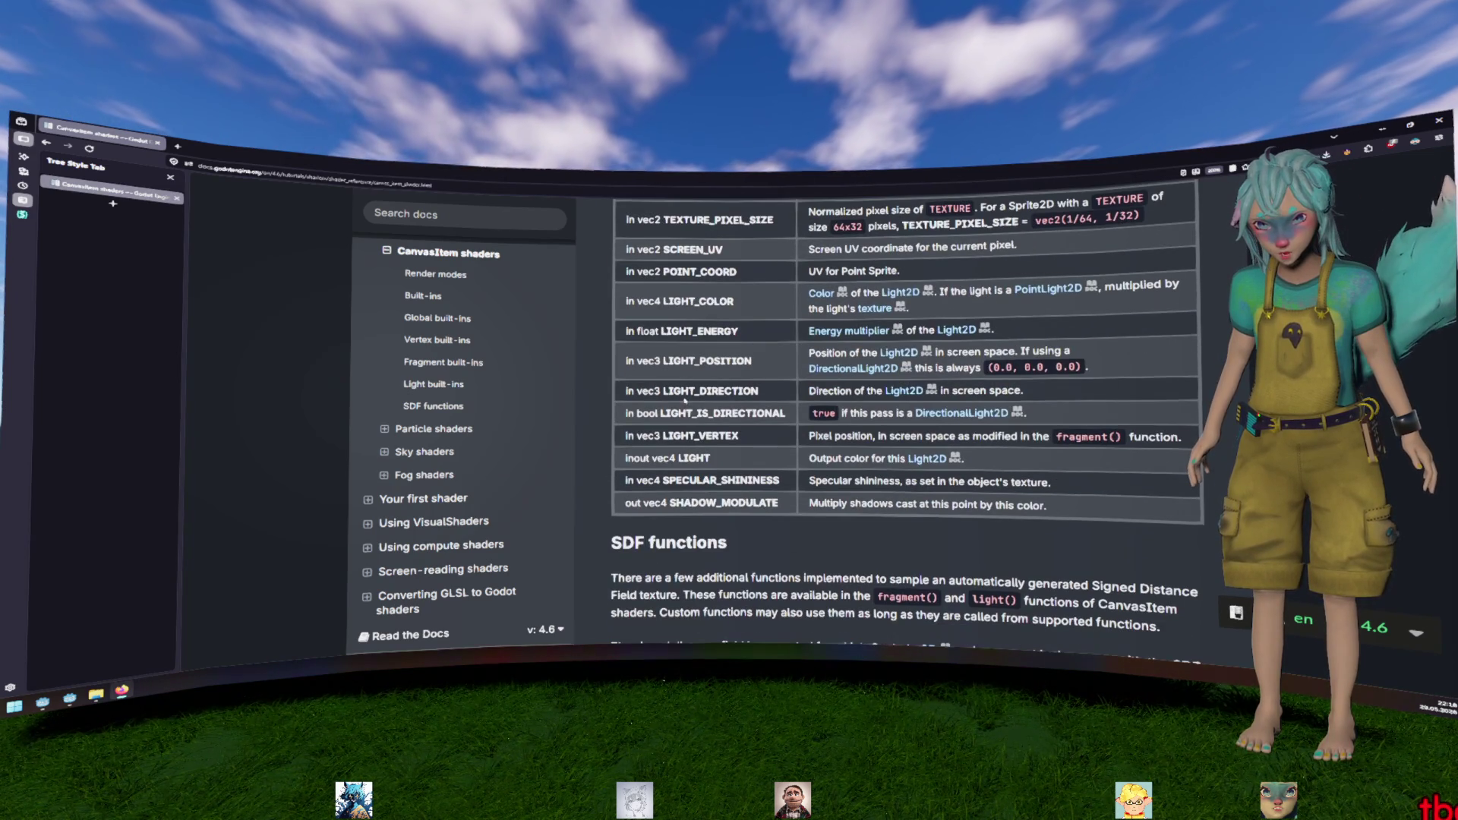
{"action": "scroll", "coordinate": [693, 411], "scroll_direction": "up", "scroll_amount": 5}
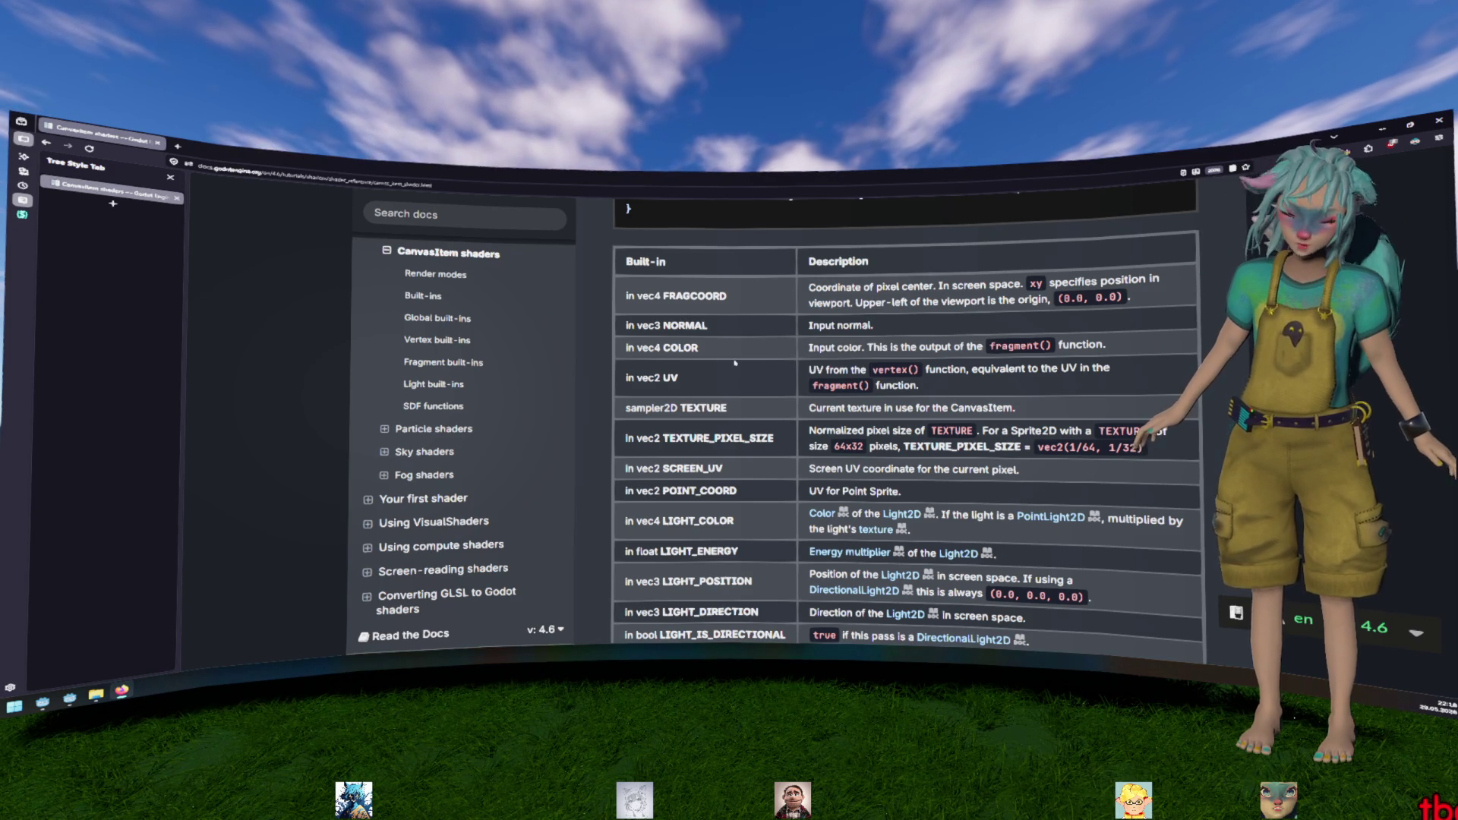
{"action": "key", "text": "End"}
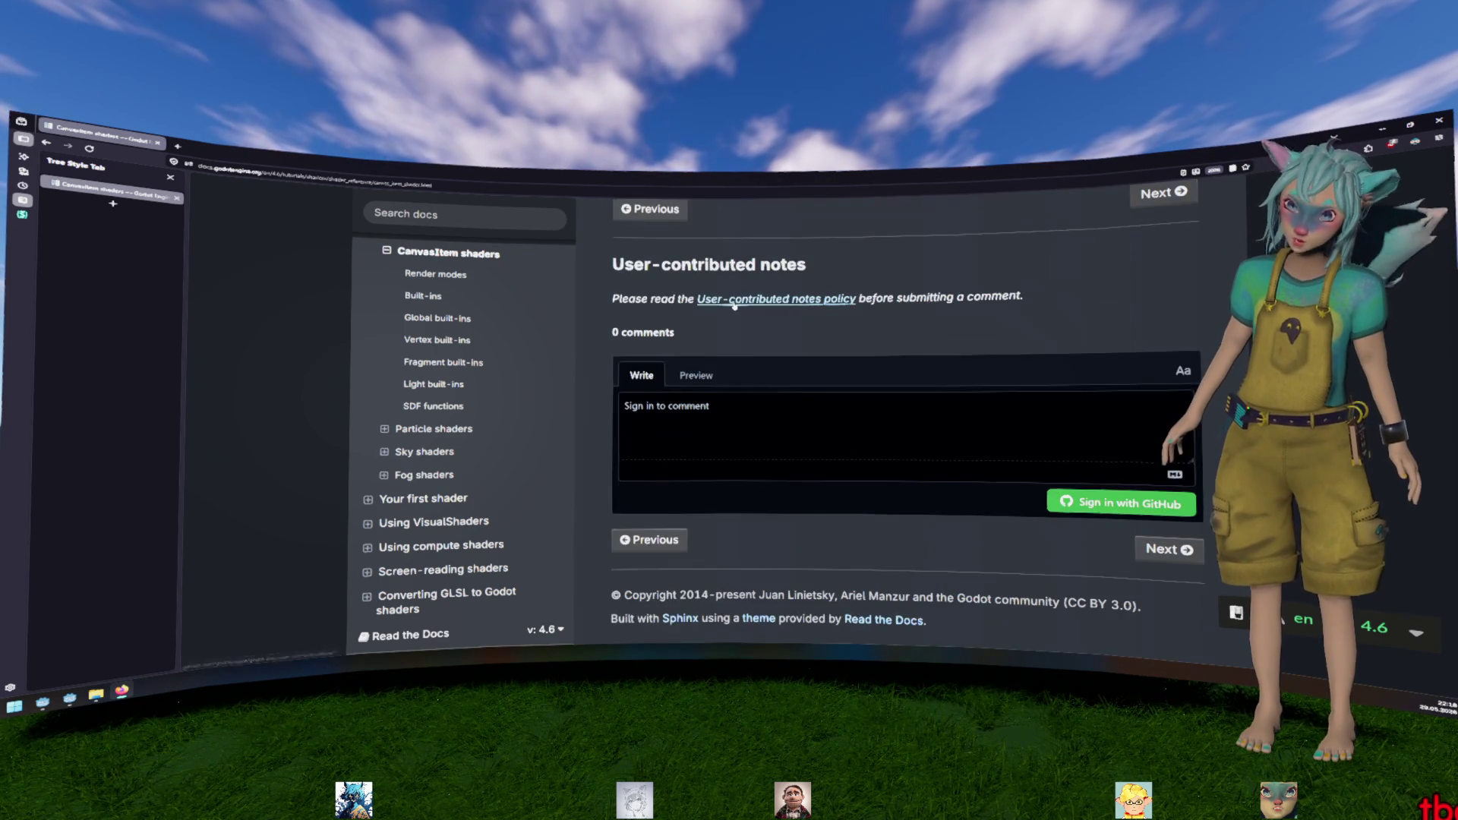
Open the Shading language Data types docs page and jump to its Uniforms section
{"action": "scroll", "coordinate": [441, 423], "scroll_direction": "up", "scroll_amount": 2}
{"action": "scroll", "coordinate": [441, 423], "scroll_direction": "up", "scroll_amount": 4}
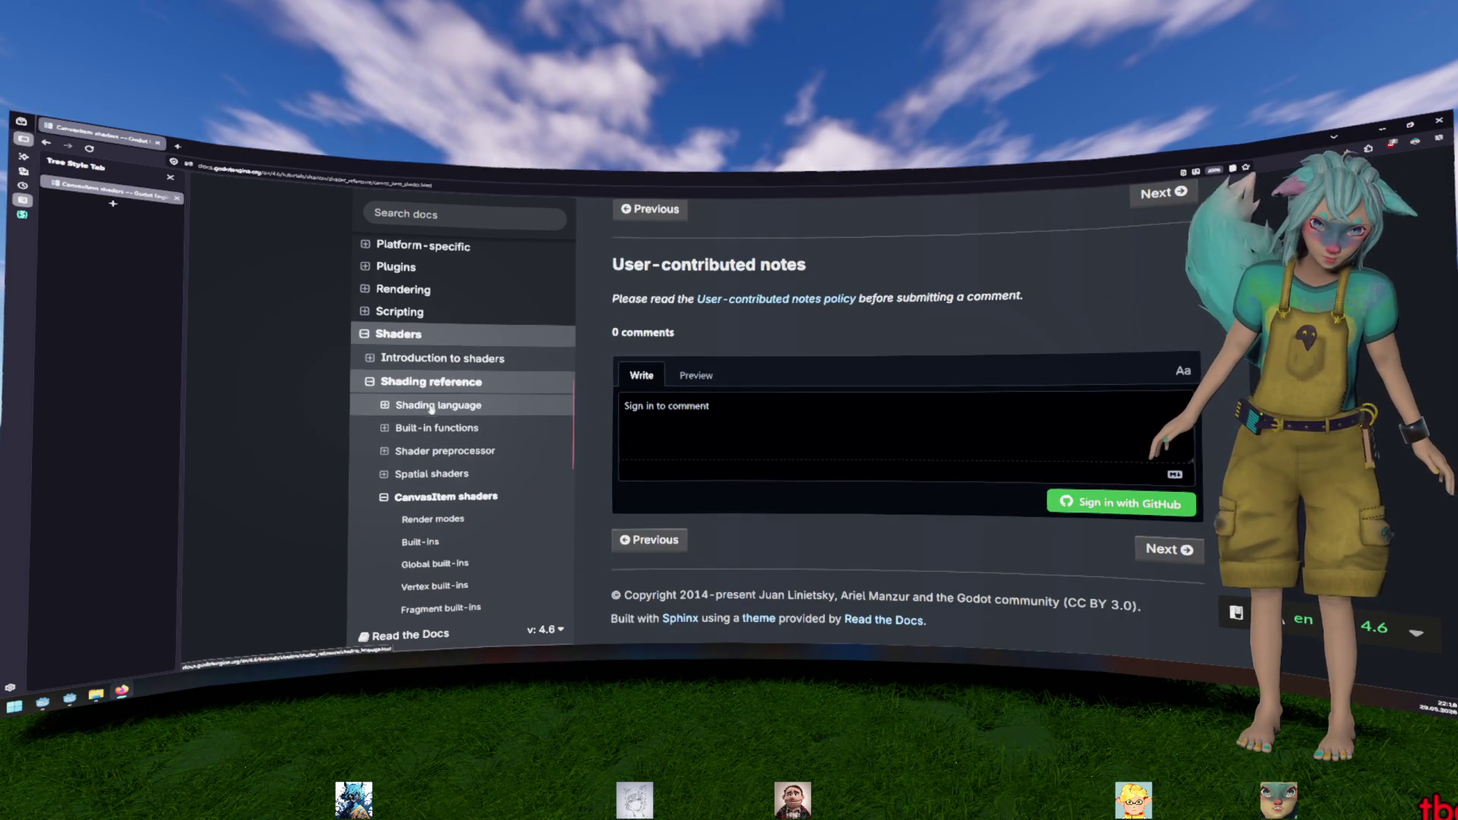
{"action": "left_click", "coordinate": [443, 404]}
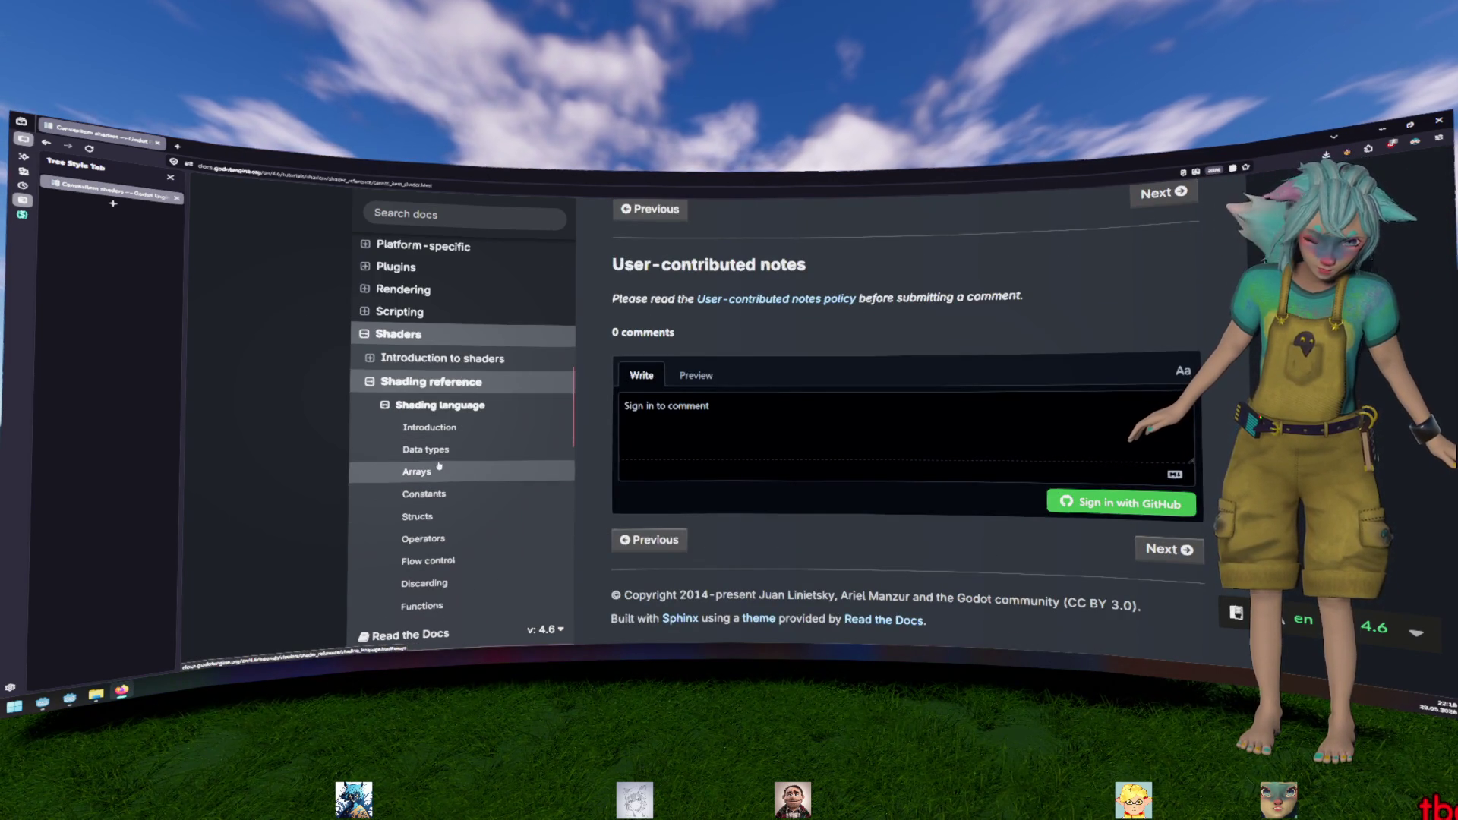
{"action": "left_click", "coordinate": [426, 450]}
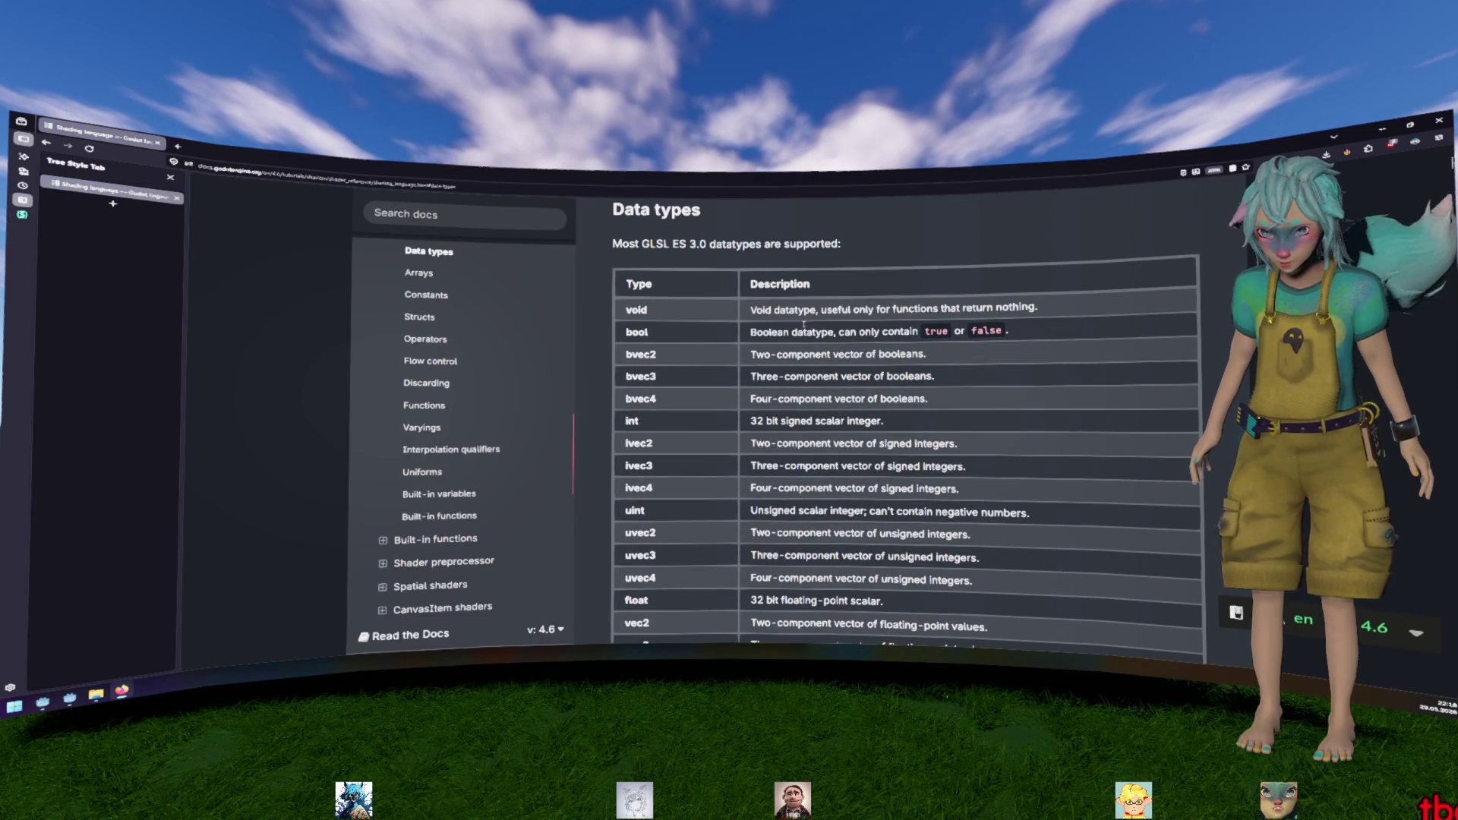
{"action": "scroll", "coordinate": [805, 335], "scroll_direction": "down", "scroll_amount": 15}
{"action": "scroll", "coordinate": [810, 341], "scroll_direction": "up", "scroll_amount": 2}
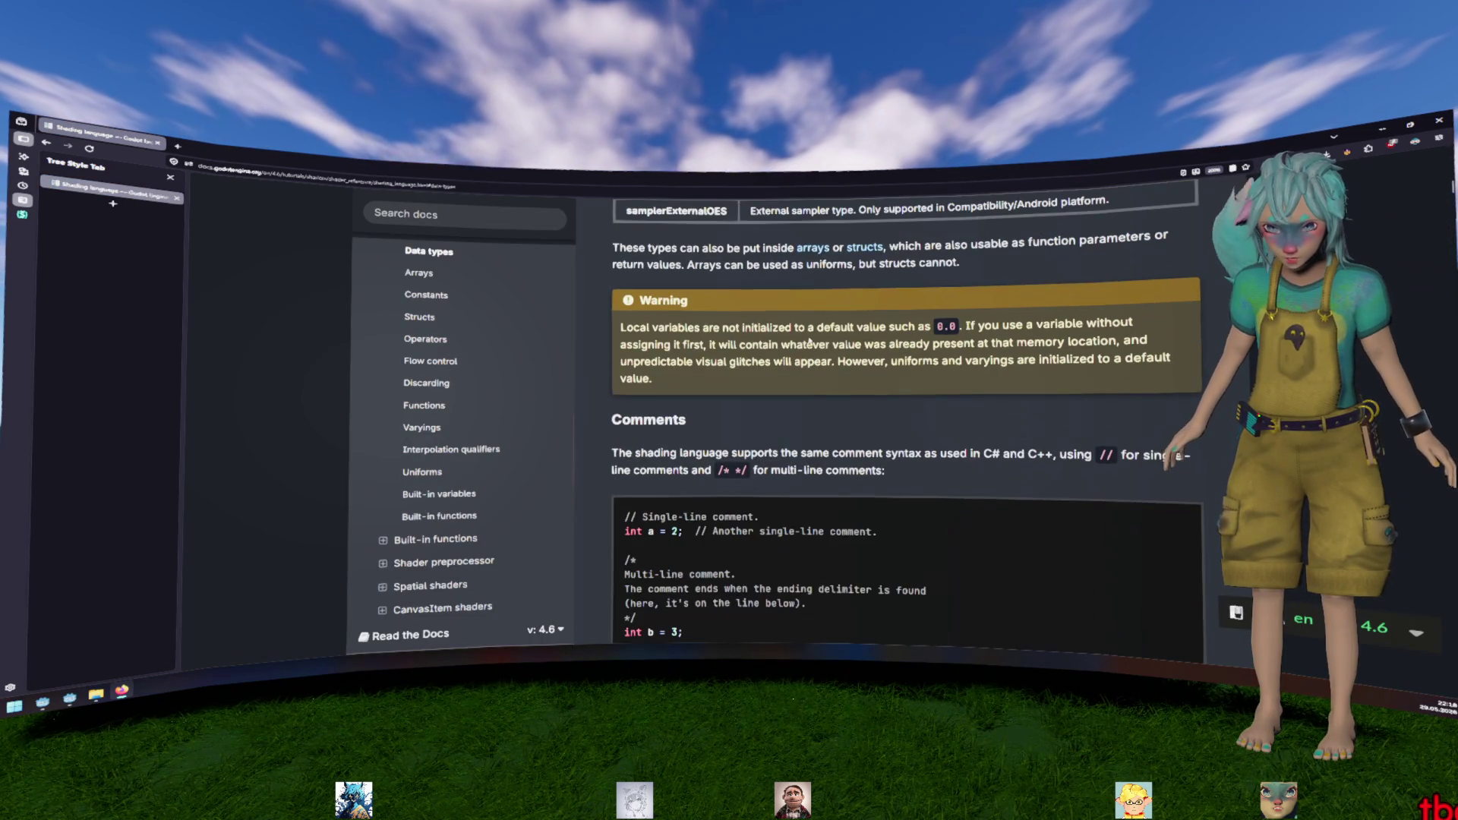
{"action": "scroll", "coordinate": [810, 343], "scroll_direction": "up", "scroll_amount": 2}
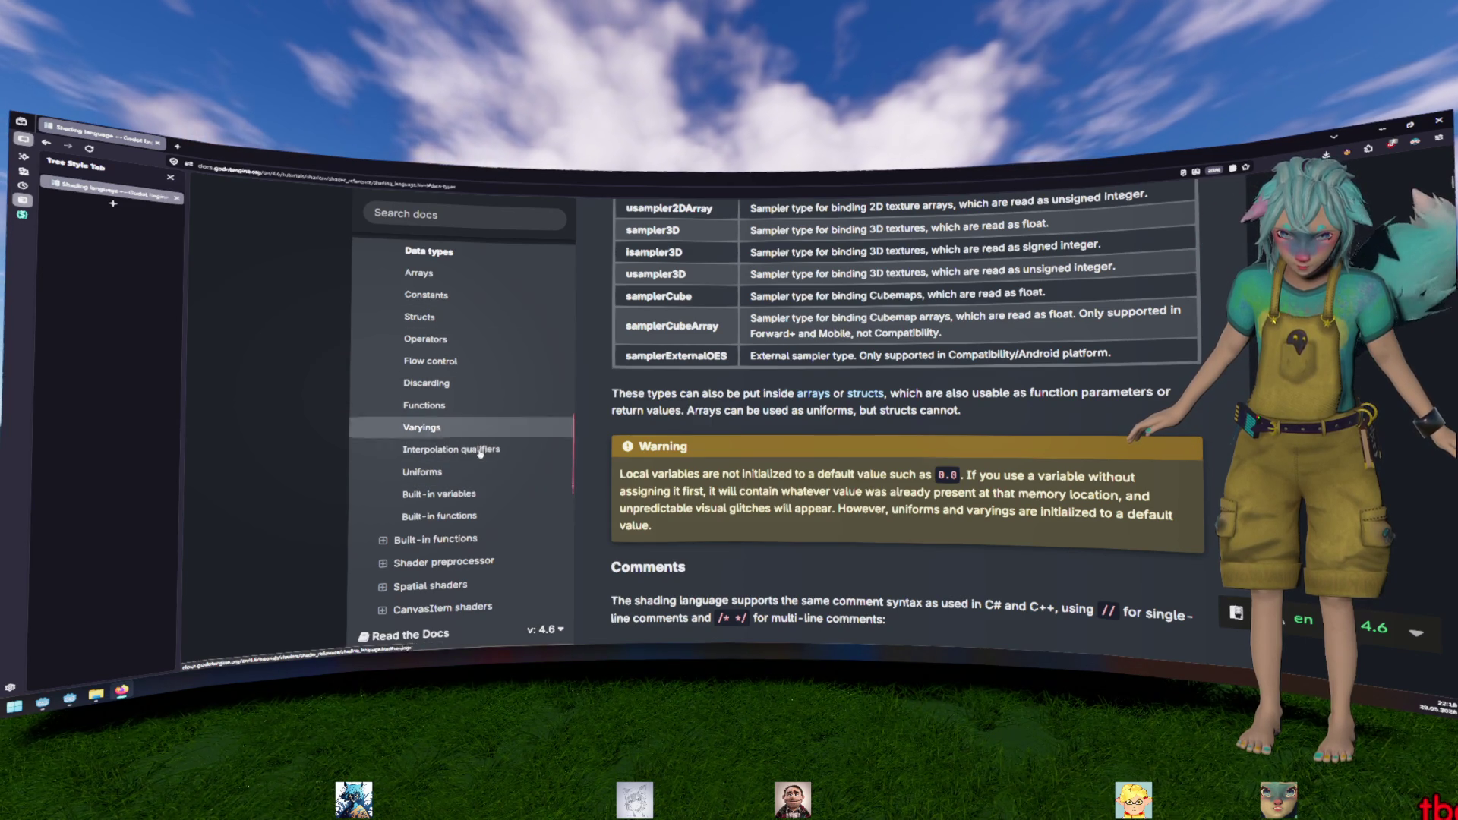
{"action": "left_click", "coordinate": [471, 471]}
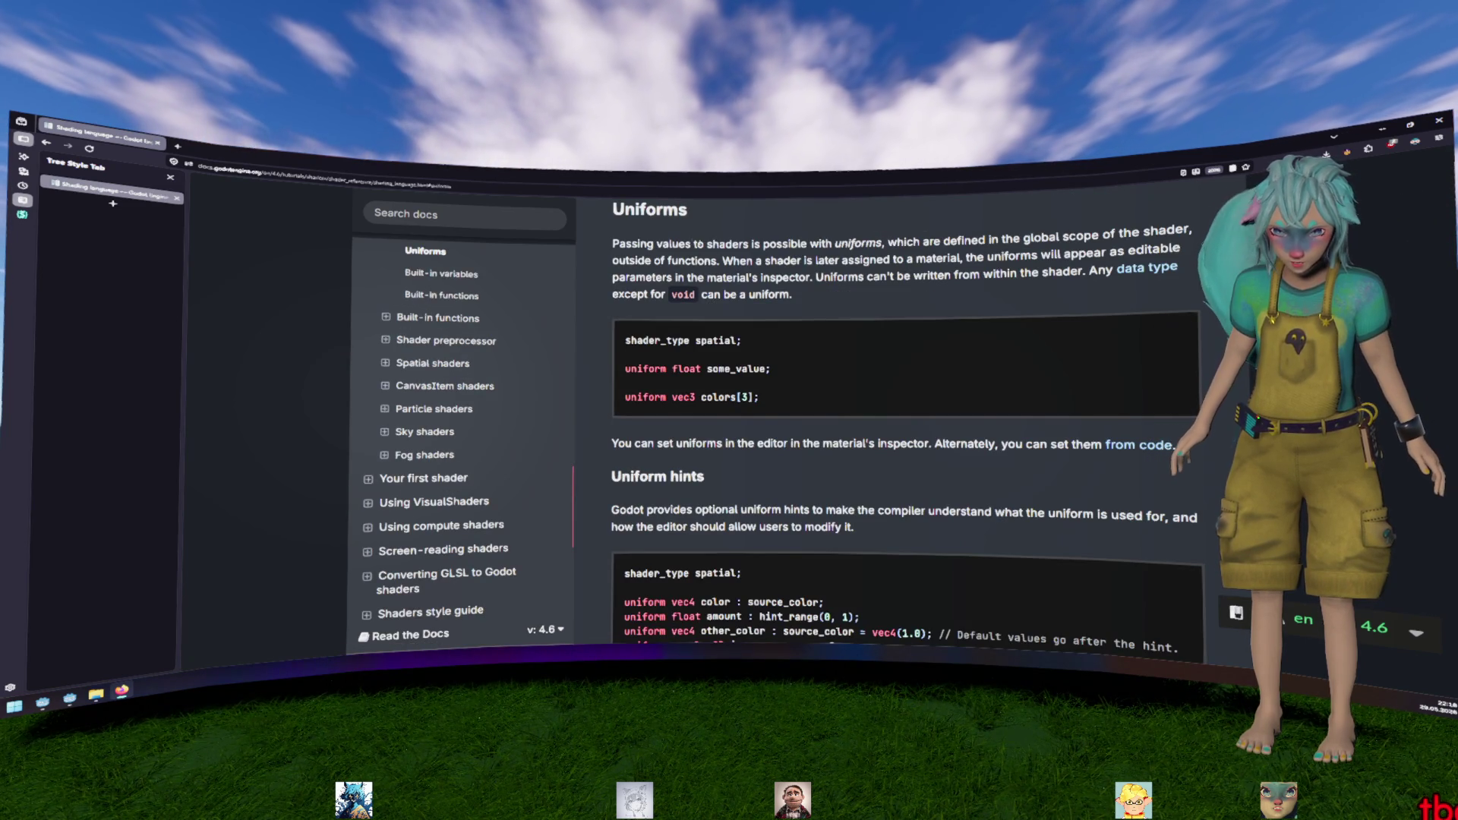
Select the source_color hint in the uniform hints example and return to Godot
{"action": "scroll", "coordinate": [790, 357], "scroll_direction": "down", "scroll_amount": 2}
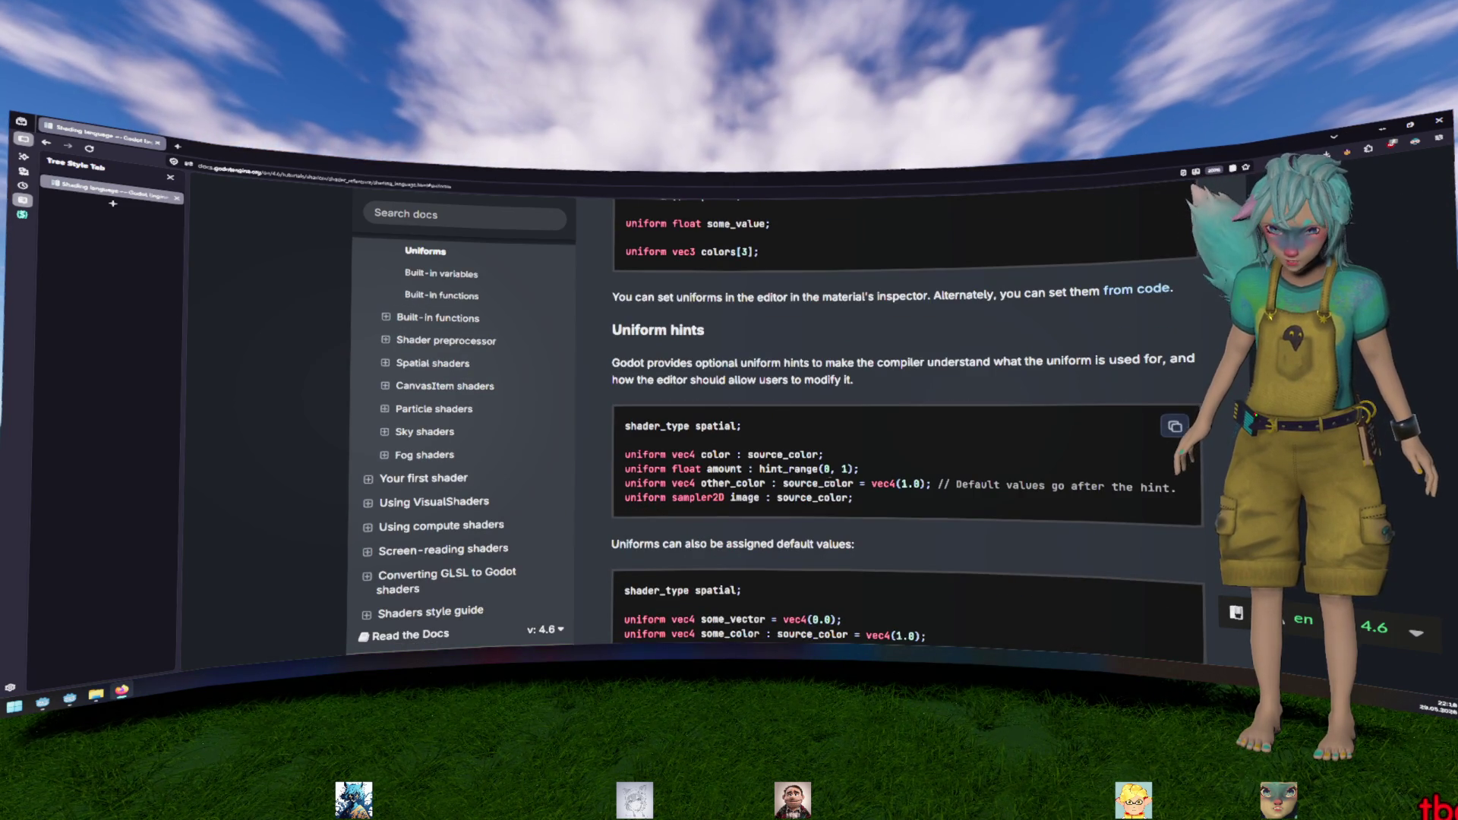
{"action": "double_click", "coordinate": [813, 497]}
{"action": "key", "text": "ctrl+c"}
{"action": "key", "text": "alt+Tab"}
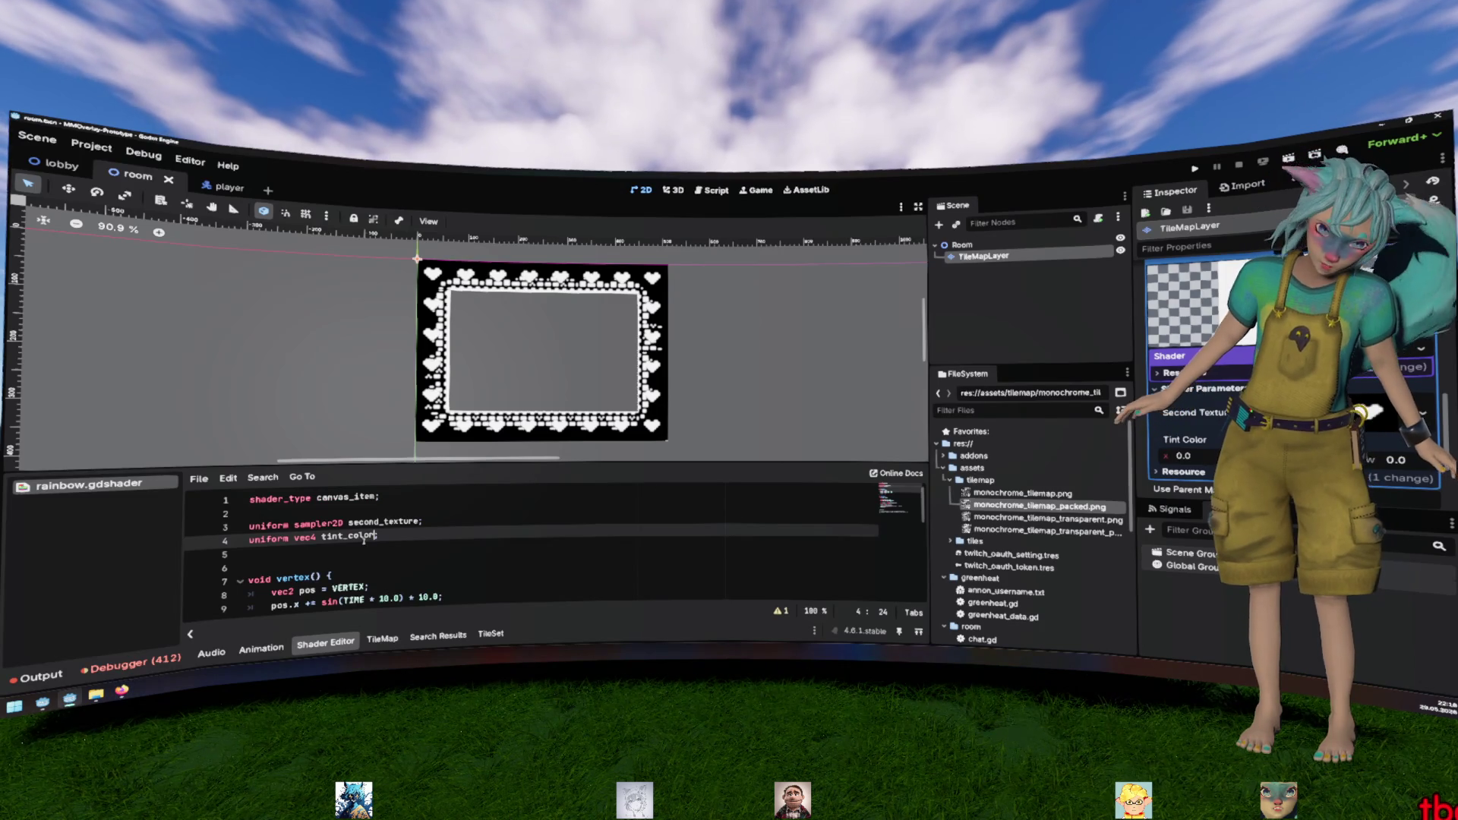
Add the ': source_color' hint after tint_color in the vec4 uniform declaration on line 4
{"action": "type", "text": ": source_color"}
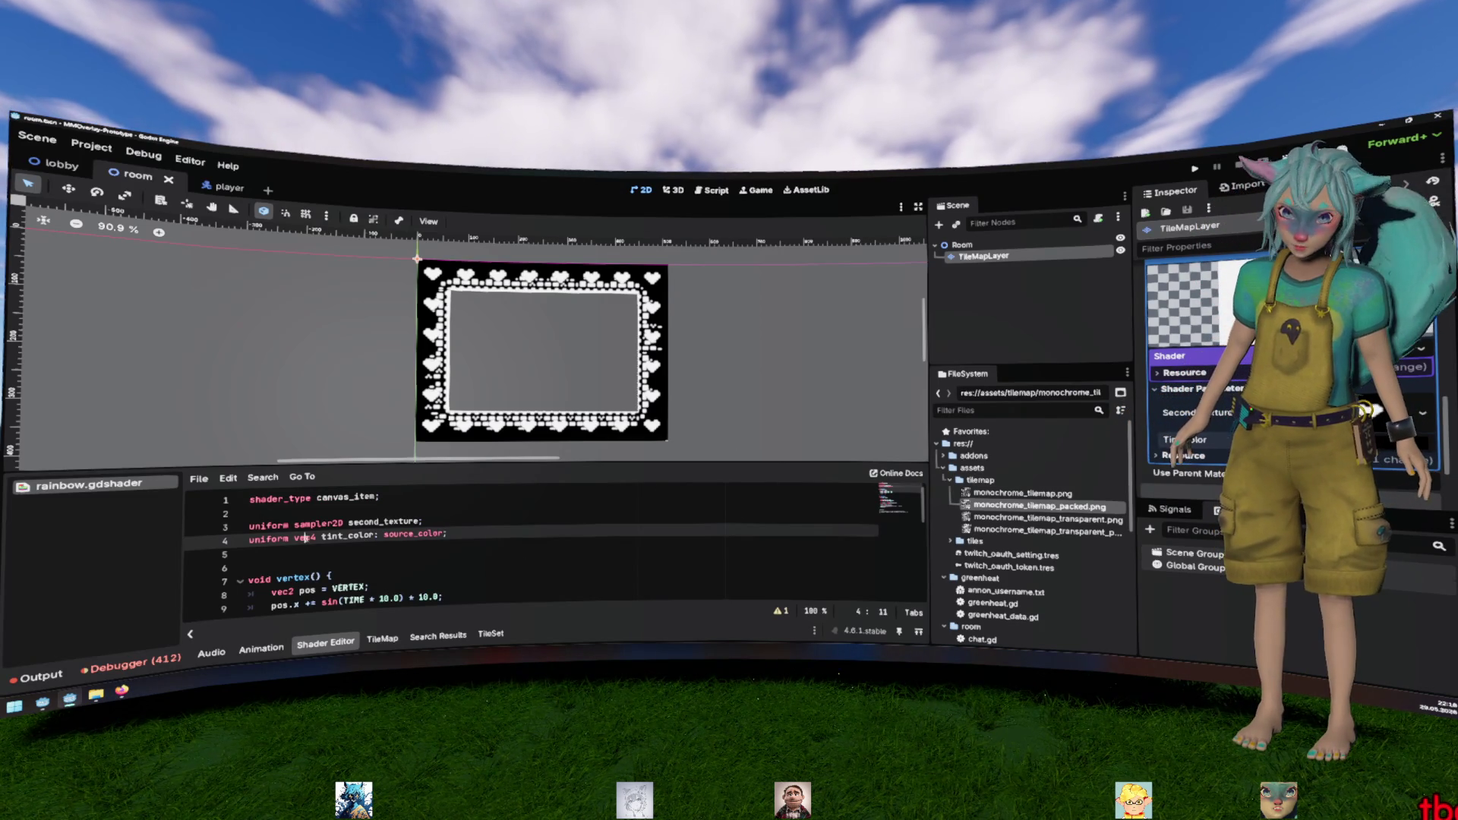
{"action": "key", "text": "ctrl+z"}
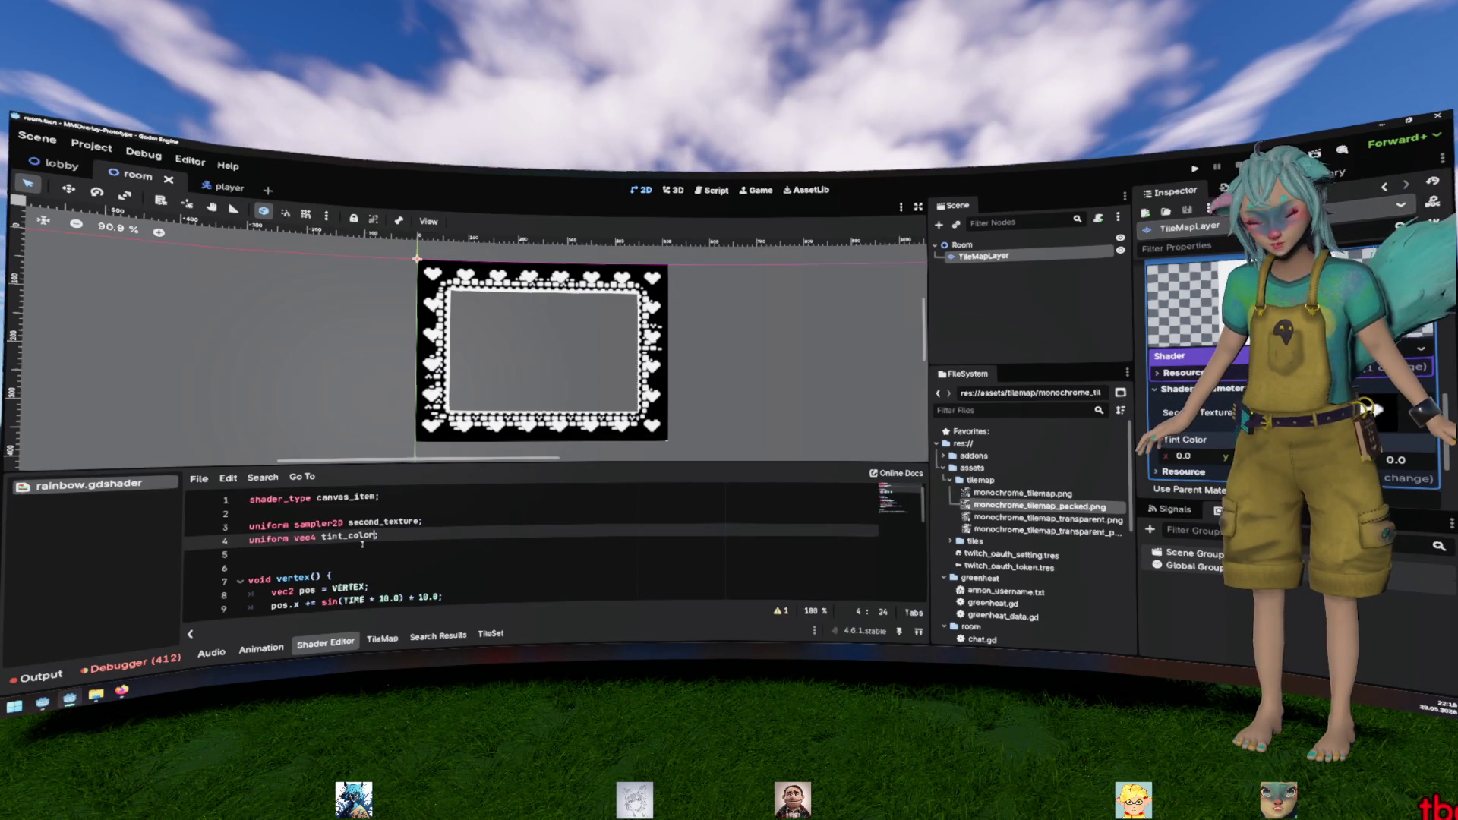
{"action": "double_click", "coordinate": [304, 538]}
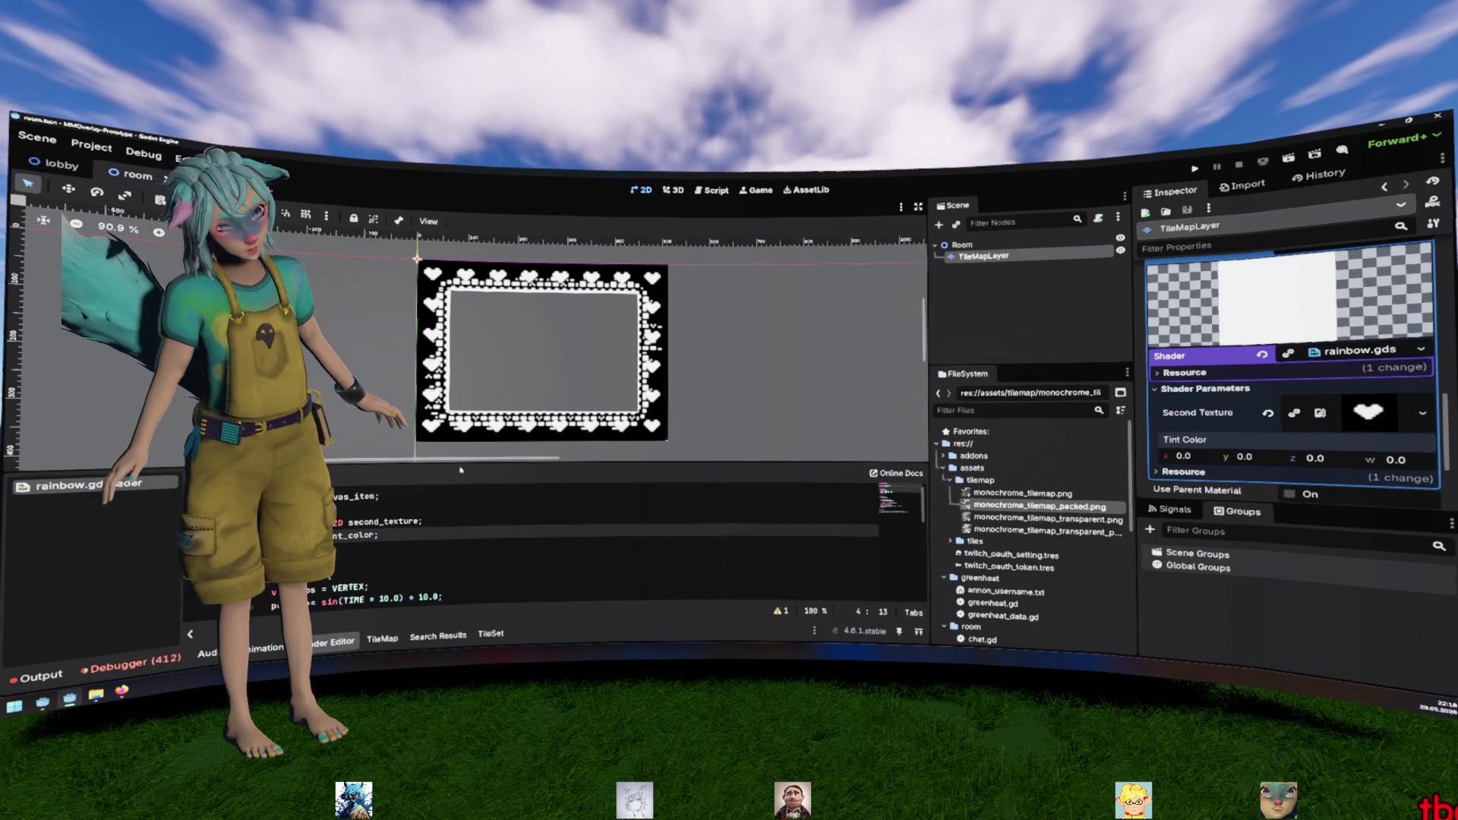
{"action": "left_click", "coordinate": [426, 539]}
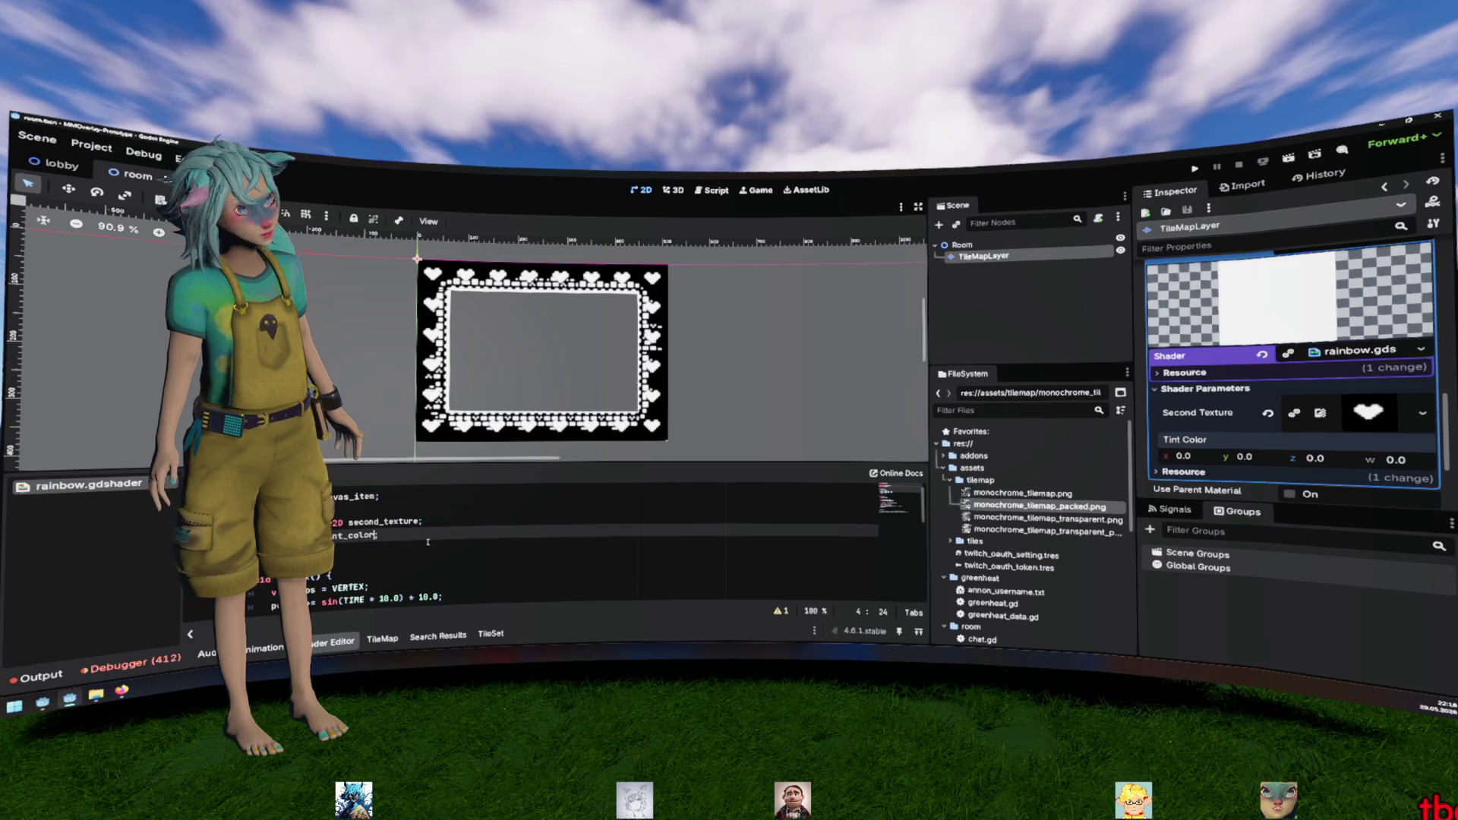
{"action": "key", "text": "Left"}
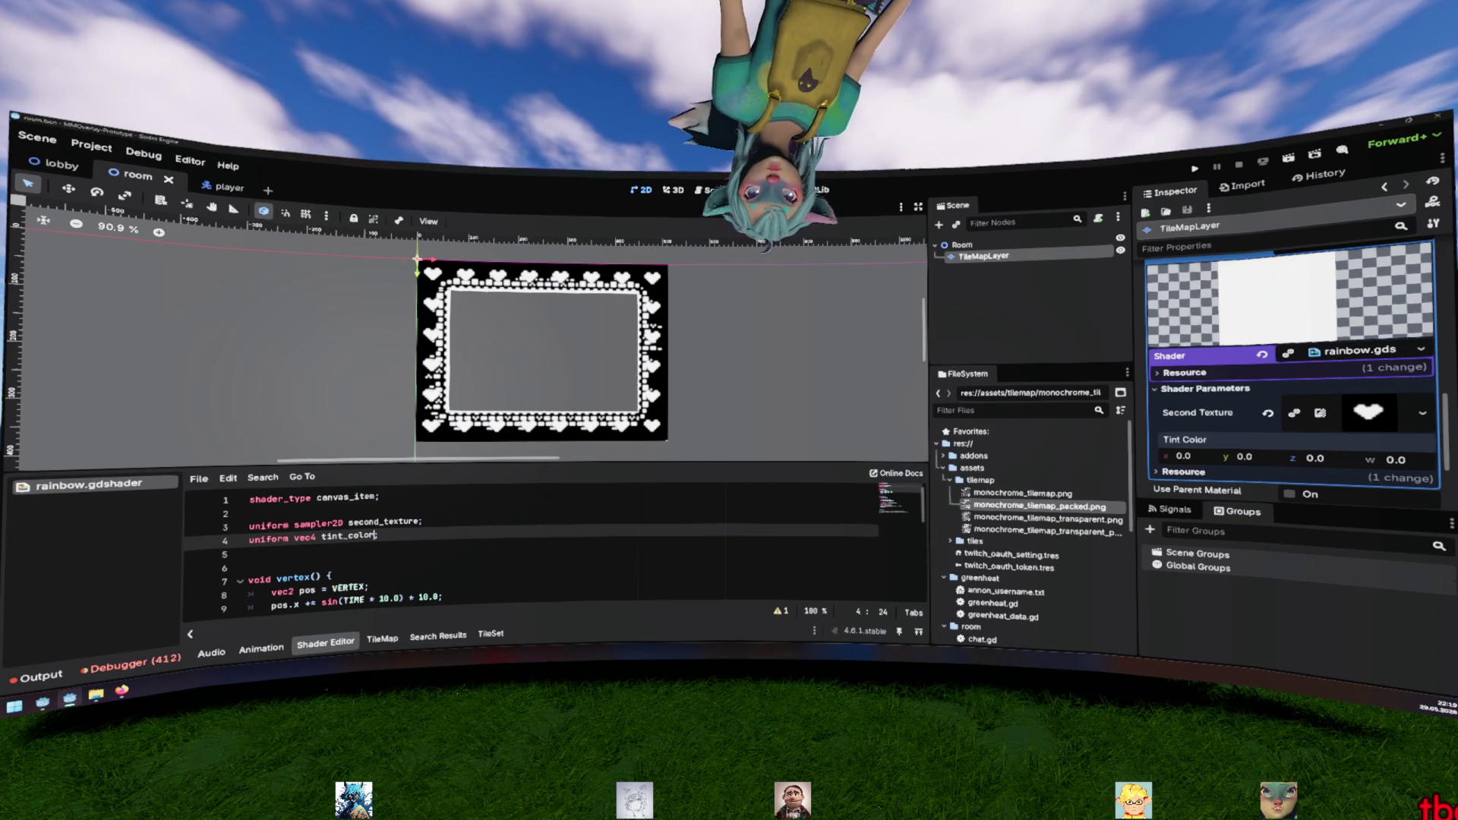
{"action": "key", "text": "alt+Tab"}
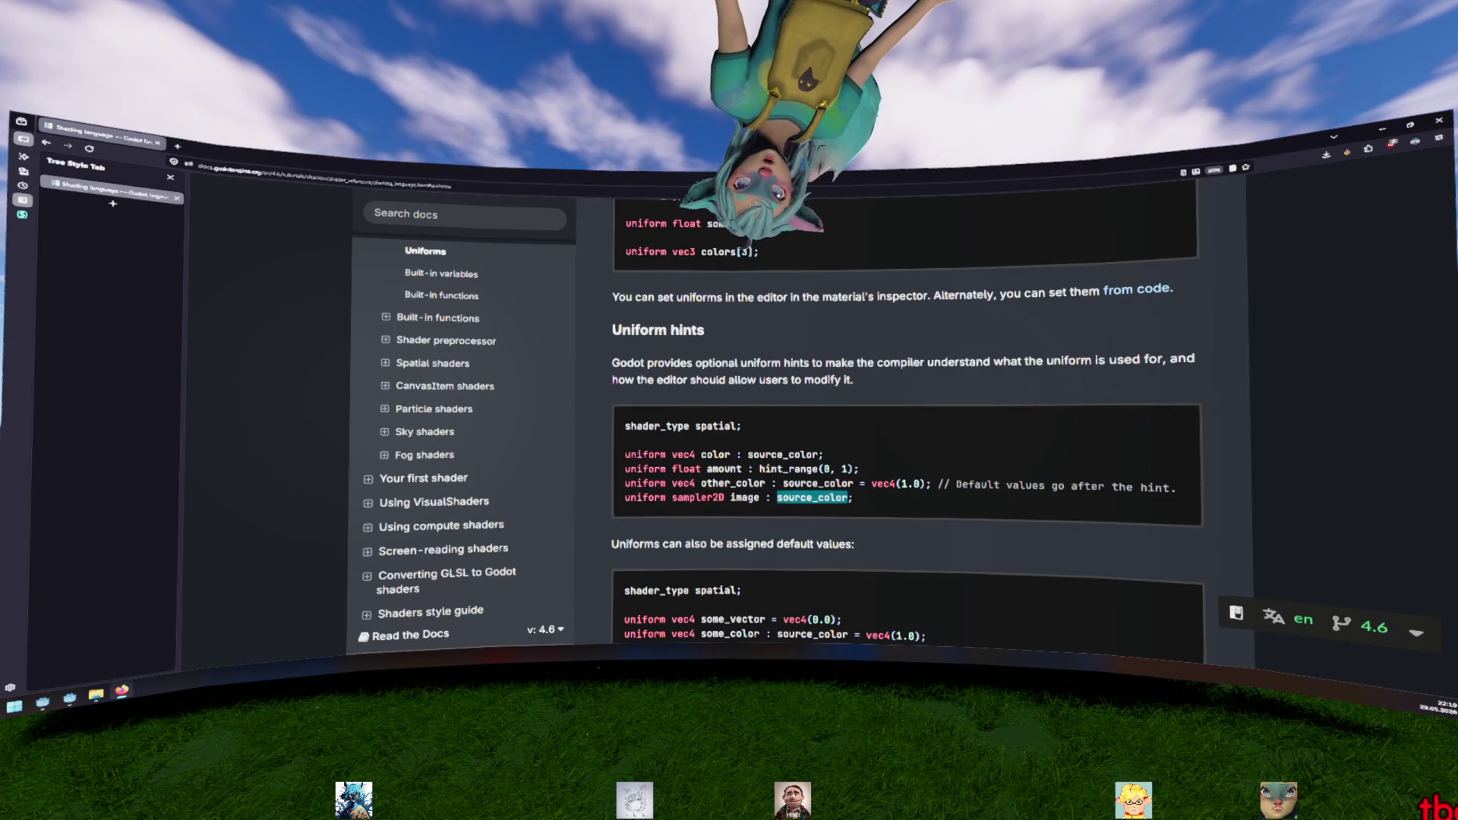
{"action": "key", "text": "alt+Tab"}
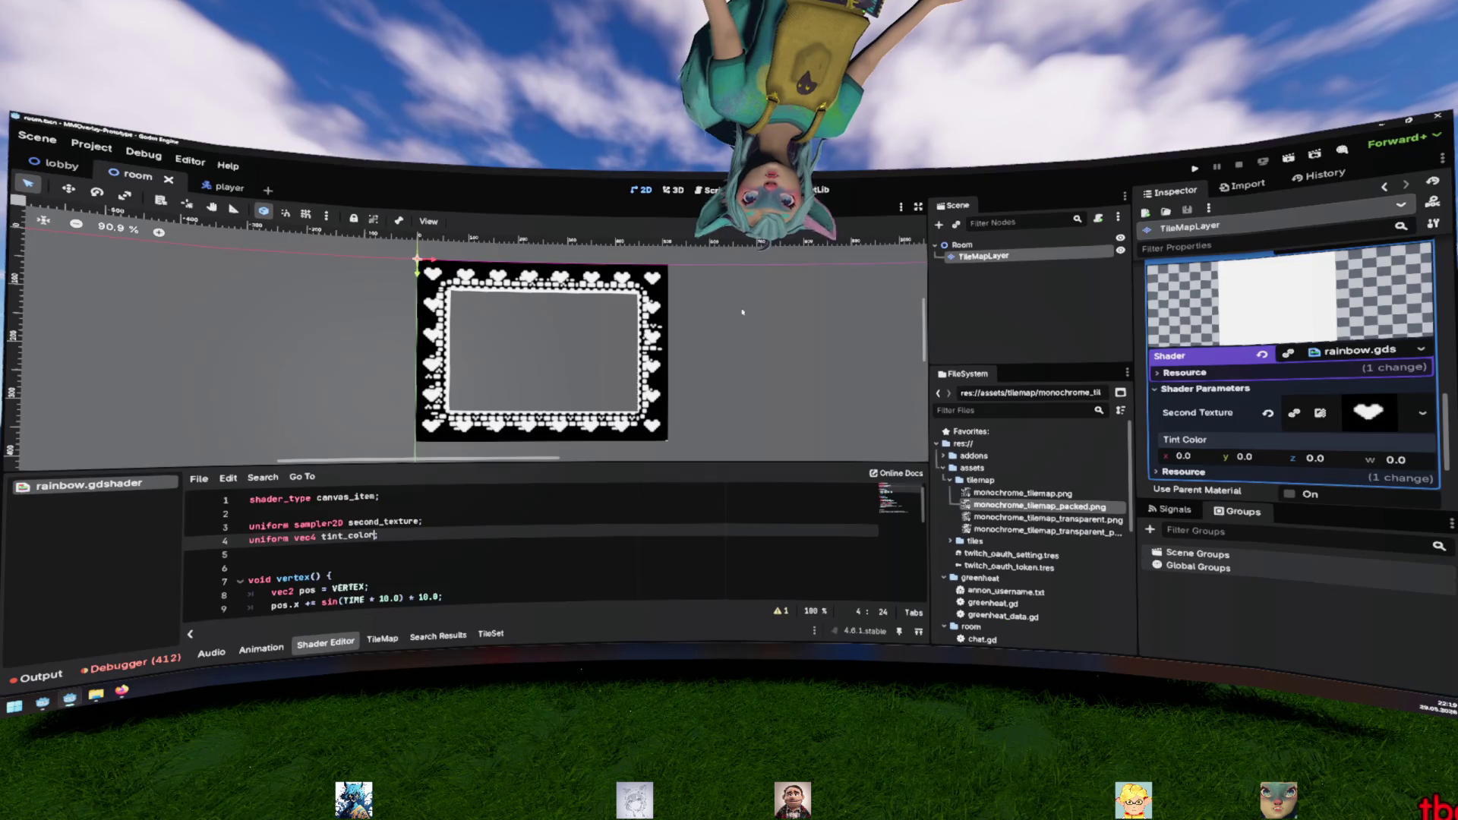
{"action": "key", "text": "ctrl+v"}
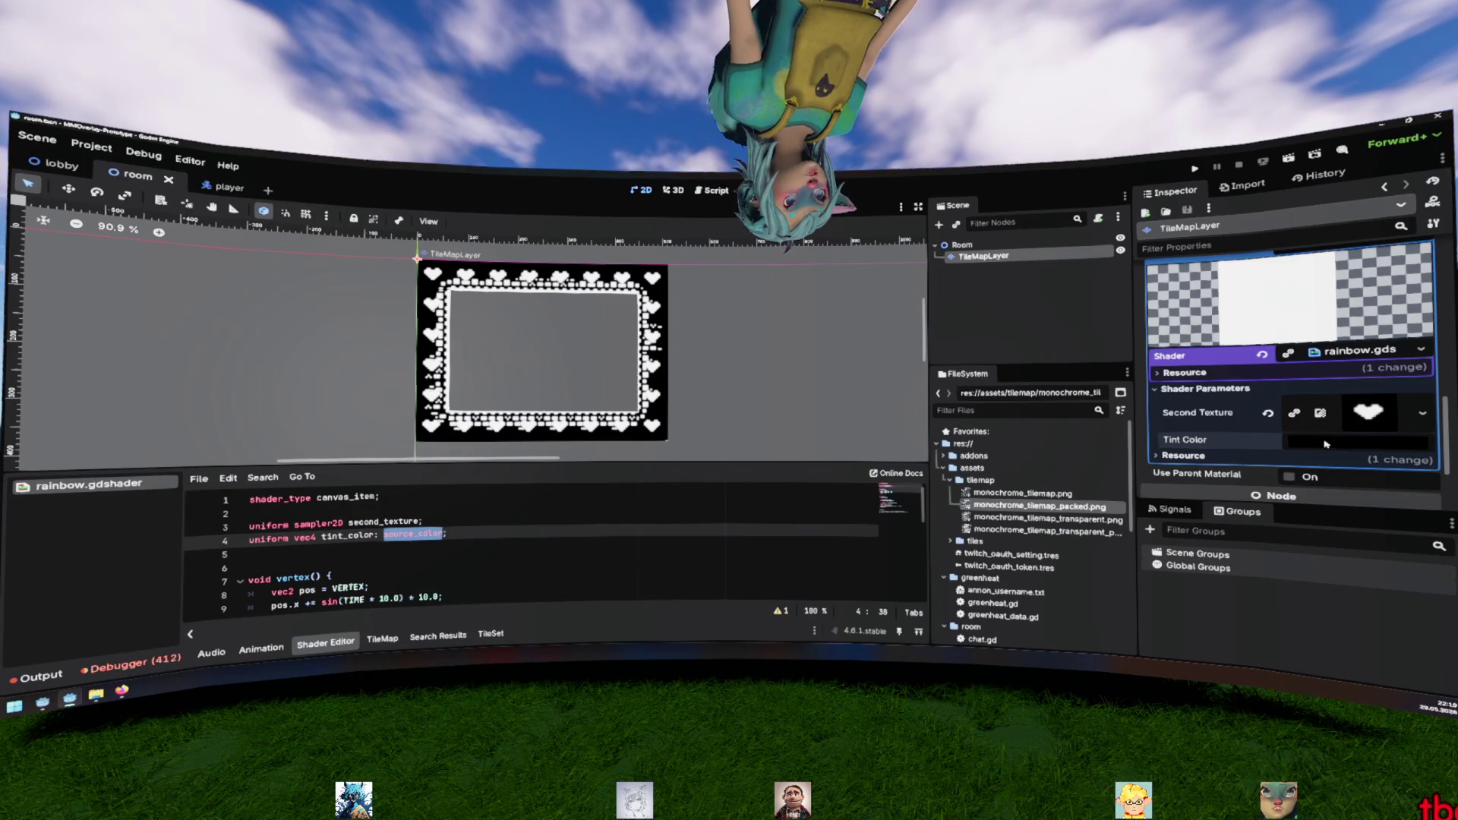
Set the Tint Color parameter to magenta hex dc008b
{"action": "left_click", "coordinate": [1325, 444]}
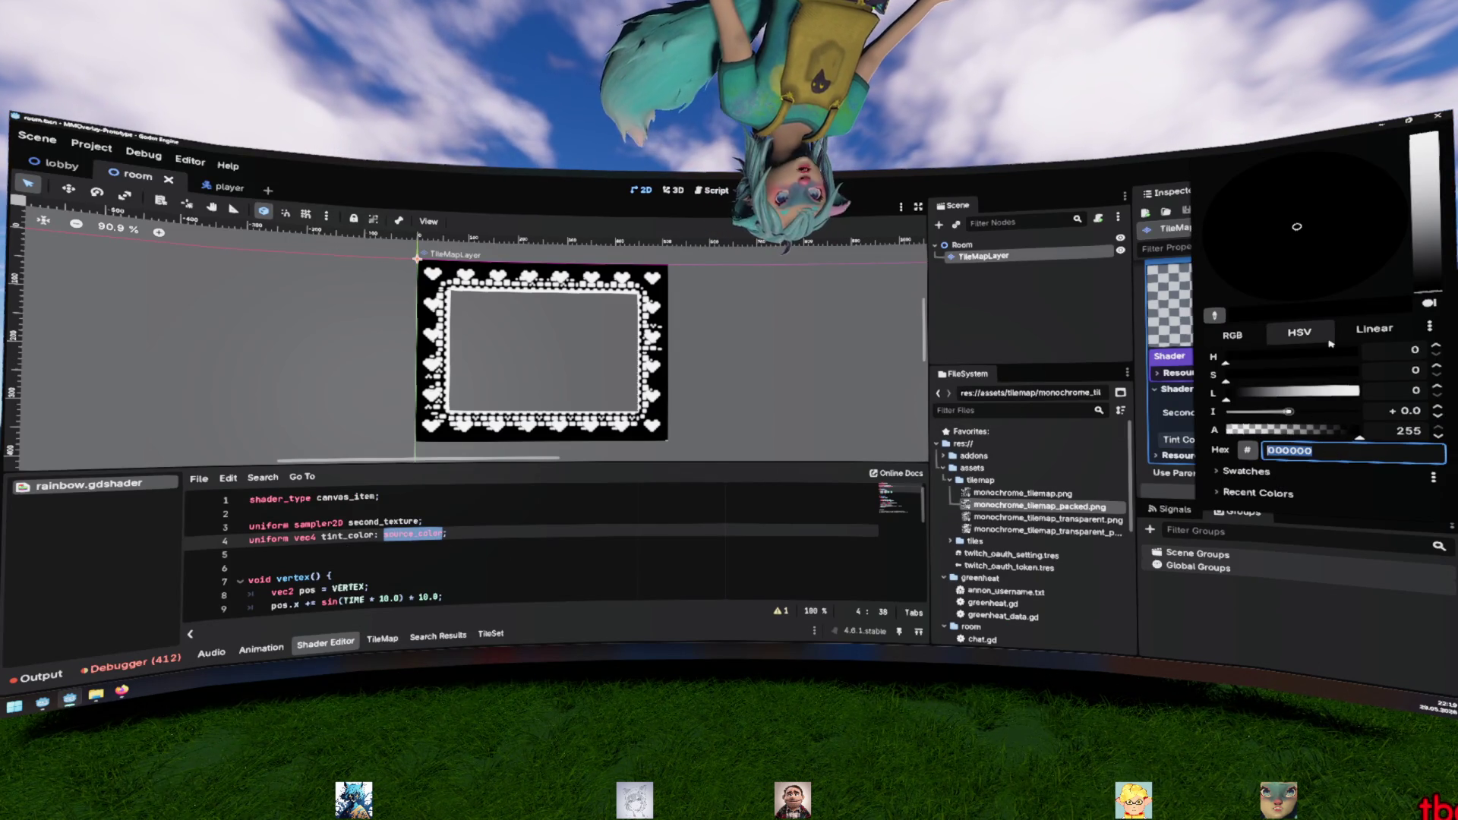
{"action": "type", "text": "dc008b"}
{"action": "key", "text": "Return"}
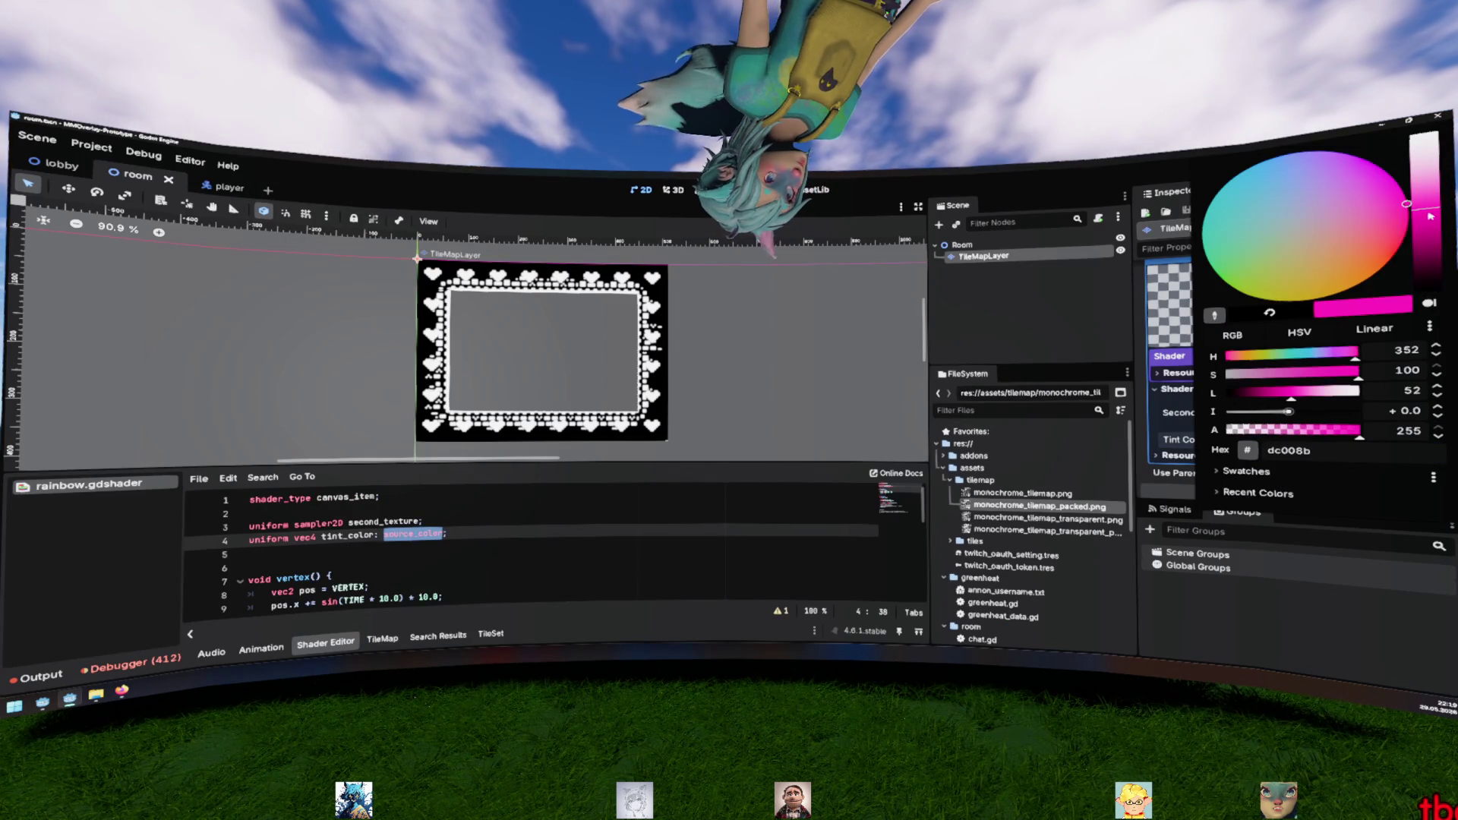
{"action": "left_click", "coordinate": [377, 535]}
Multiply the line 20 texture sample by tint_color and save the shader
{"action": "scroll", "coordinate": [328, 532], "scroll_direction": "down", "scroll_amount": 2}
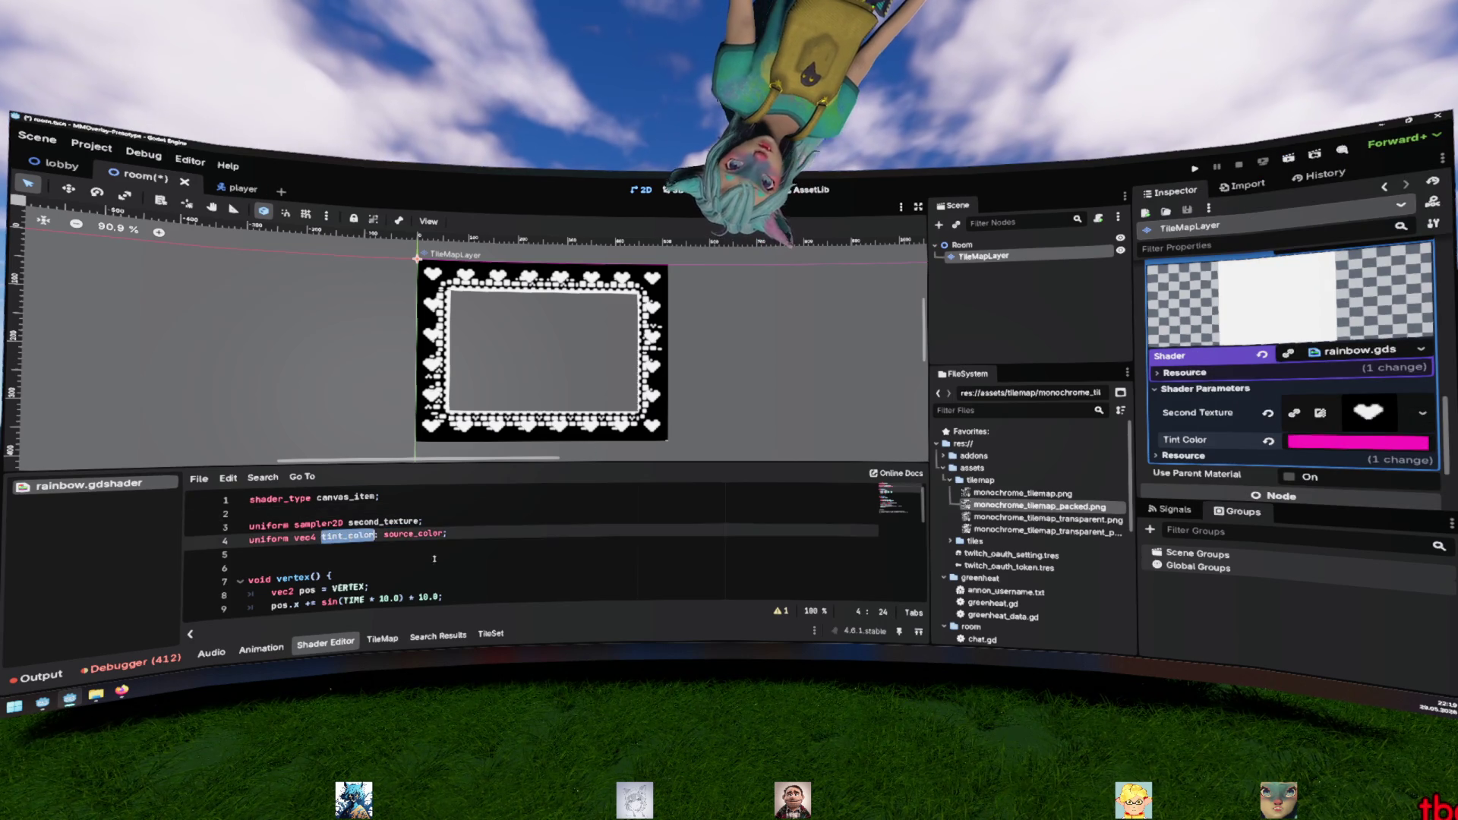
{"action": "scroll", "coordinate": [327, 508], "scroll_direction": "down", "scroll_amount": 3}
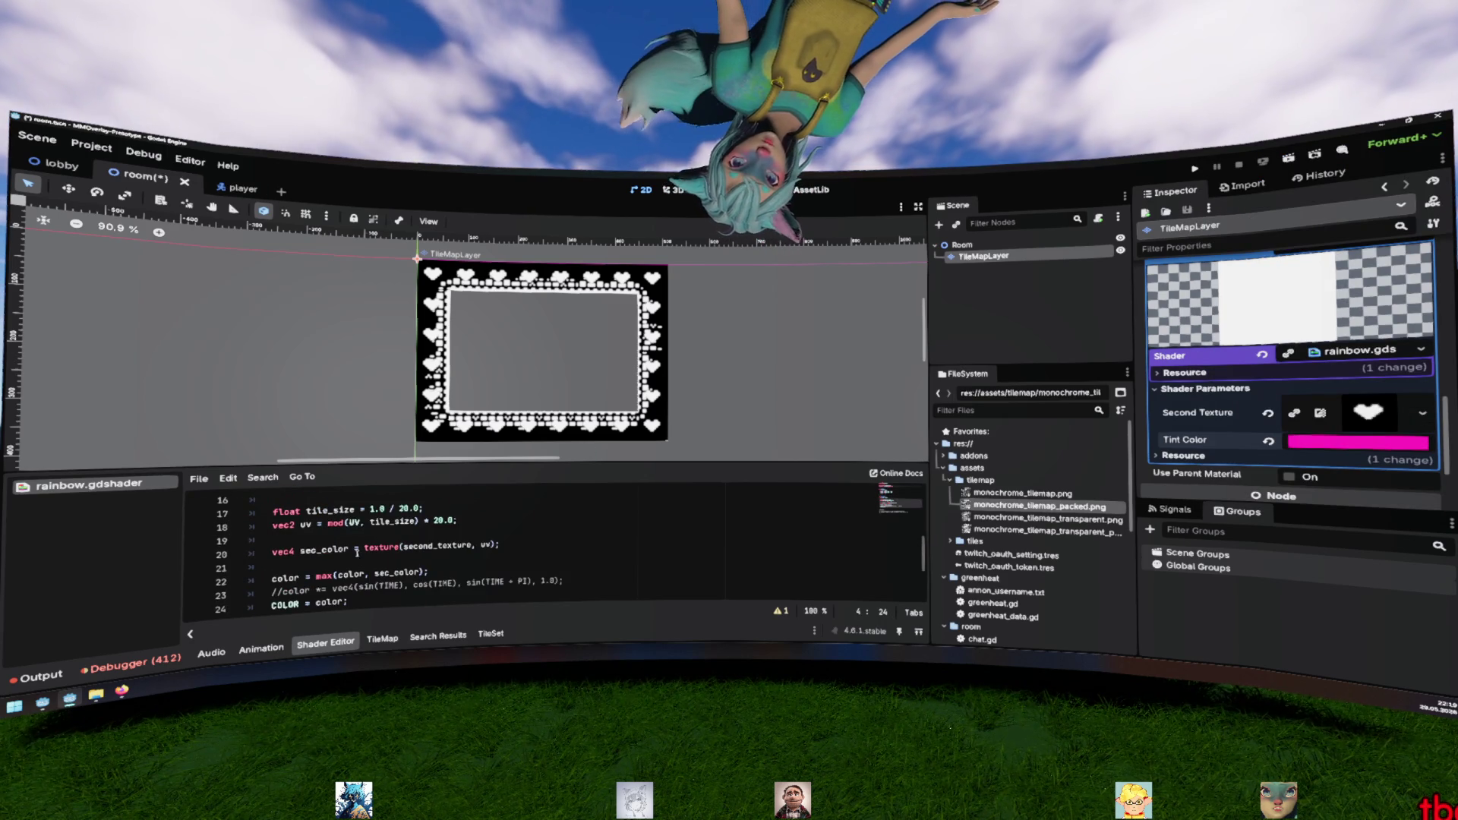
{"action": "scroll", "coordinate": [350, 547], "scroll_direction": "down", "scroll_amount": 2}
{"action": "left_click", "coordinate": [350, 547]}
{"action": "scroll", "coordinate": [351, 547], "scroll_direction": "up", "scroll_amount": 2}
{"action": "left_click", "coordinate": [492, 550]}
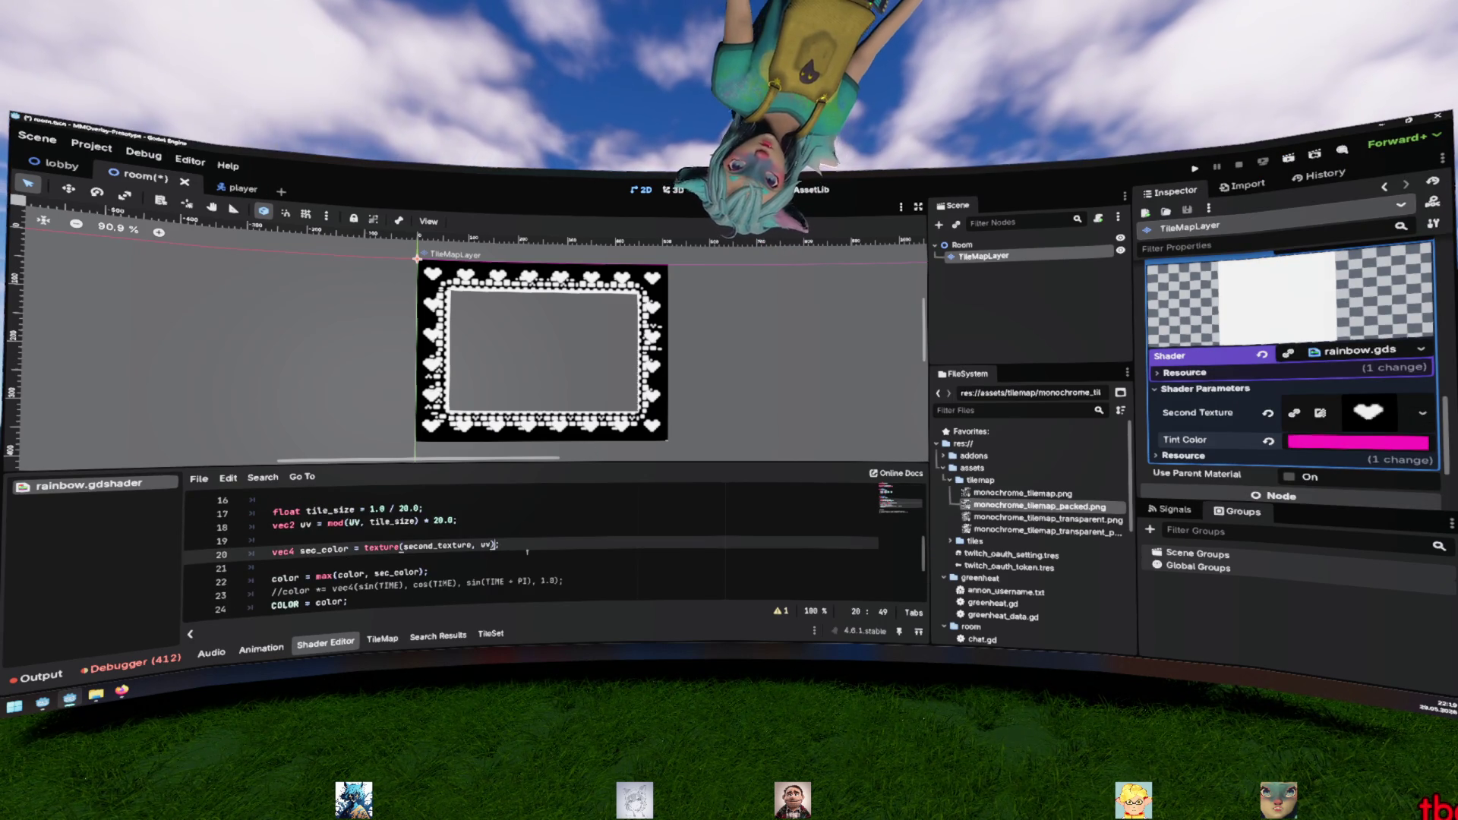
{"action": "type", "text": "* tint_color"}
{"action": "key", "text": "ctrl+s"}
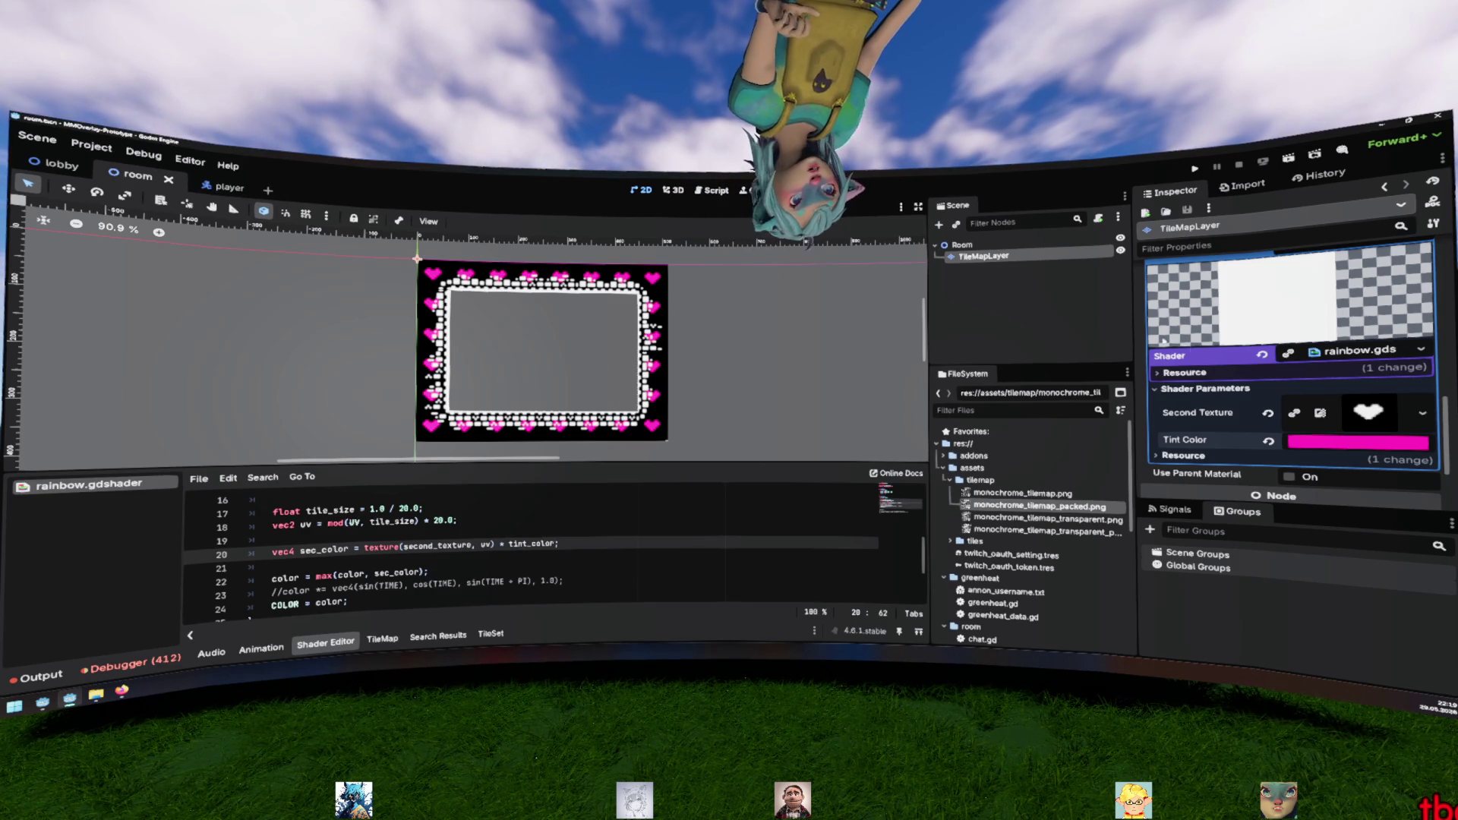
{"action": "left_click", "coordinate": [1362, 449]}
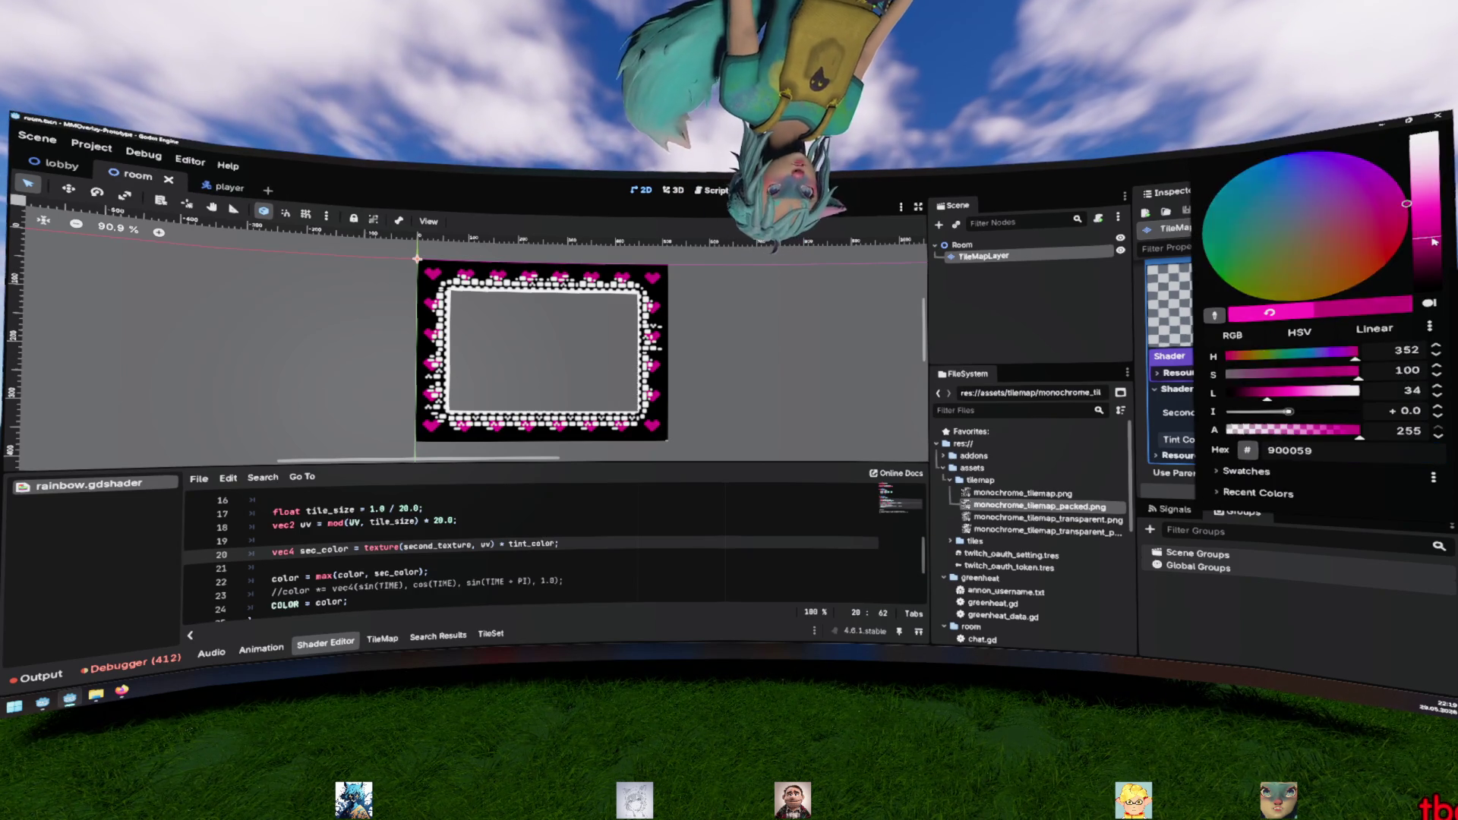
Add a tint2_color uniform, multiply COLOR by it on line 16, and save
{"action": "mouse_move", "coordinate": [1425, 212]}
{"action": "left_mouse_down"}
{"action": "mouse_move", "coordinate": [1425, 228]}
{"action": "mouse_move", "coordinate": [1425, 211]}
{"action": "left_mouse_up"}
{"action": "left_click", "coordinate": [625, 539]}
{"action": "scroll", "coordinate": [593, 532], "scroll_direction": "up", "scroll_amount": 5}
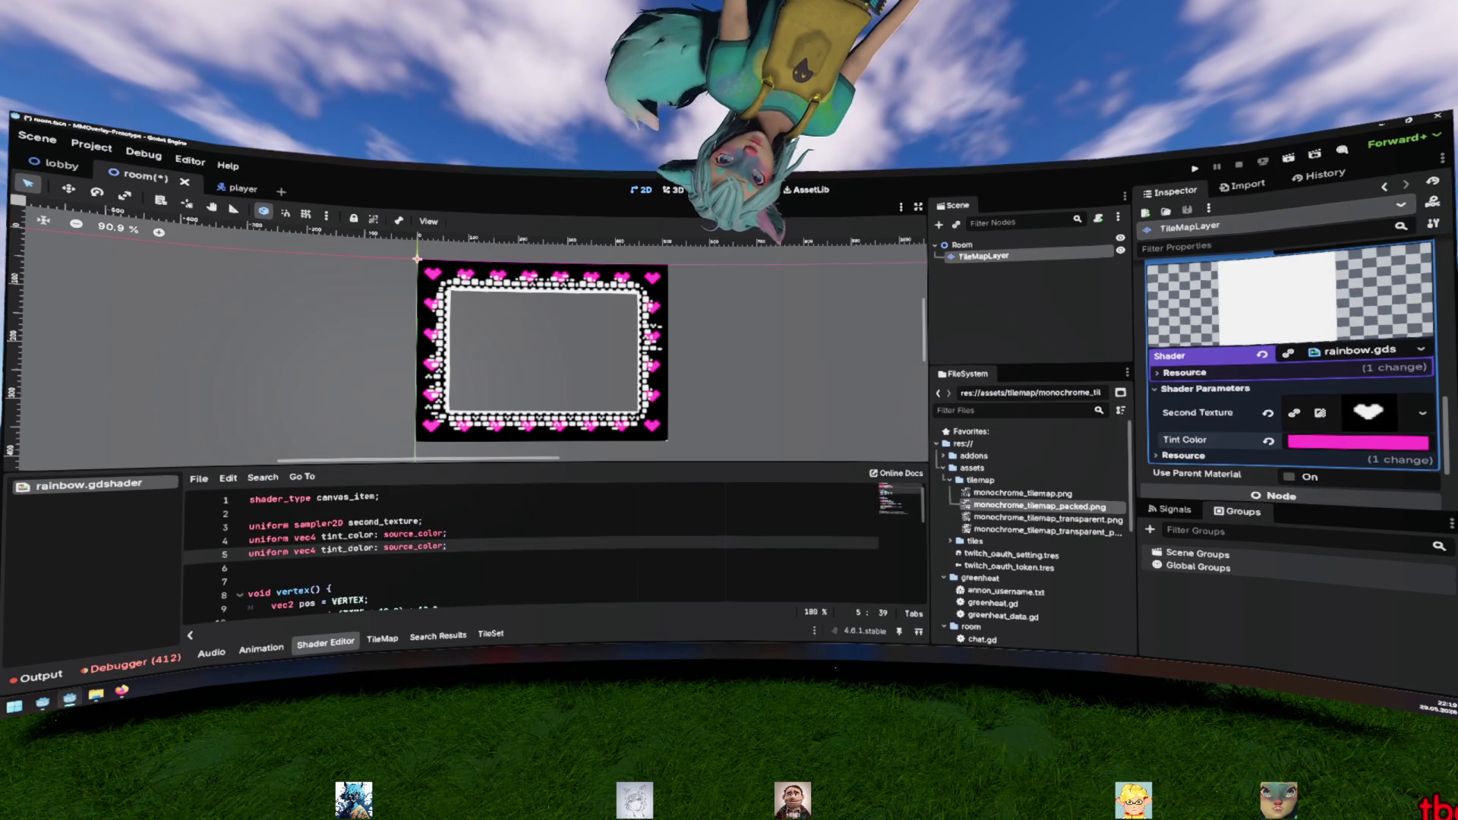
{"action": "type", "text": "2"}
{"action": "double_click", "coordinate": [349, 548]}
{"action": "scroll", "coordinate": [532, 547], "scroll_direction": "down", "scroll_amount": 6}
{"action": "scroll", "coordinate": [406, 537], "scroll_direction": "up", "scroll_amount": 2}
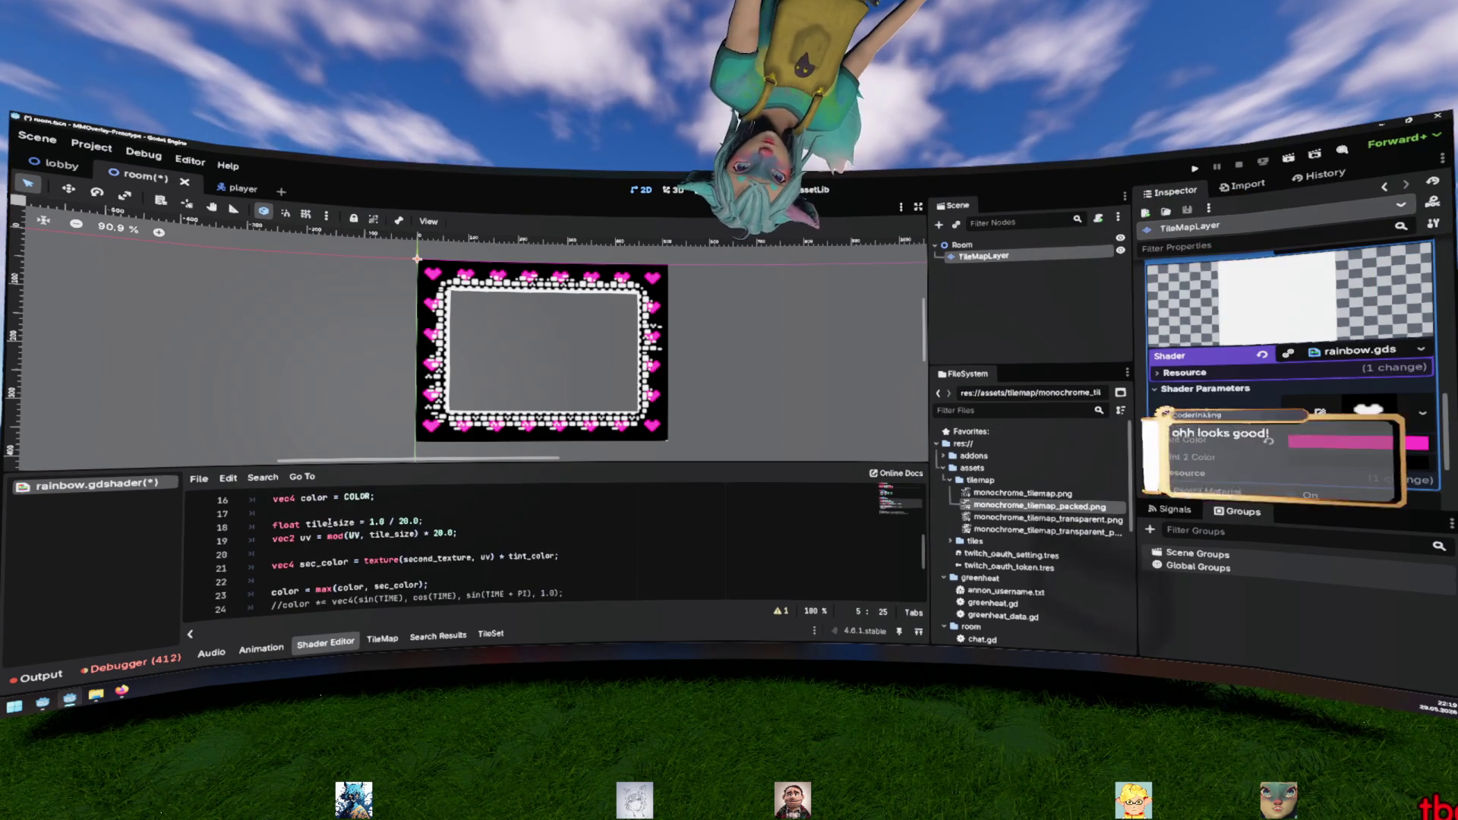
{"action": "left_click", "coordinate": [406, 537]}
{"action": "type", "text": "+ tint2_color"}
{"action": "key", "text": "ctrl+s"}
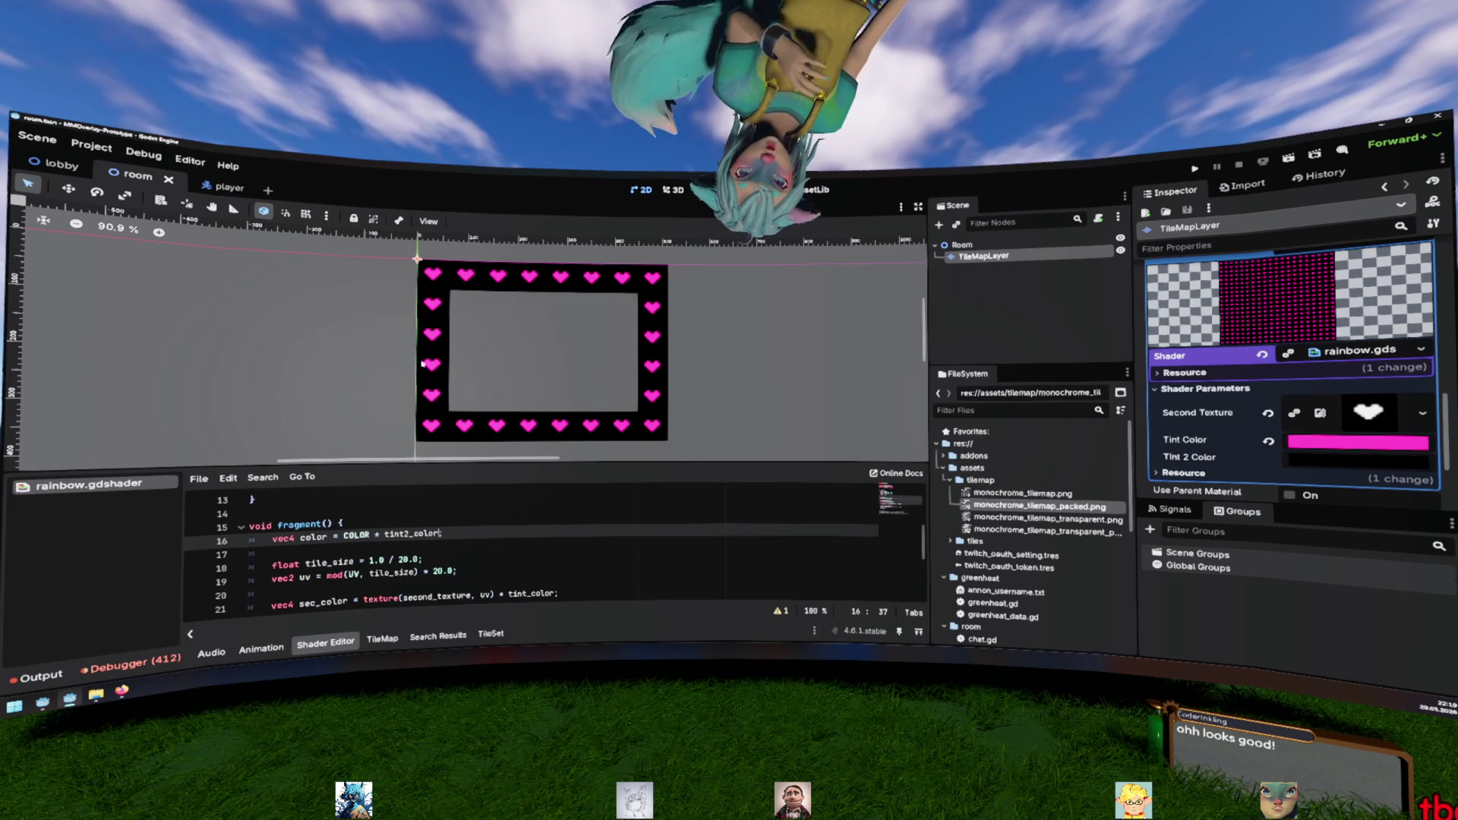
Set Tint 2 Color to a darker yellow-green in the Inspector
{"action": "left_click", "coordinate": [1356, 459]}
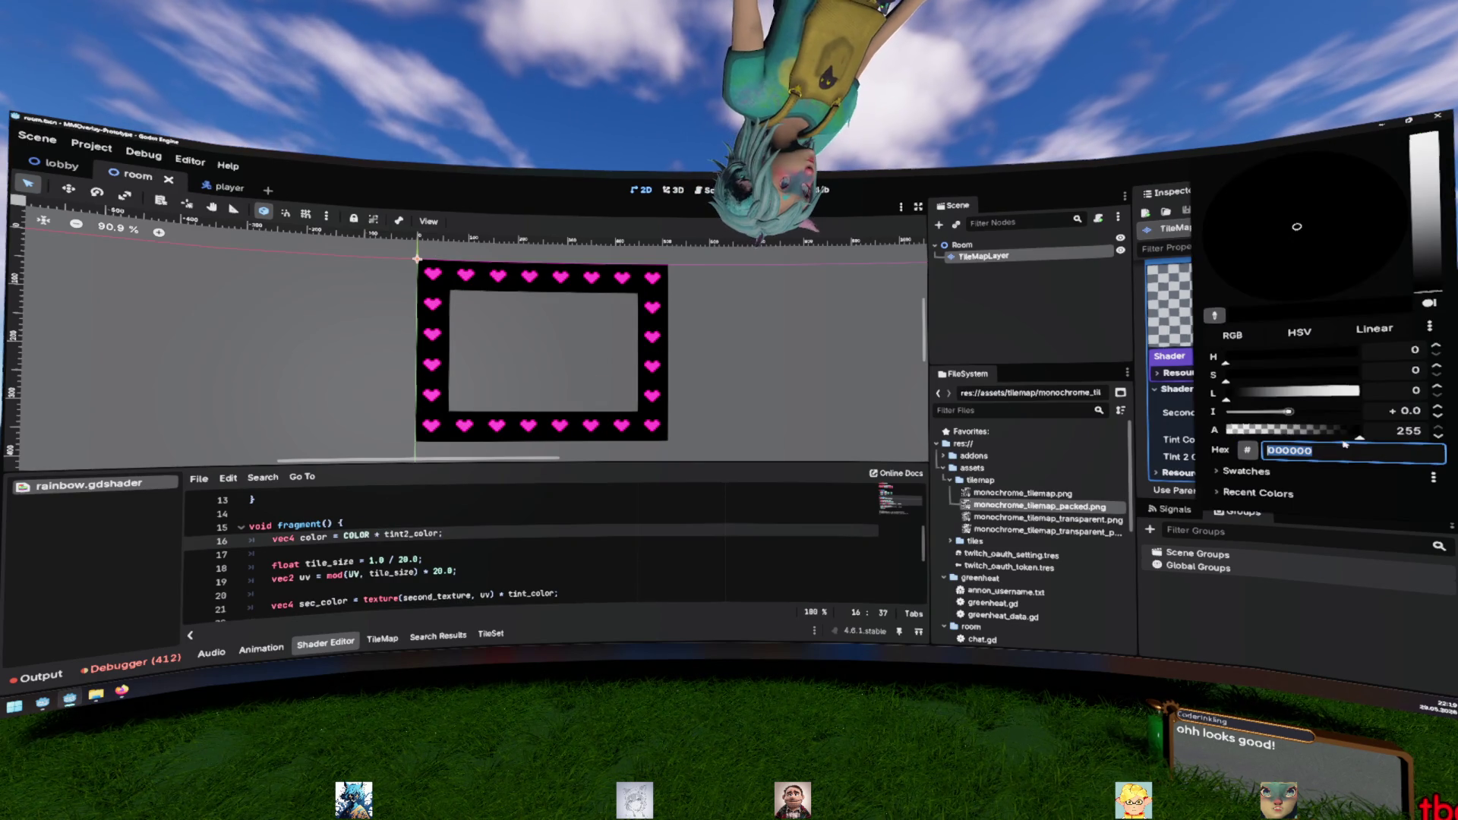
{"action": "left_click_drag", "start_coordinate": [1428, 281], "coordinate": [1428, 176]}
{"action": "left_click_drag", "start_coordinate": [1345, 260], "coordinate": [1236, 290]}
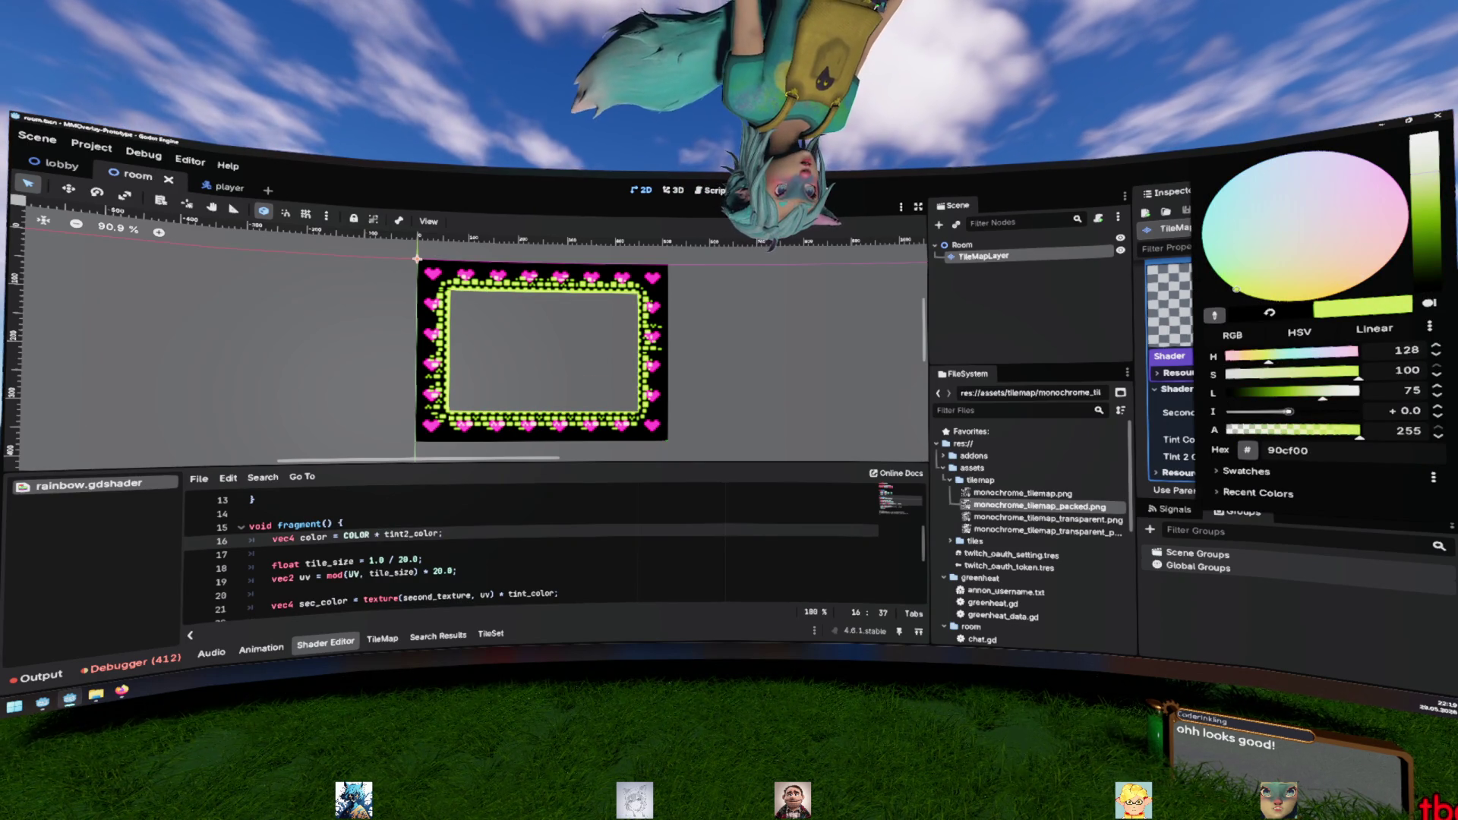
{"action": "left_click_drag", "start_coordinate": [1324, 391], "coordinate": [1308, 391]}
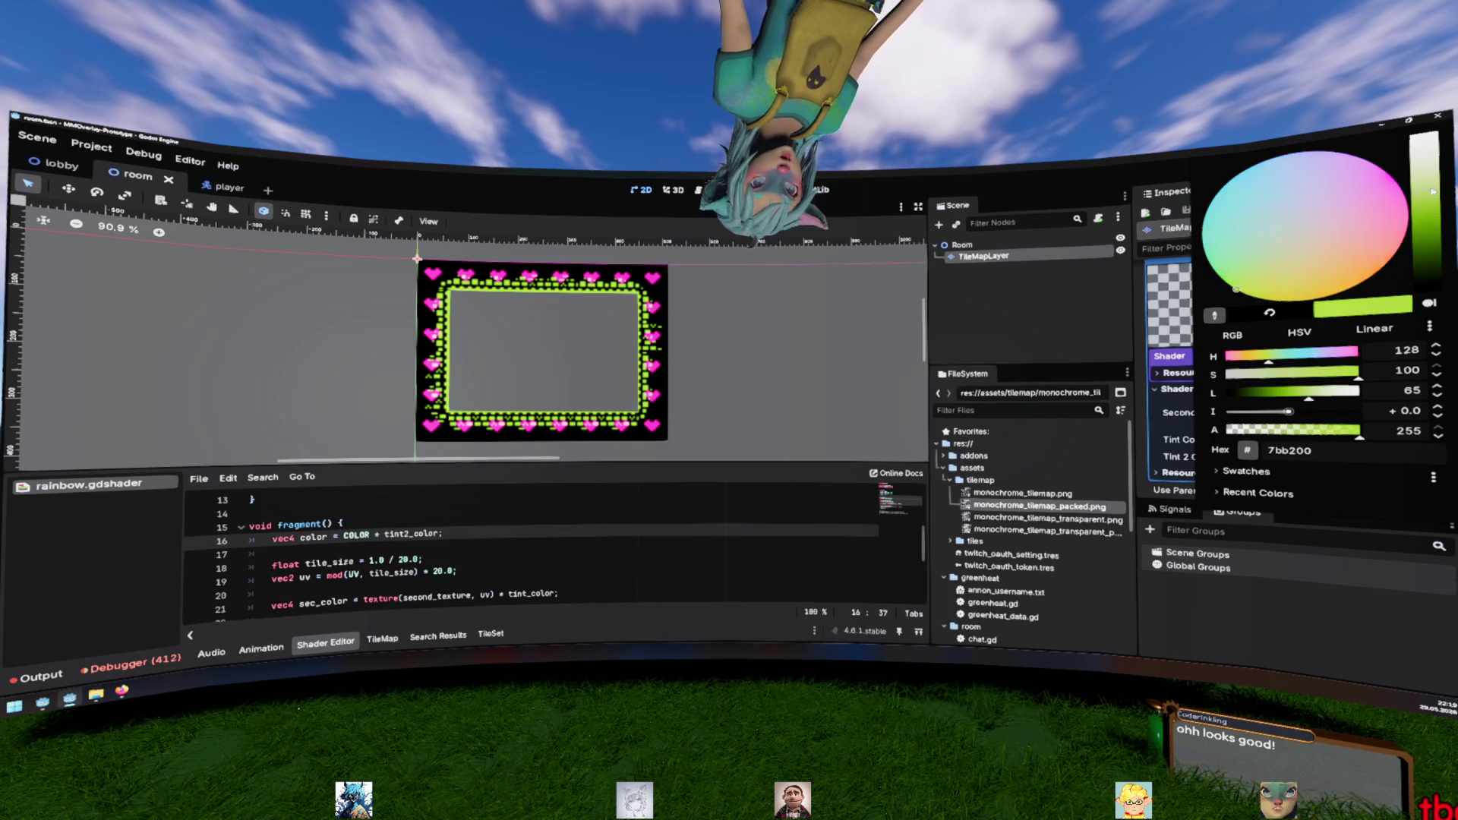
{"action": "left_click", "coordinate": [889, 383]}
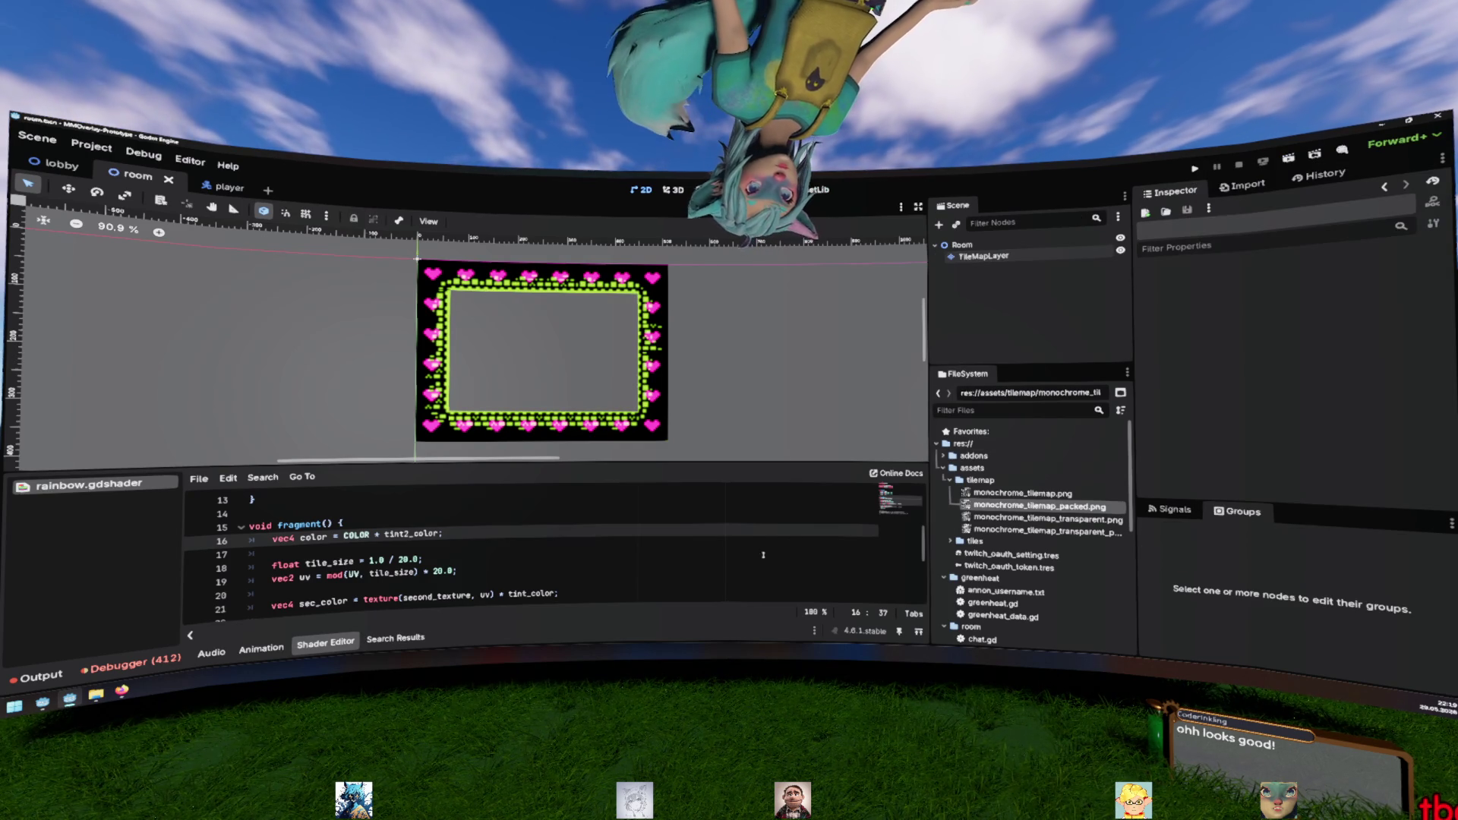
Delete the extra blank lines 17 and 20 in the fragment function
{"action": "left_click", "coordinate": [525, 558]}
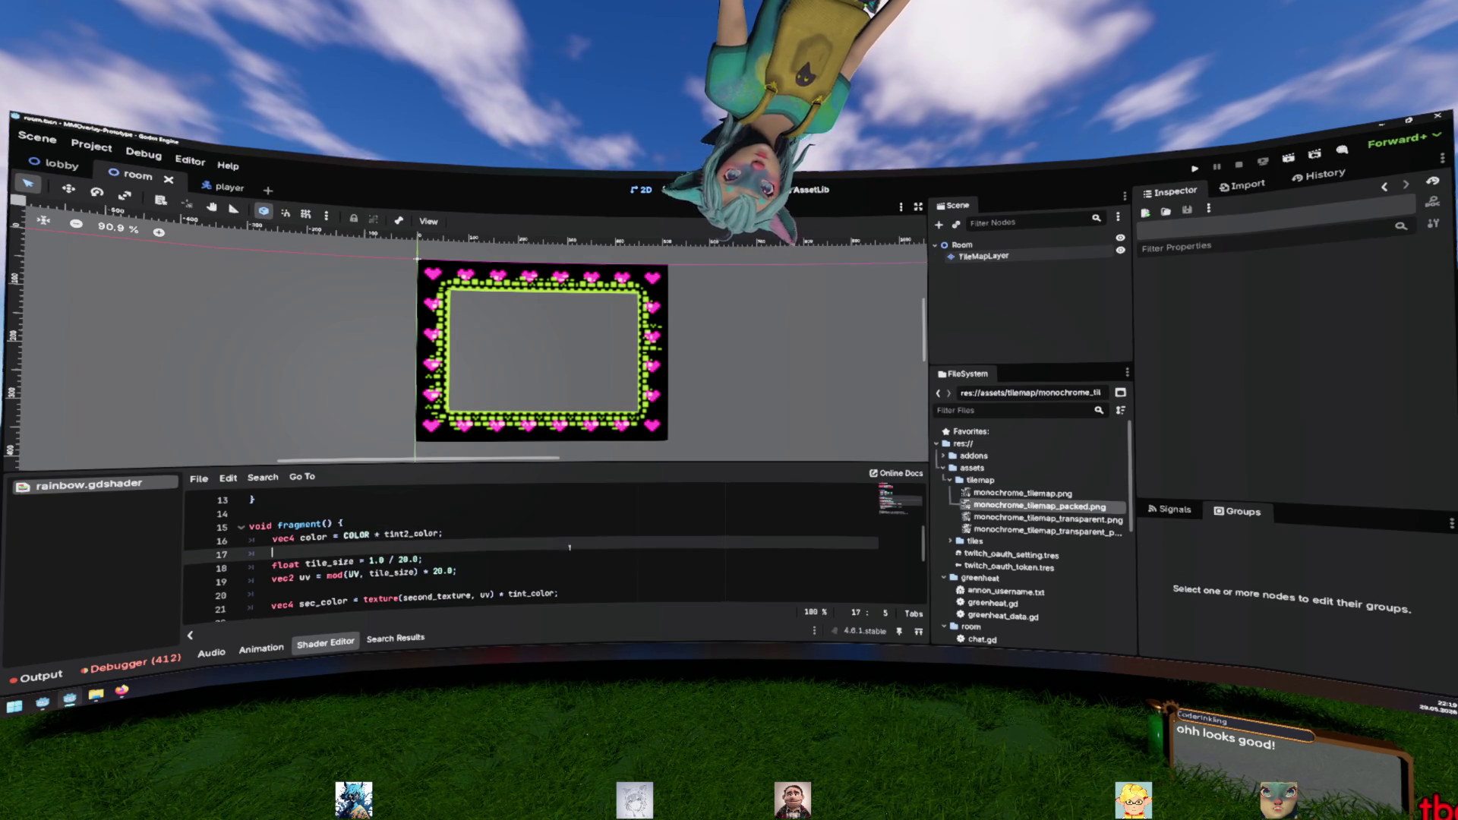
{"action": "key", "text": "BackSpace"}
{"action": "key", "text": "BackSpace"}
{"action": "key", "text": "Down"}
{"action": "key", "text": "Down"}
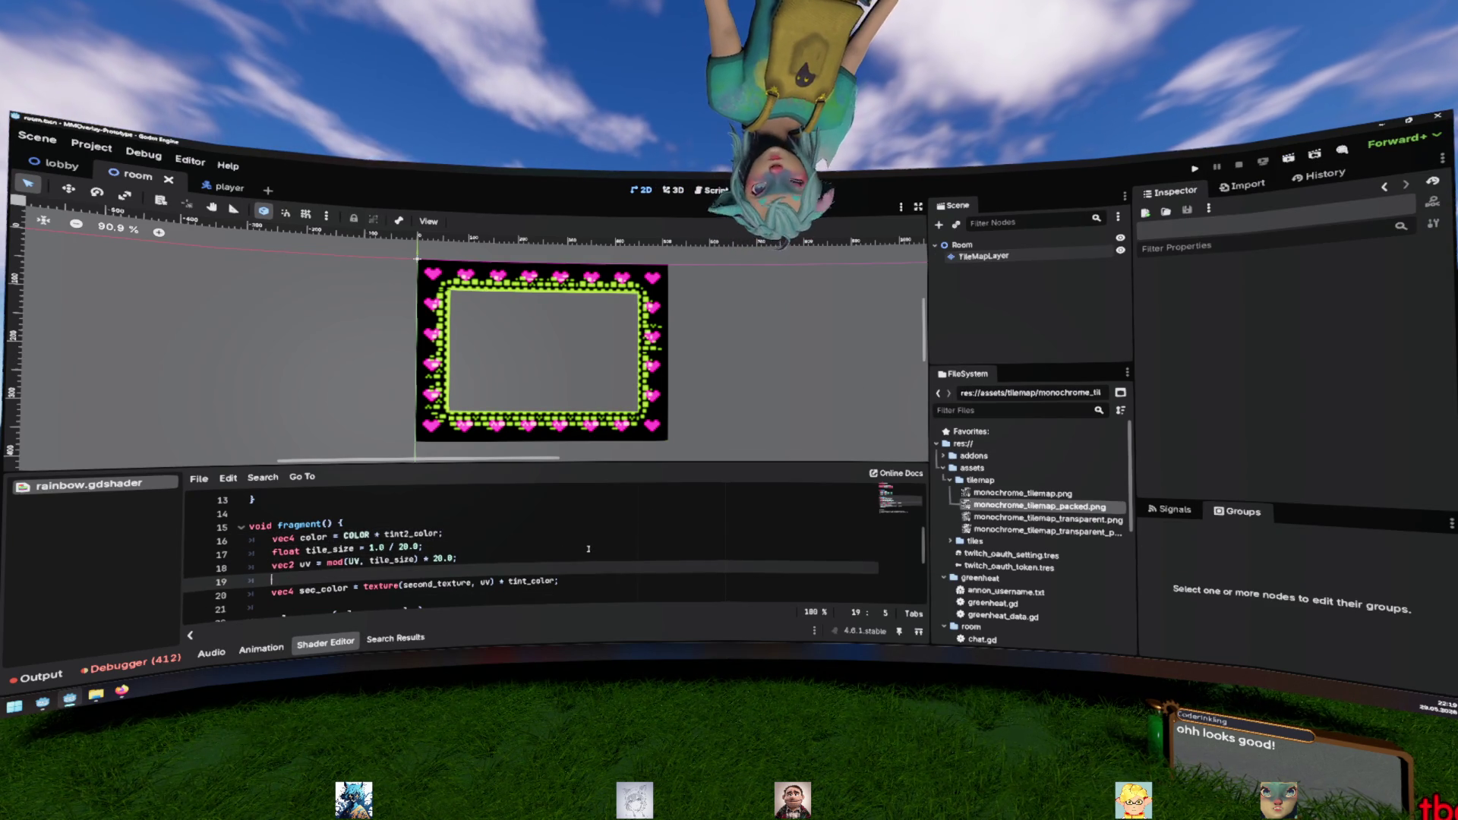
{"action": "key", "text": "BackSpace"}
{"action": "key", "text": "BackSpace"}
{"action": "key", "text": "Down"}
{"action": "key", "text": "Down"}
{"action": "key", "text": "BackSpace"}
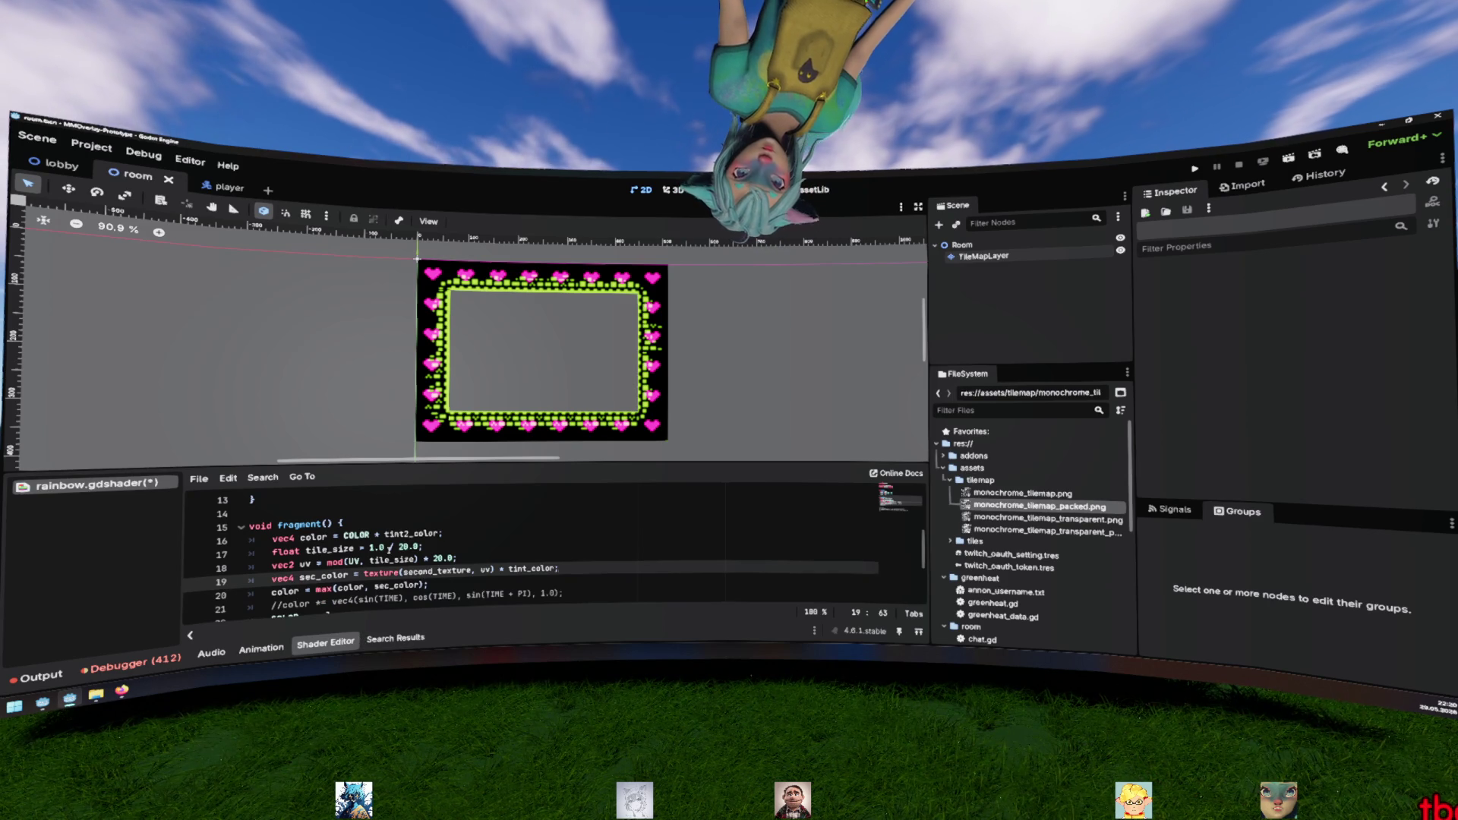
Multiply the COLOR * tint2_color line by sin(TIME) and save the shader
{"action": "left_click", "coordinate": [397, 524]}
{"action": "left_click", "coordinate": [438, 533]}
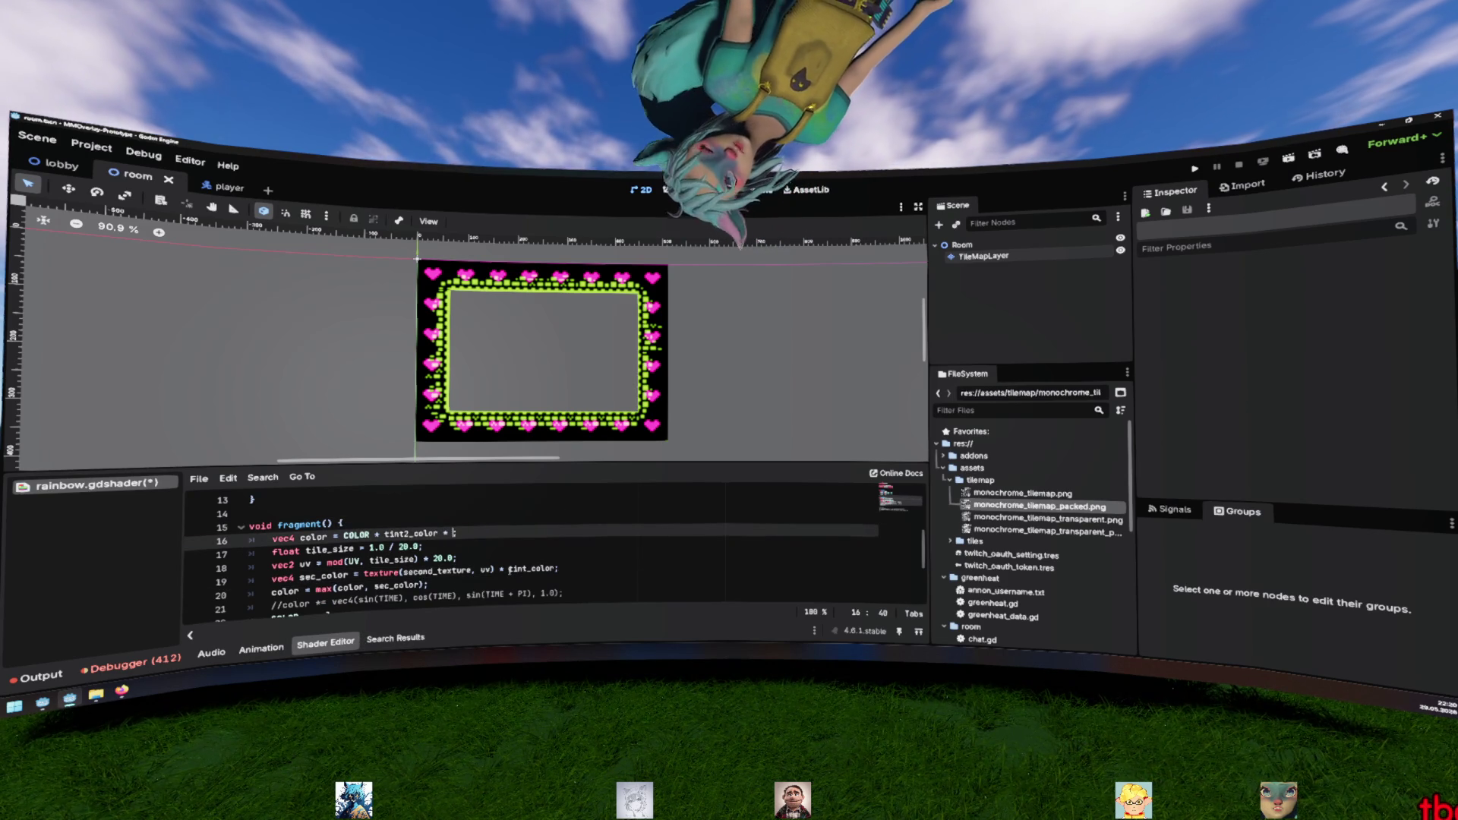
{"action": "type", "text": "n(TIME"}
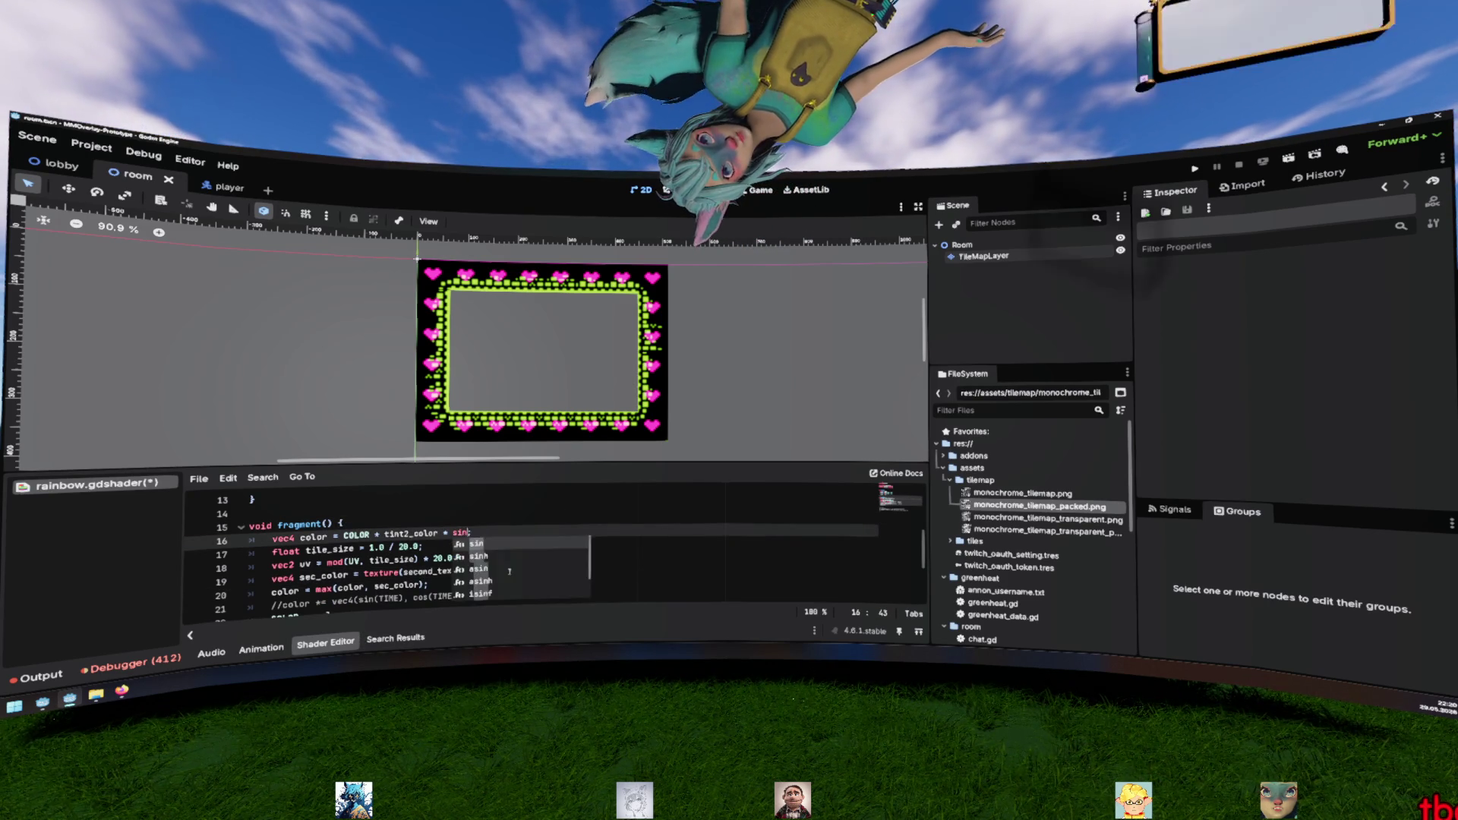
{"action": "key", "text": "ctrl+s"}
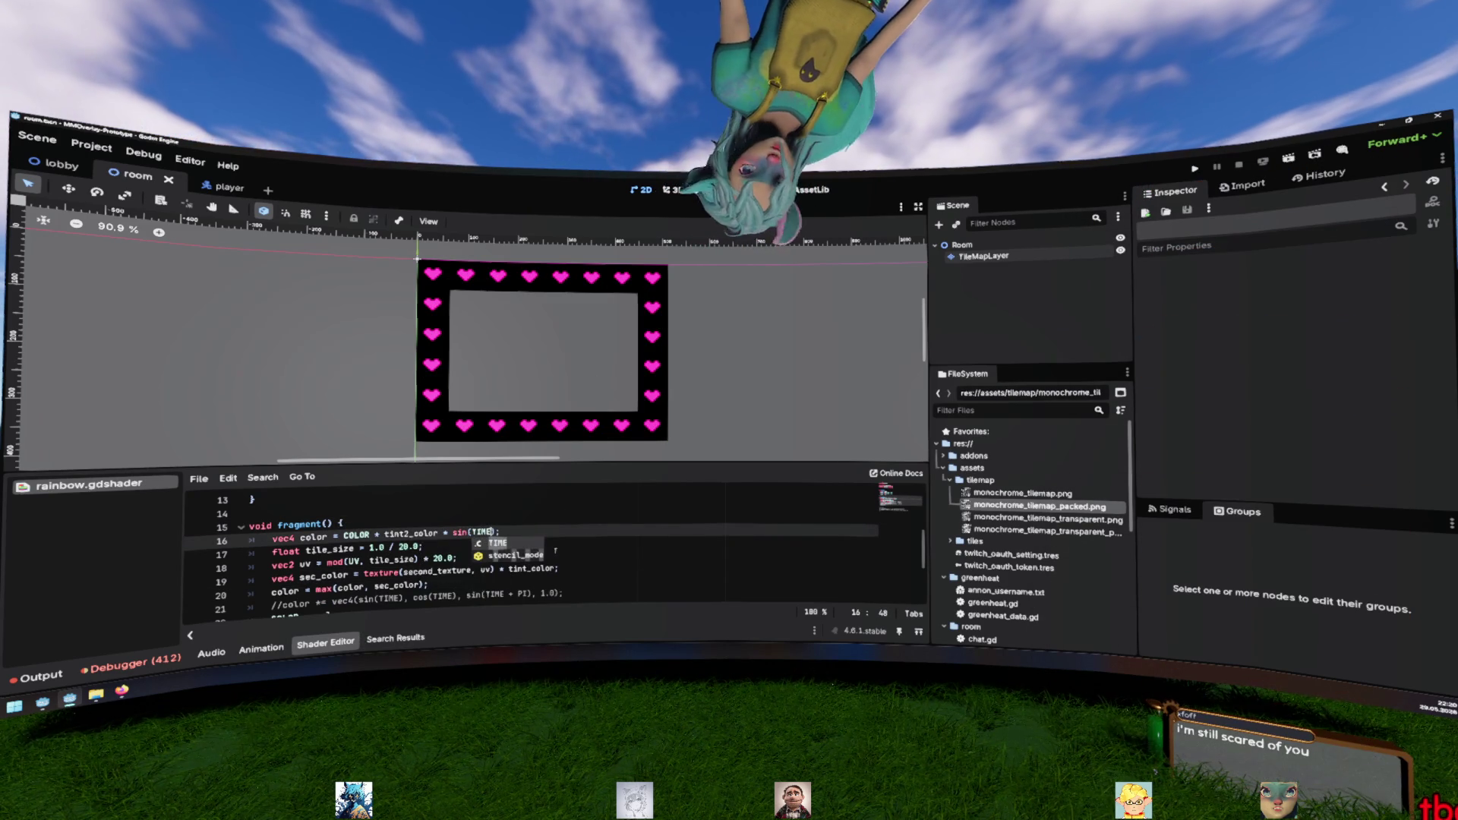
{"action": "left_click", "coordinate": [563, 559]}
{"action": "left_click", "coordinate": [439, 531]}
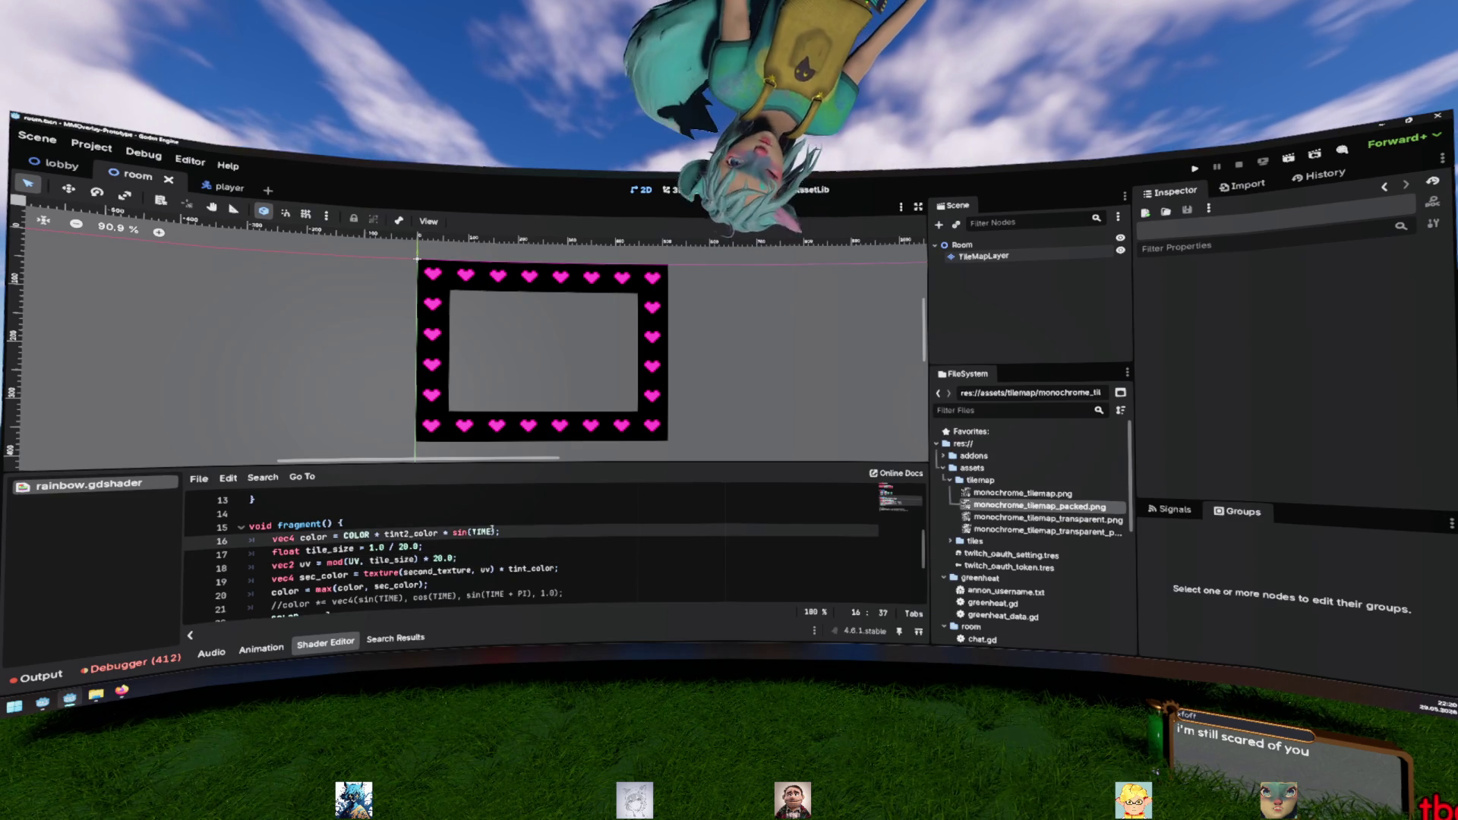
{"action": "left_click", "coordinate": [387, 532]}
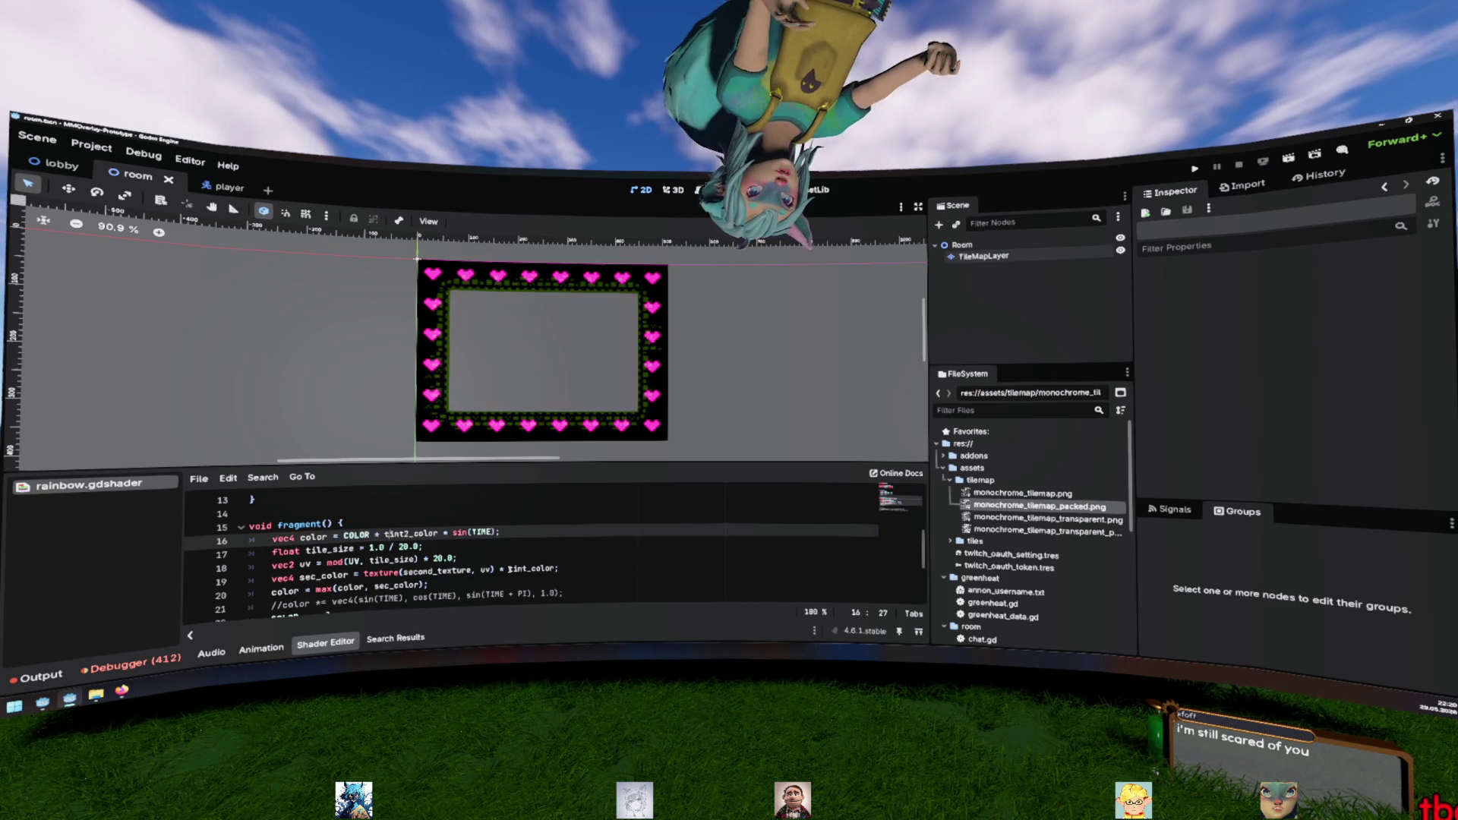
{"action": "left_click", "coordinate": [460, 534]}
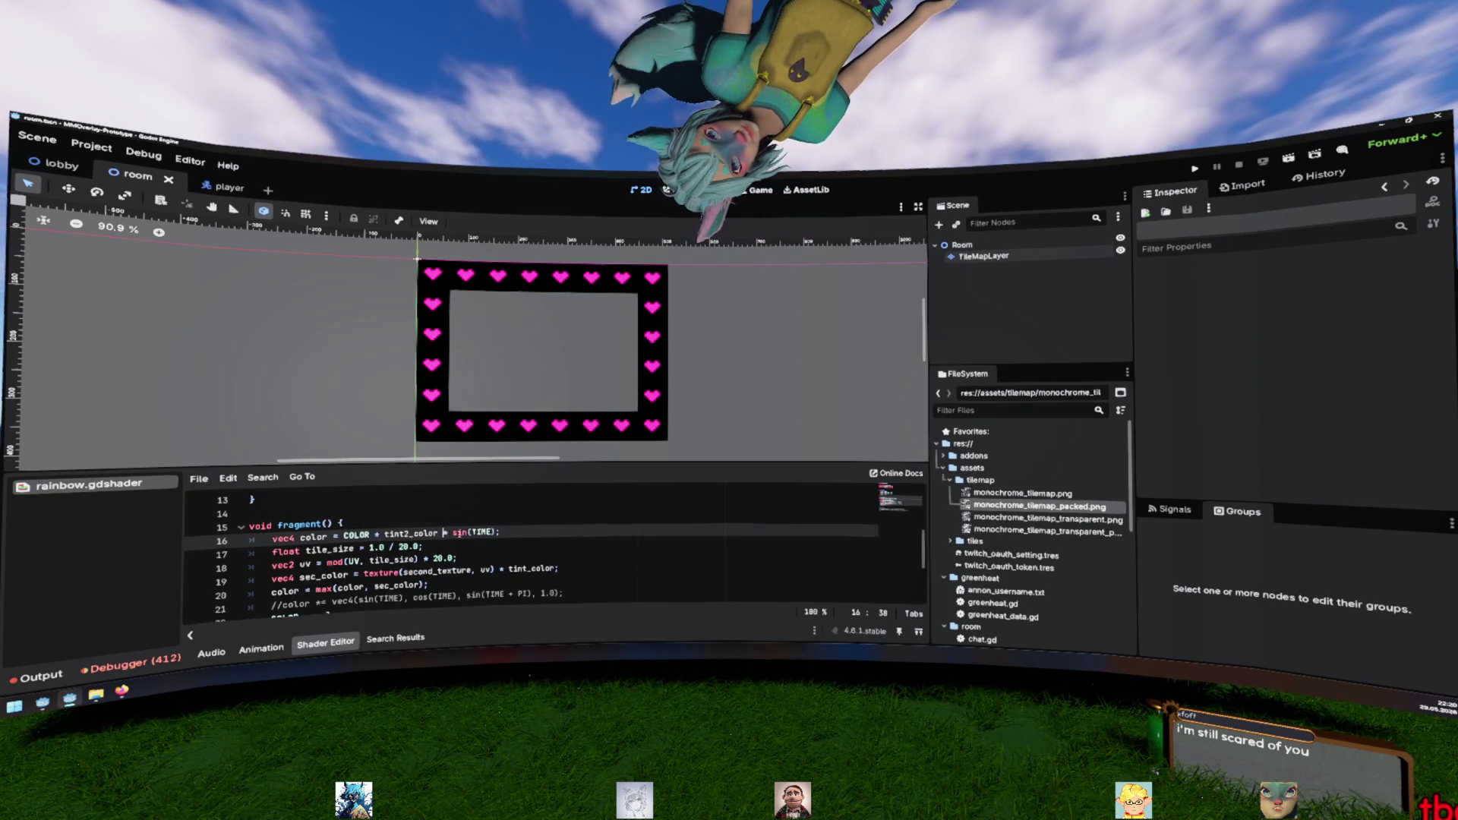
Move the sin(TIME) factor from the tint2_color line to the end of the color max line
{"action": "key", "text": "shift+End"}
{"action": "key", "text": "shift+Left"}
{"action": "key", "text": "BackSpace"}
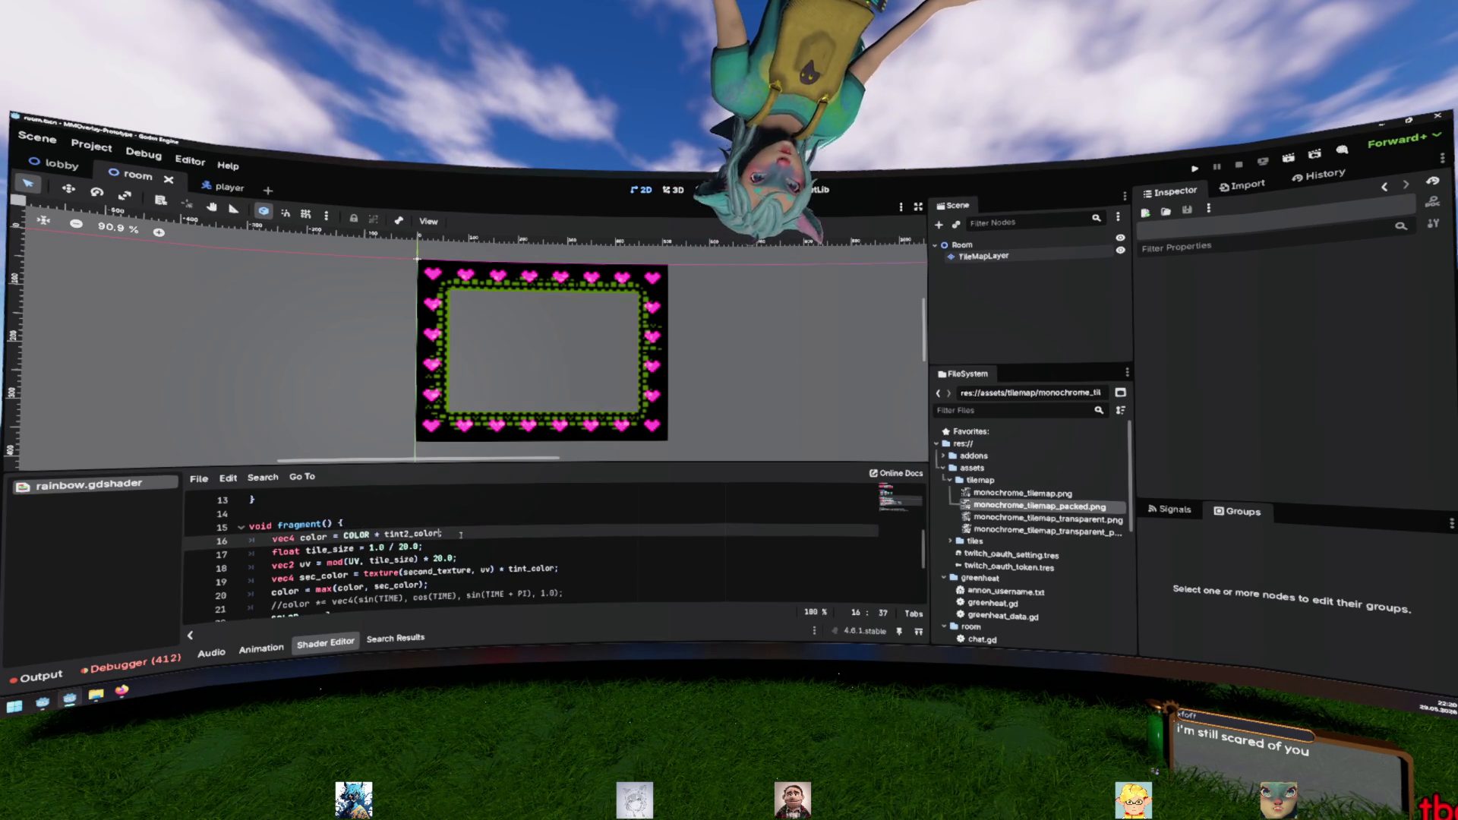
{"action": "key", "text": "Down"}
{"action": "key", "text": "Down"}
{"action": "key", "text": "Down"}
{"action": "key", "text": "End"}
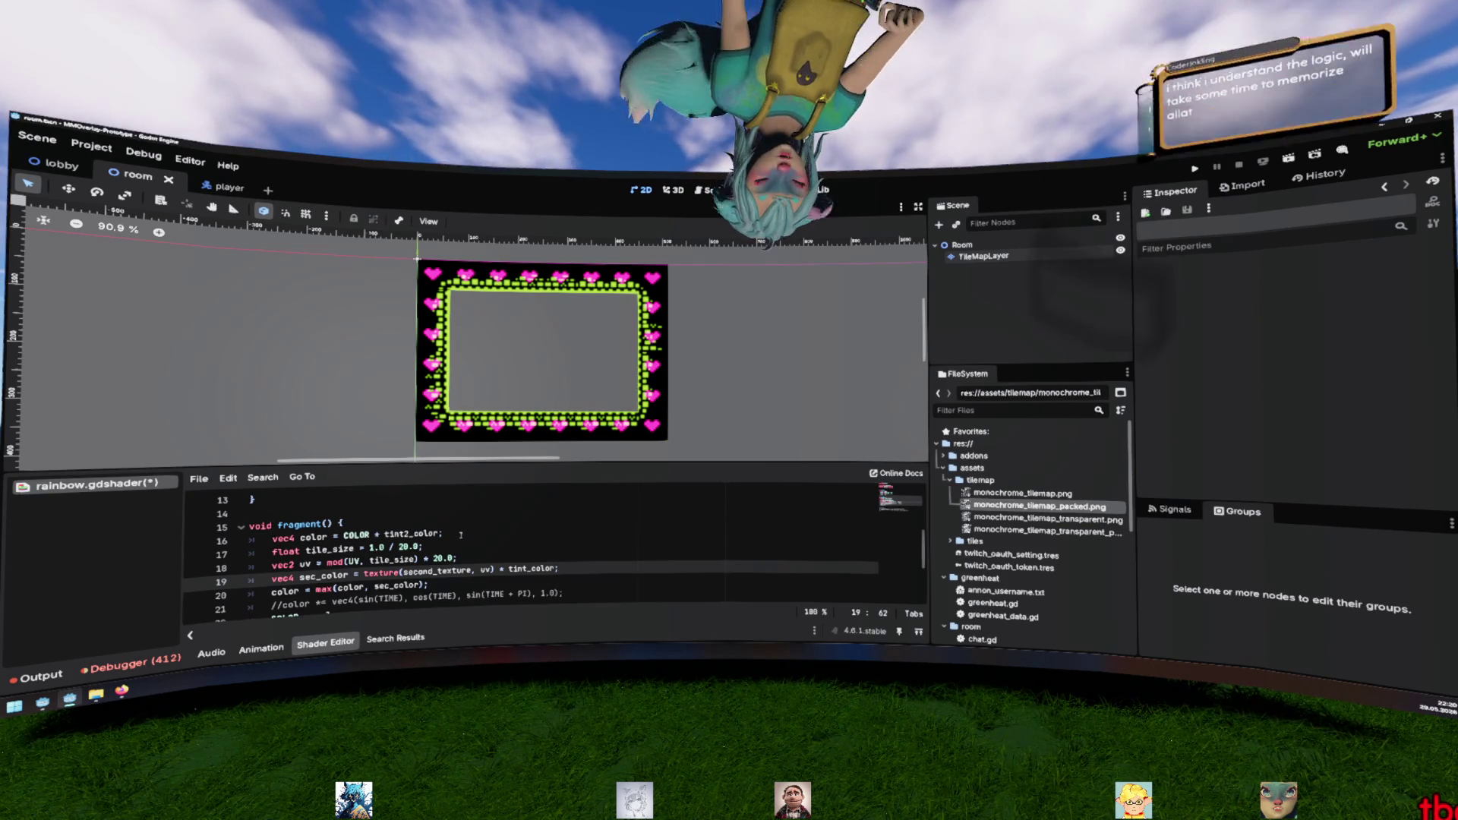
{"action": "key", "text": "Down"}
{"action": "type", "text": "* sin(TIME)"}
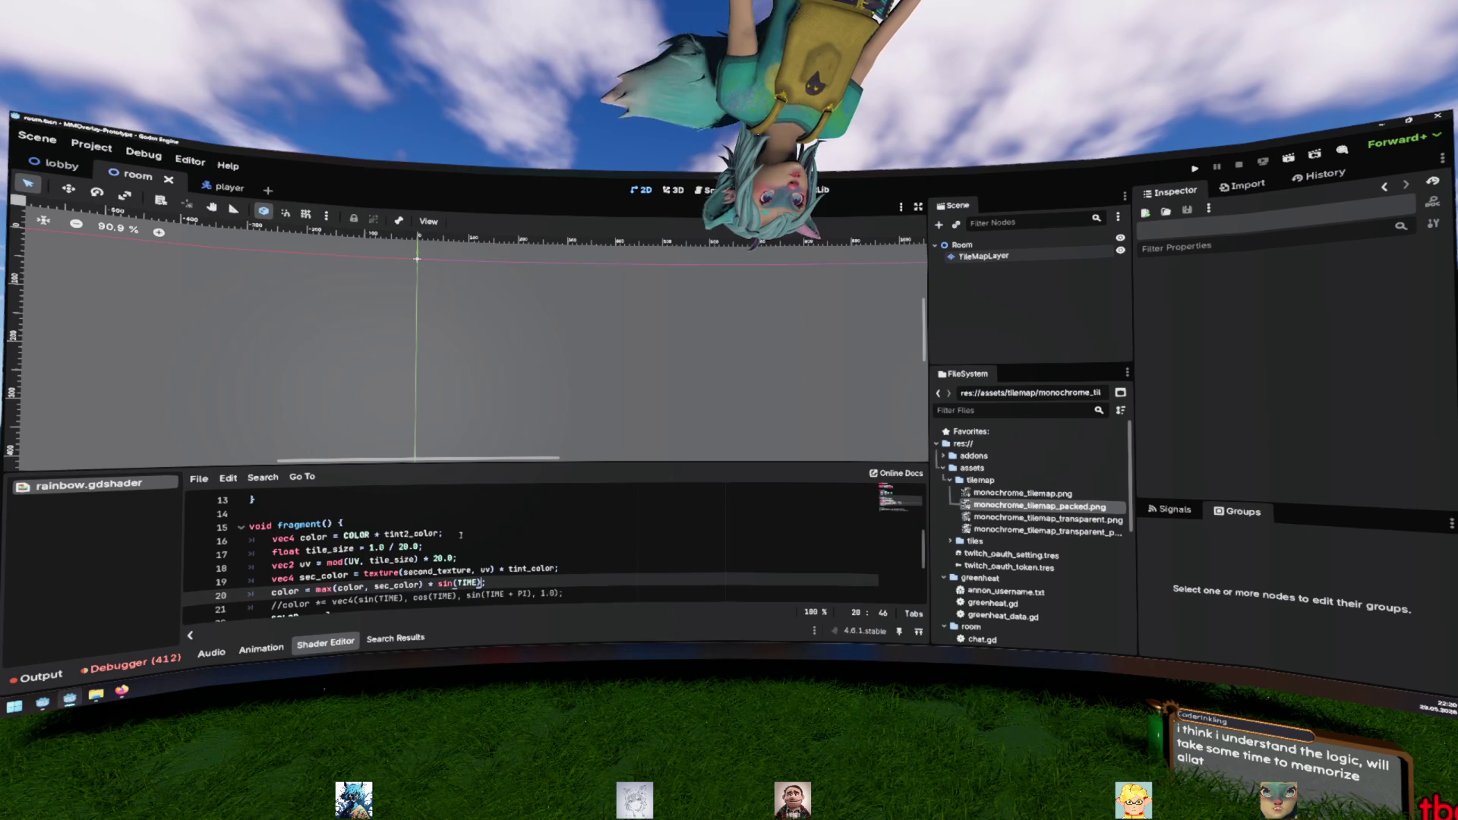
{"action": "key", "text": "shift+Left"}
{"action": "key", "text": "shift+Left"}
{"action": "key", "text": "shift+Left"}
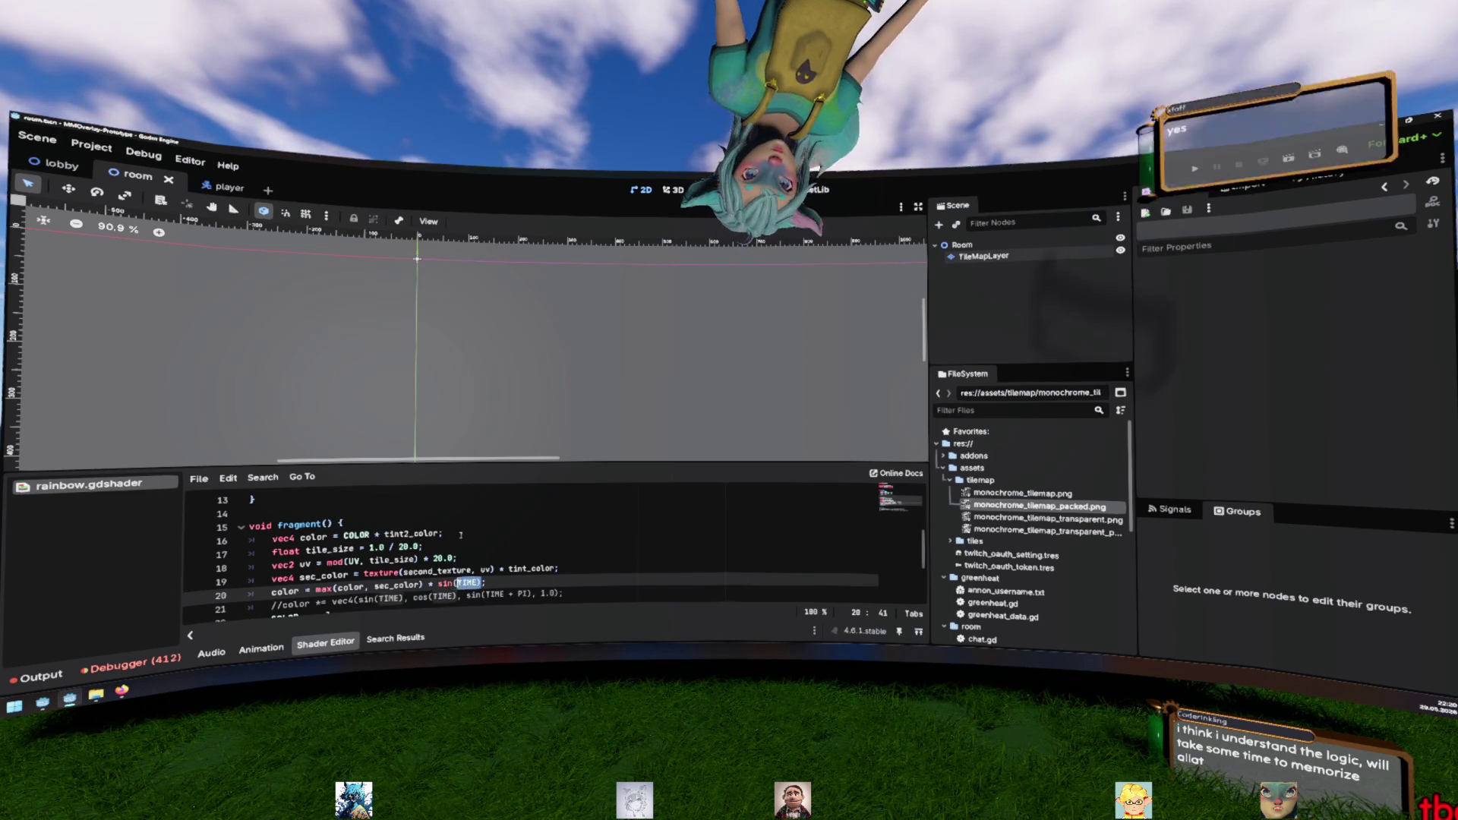
{"action": "key", "text": "BackSpace"}
{"action": "type", "text": ")"}
{"action": "key", "text": "Up"}
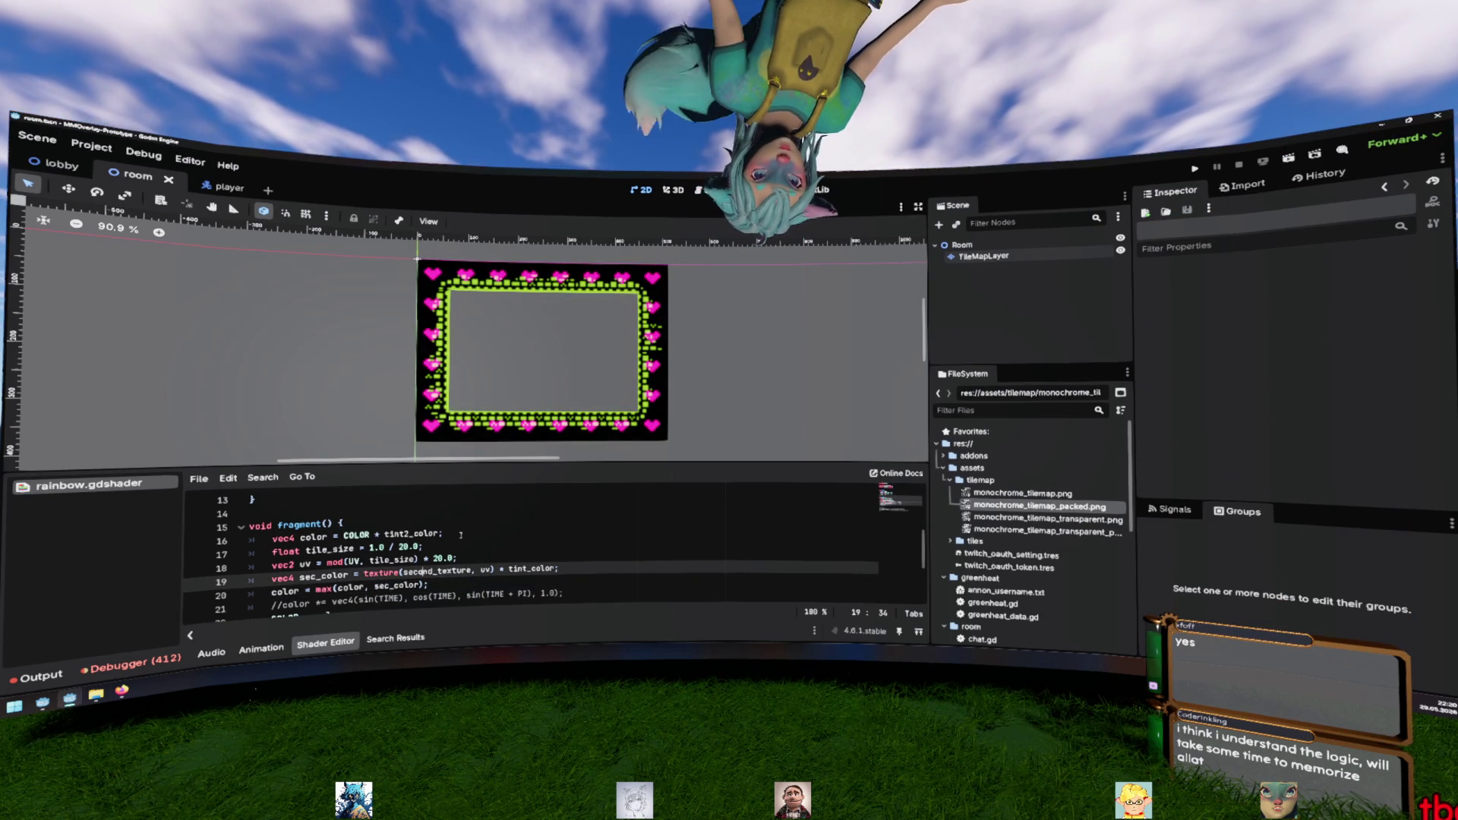
{"action": "key", "text": "Down"}
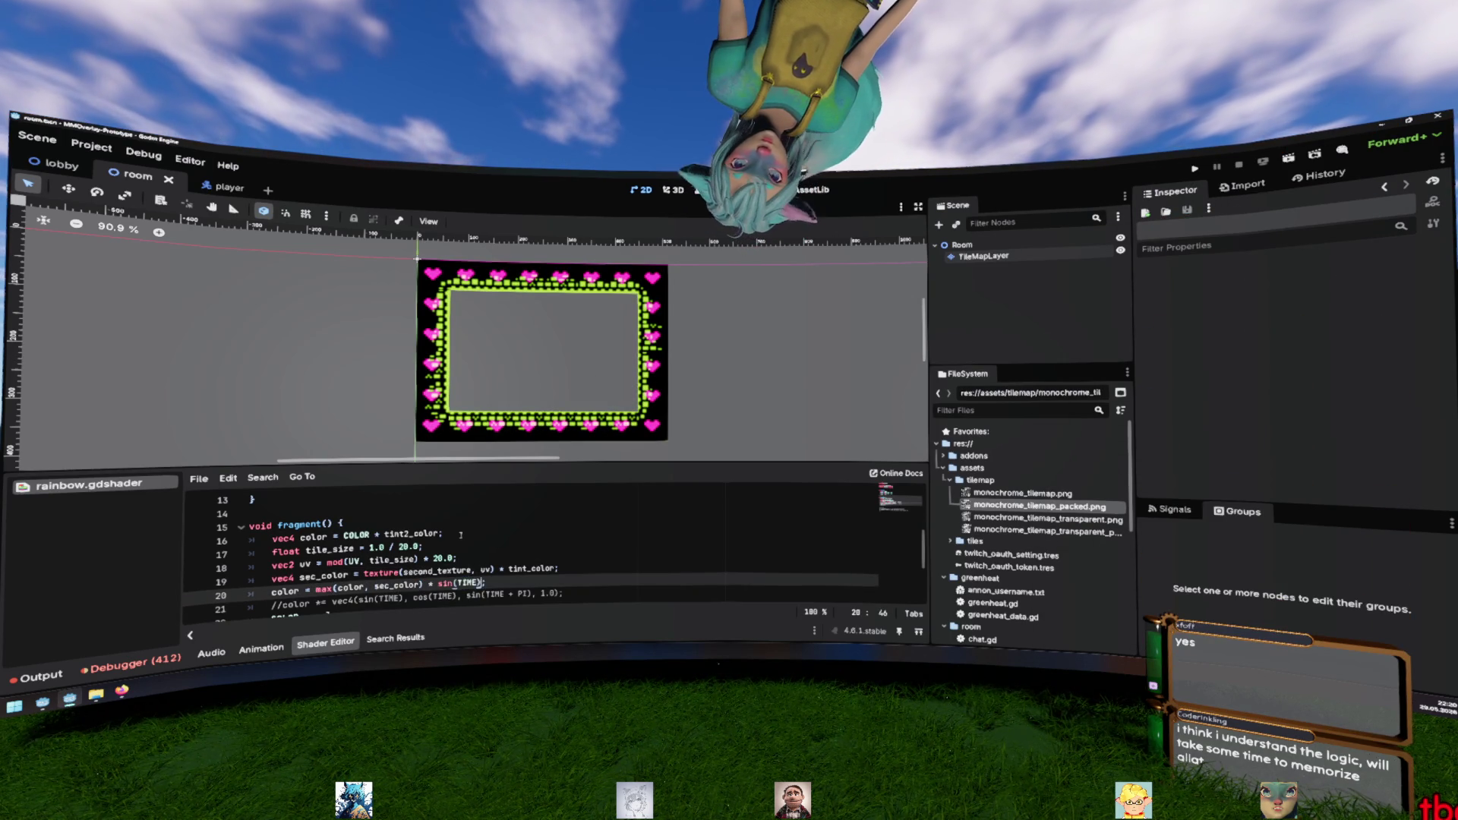
Add a 'color.a = 1.0;' line after the color line to clear the type error
{"action": "key", "text": "Return"}
{"action": "type", "text": "c"}
{"action": "key", "text": "BackSpace"}
{"action": "key", "text": "BackSpace"}
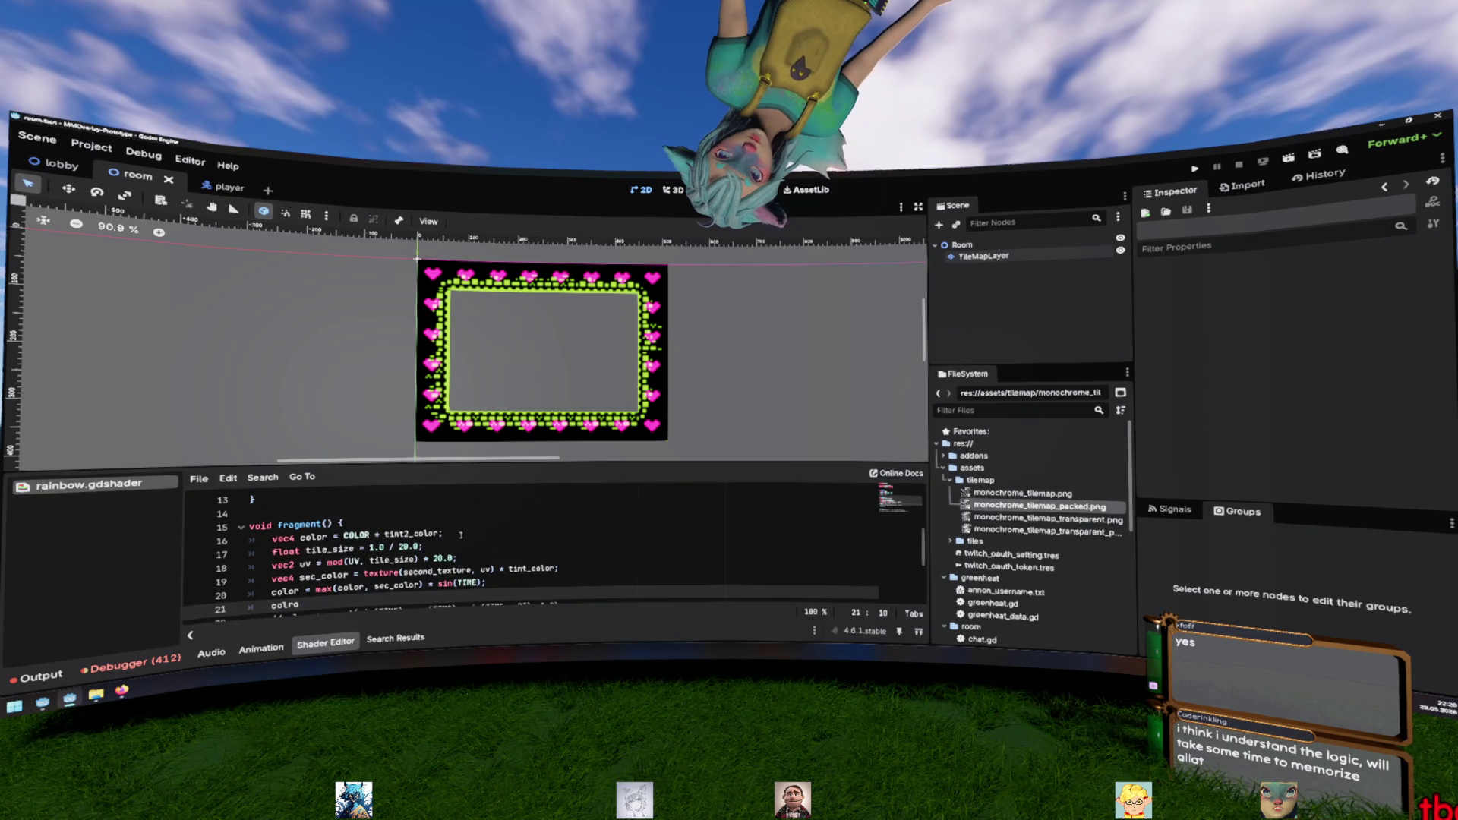
{"action": "type", "text": "= 1;"}
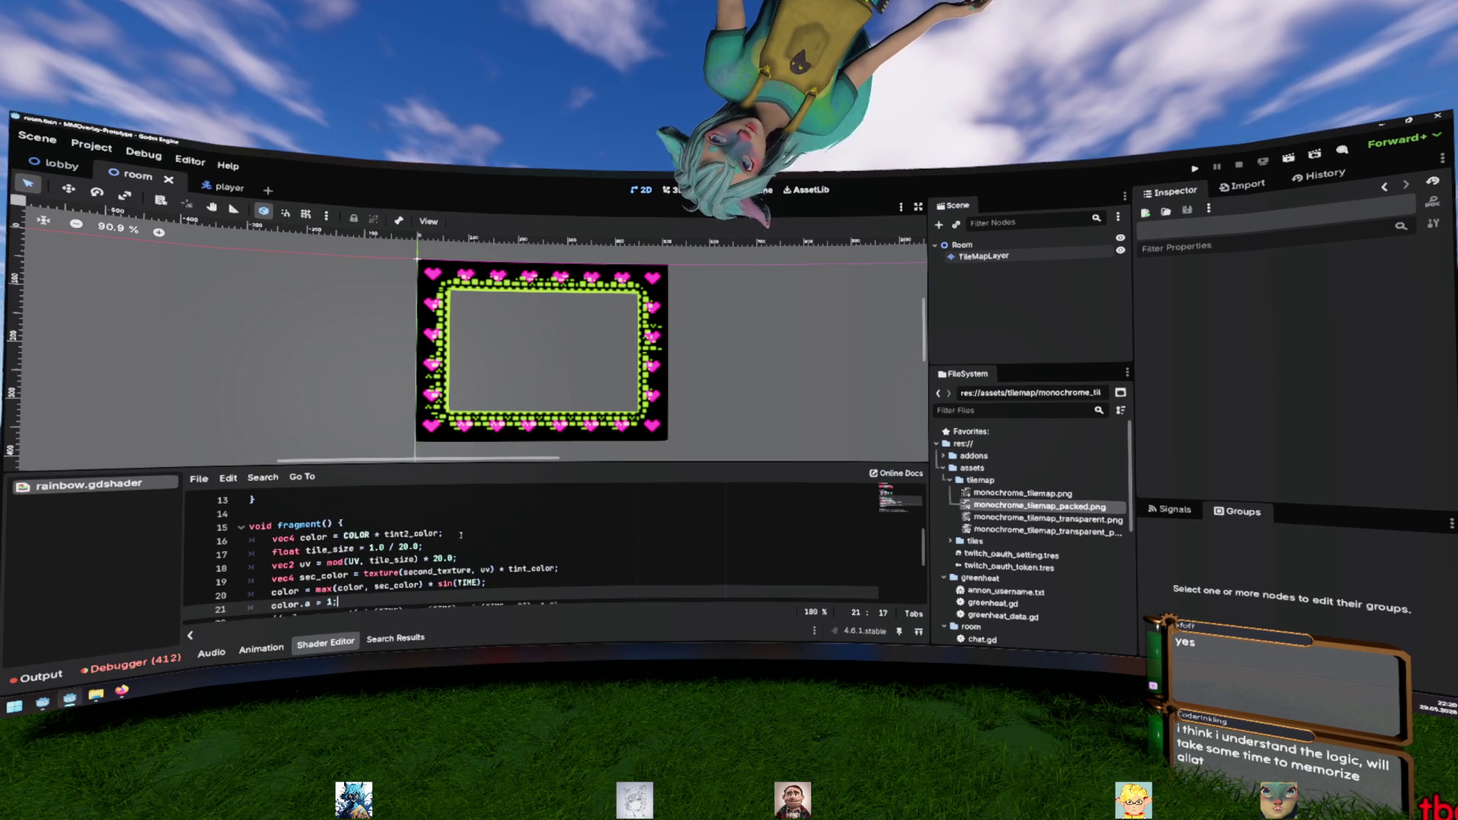
{"action": "key", "text": "Up"}
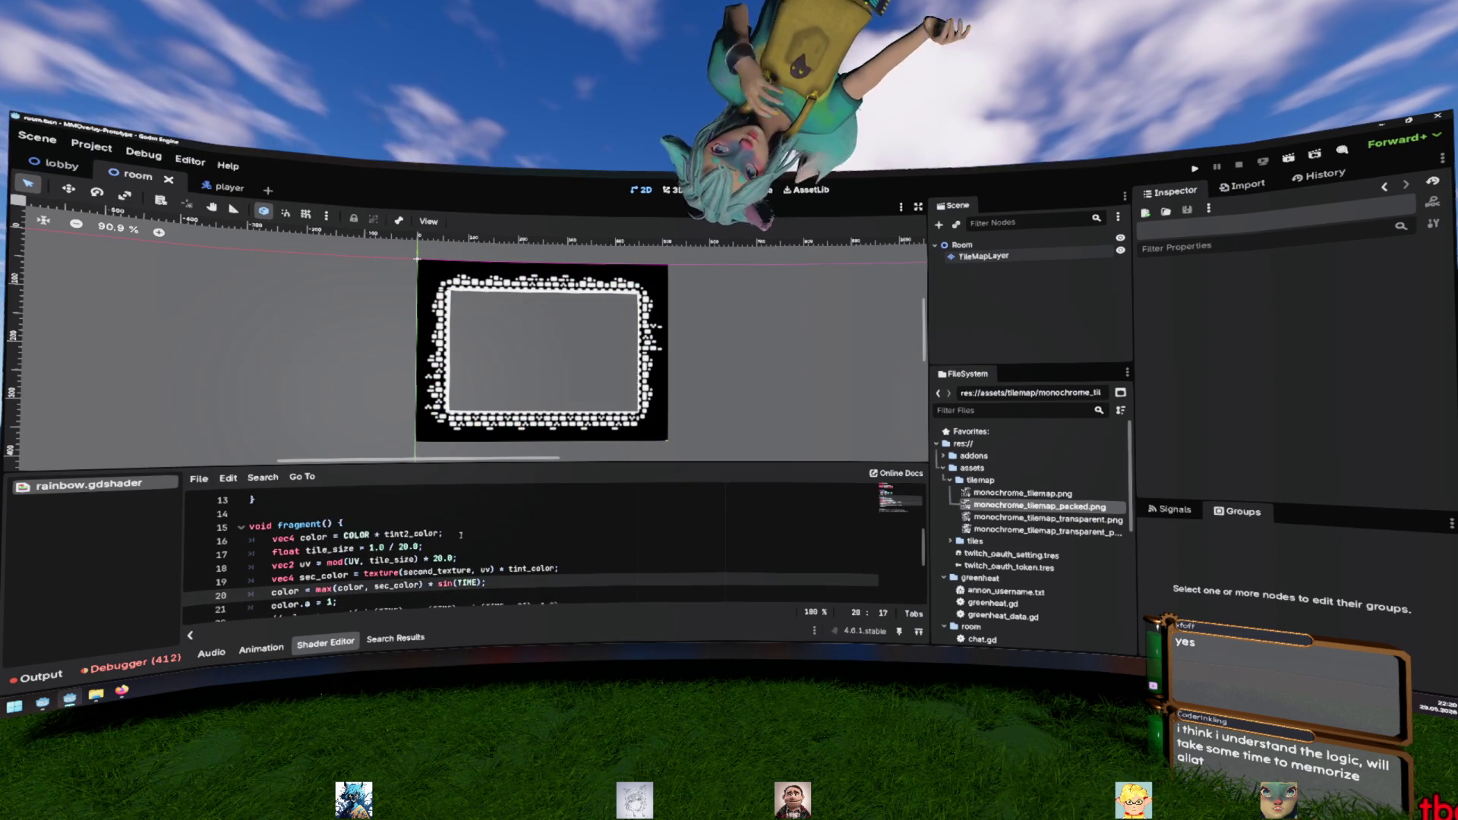
{"action": "key", "text": "Down"}
{"action": "key", "text": "Left"}
{"action": "key", "text": "Left"}
{"action": "key", "text": "Left"}
{"action": "key", "text": "ctrl+space"}
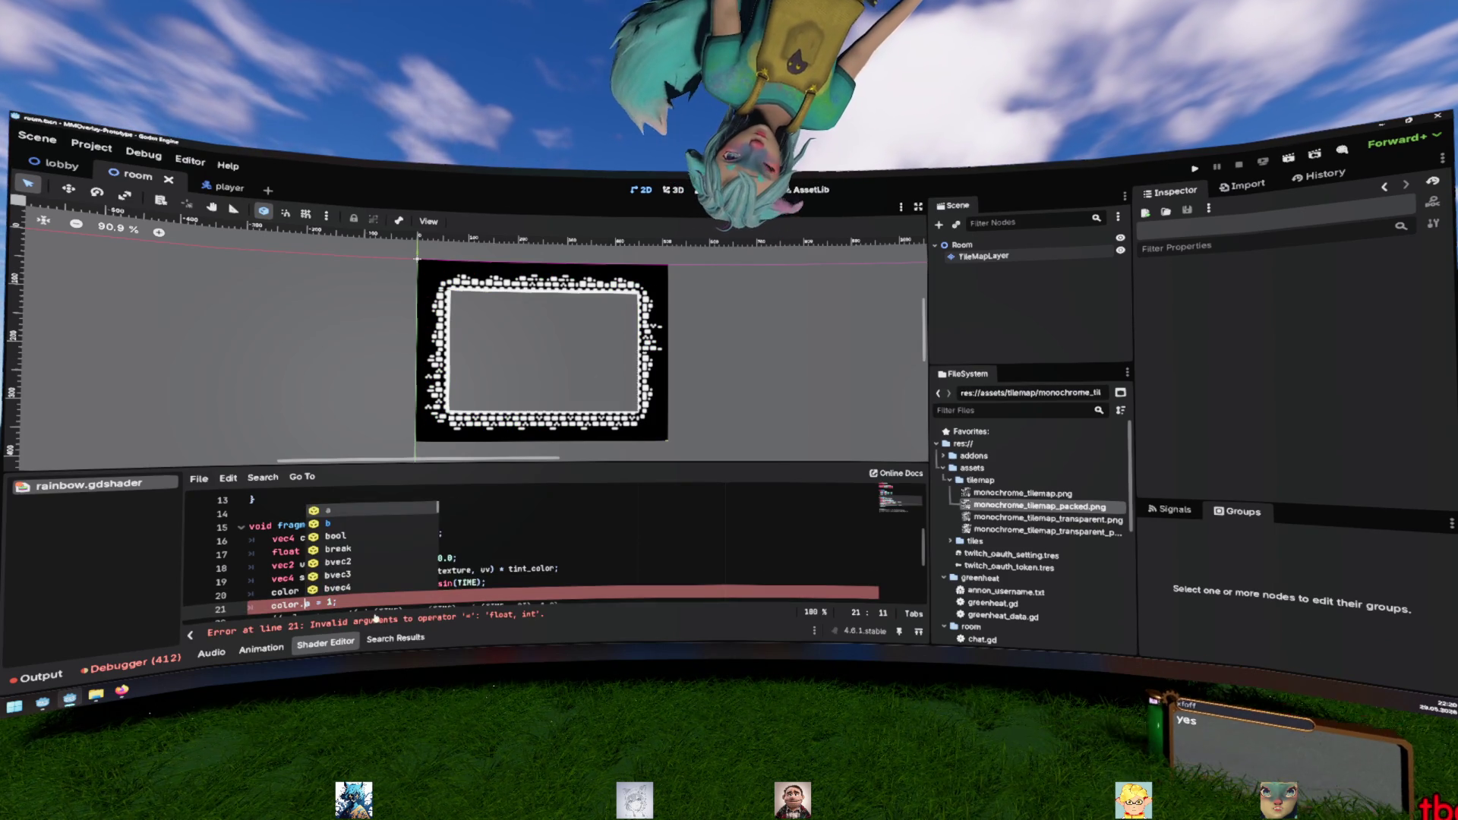
{"action": "key", "text": "Return"}
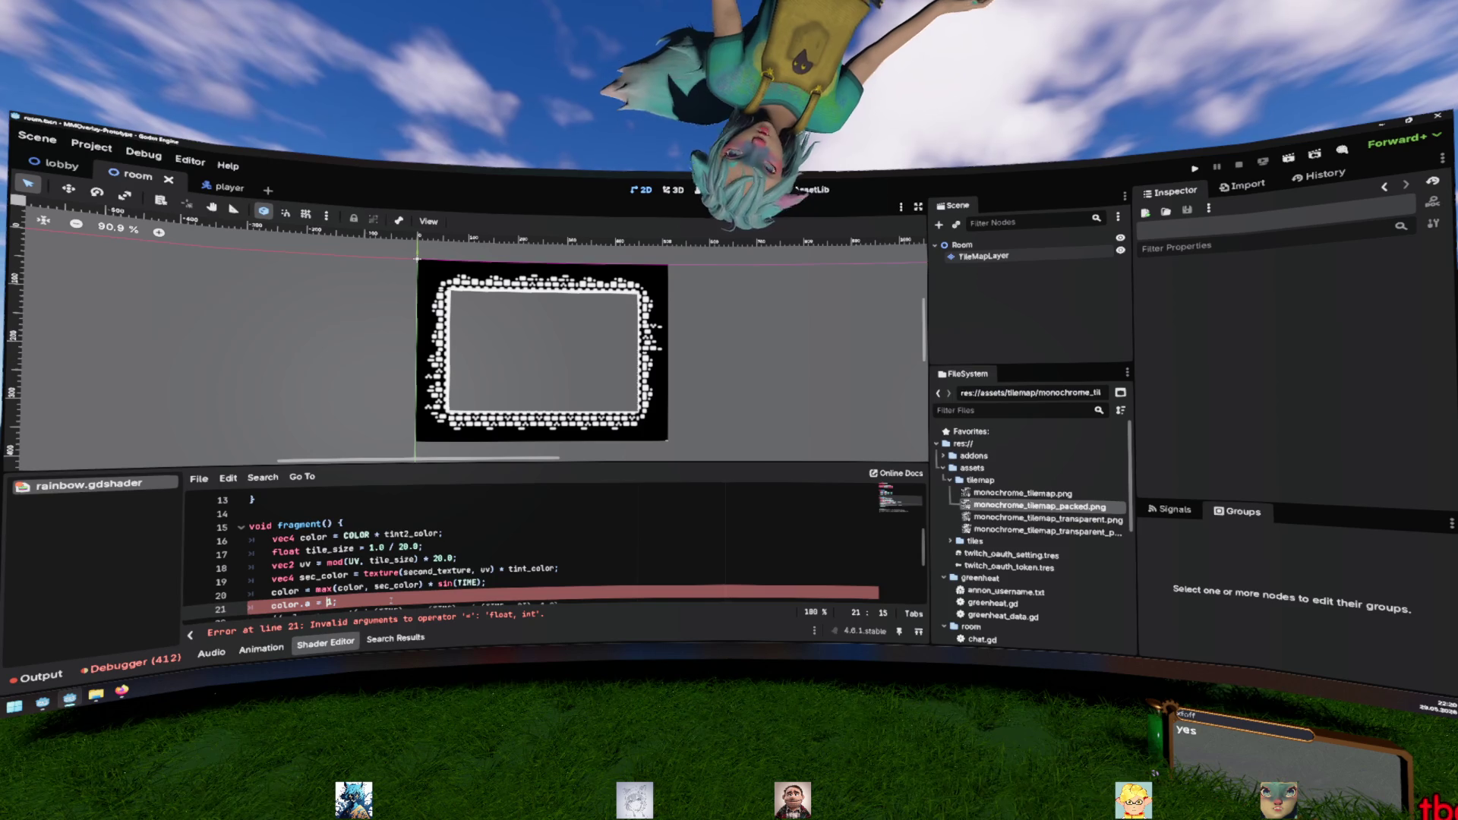
{"action": "type", "text": ".0"}
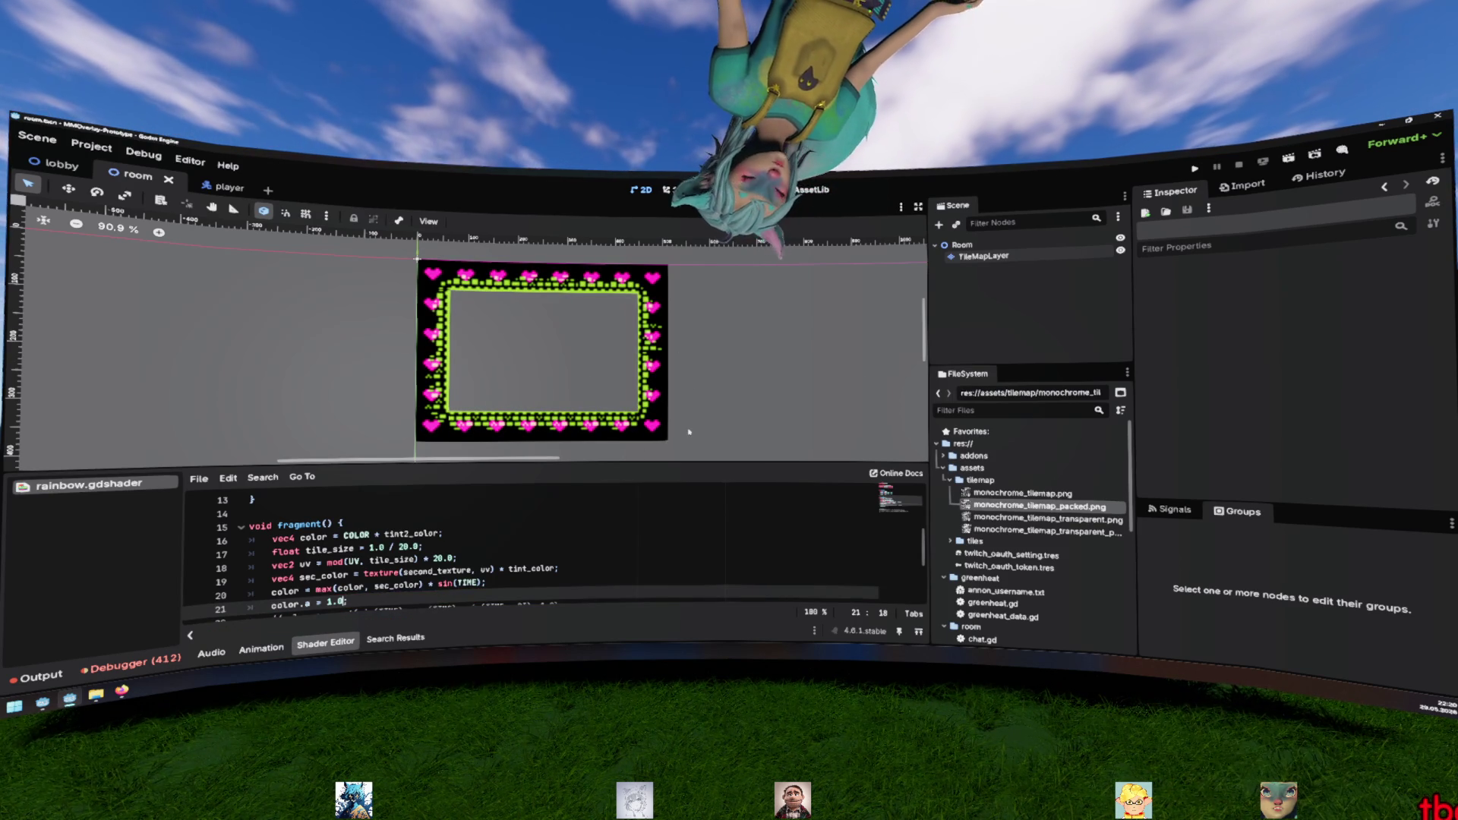
{"action": "scroll", "coordinate": [475, 570], "scroll_direction": "down", "scroll_amount": 1}
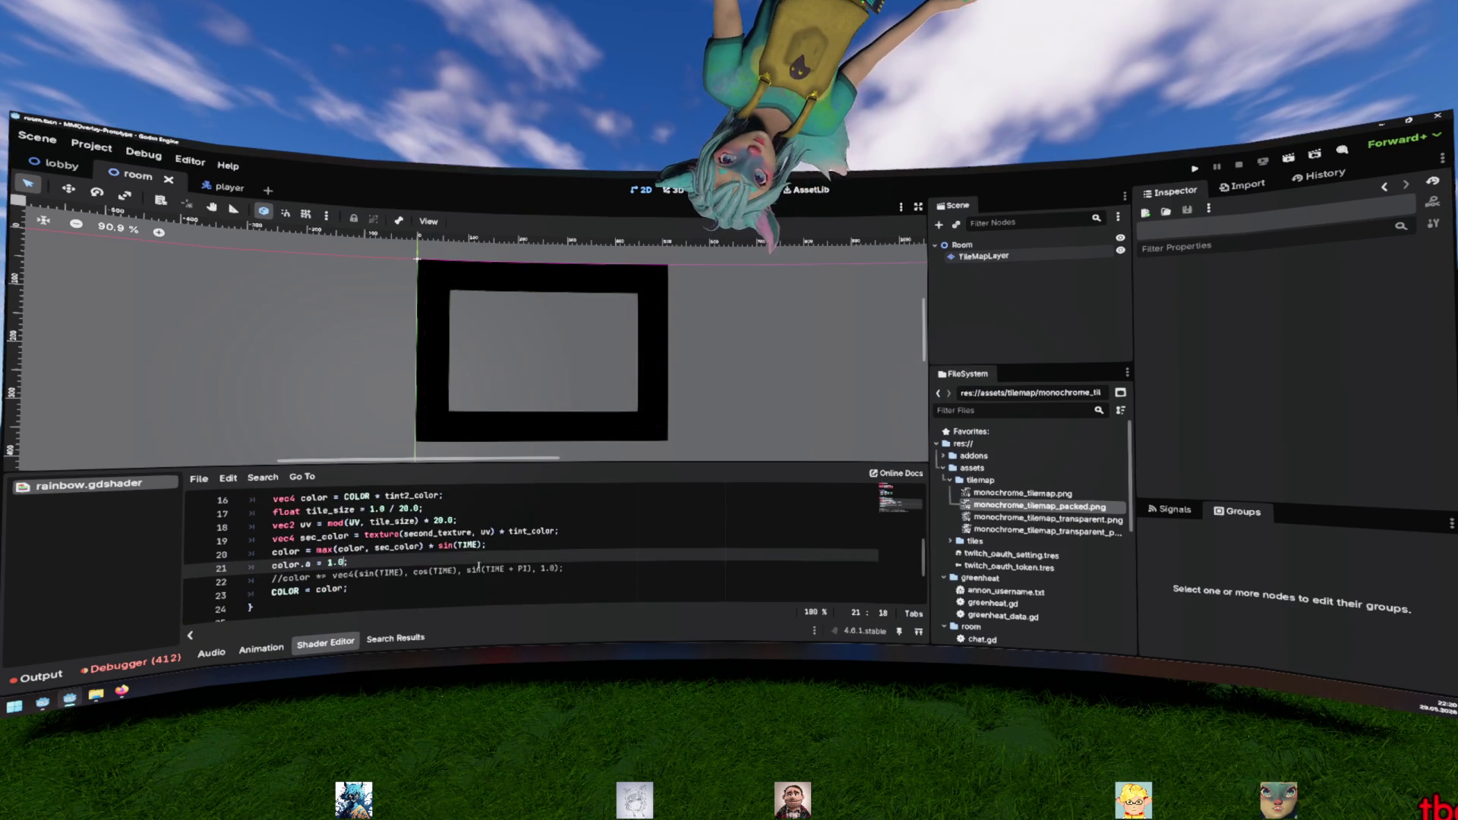
{"action": "left_click_drag", "start_coordinate": [485, 545], "coordinate": [423, 547]}
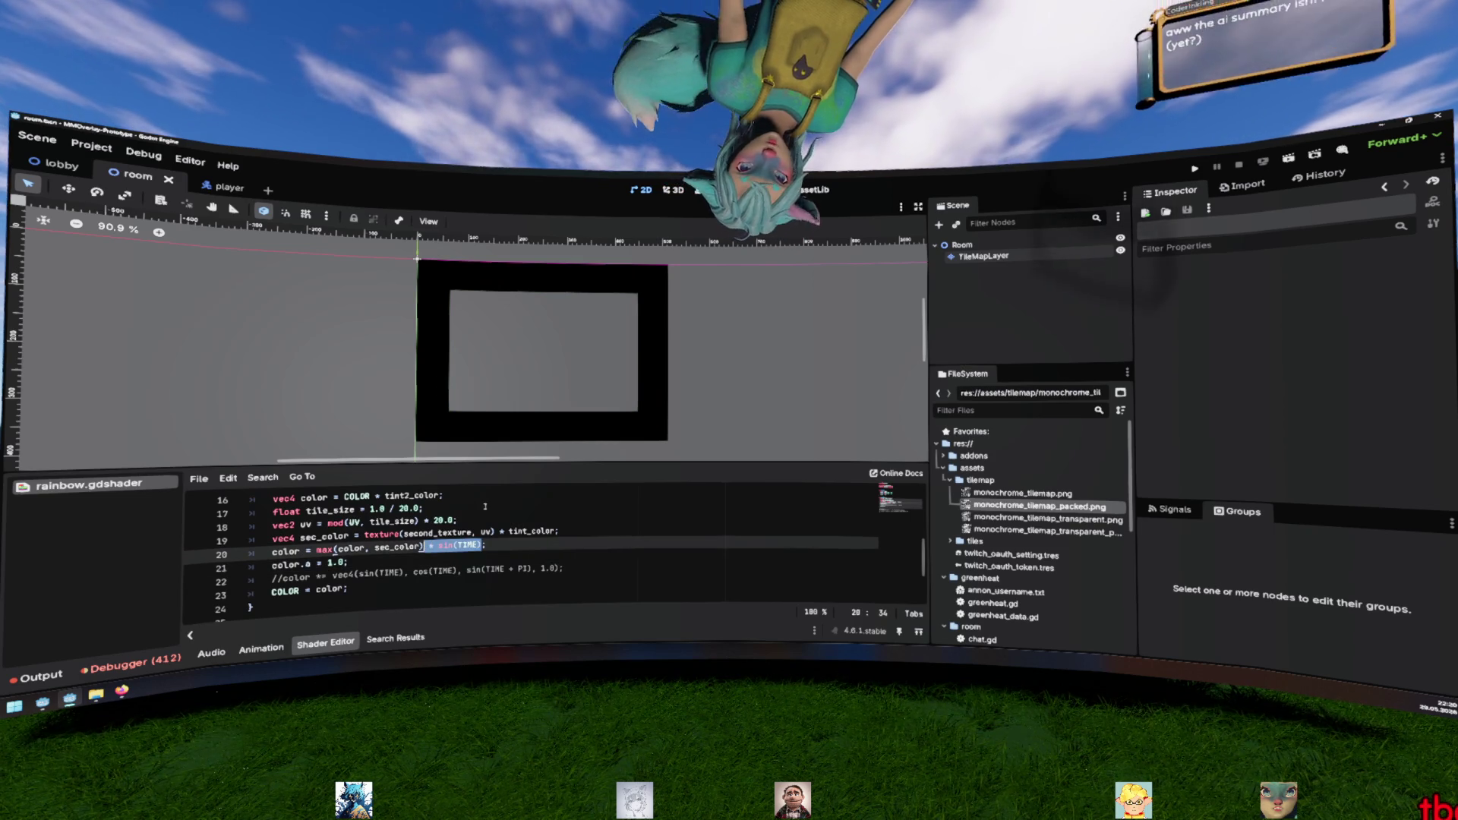
{"action": "scroll", "coordinate": [493, 532], "scroll_direction": "up", "scroll_amount": 1}
{"action": "left_click", "coordinate": [543, 547]}
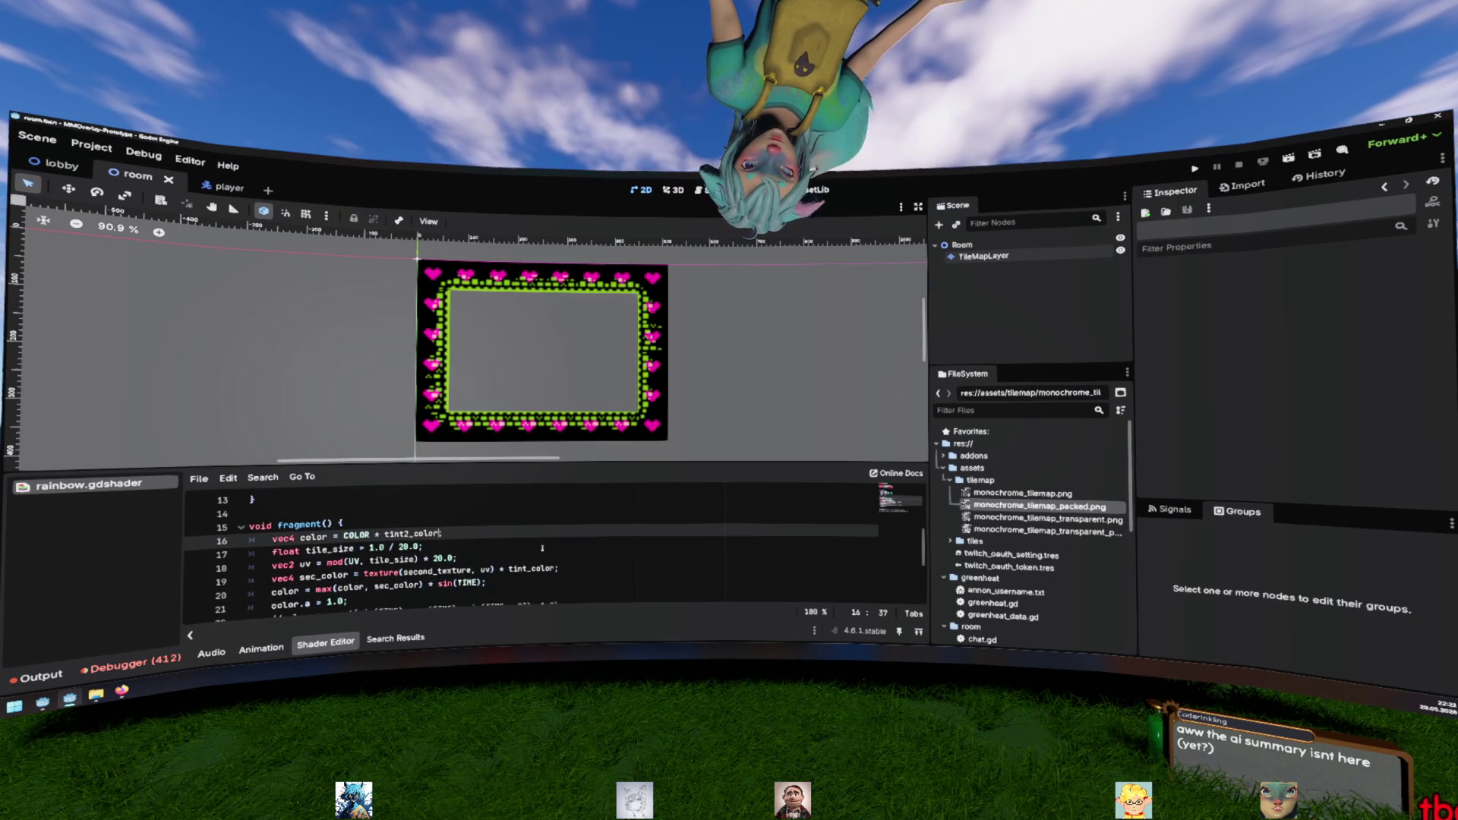
Scale tint2_color by sin(TIME) and tint_color by cos(TIME), removing sin(TIME) from line 20
{"action": "type", "text": "* sin(TIME)"}
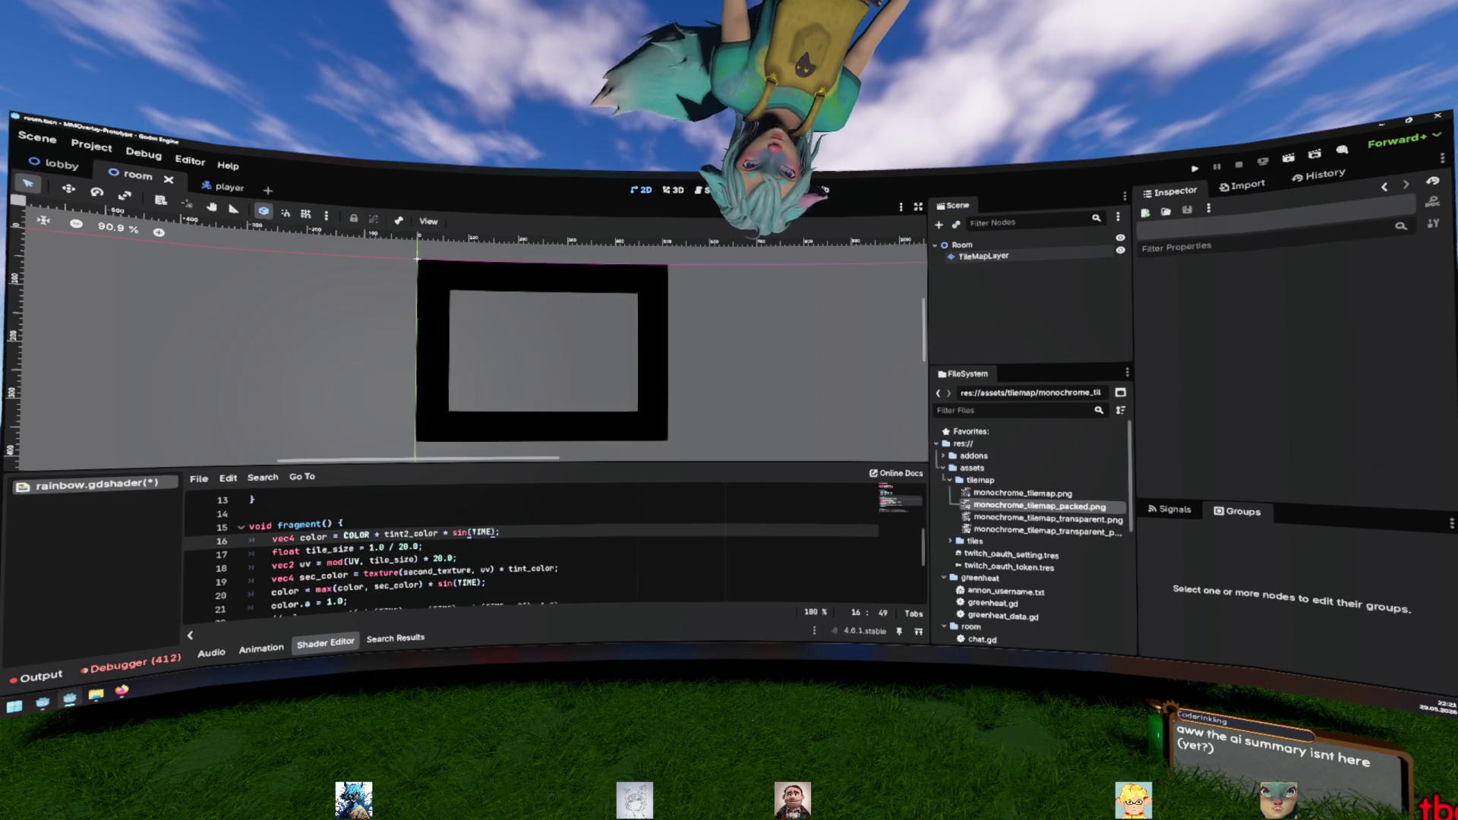
{"action": "left_click", "coordinate": [551, 569]}
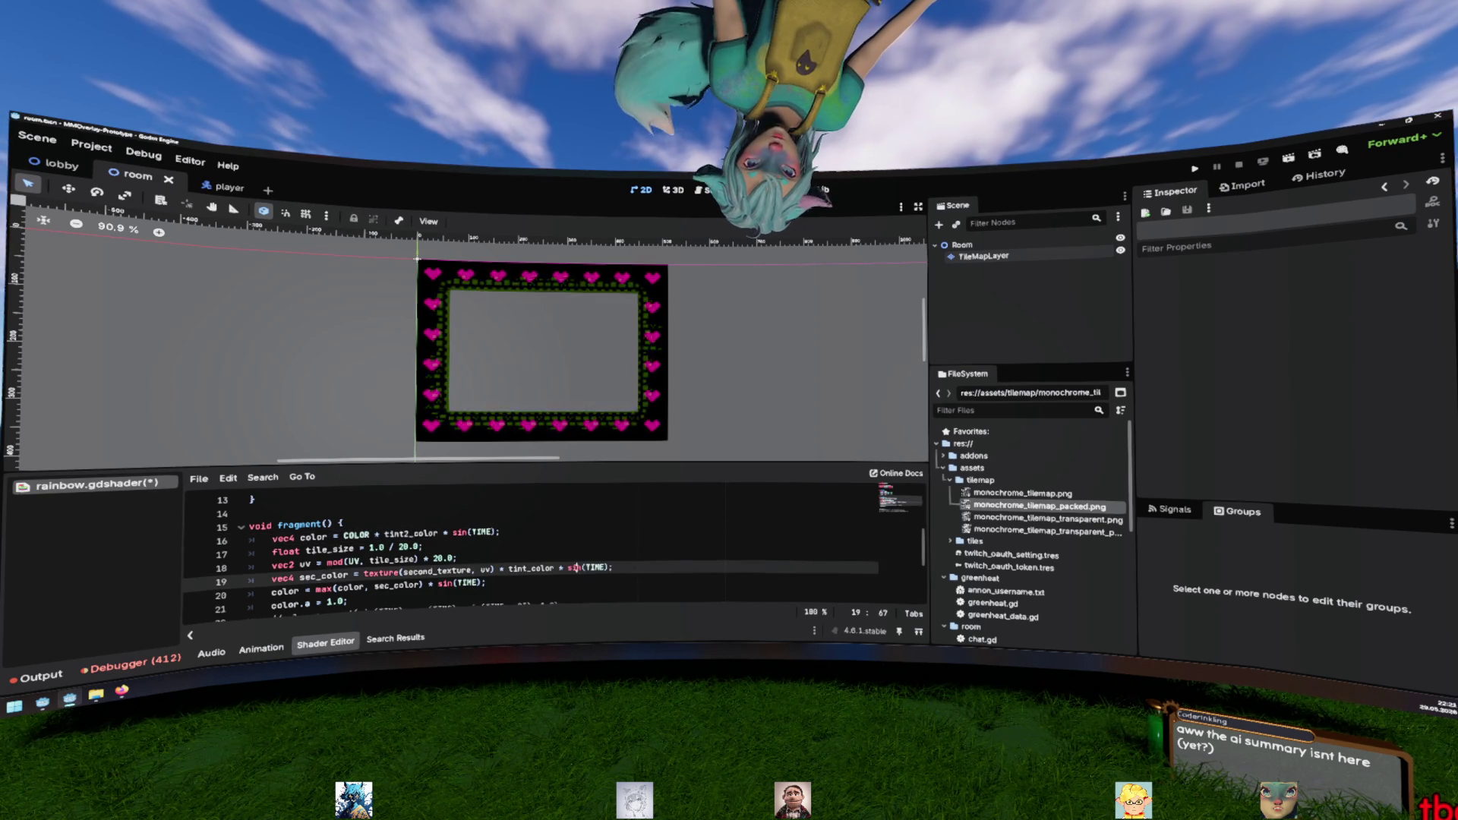
{"action": "double_click", "coordinate": [575, 568]}
{"action": "type", "text": "c"}
{"action": "type", "text": "s"}
{"action": "left_click", "coordinate": [424, 585]}
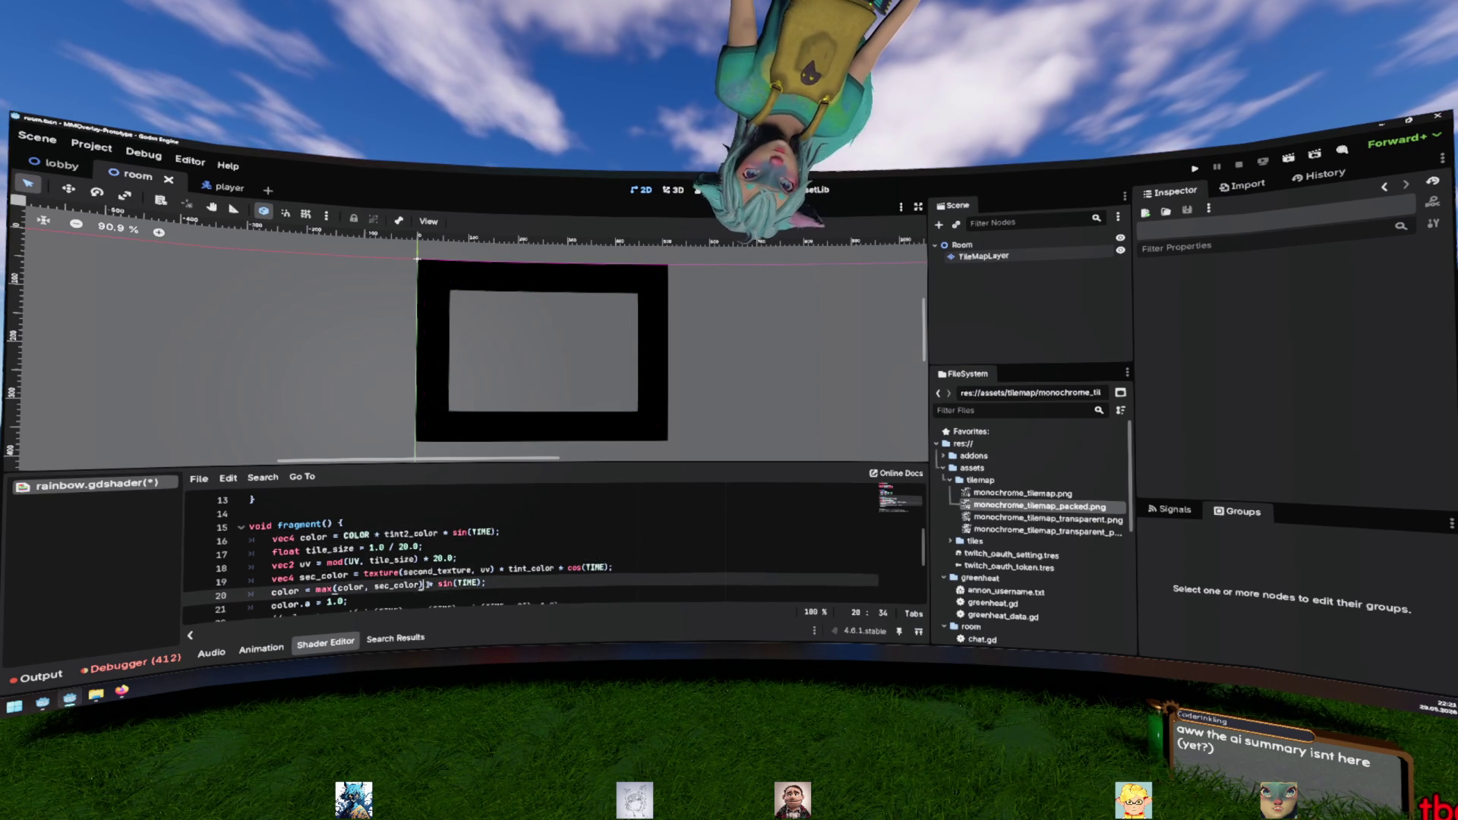
{"action": "left_click_drag", "start_coordinate": [465, 583], "coordinate": [483, 584]}
{"action": "key", "text": "BackSpace"}
Divide TIME by PI in both the sin and cos terms and save
{"action": "left_click", "coordinate": [533, 538]}
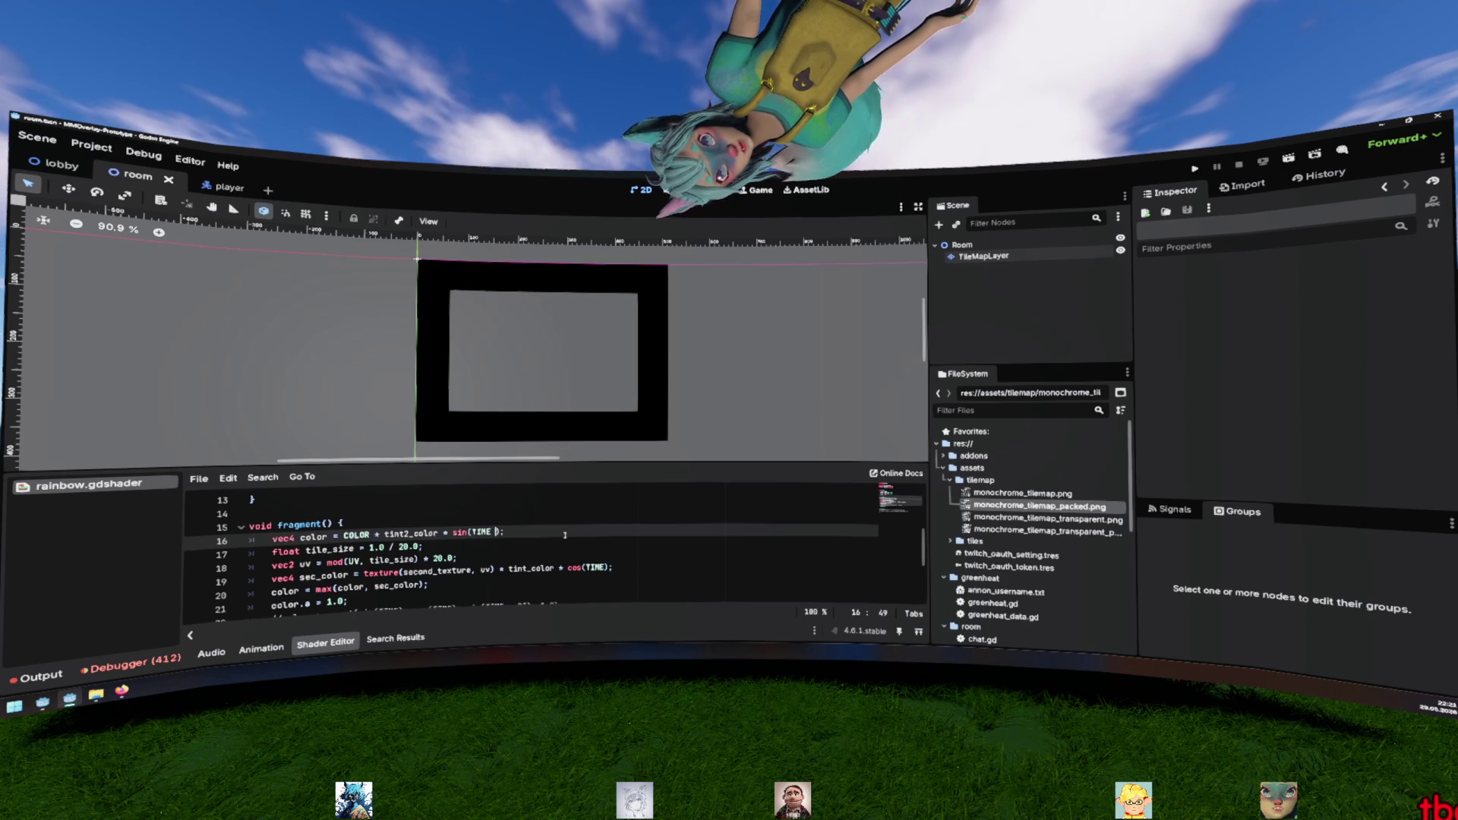
{"action": "type", "text": "/ PI"}
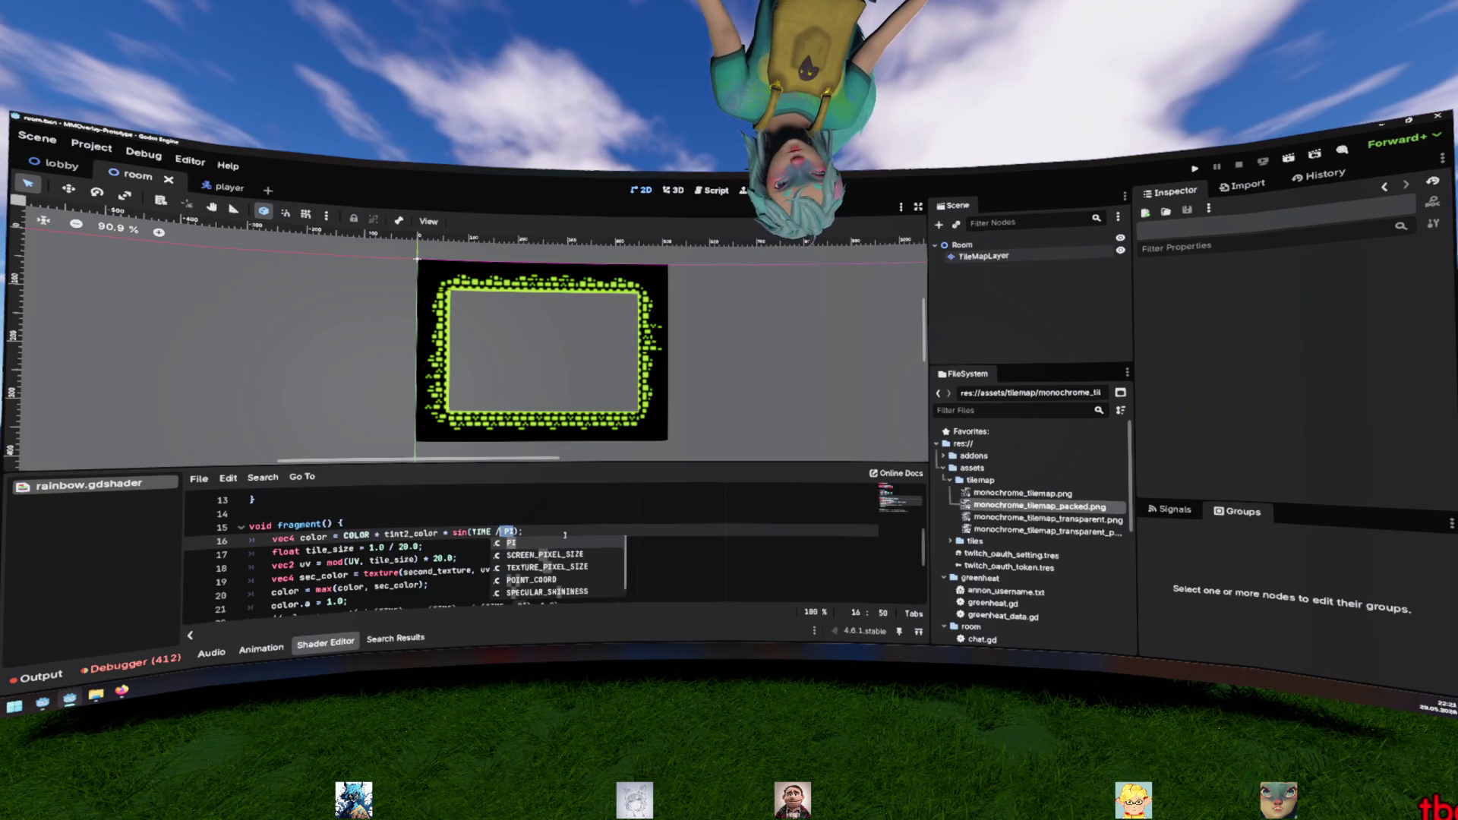
{"action": "left_click", "coordinate": [606, 566]}
{"action": "type", "text": "/ PI"}
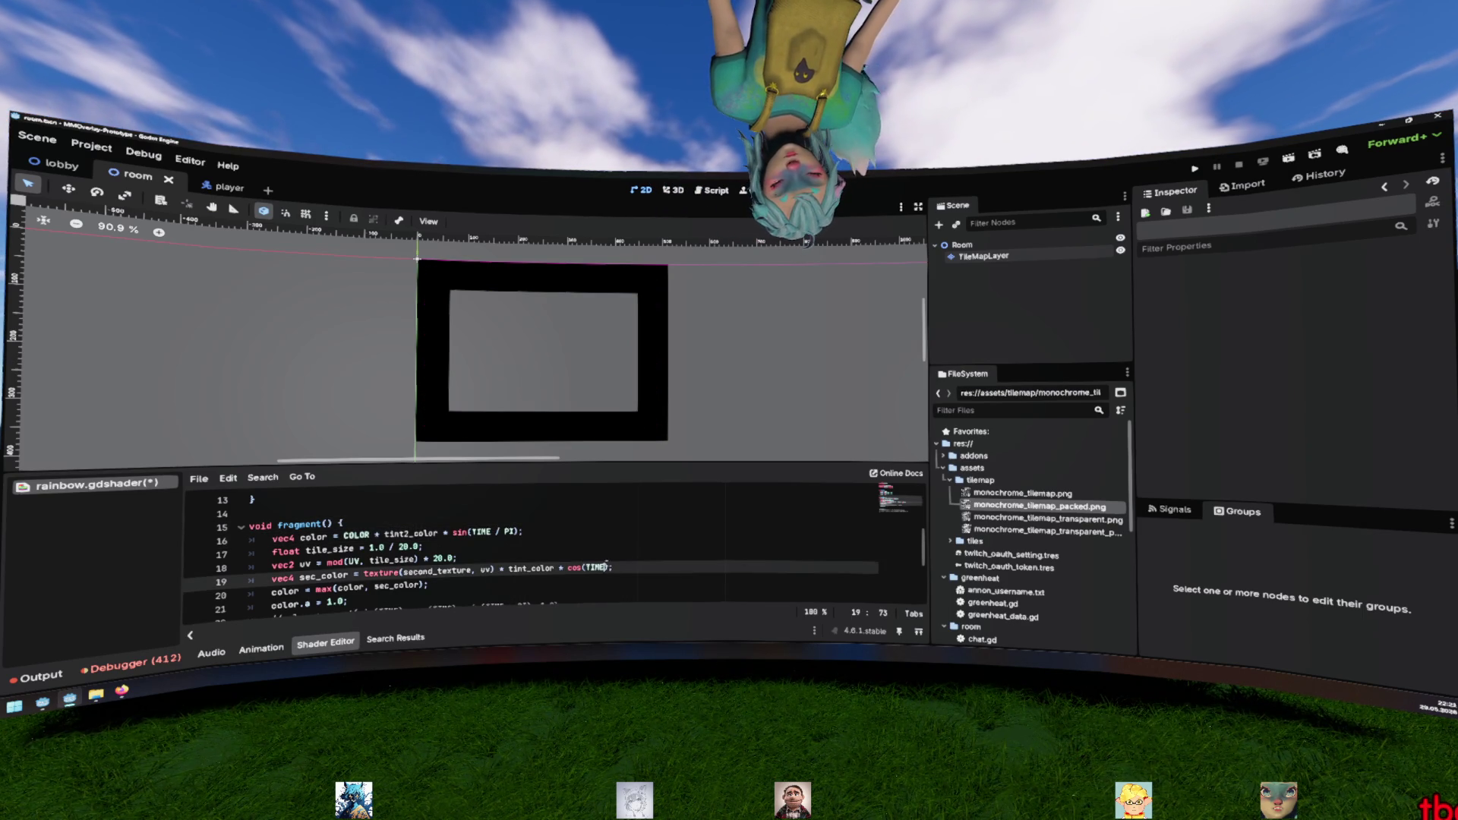
{"action": "key", "text": "ctrl+s"}
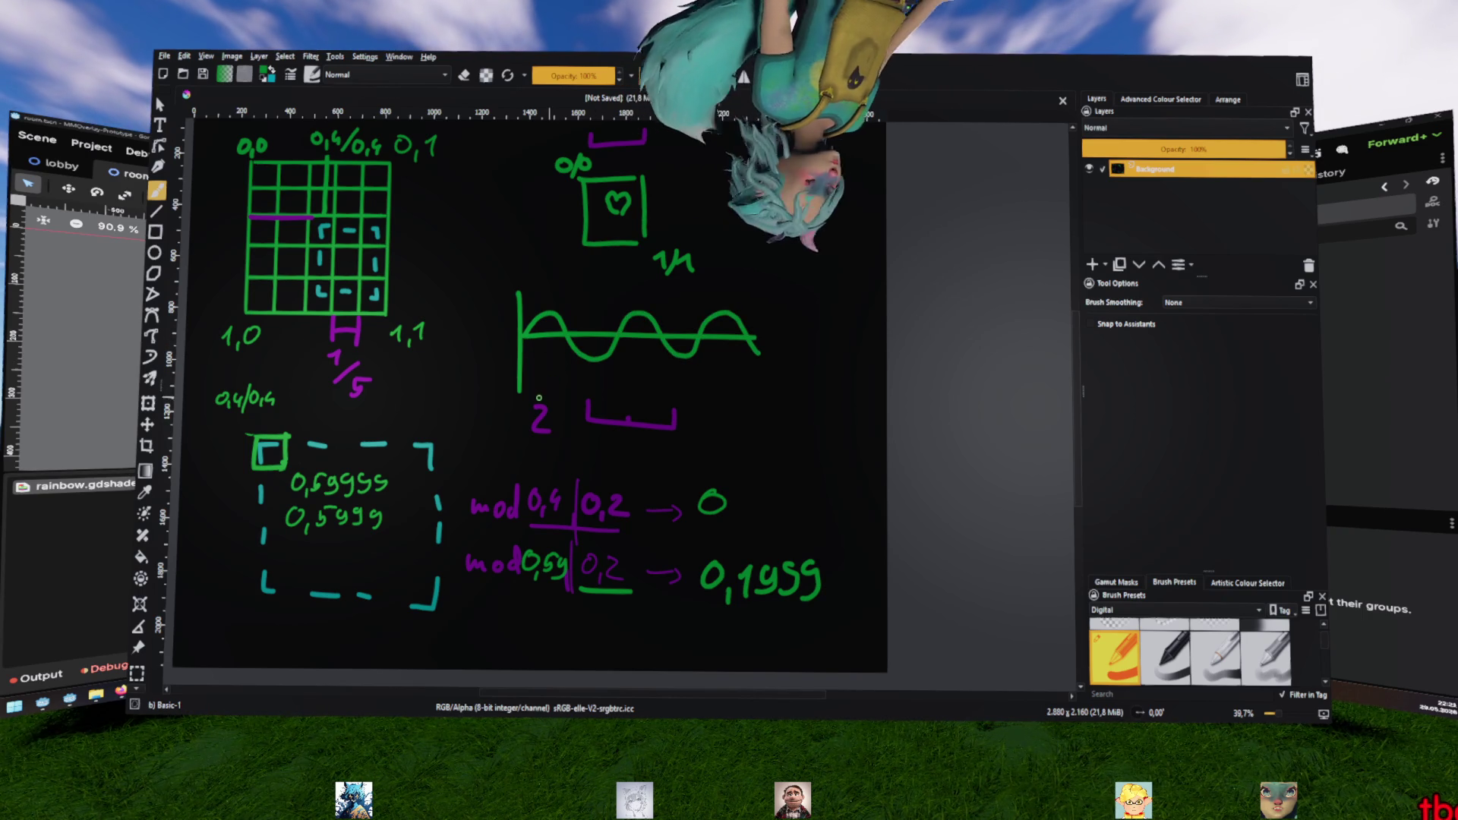
Trace a purple arc over the sine curve's first crest in Krita, then return to Godot
{"action": "key", "text": "x"}
{"action": "mouse_move", "coordinate": [525, 336]}
{"action": "left_mouse_down"}
{"action": "mouse_move", "coordinate": [566, 342]}
{"action": "mouse_move", "coordinate": [608, 312]}
{"action": "mouse_move", "coordinate": [645, 357]}
{"action": "mouse_move", "coordinate": [686, 314]}
{"action": "mouse_move", "coordinate": [710, 345]}
{"action": "mouse_move", "coordinate": [738, 347]}
{"action": "left_mouse_up"}
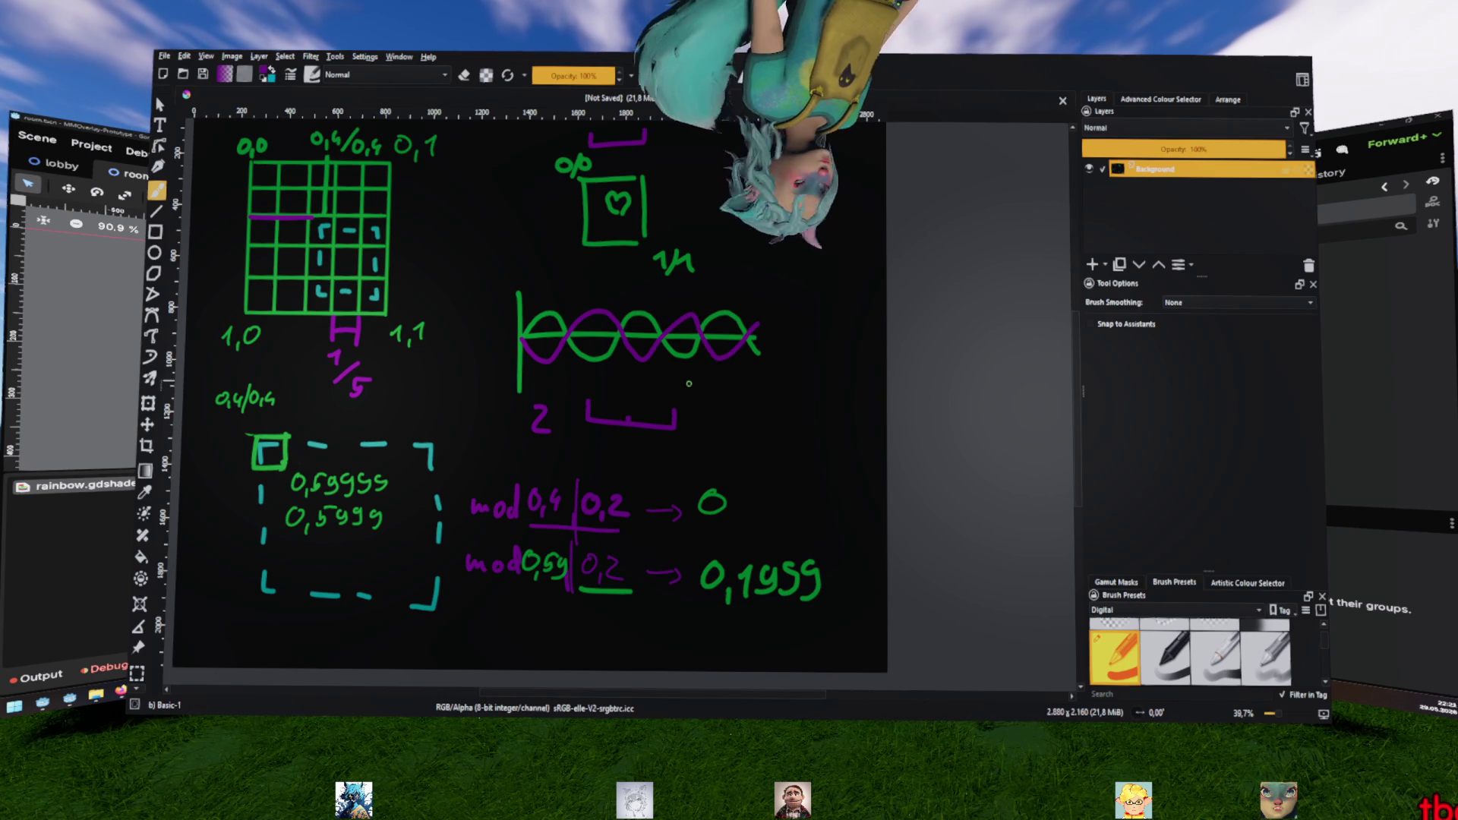
{"action": "key", "text": "ctrl+z"}
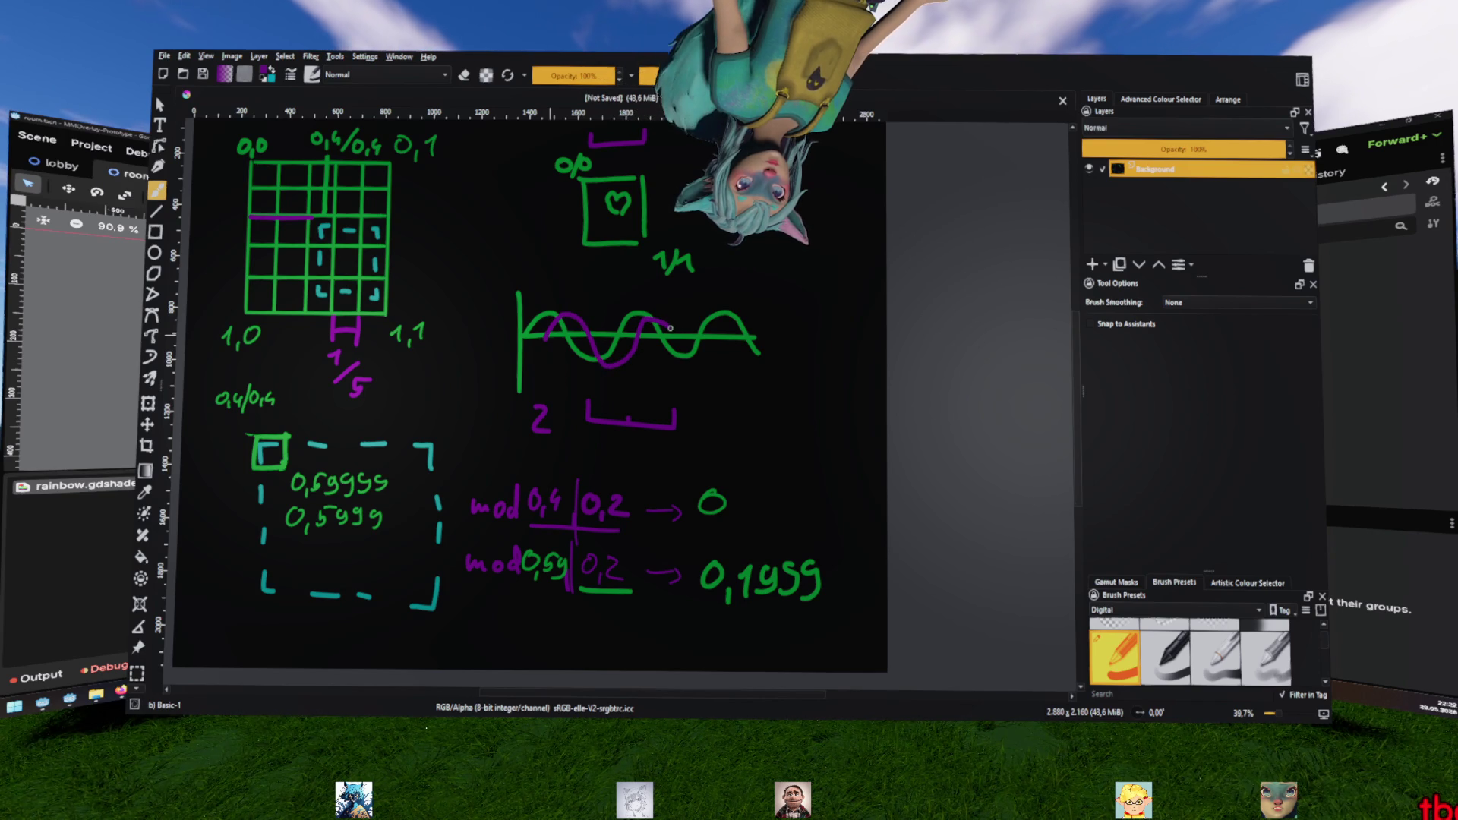
{"action": "mouse_move", "coordinate": [696, 354]}
{"action": "left_mouse_down"}
{"action": "mouse_move", "coordinate": [730, 316]}
{"action": "mouse_move", "coordinate": [747, 319]}
{"action": "left_mouse_up"}
{"action": "key", "text": "ctrl+z"}
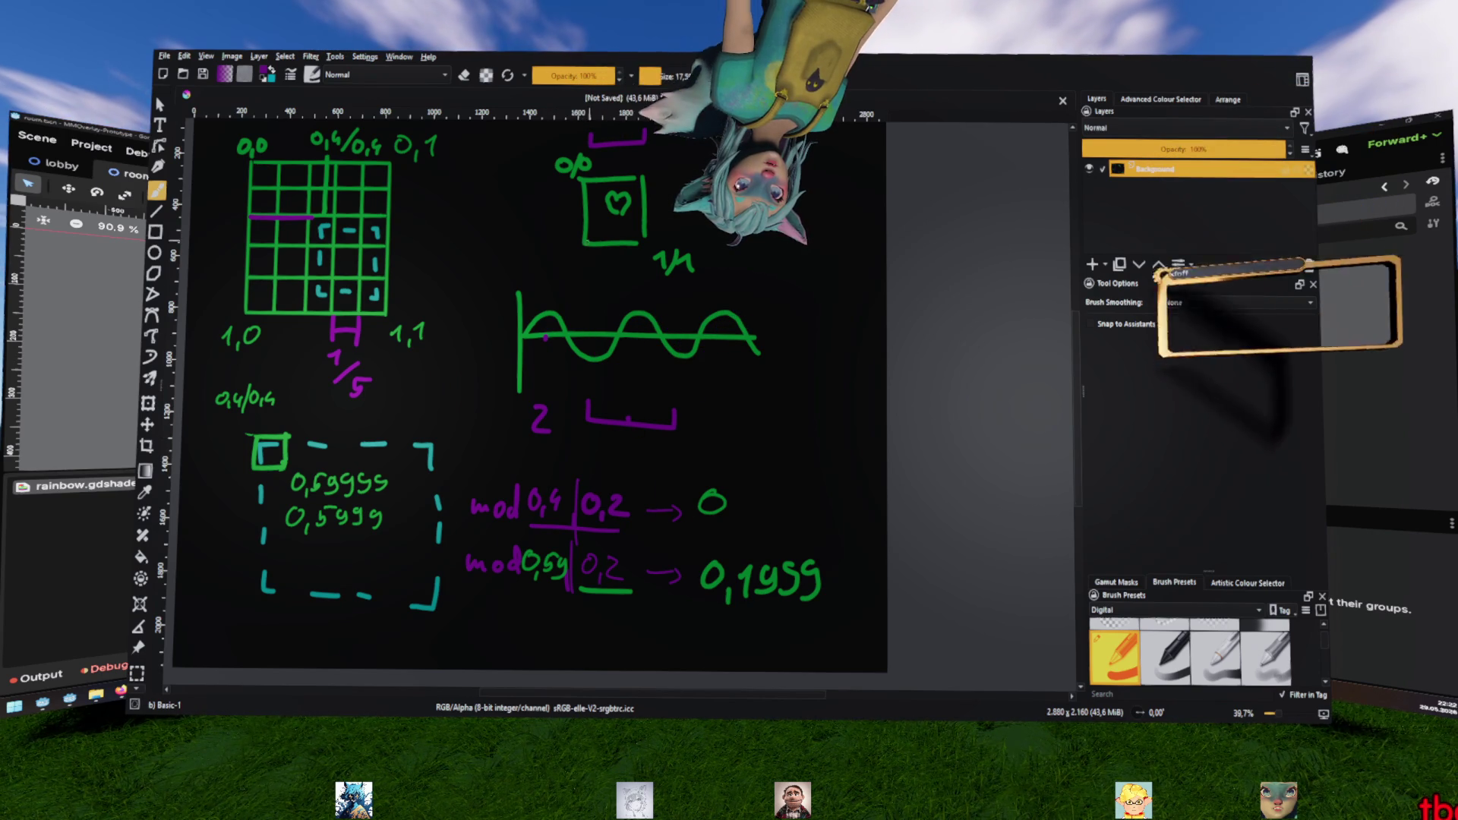
{"action": "mouse_move", "coordinate": [549, 322]}
{"action": "left_mouse_down"}
{"action": "mouse_move", "coordinate": [576, 322]}
{"action": "mouse_move", "coordinate": [601, 355]}
{"action": "mouse_move", "coordinate": [661, 313]}
{"action": "mouse_move", "coordinate": [701, 354]}
{"action": "mouse_move", "coordinate": [737, 313]}
{"action": "mouse_move", "coordinate": [755, 319]}
{"action": "left_mouse_up"}
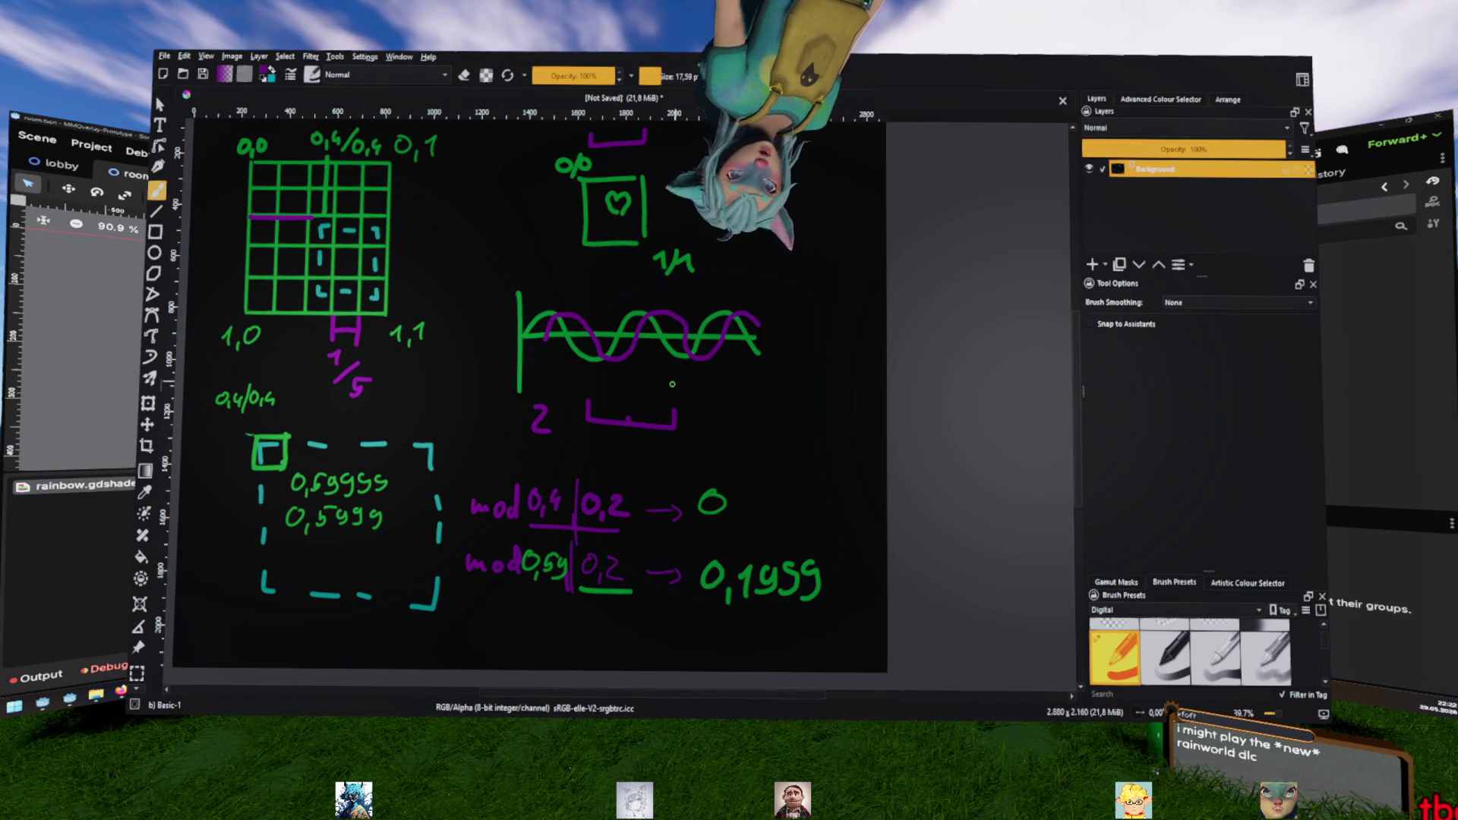
{"action": "mouse_move", "coordinate": [610, 331]}
{"action": "left_mouse_down"}
{"action": "mouse_move", "coordinate": [571, 329]}
{"action": "mouse_move", "coordinate": [562, 365]}
{"action": "mouse_move", "coordinate": [615, 349]}
{"action": "left_mouse_up"}
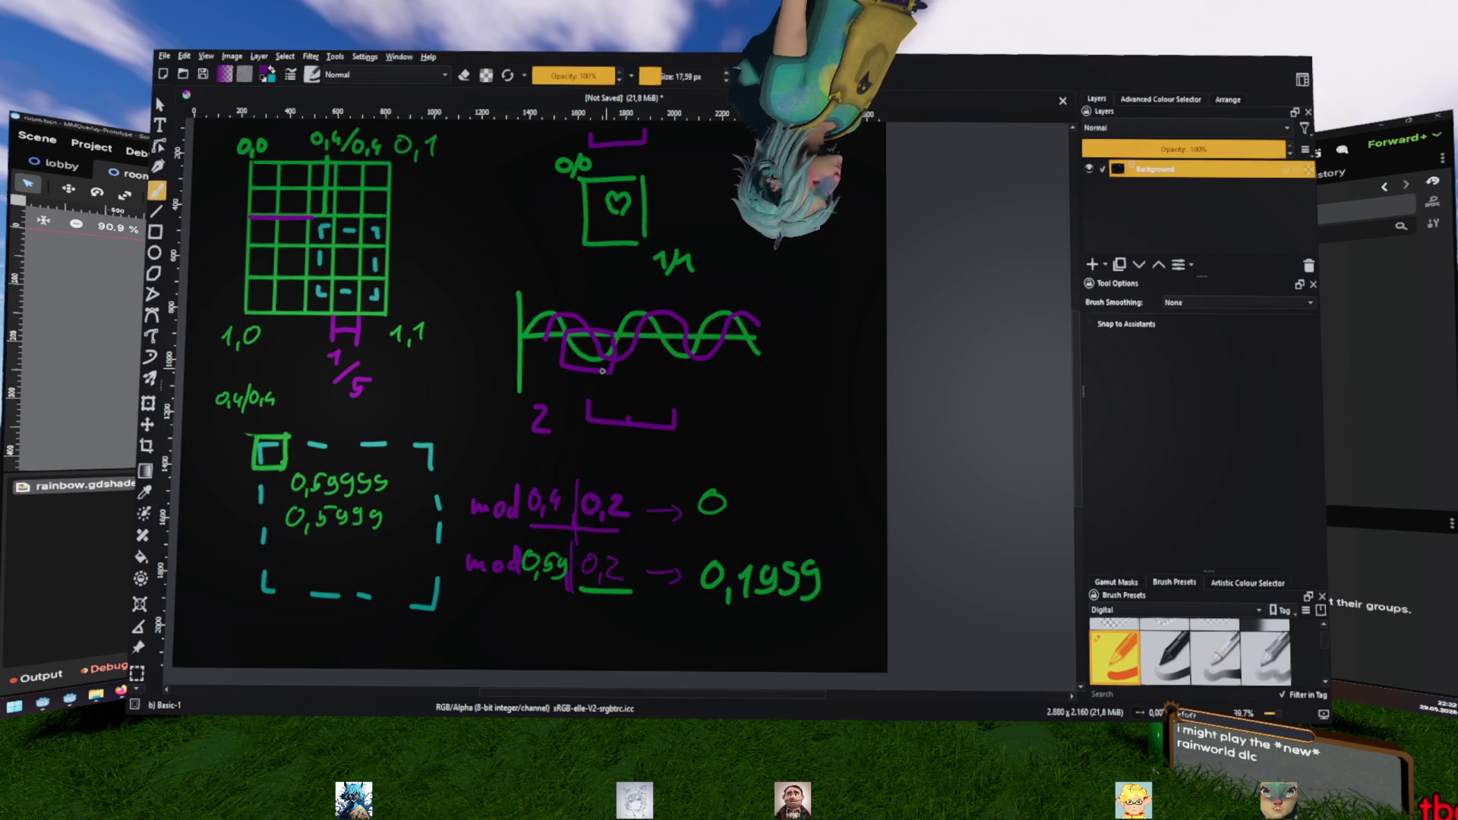
{"action": "key", "text": "ctrl+z"}
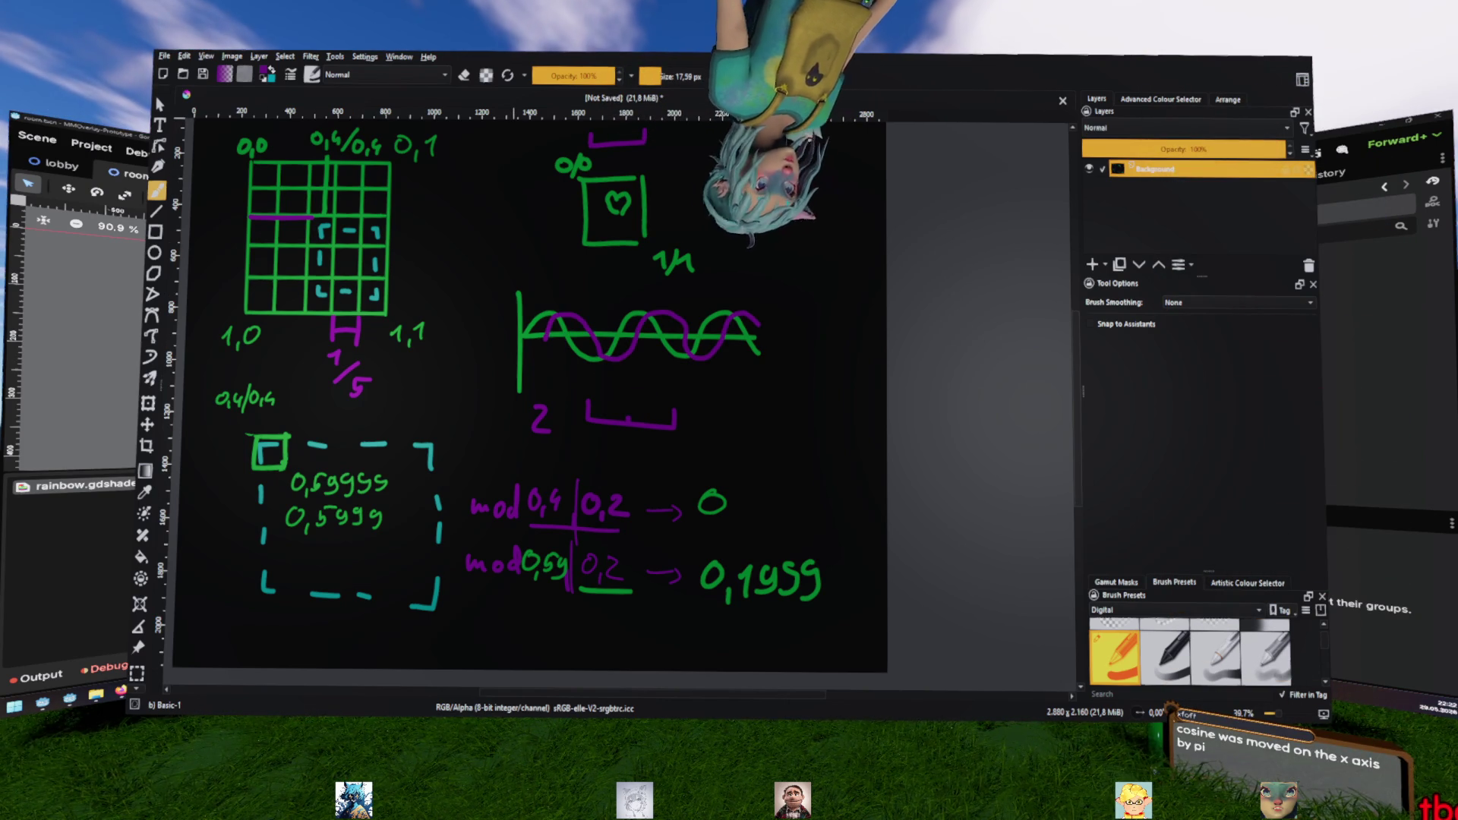
{"action": "key", "text": "alt+Tab"}
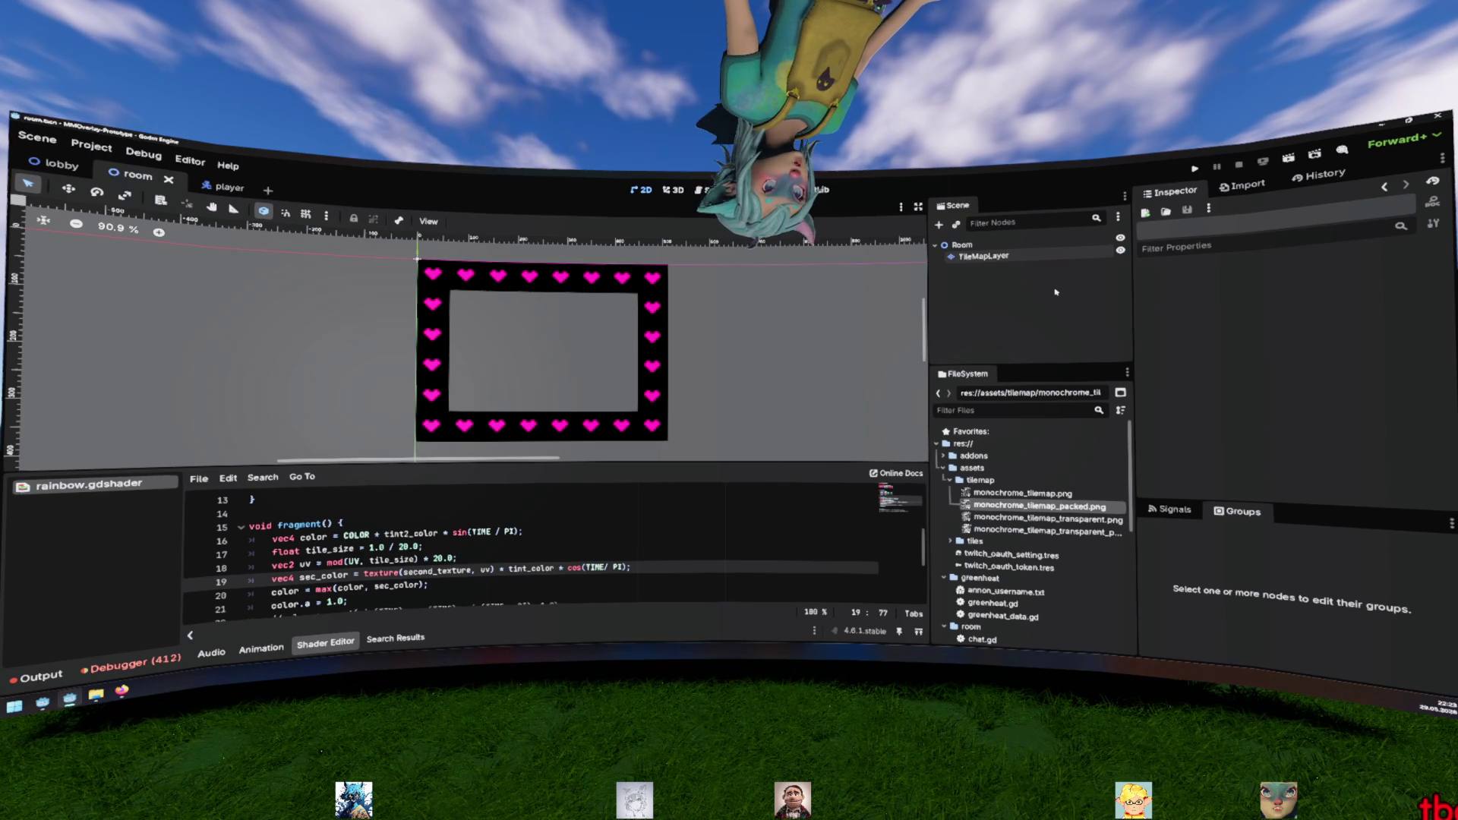
Change line 16's tint factor to abs(sin(TIME)), removing the / PI divisor
{"action": "double_click", "coordinate": [578, 568]}
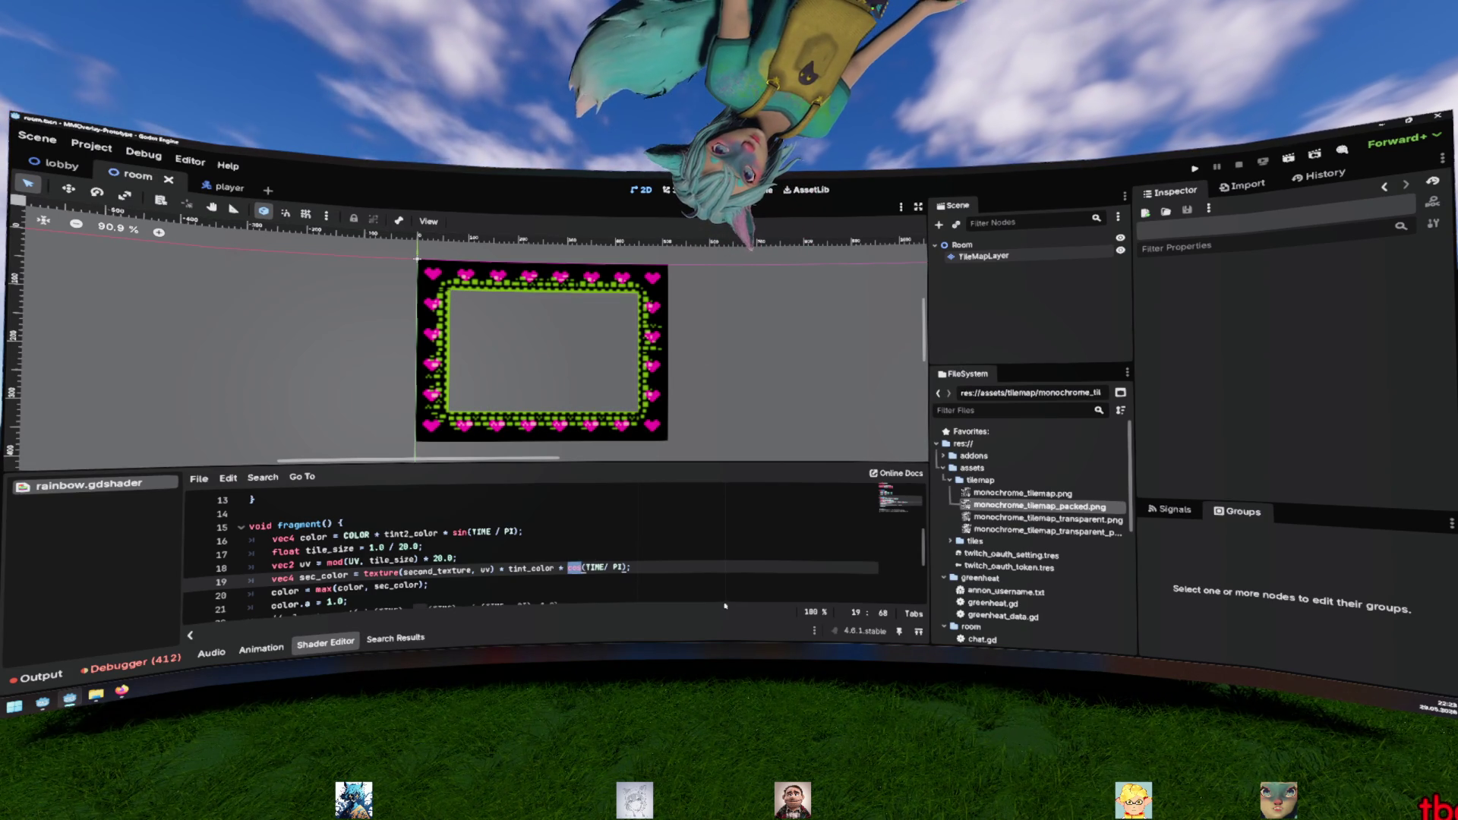
{"action": "left_click", "coordinate": [453, 533]}
{"action": "type", "text": "abs("}
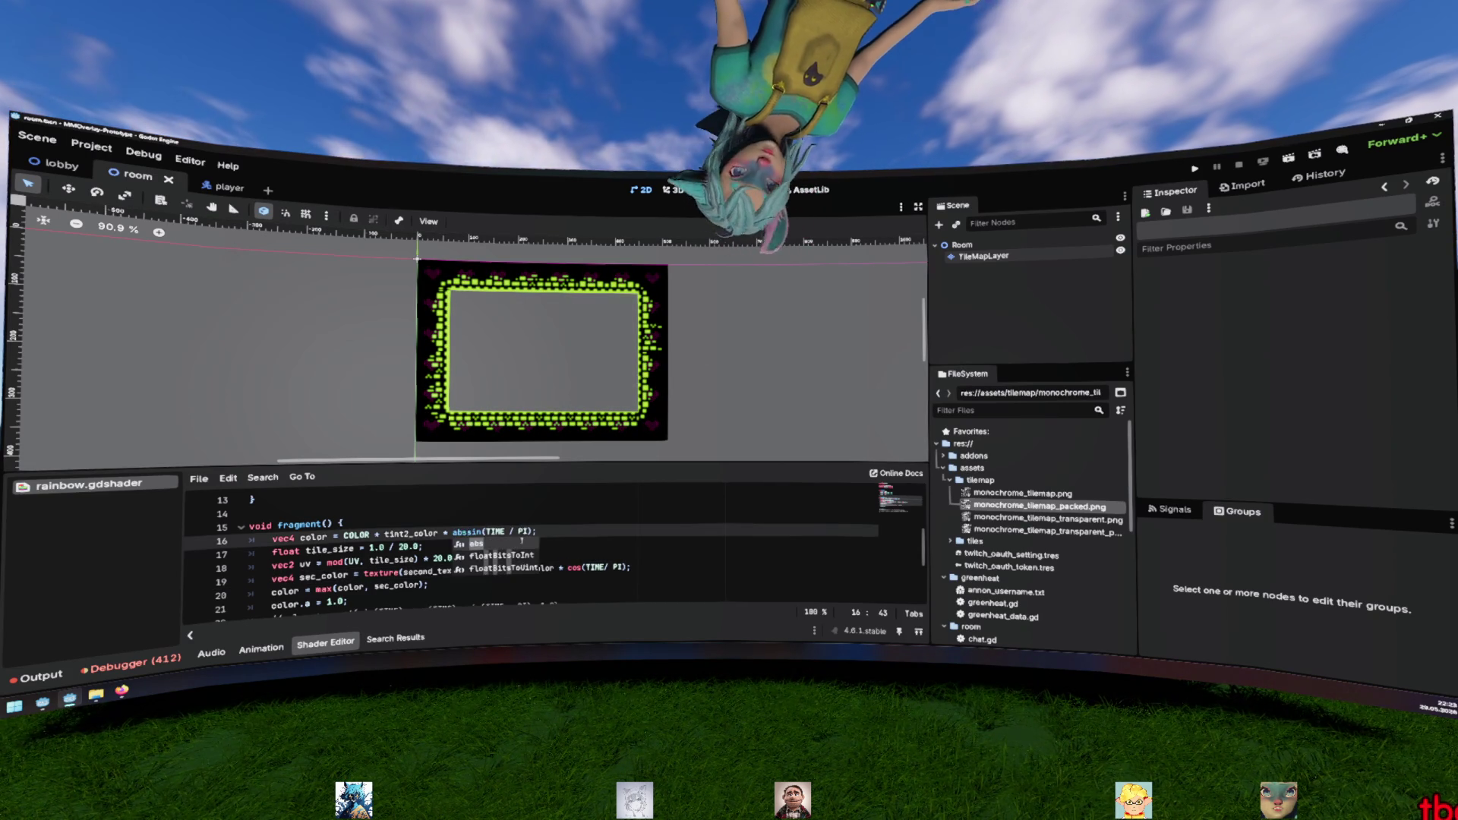
{"action": "key", "text": "Escape"}
{"action": "key", "text": "End"}
{"action": "key", "text": "Left"}
{"action": "type", "text": ")"}
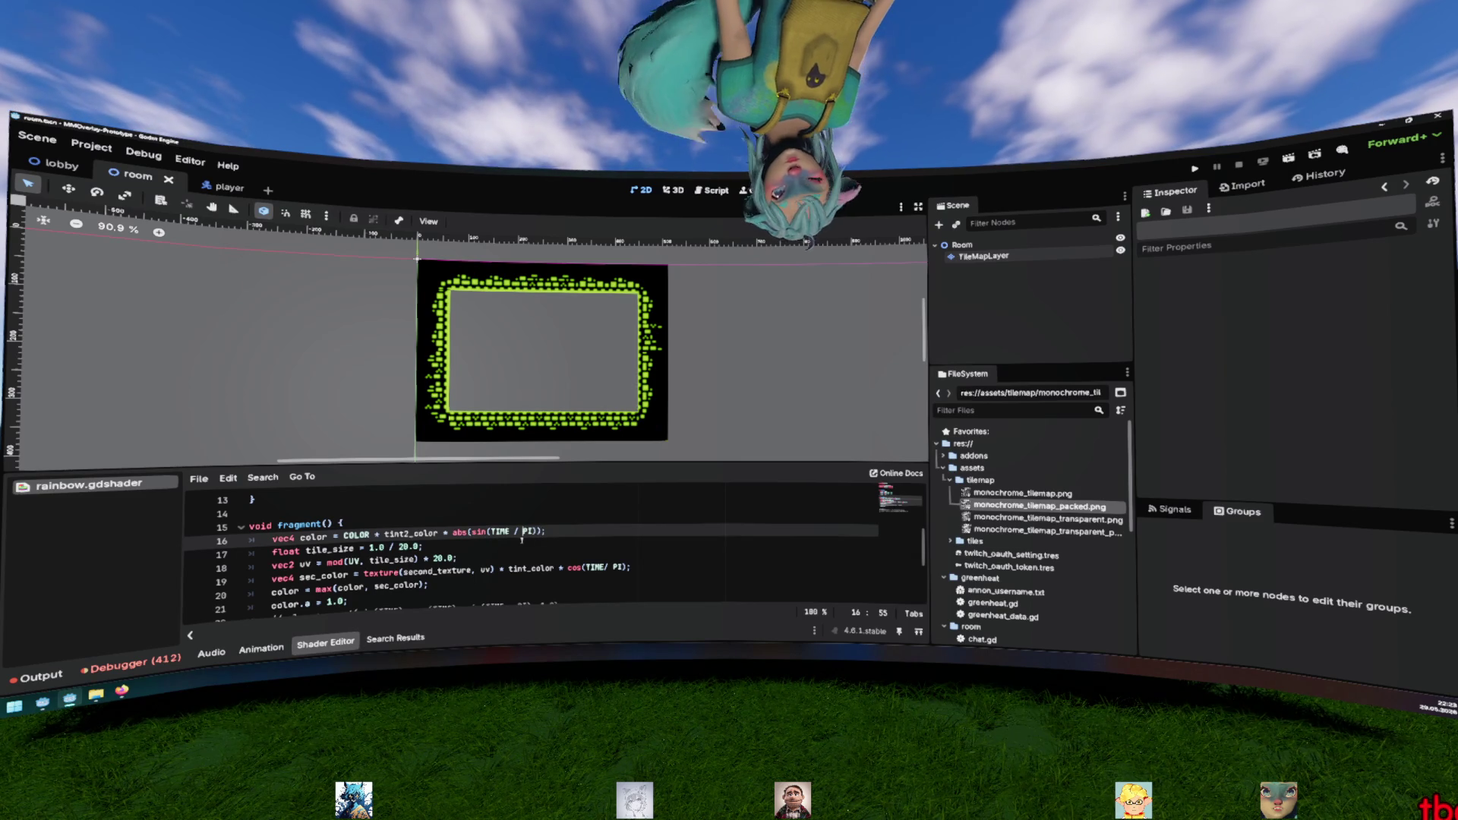
{"action": "key", "text": "Delete"}
{"action": "key", "text": "Delete"}
{"action": "key", "text": "BackSpace"}
Change line 19's tint factor to abs(cos(TIME)) without / PI and save
{"action": "key", "text": "Down"}
{"action": "key", "text": "Down"}
{"action": "key", "text": "Down"}
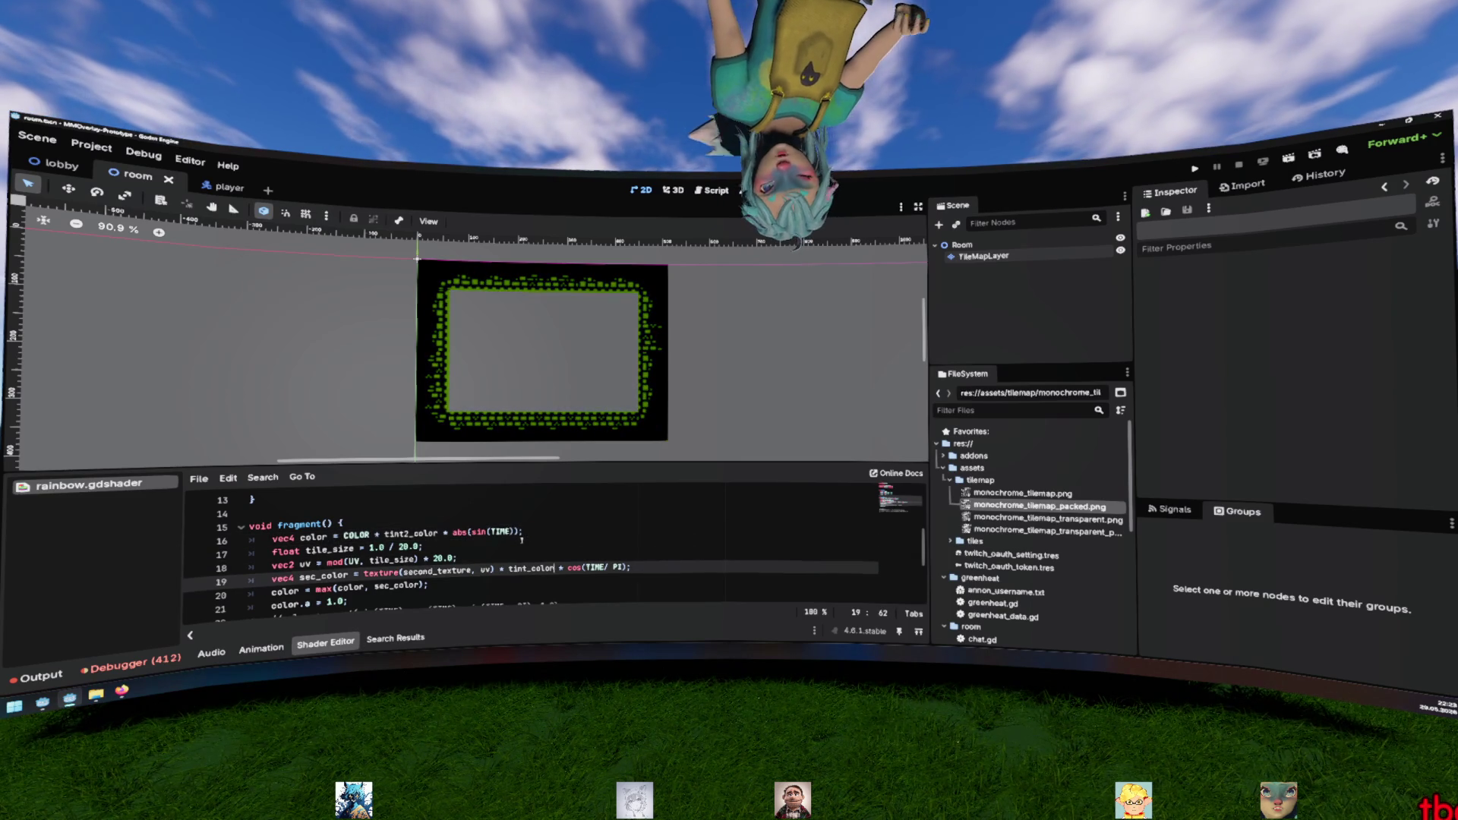
{"action": "key", "text": "ctrl+Left"}
{"action": "type", "text": "abs("}
{"action": "key", "text": "End"}
{"action": "key", "text": "Left"}
{"action": "type", "text": ")"}
{"action": "key", "text": "BackSpace"}
{"action": "key", "text": "BackSpace"}
{"action": "key", "text": "BackSpace"}
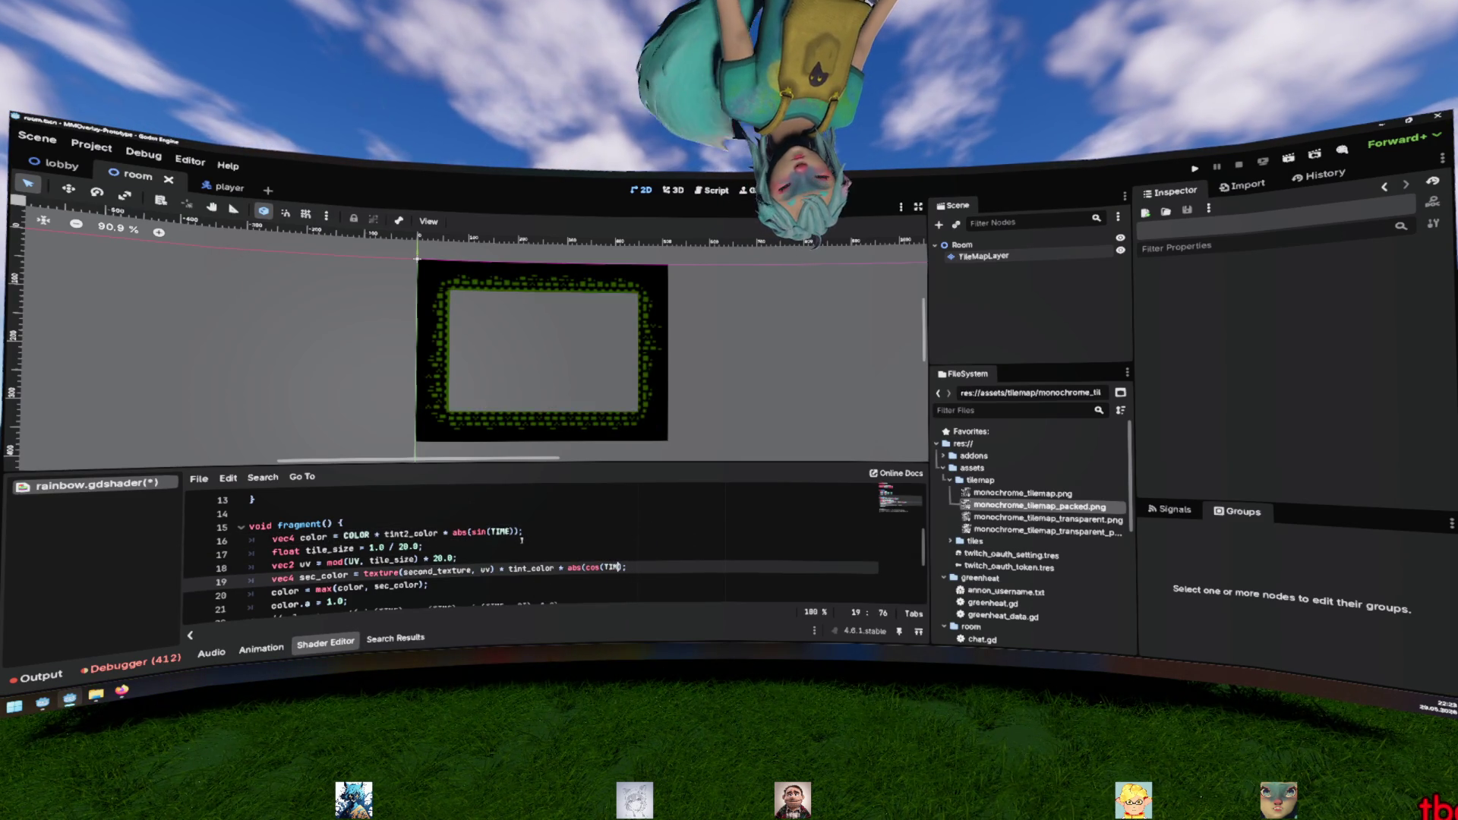
{"action": "type", "text": "E)"}
{"action": "key", "text": "Up"}
{"action": "key", "text": "ctrl+s"}
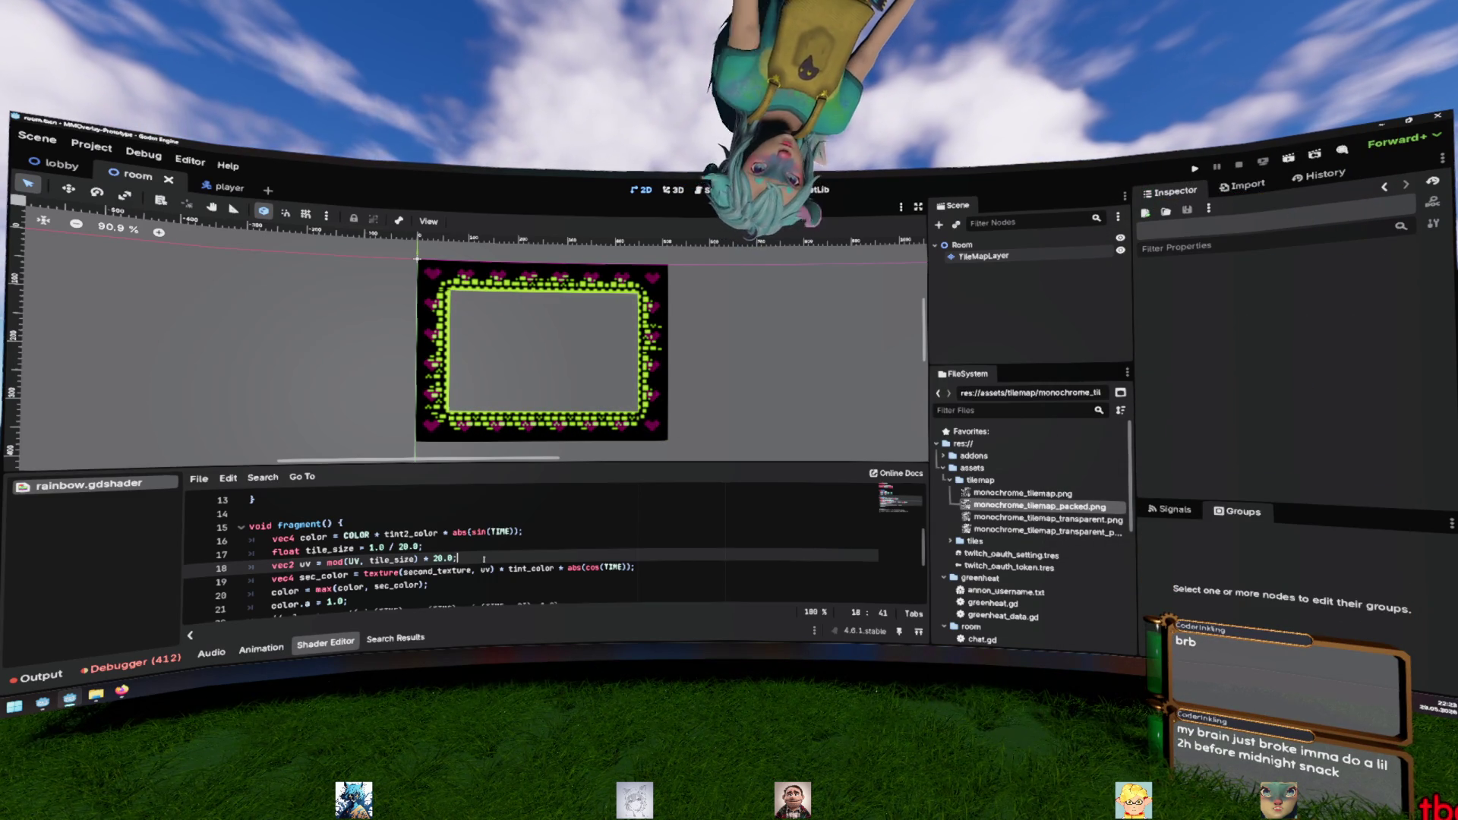
Add '+ sin(TIME) * .1' to the uv expression on line 18 and save
{"action": "type", "text": "+ "}
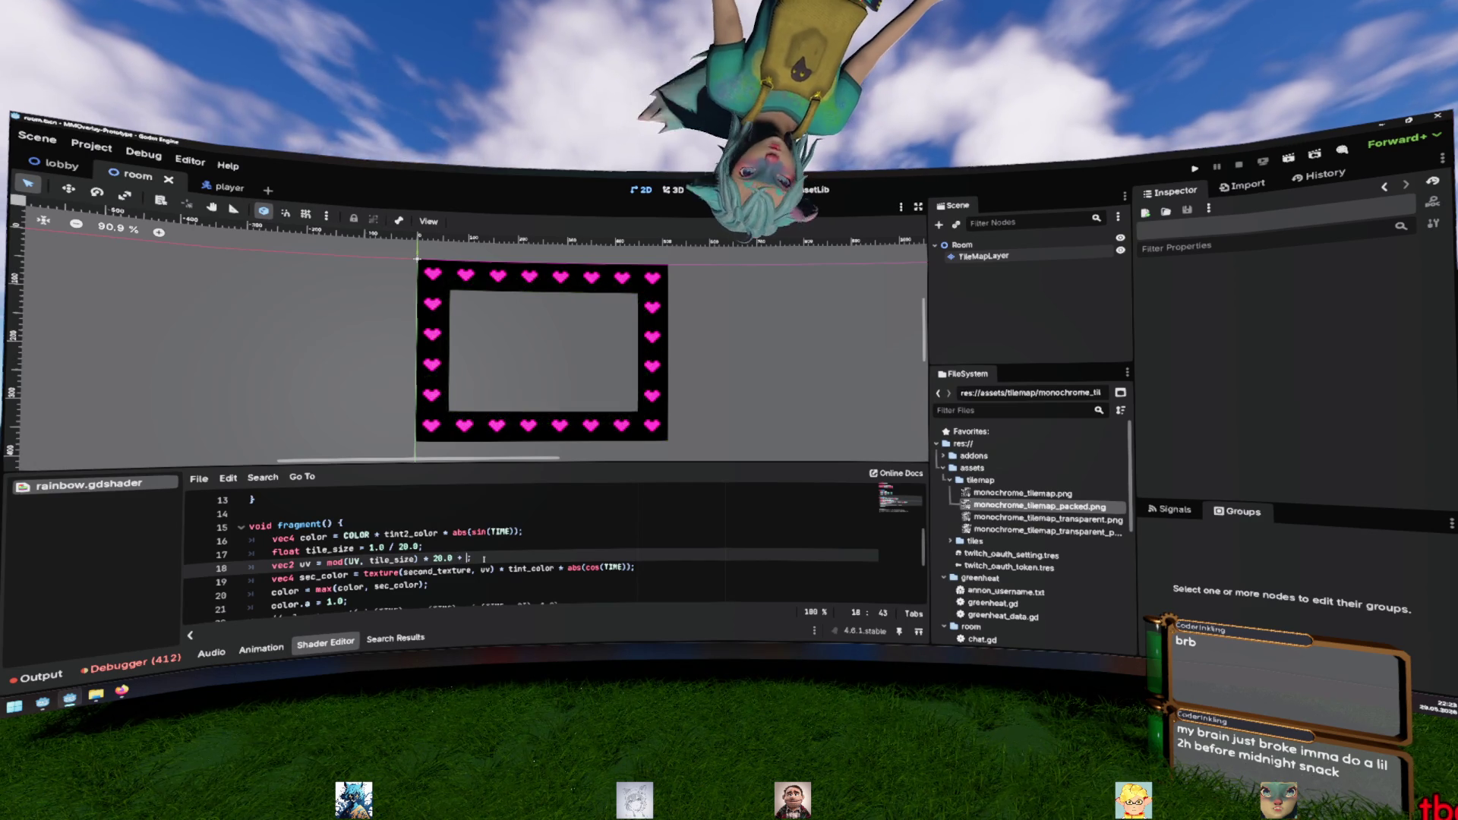
{"action": "type", "text": "sin(T"}
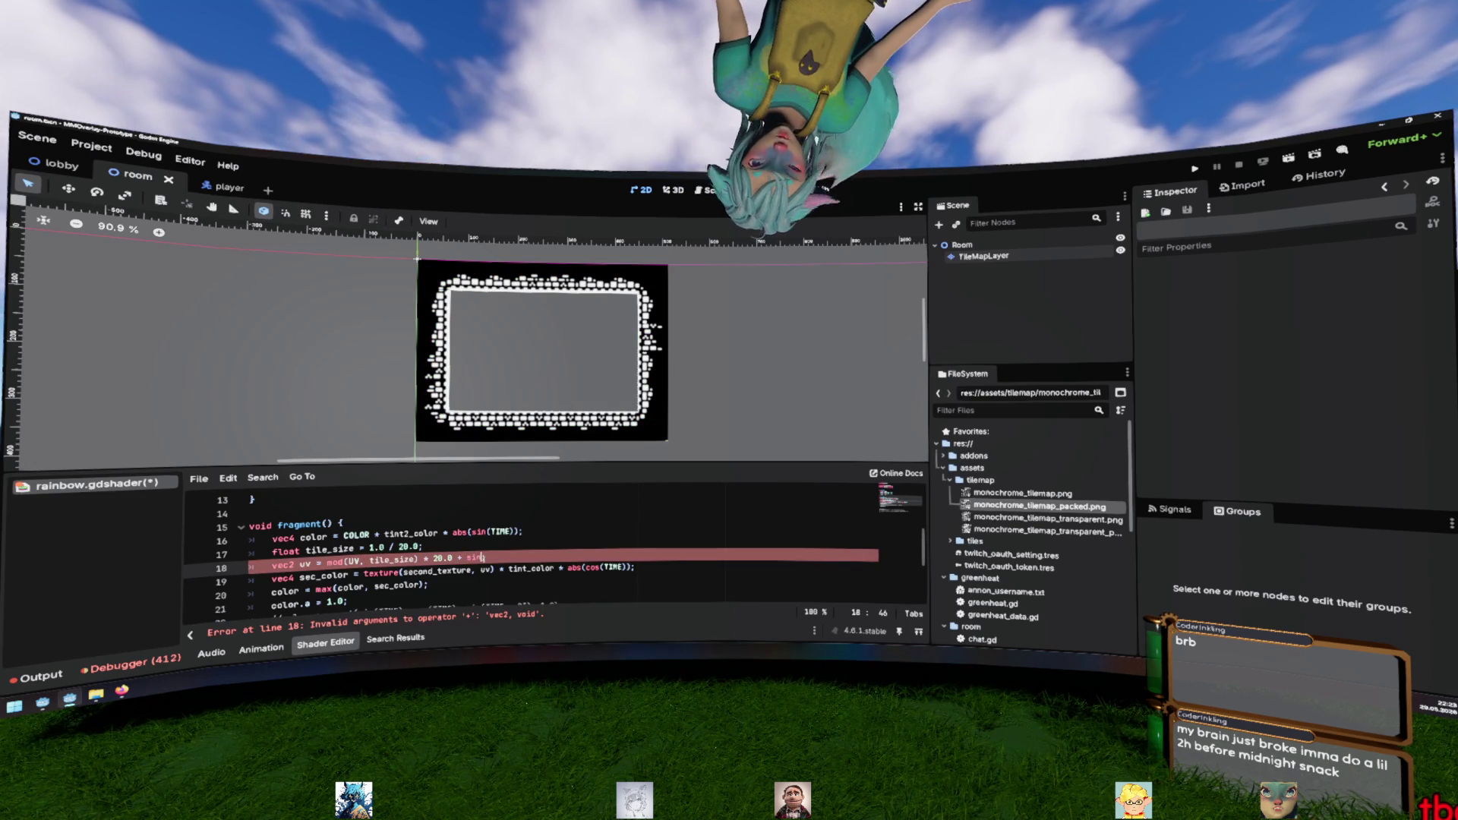
{"action": "type", "text": "IME"}
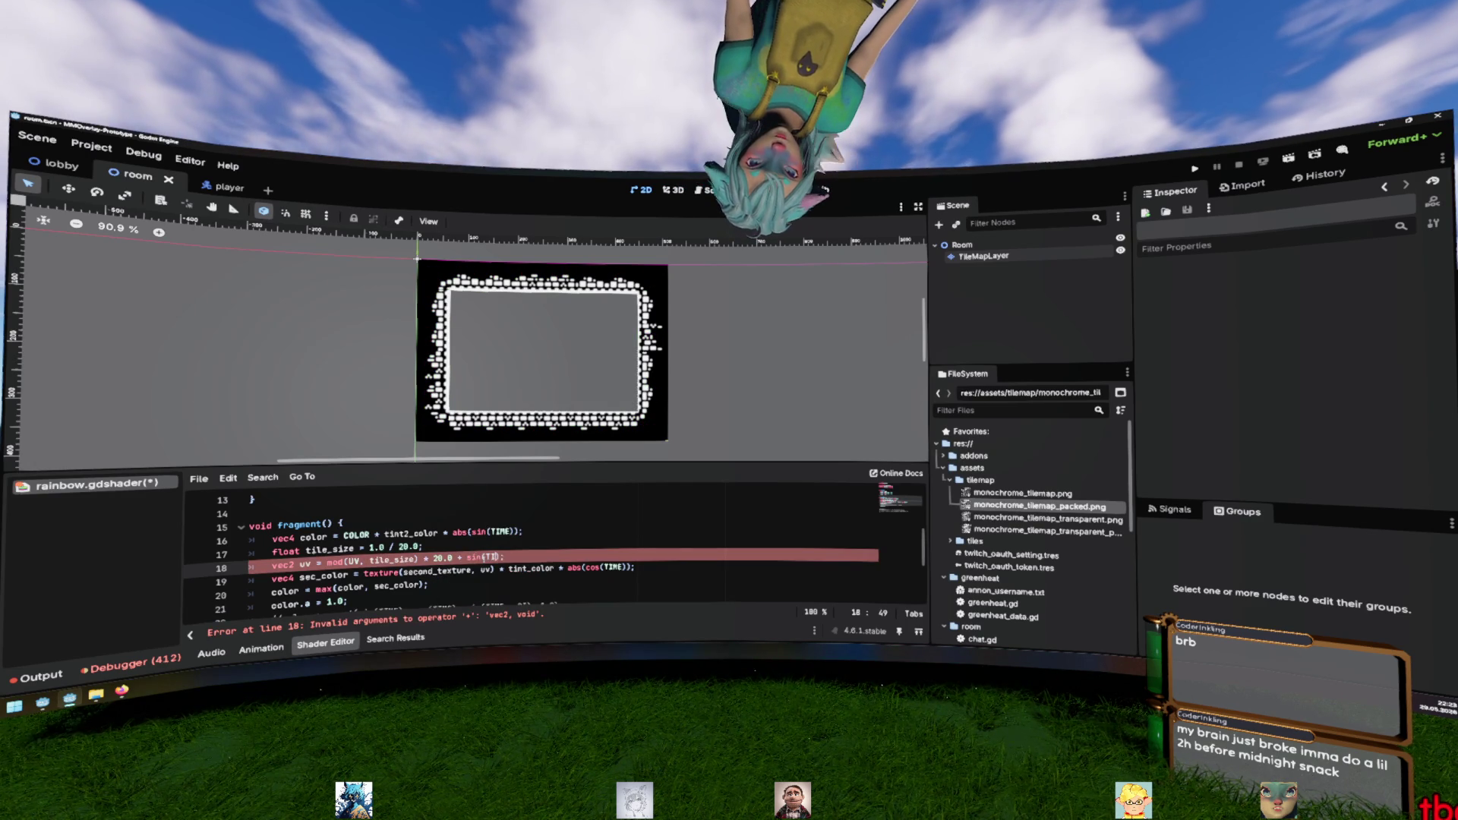
{"action": "type", "text": ") * "}
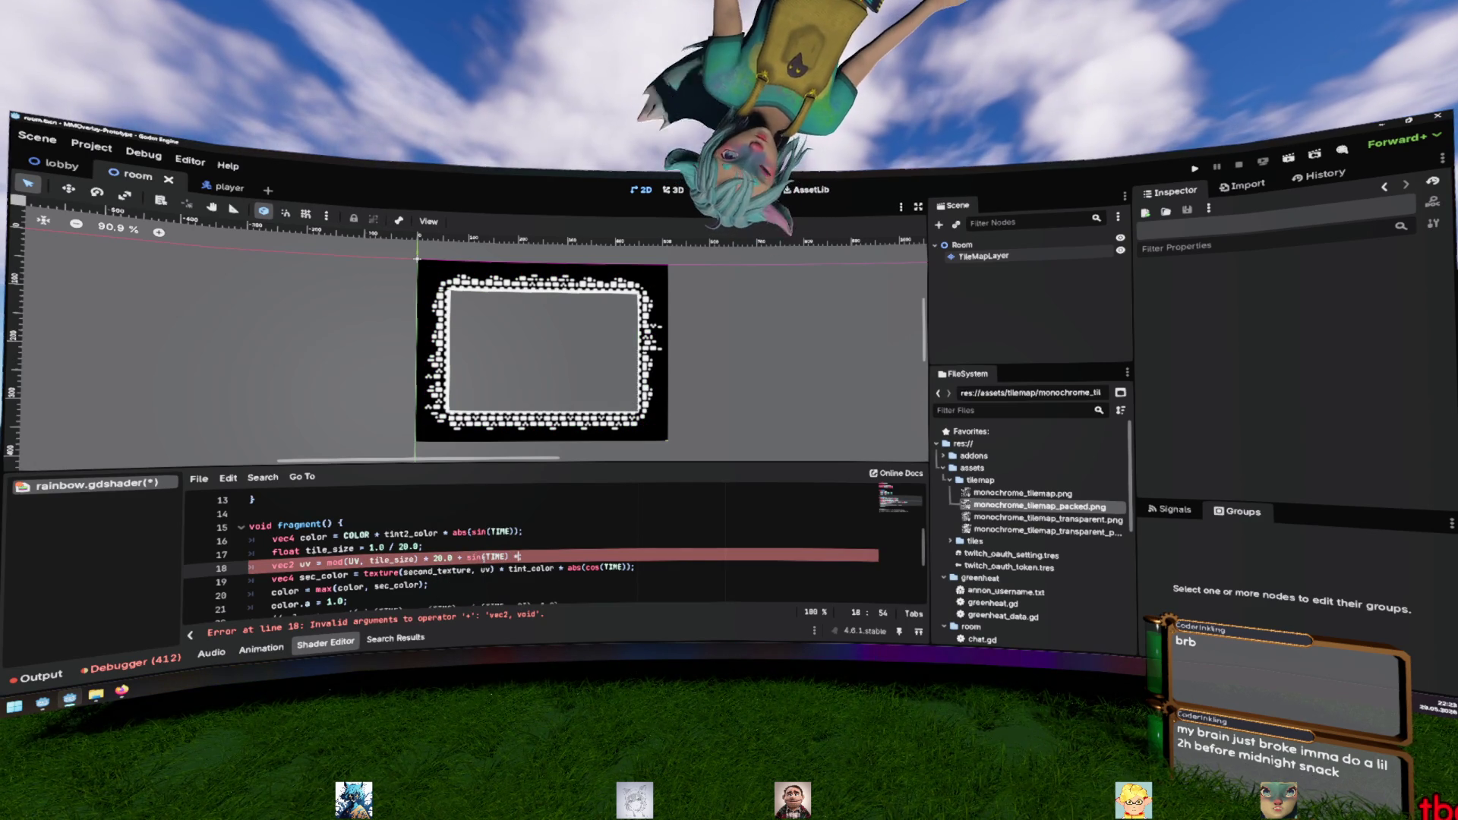
{"action": "type", "text": ".1;"}
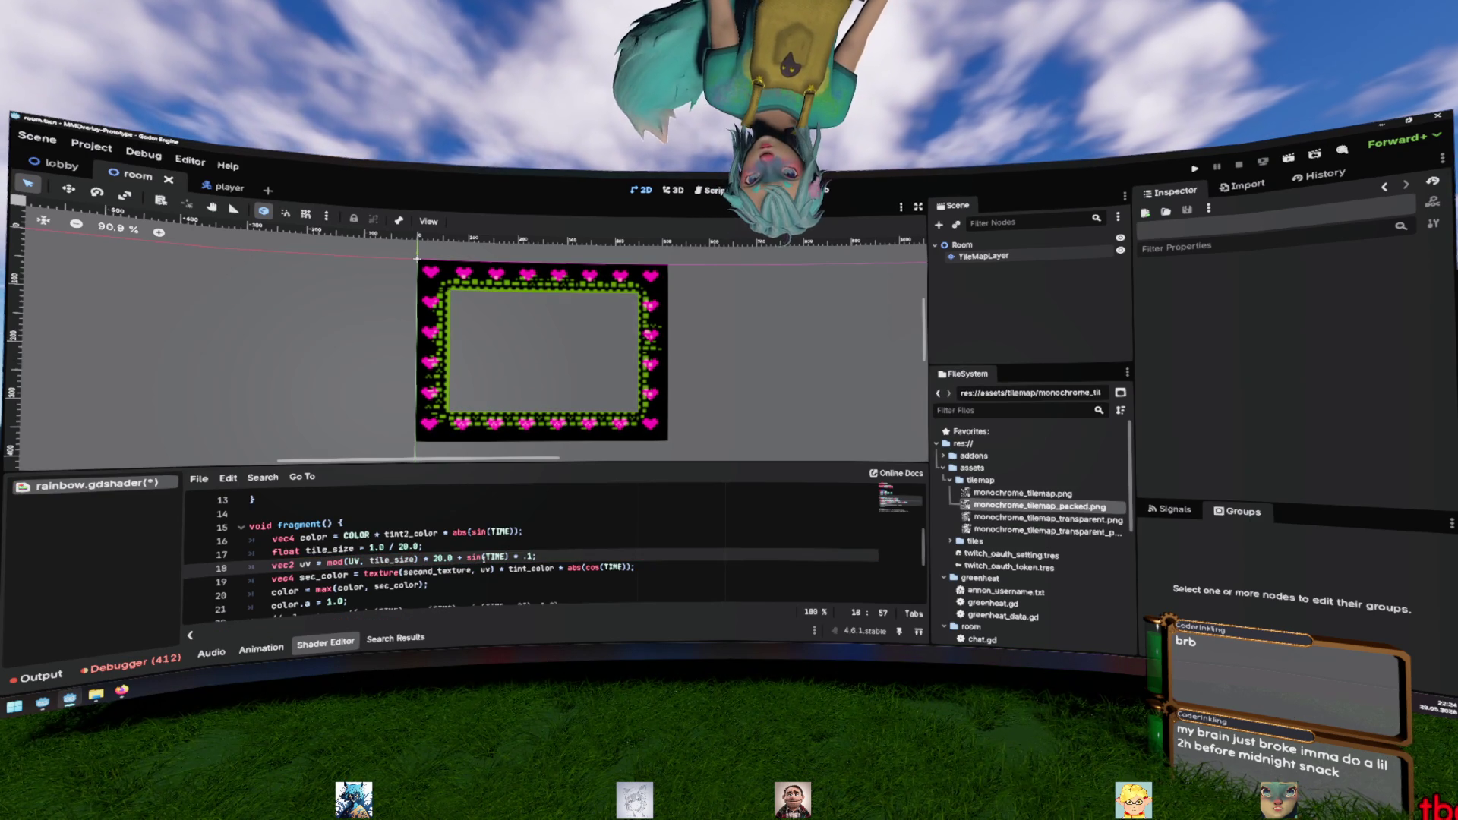
{"action": "key", "text": "ctrl+s"}
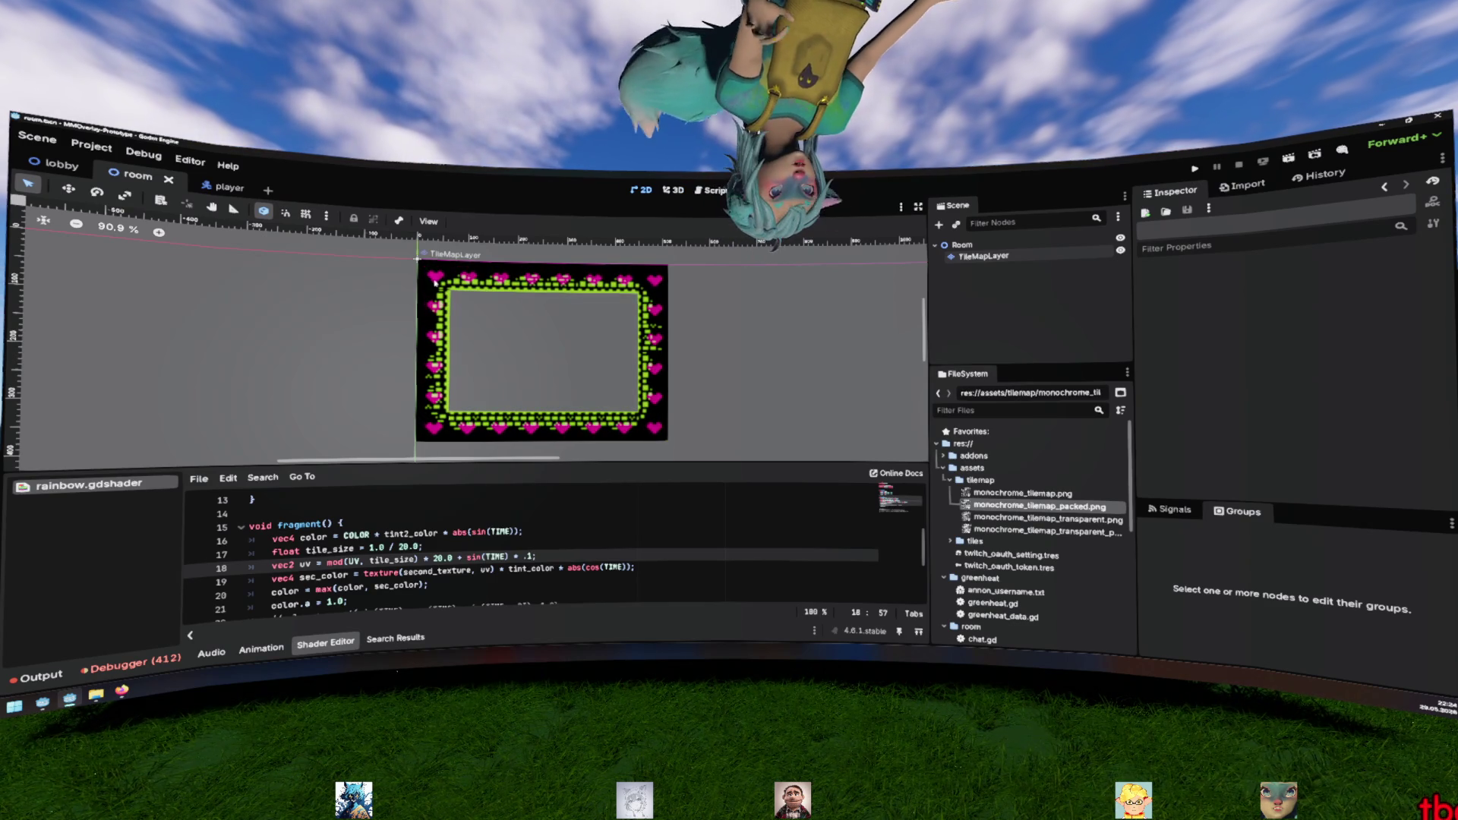
{"action": "scroll", "coordinate": [550, 357], "scroll_direction": "up", "scroll_amount": 3}
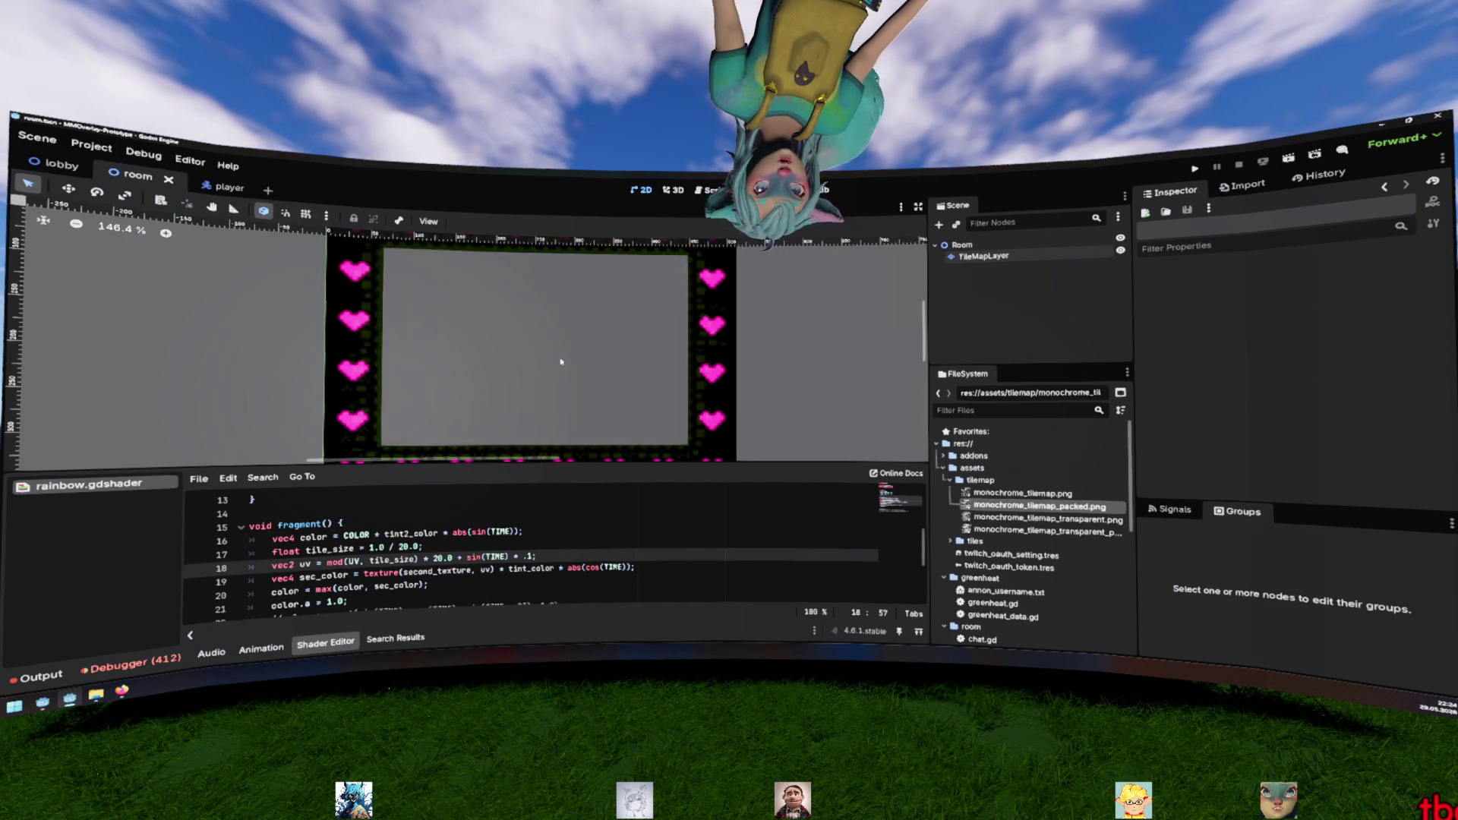
{"action": "scroll", "coordinate": [613, 368], "scroll_direction": "up", "scroll_amount": 2}
{"action": "mouse_move", "coordinate": [612, 352]}
{"action": "left_mouse_down"}
{"action": "mouse_move", "coordinate": [532, 407]}
{"action": "mouse_move", "coordinate": [573, 405]}
{"action": "left_mouse_up"}
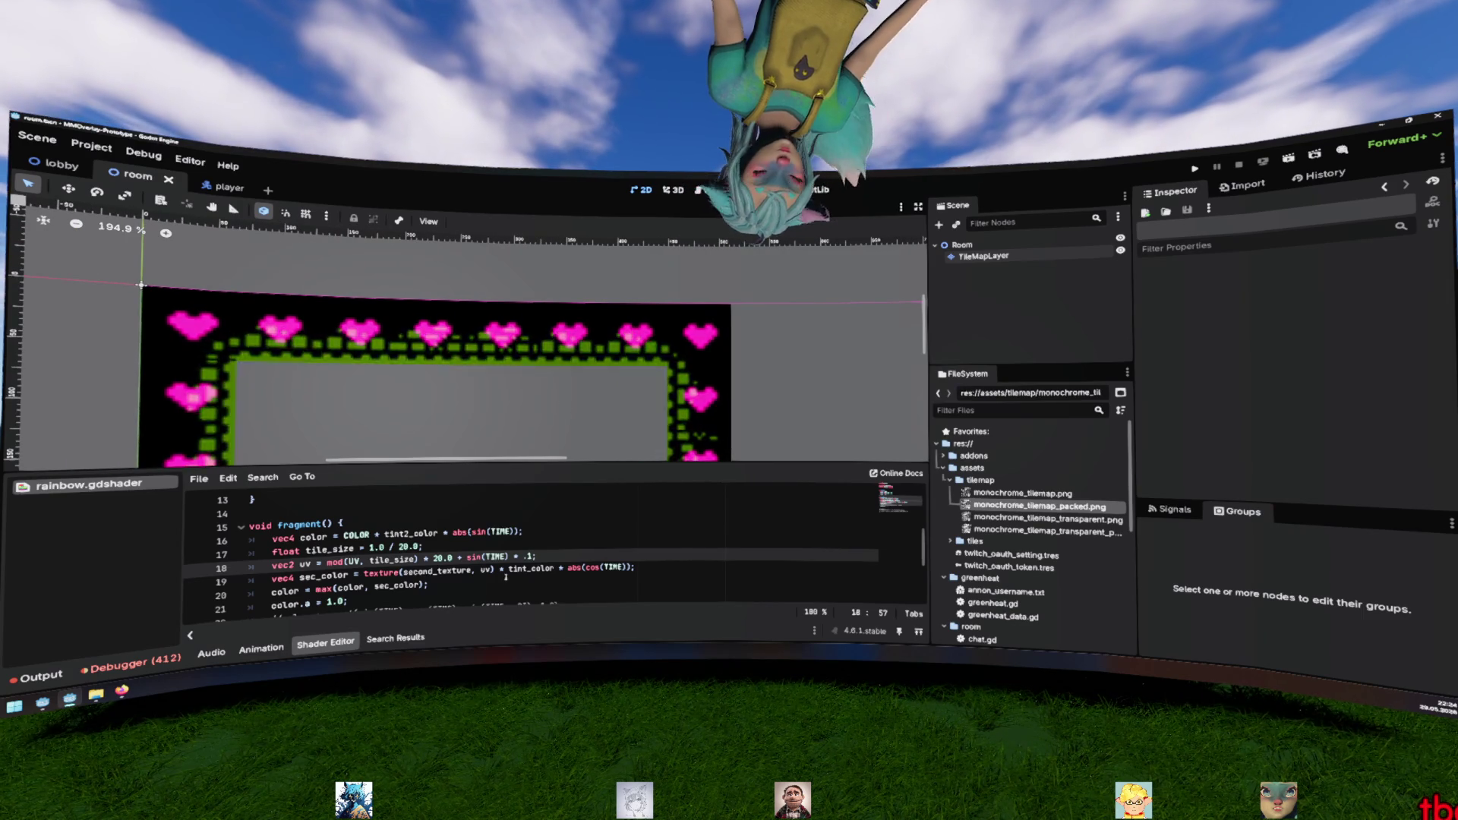
Try dividing TIME by UV.x in the offset, then revert it and save again
{"action": "left_click", "coordinate": [505, 557]}
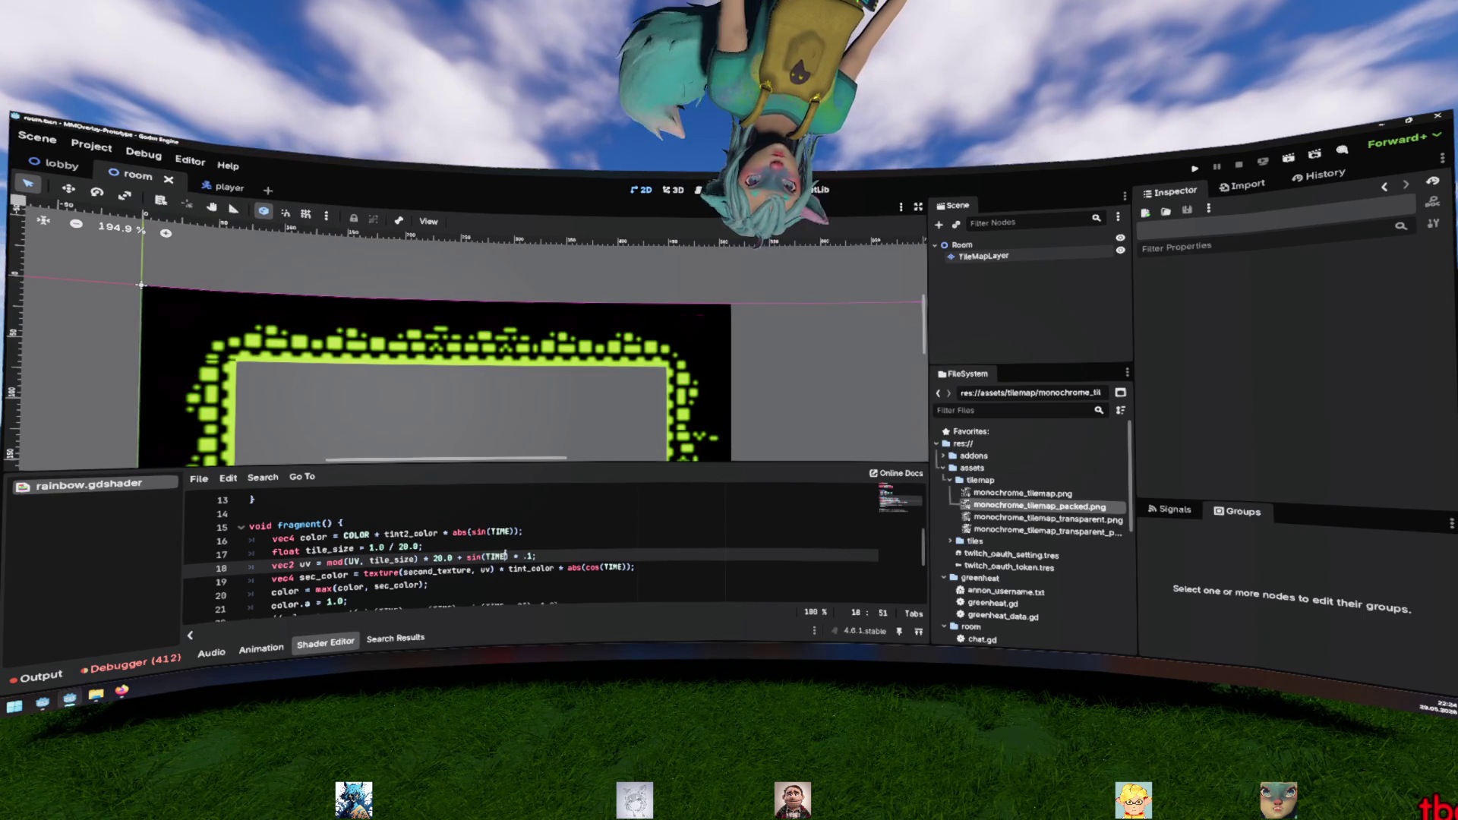
{"action": "type", "text": "/UV.x"}
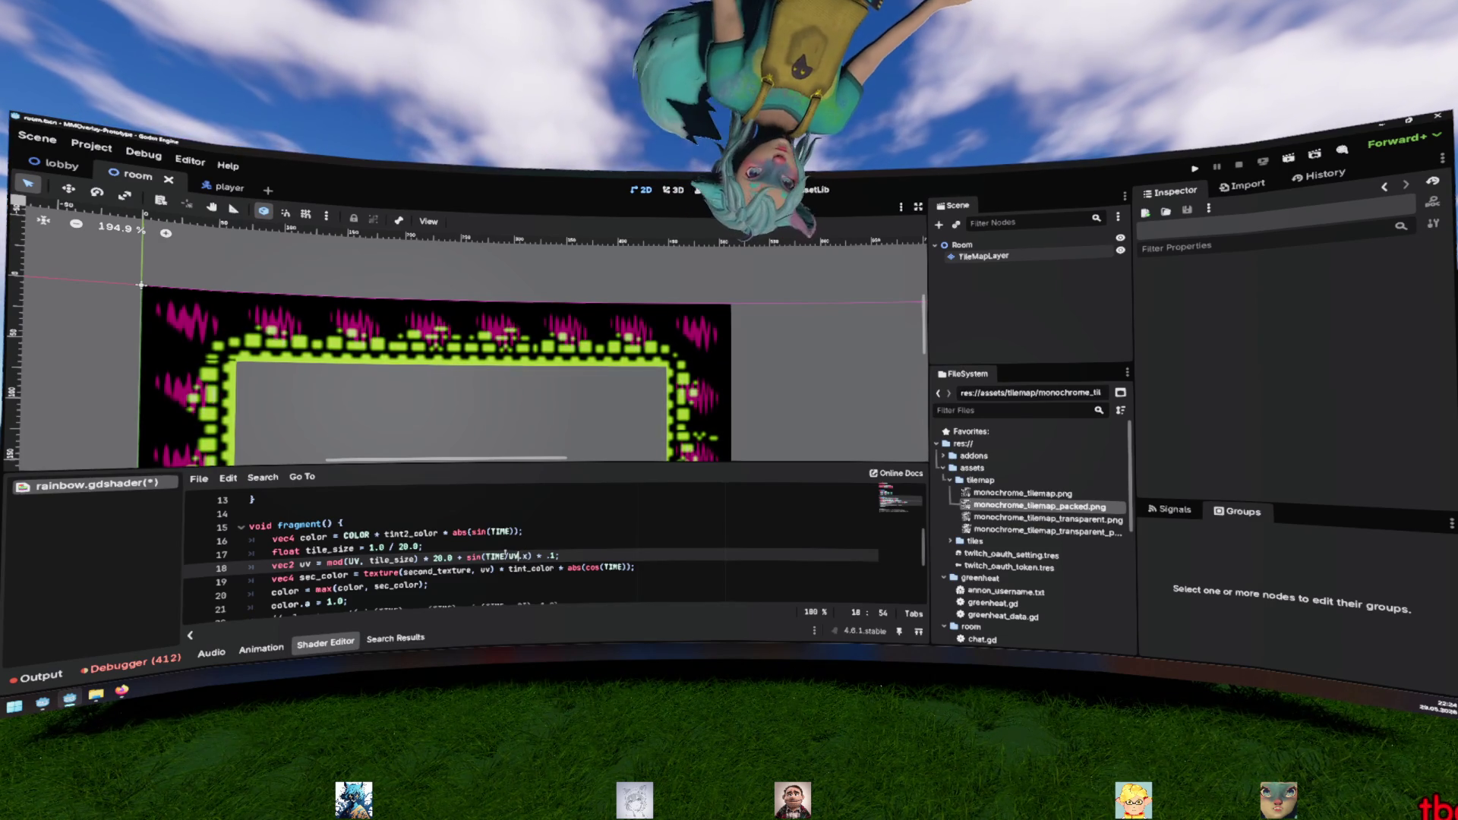
{"action": "key", "text": "BackSpace"}
{"action": "key", "text": "BackSpace"}
{"action": "key", "text": "BackSpace"}
{"action": "key", "text": "Delete"}
{"action": "key", "text": "Delete"}
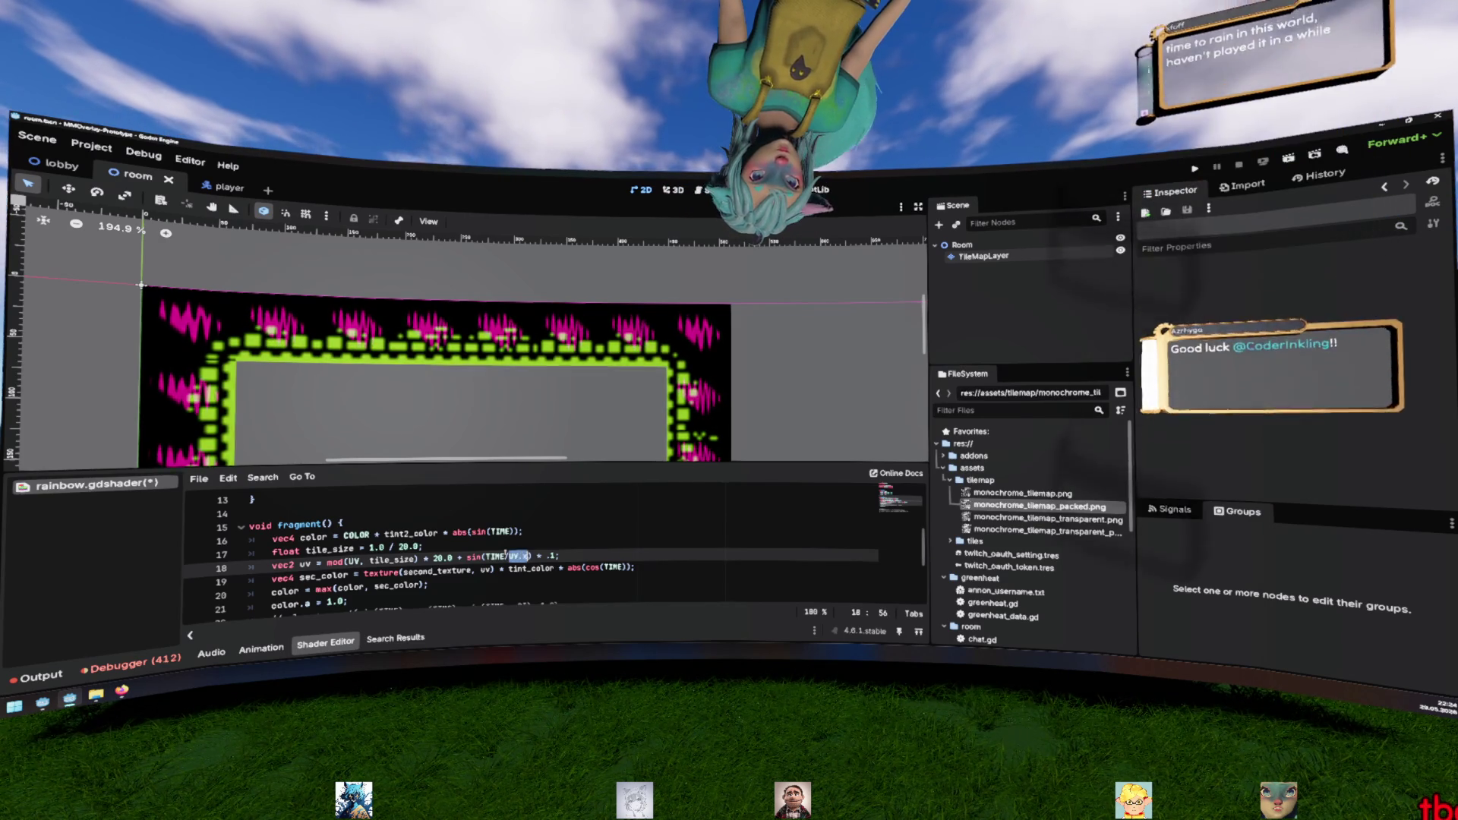
{"action": "key", "text": "ctrl+s"}
{"action": "key", "text": "Up"}
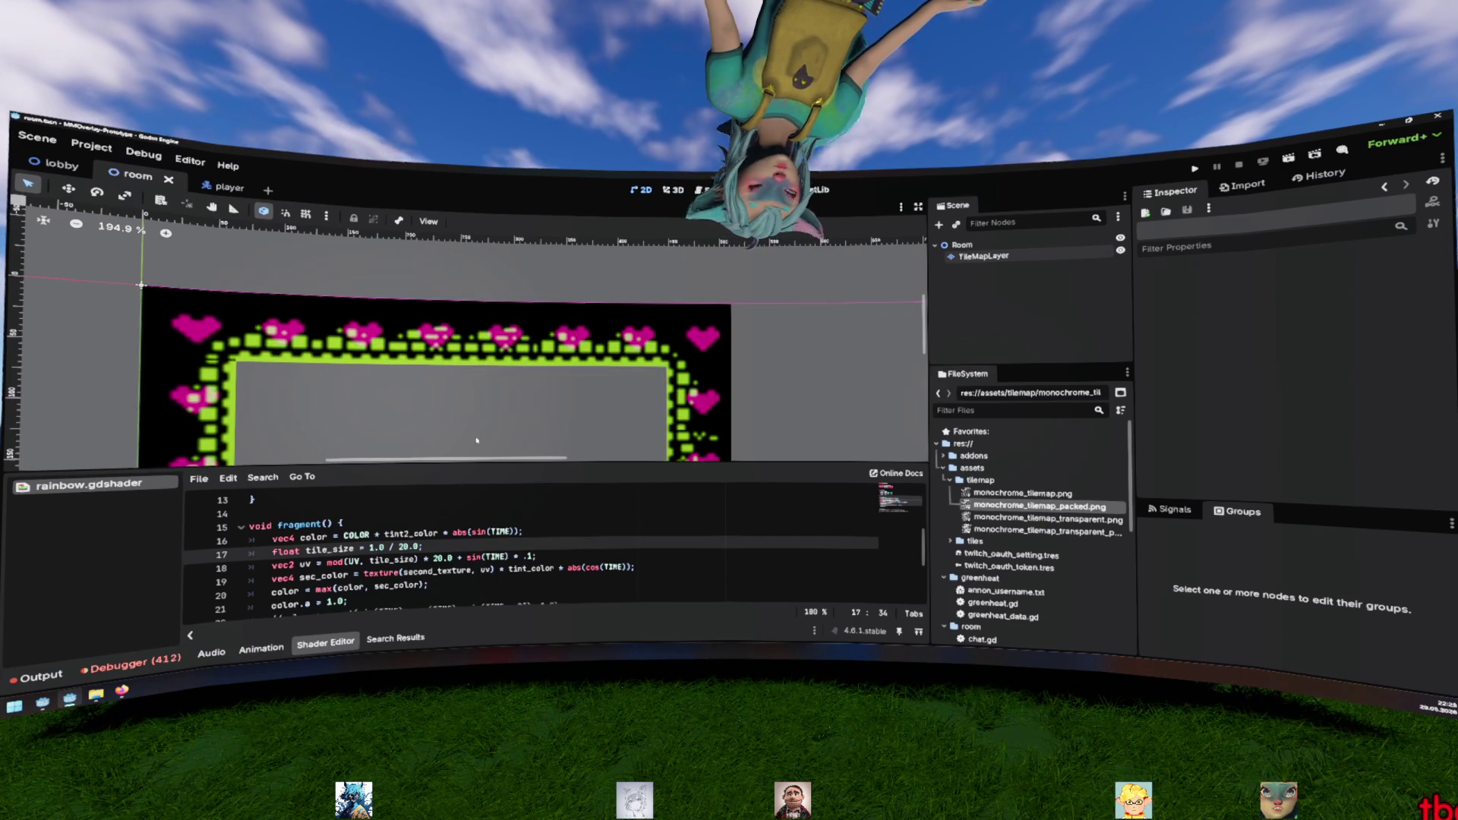
Switch to the lobby scene, frame its three stacked rooms, deselect the Door node, and run the project
{"action": "scroll", "coordinate": [477, 440], "scroll_direction": "down", "scroll_amount": 8}
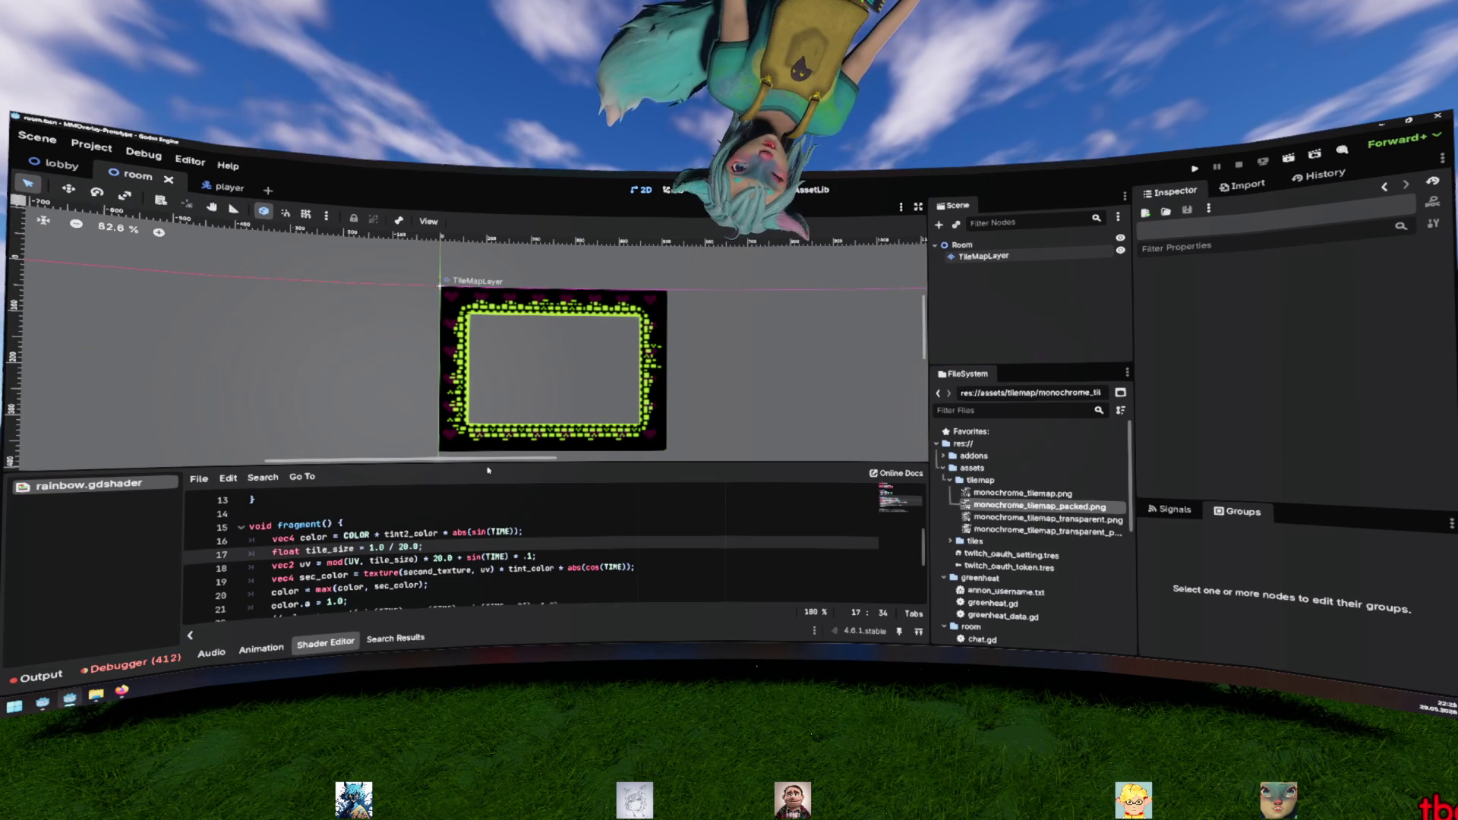
{"action": "left_click", "coordinate": [61, 164]}
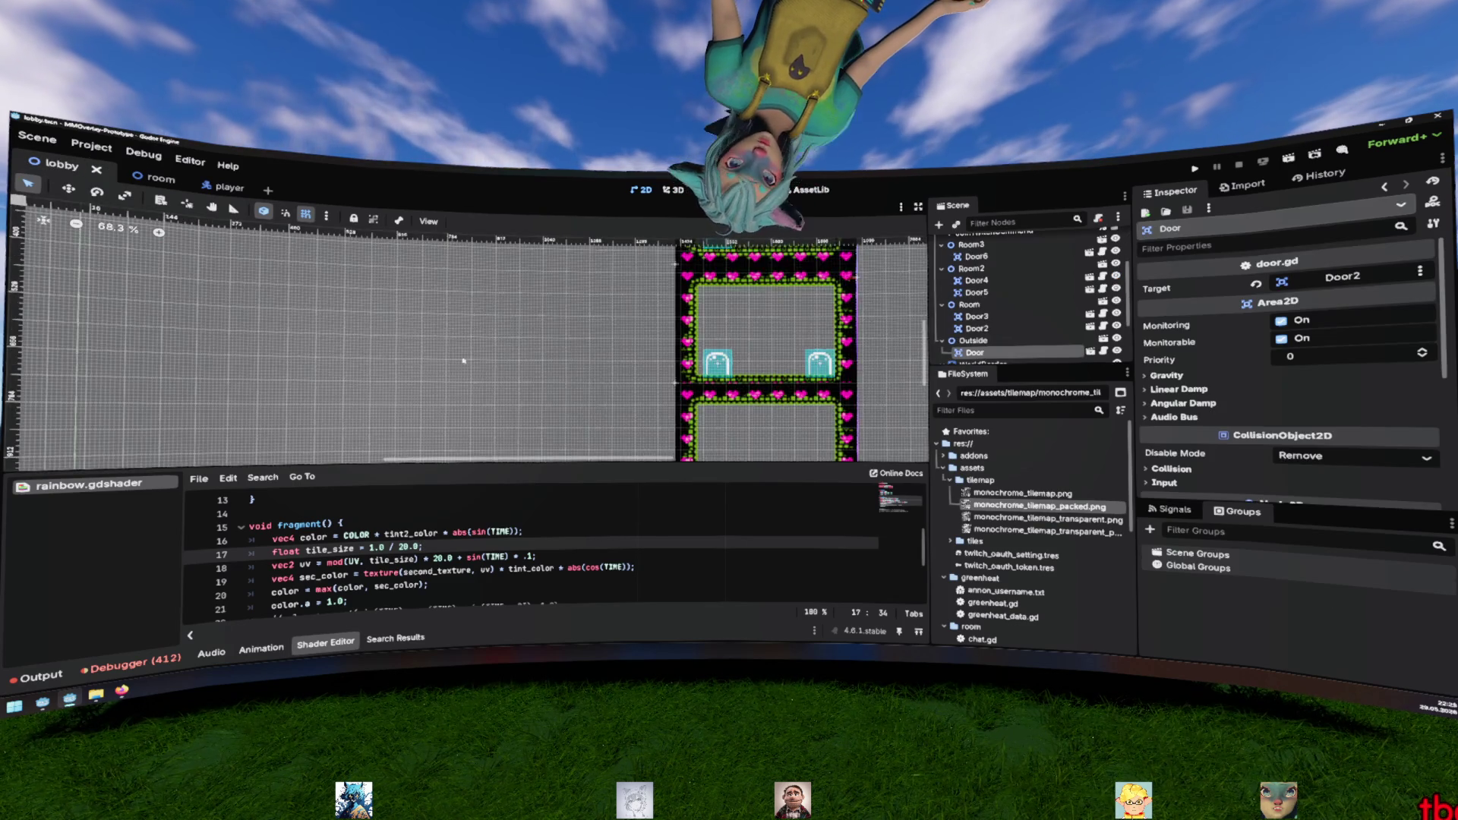
{"action": "scroll", "coordinate": [568, 386], "scroll_direction": "down", "scroll_amount": 4}
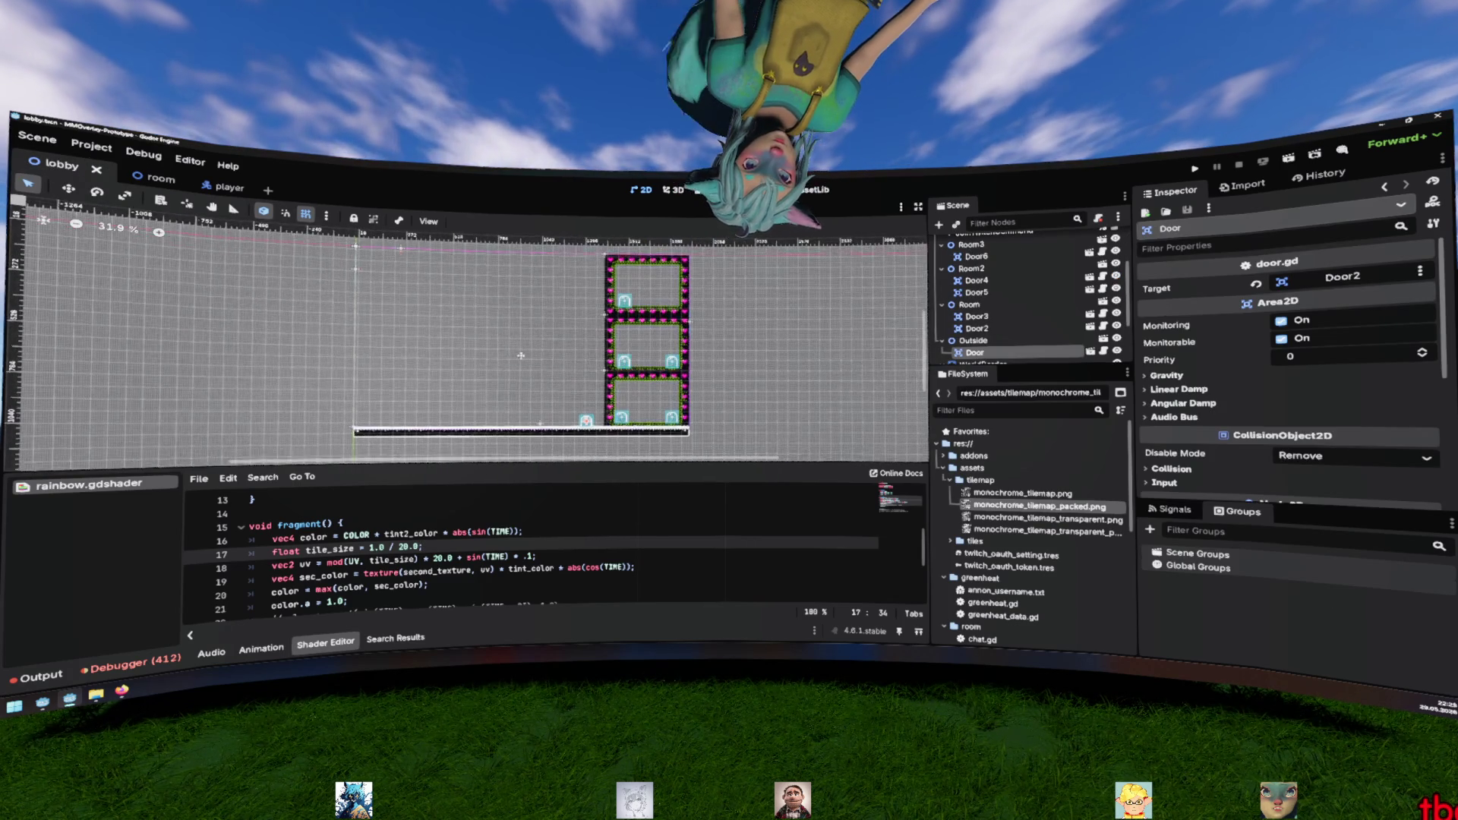
{"action": "scroll", "coordinate": [603, 343], "scroll_direction": "up", "scroll_amount": 3}
{"action": "left_click_drag", "start_coordinate": [603, 344], "coordinate": [550, 368]}
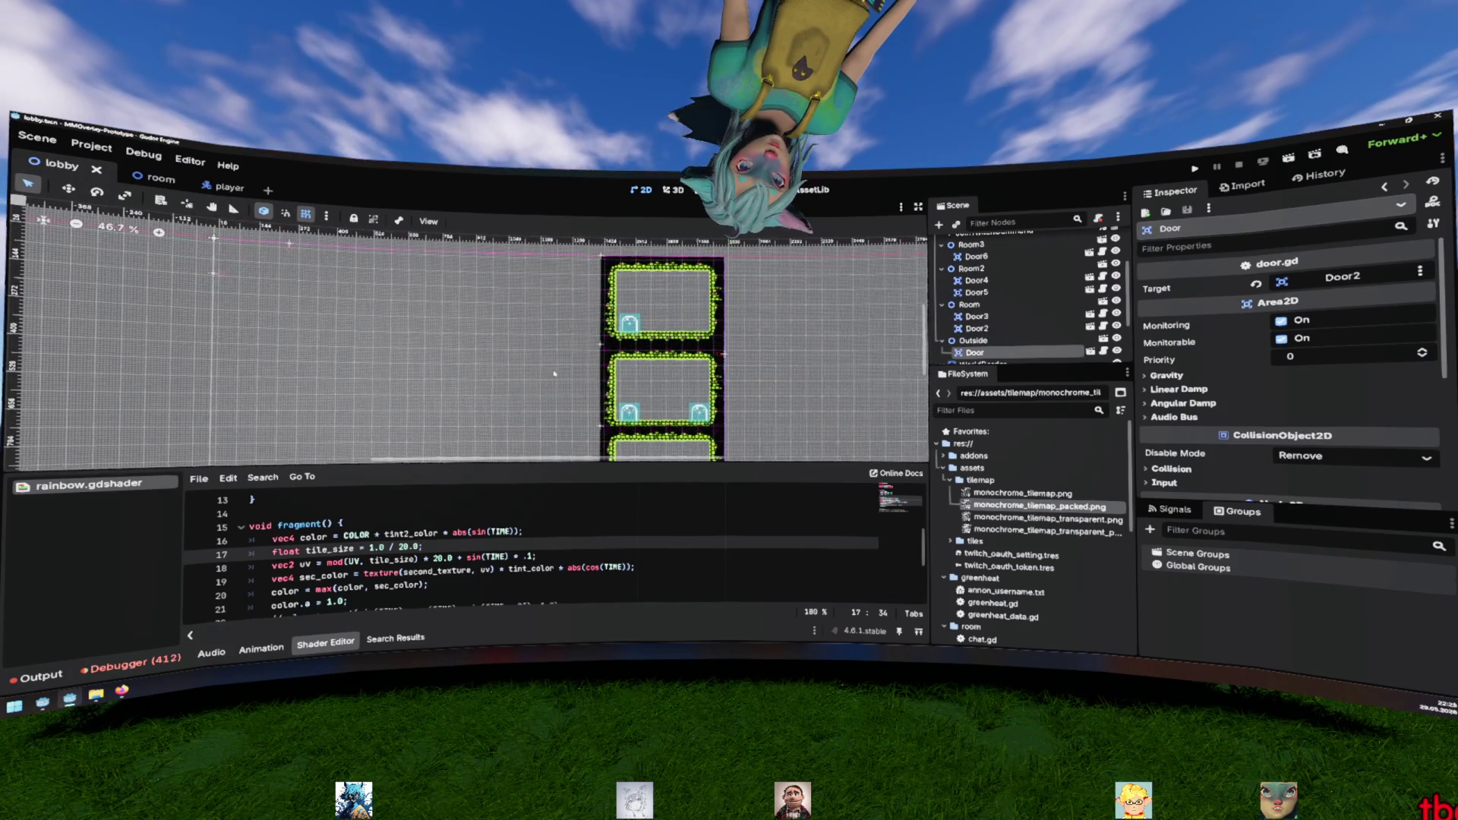
{"action": "left_click", "coordinate": [548, 375]}
{"action": "scroll", "coordinate": [549, 373], "scroll_direction": "down", "scroll_amount": 1}
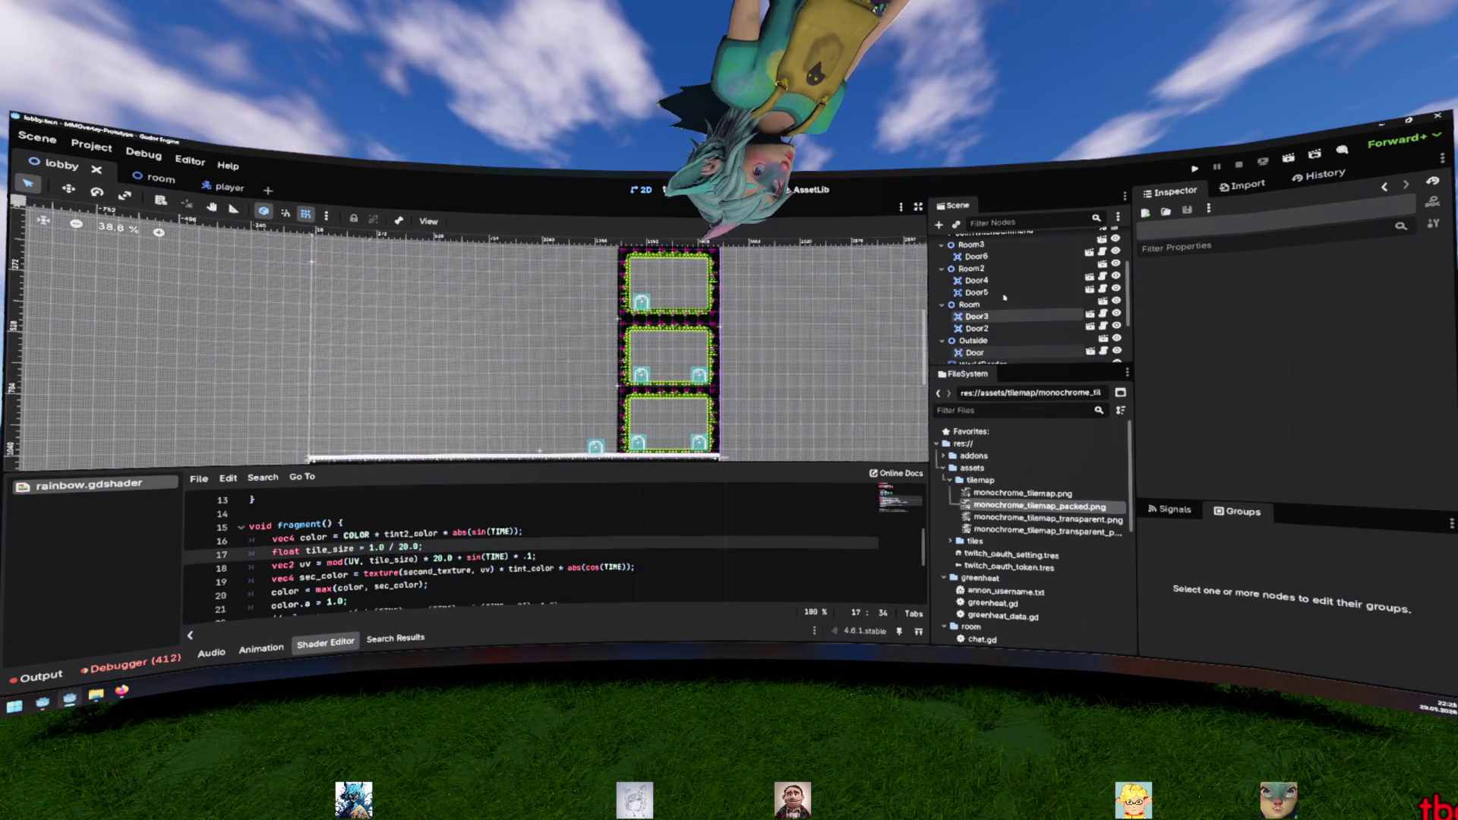
{"action": "key", "text": "F5"}
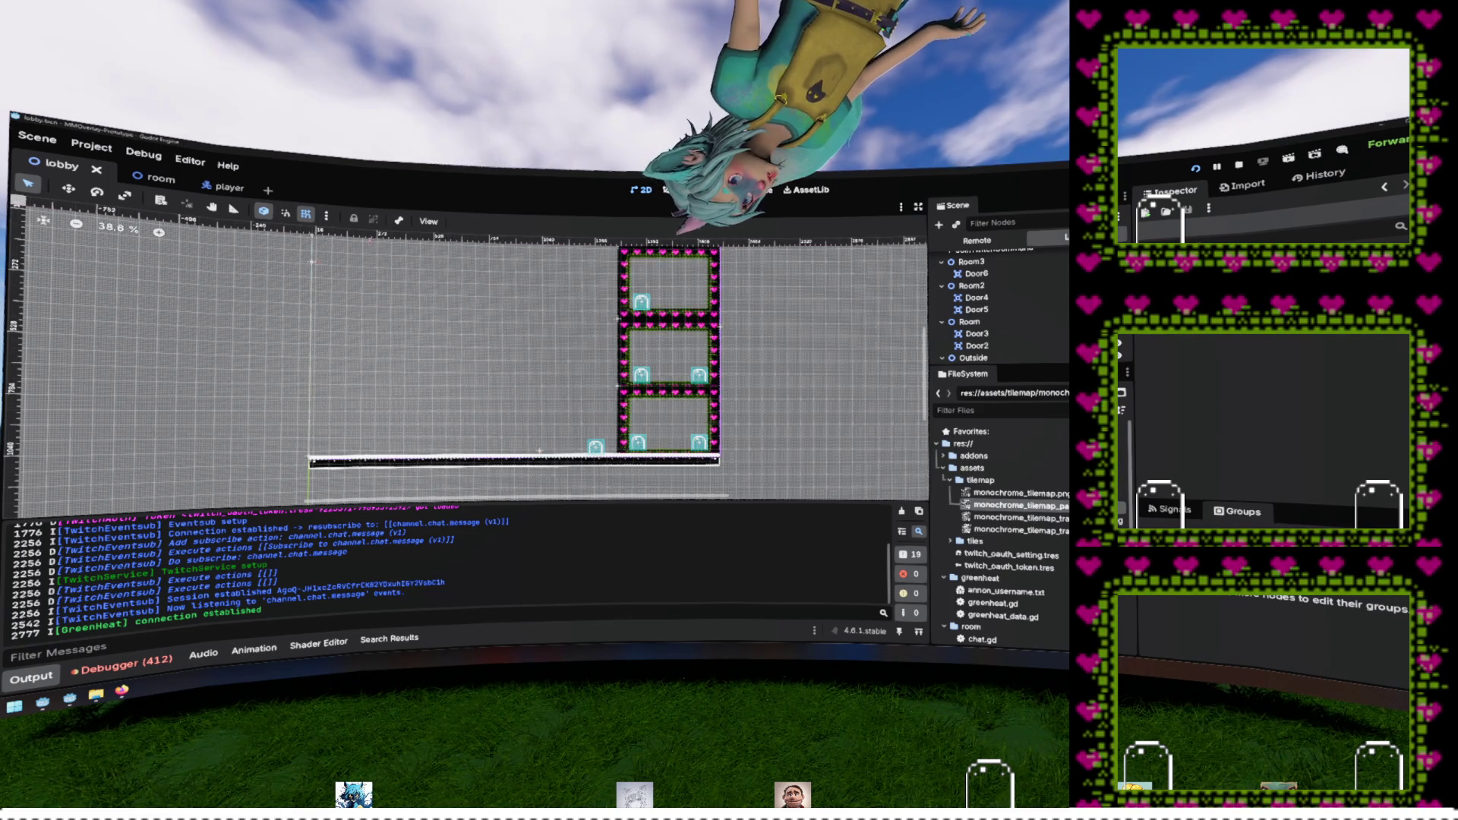
Bring the Firefox window with the Hermes Agent website to the front
{"action": "key", "text": "alt+Tab"}
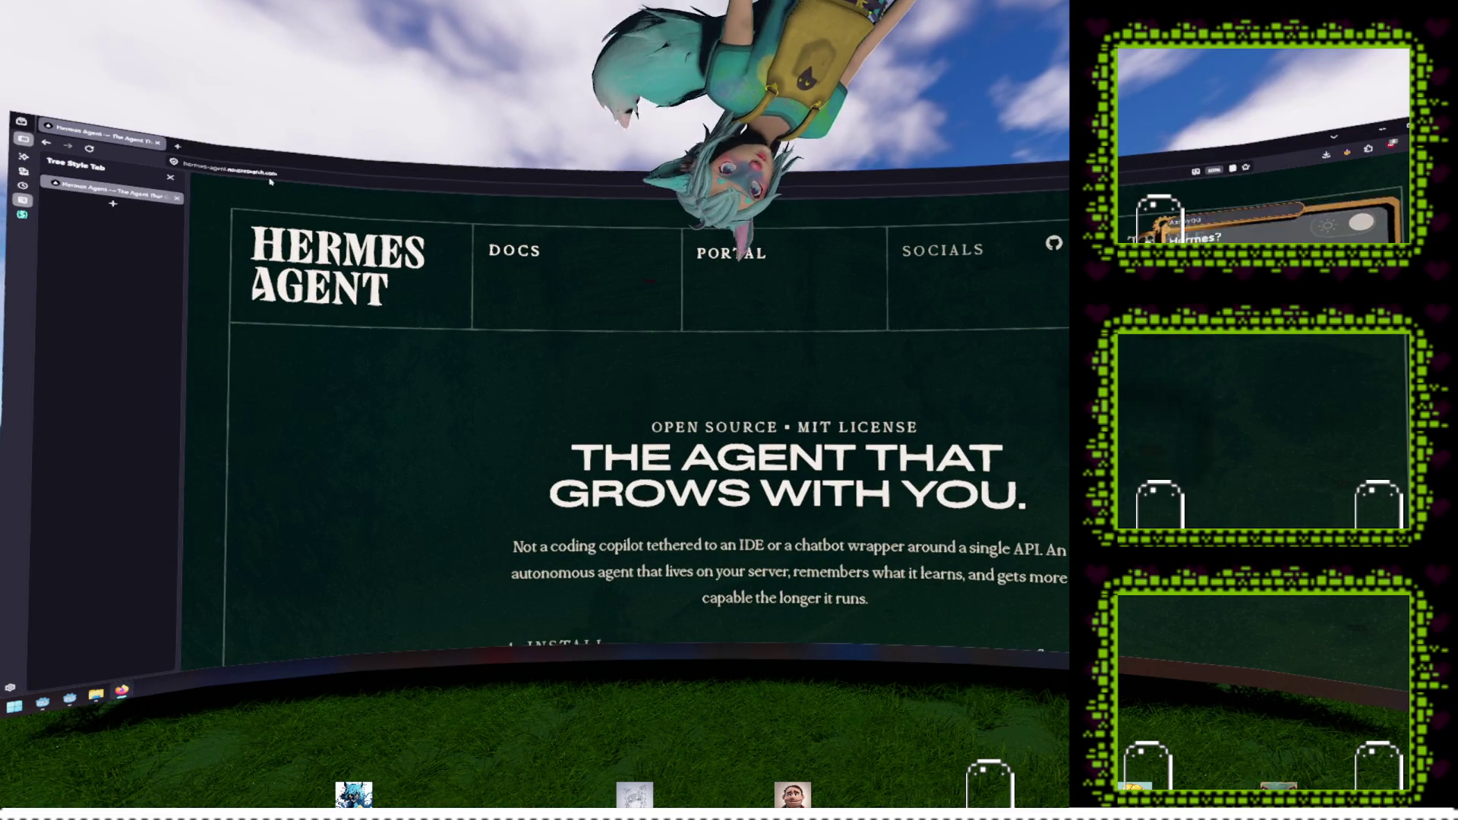
Leave the address bar and select the homepage headline 'The Agent That Grows With You'
{"action": "key", "text": "ctrl+l"}
{"action": "key", "text": "Escape"}
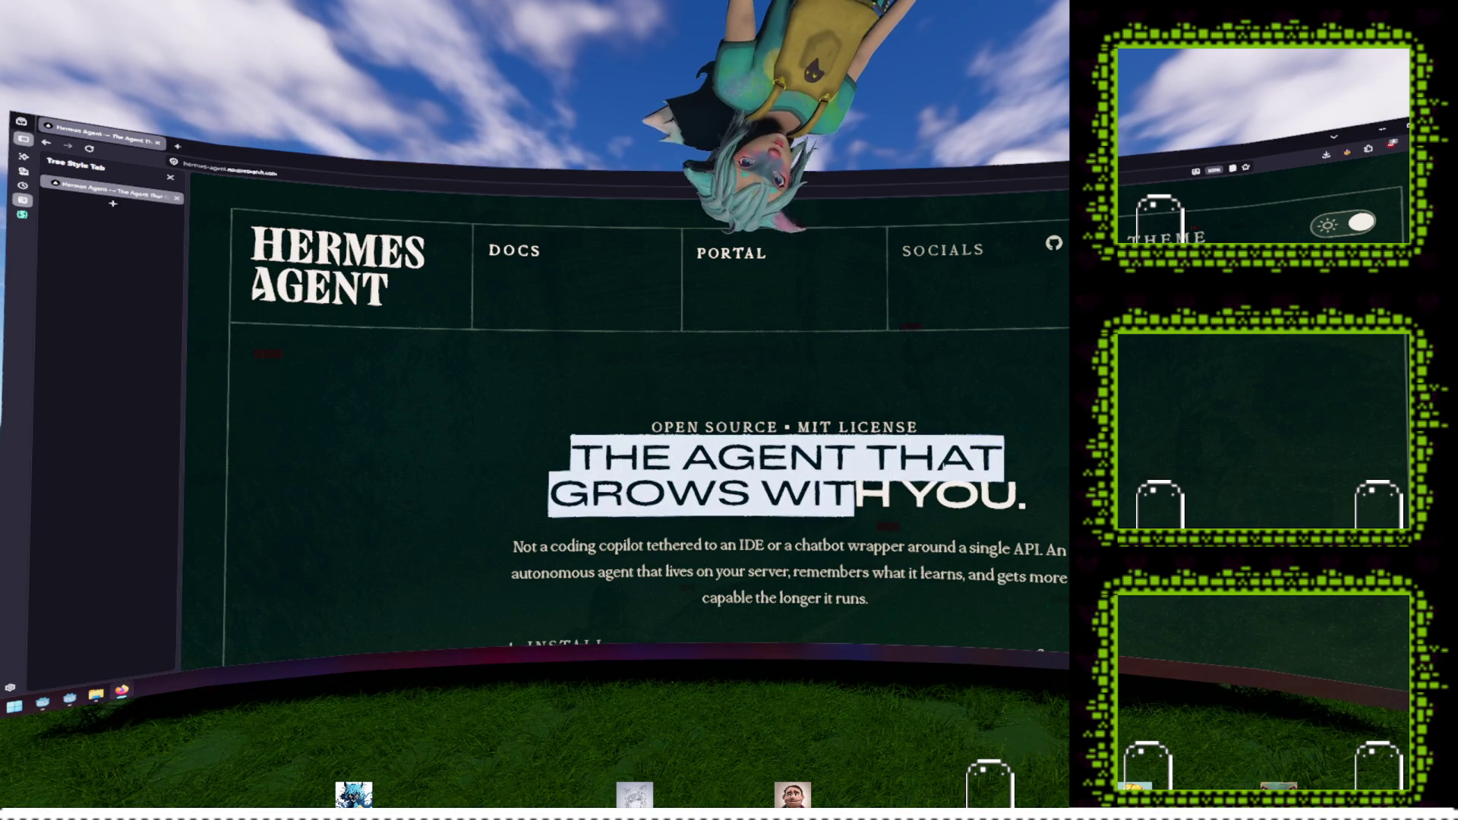
{"action": "mouse_move", "coordinate": [1045, 548]}
{"action": "left_mouse_down"}
{"action": "mouse_move", "coordinate": [858, 494]}
{"action": "mouse_move", "coordinate": [602, 456]}
{"action": "left_mouse_up"}
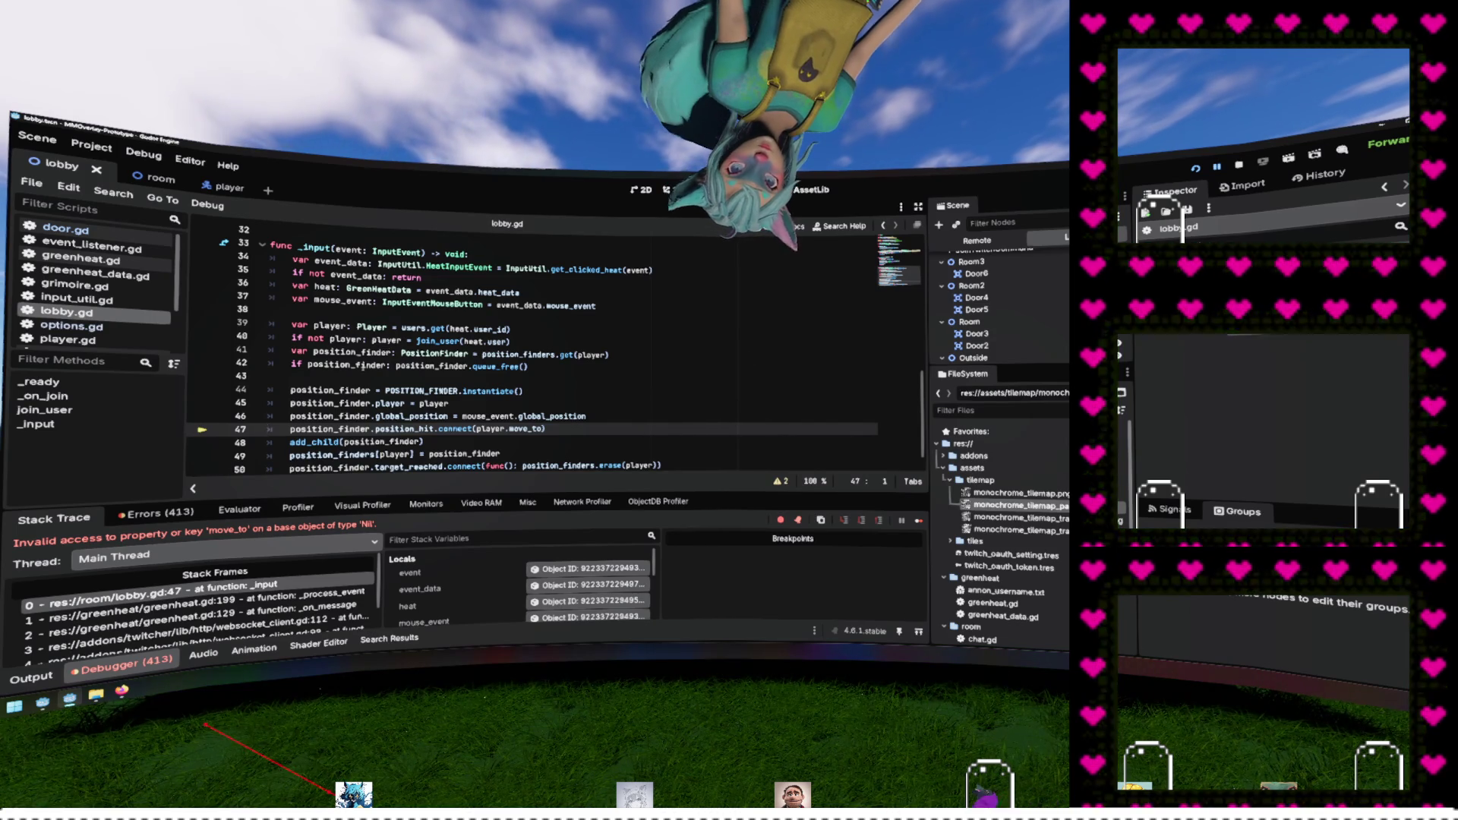
{"action": "double_click", "coordinate": [492, 429]}
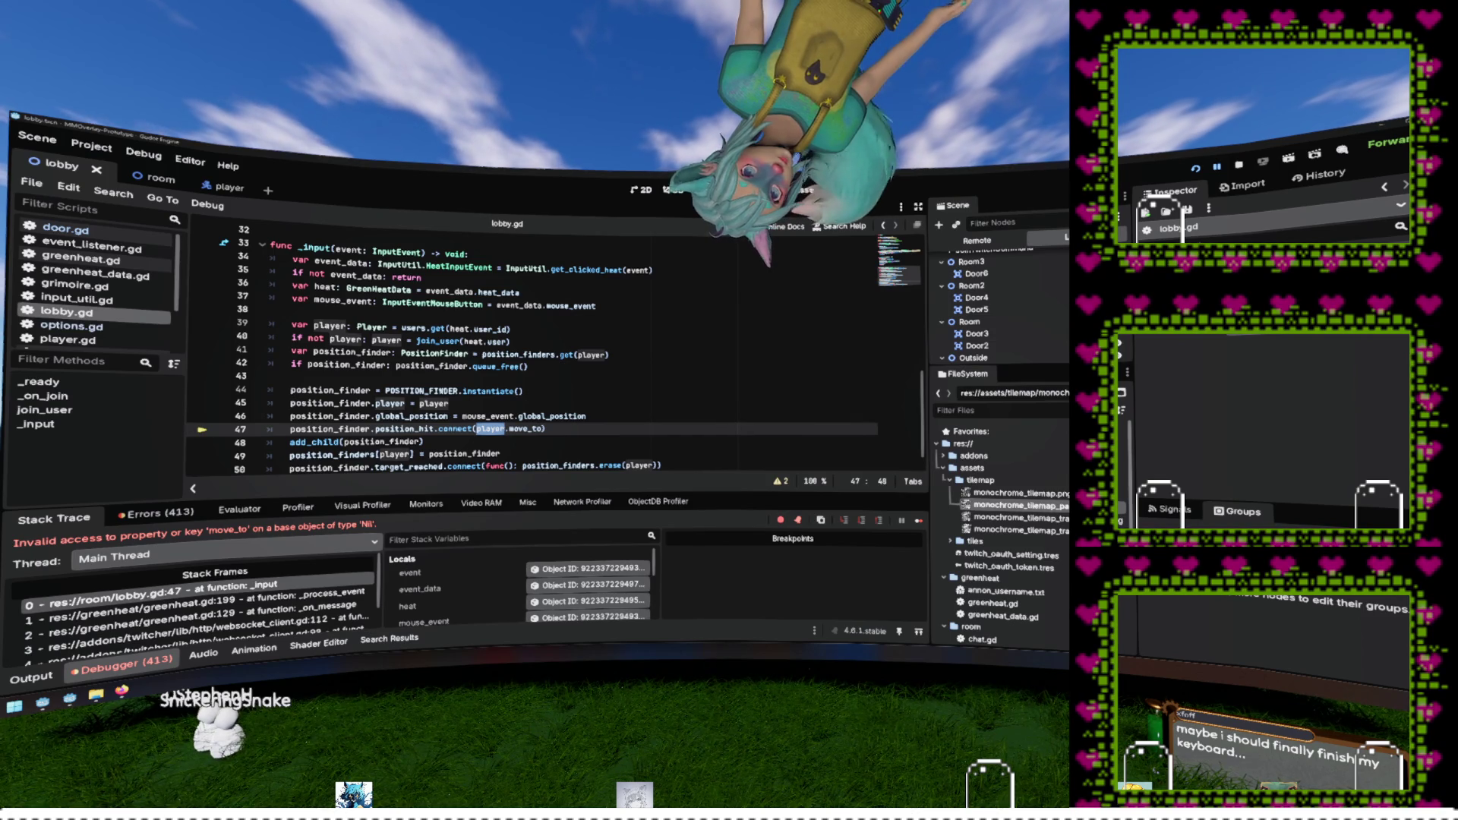
{"action": "key", "text": "alt+Tab"}
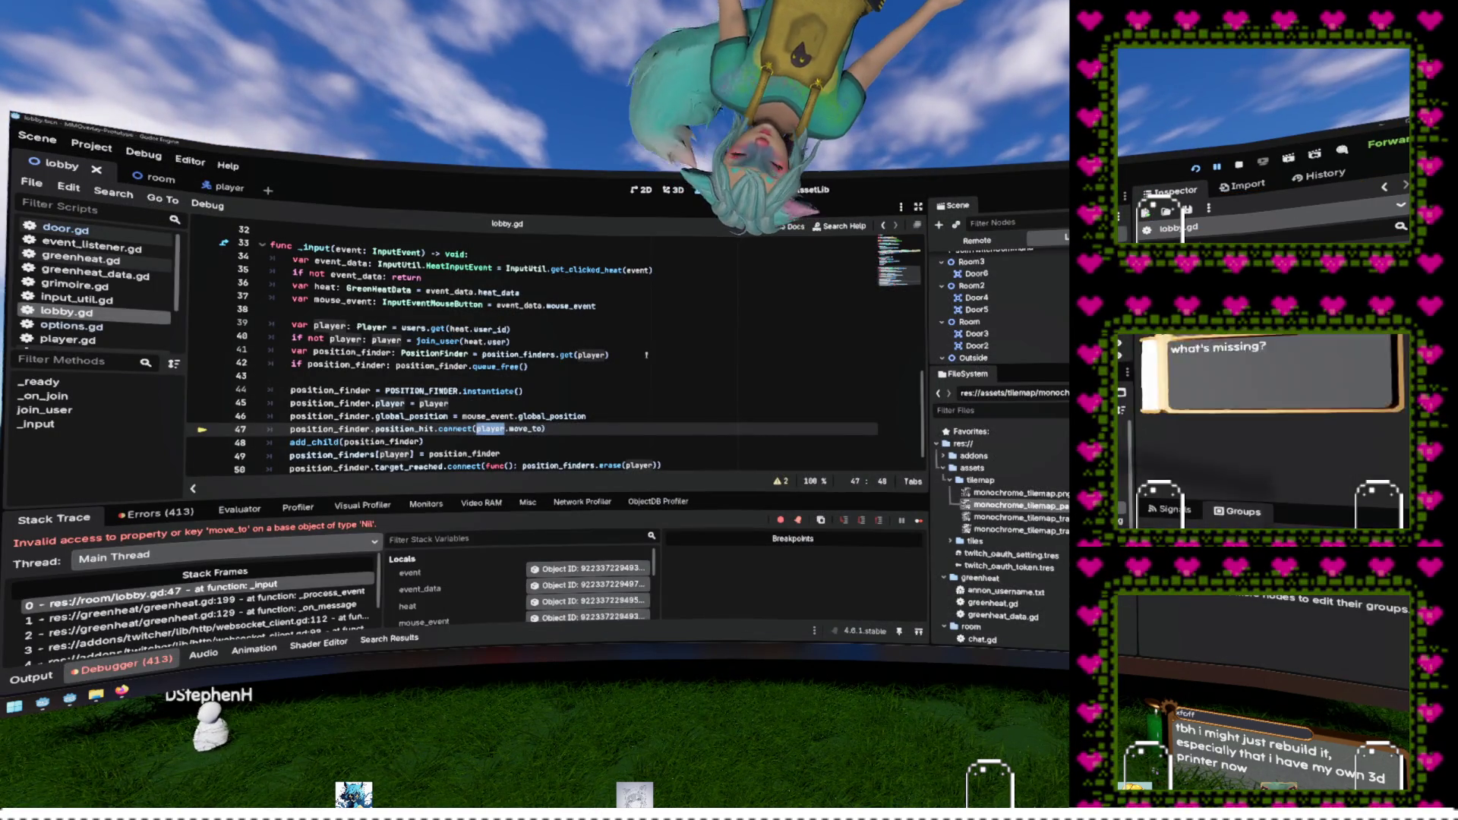
Inspect the heat variable's contents in the debugger's Stack Trace Locals
{"action": "left_click", "coordinate": [646, 355]}
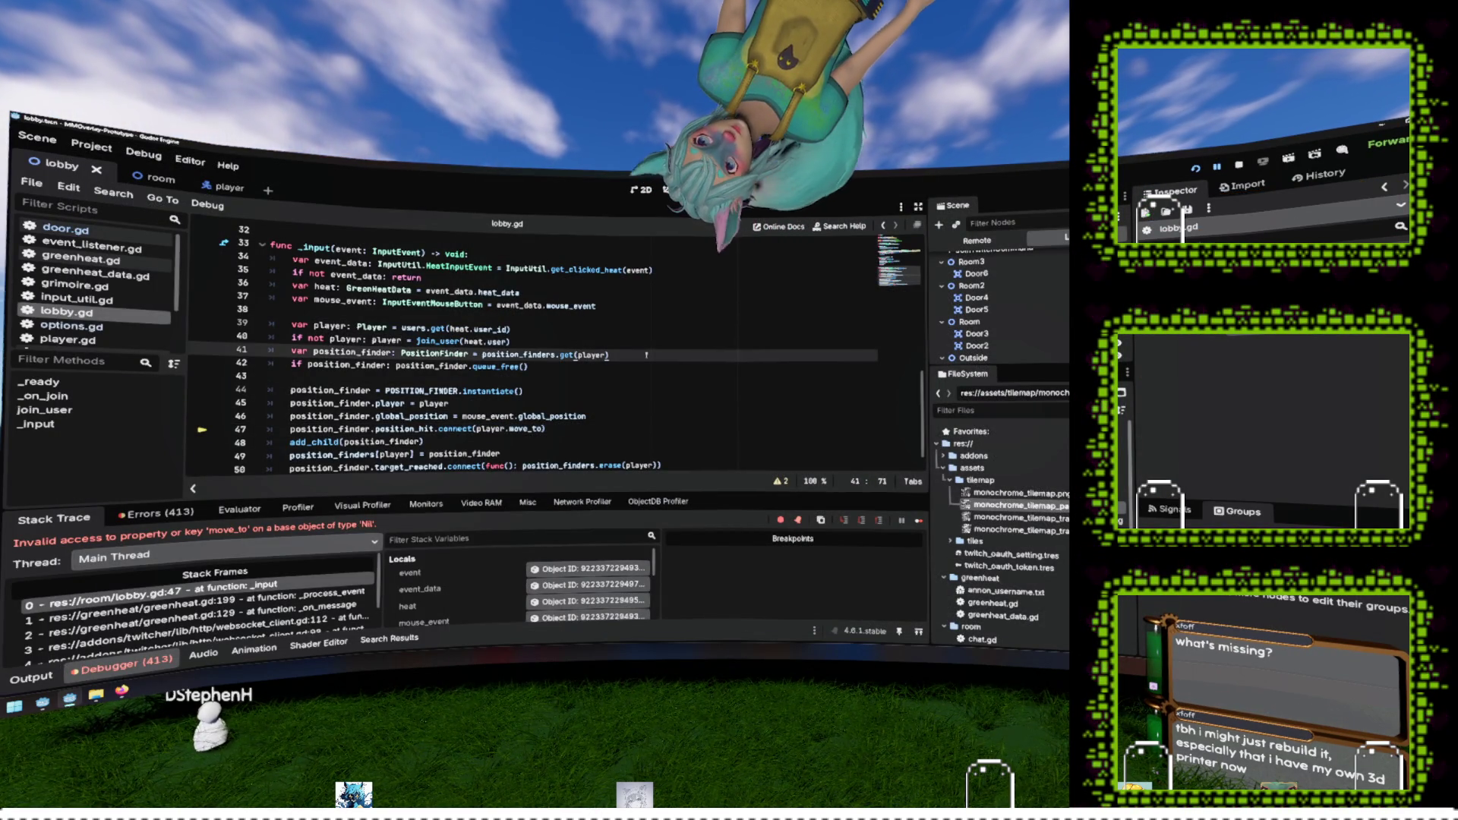
{"action": "scroll", "coordinate": [427, 354], "scroll_direction": "up", "scroll_amount": 1}
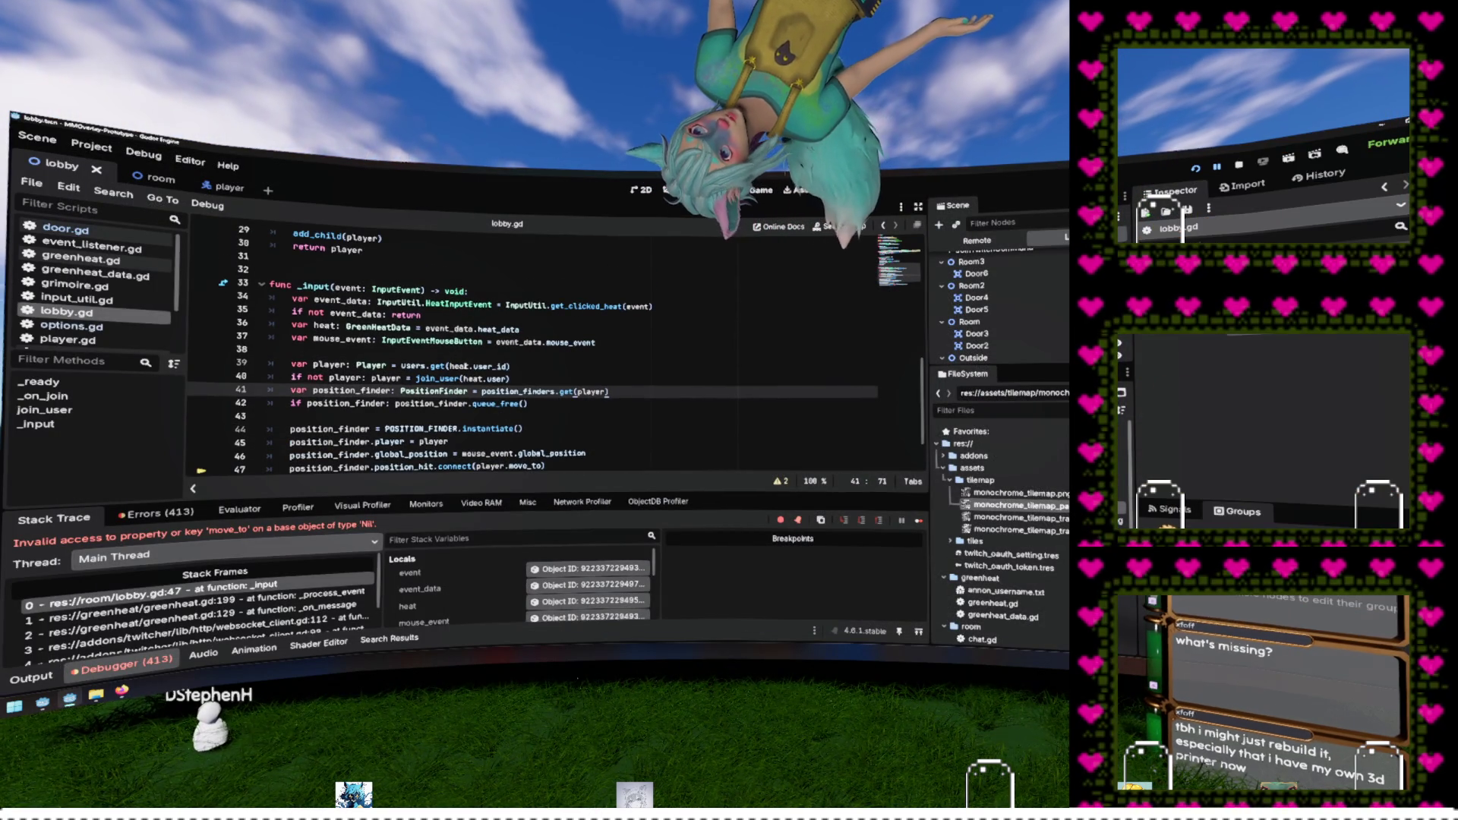
{"action": "mouse_move", "coordinate": [477, 378]}
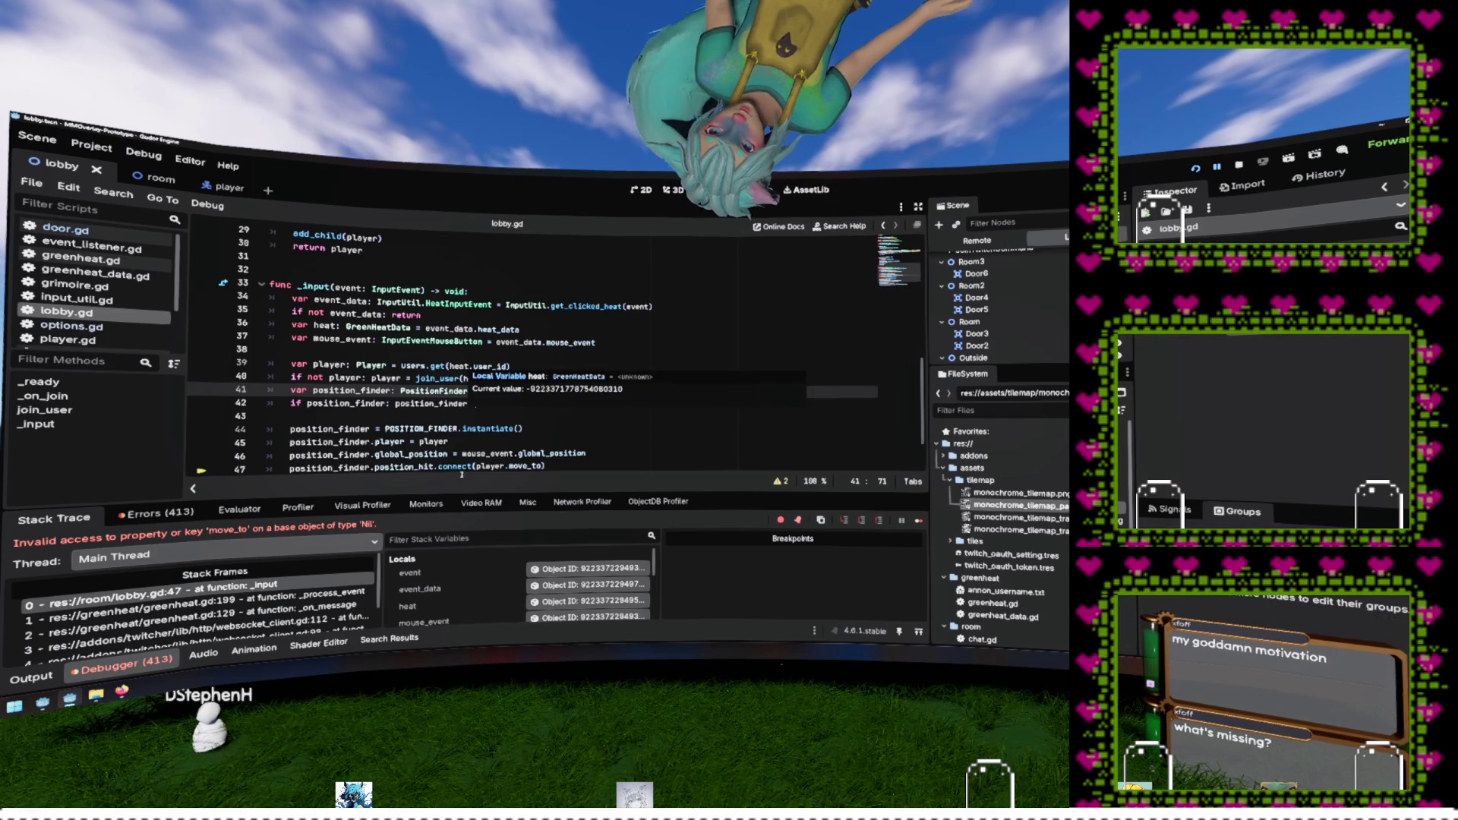
{"action": "left_click", "coordinate": [589, 601]}
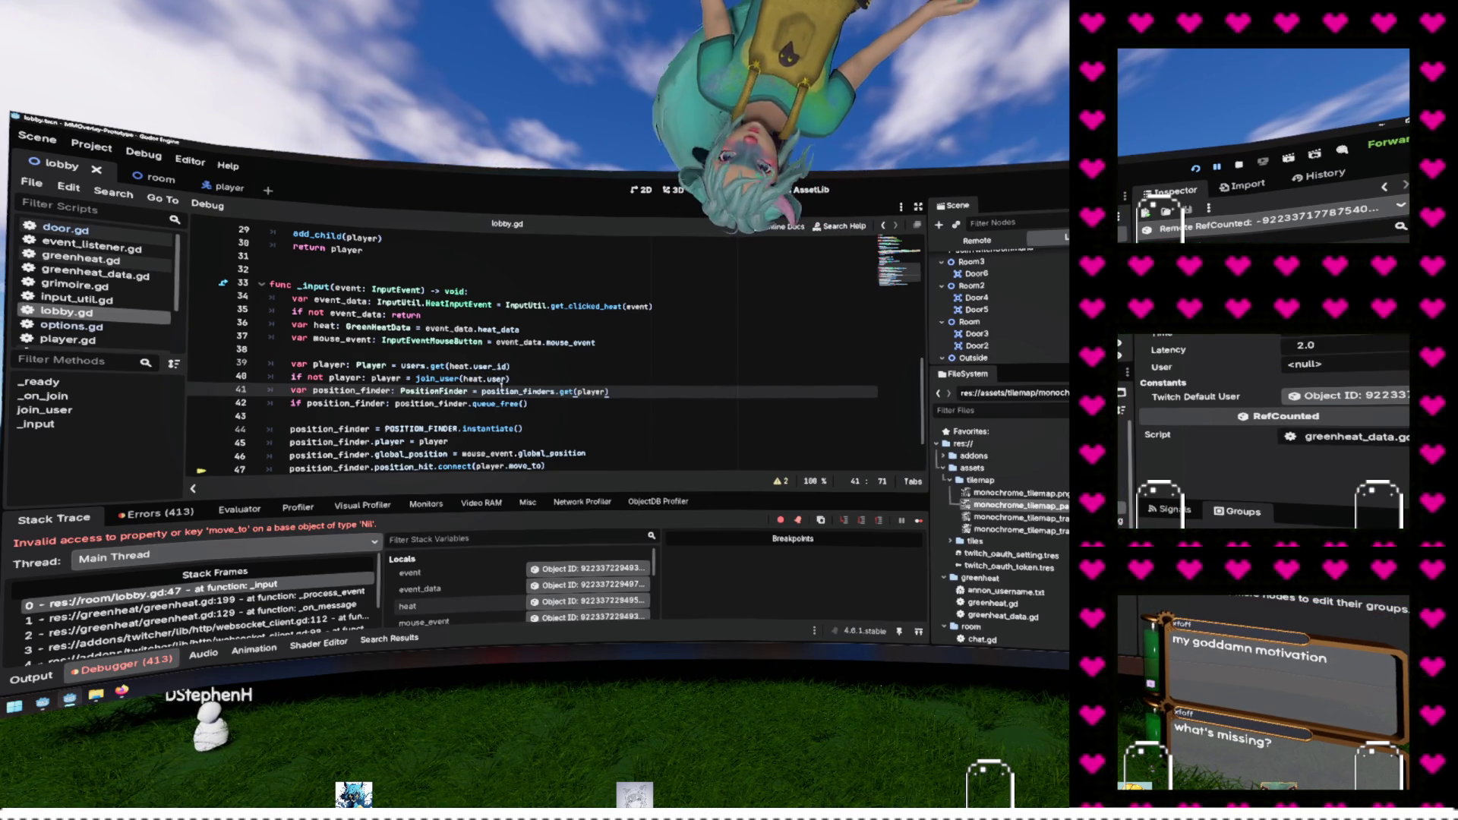
Select 'player' on line 39 of lobby.gd and collapse the debugger with Ctrl+J
{"action": "left_click", "coordinate": [329, 365]}
{"action": "double_click", "coordinate": [329, 365]}
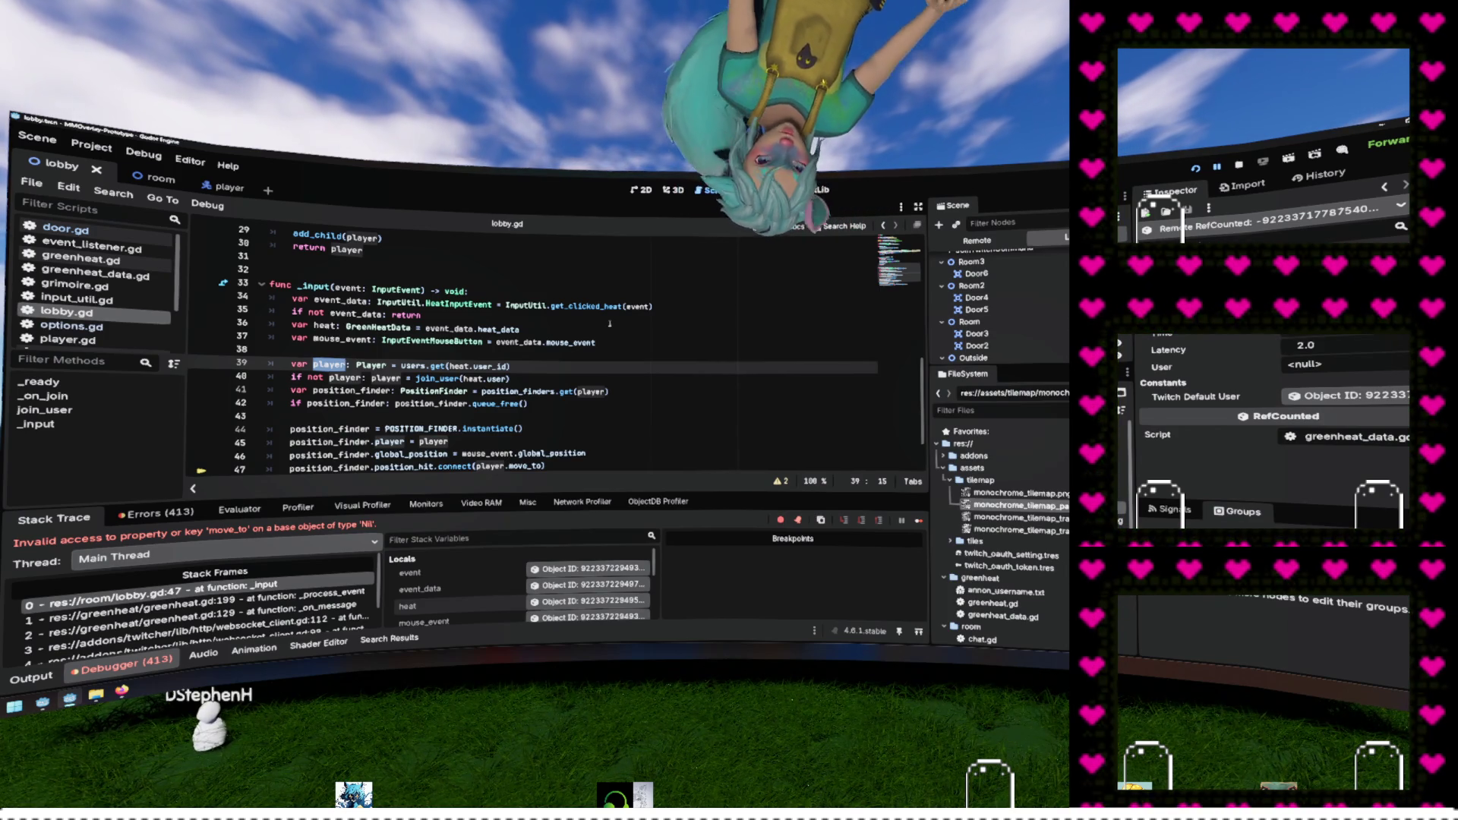
{"action": "left_click", "coordinate": [487, 378]}
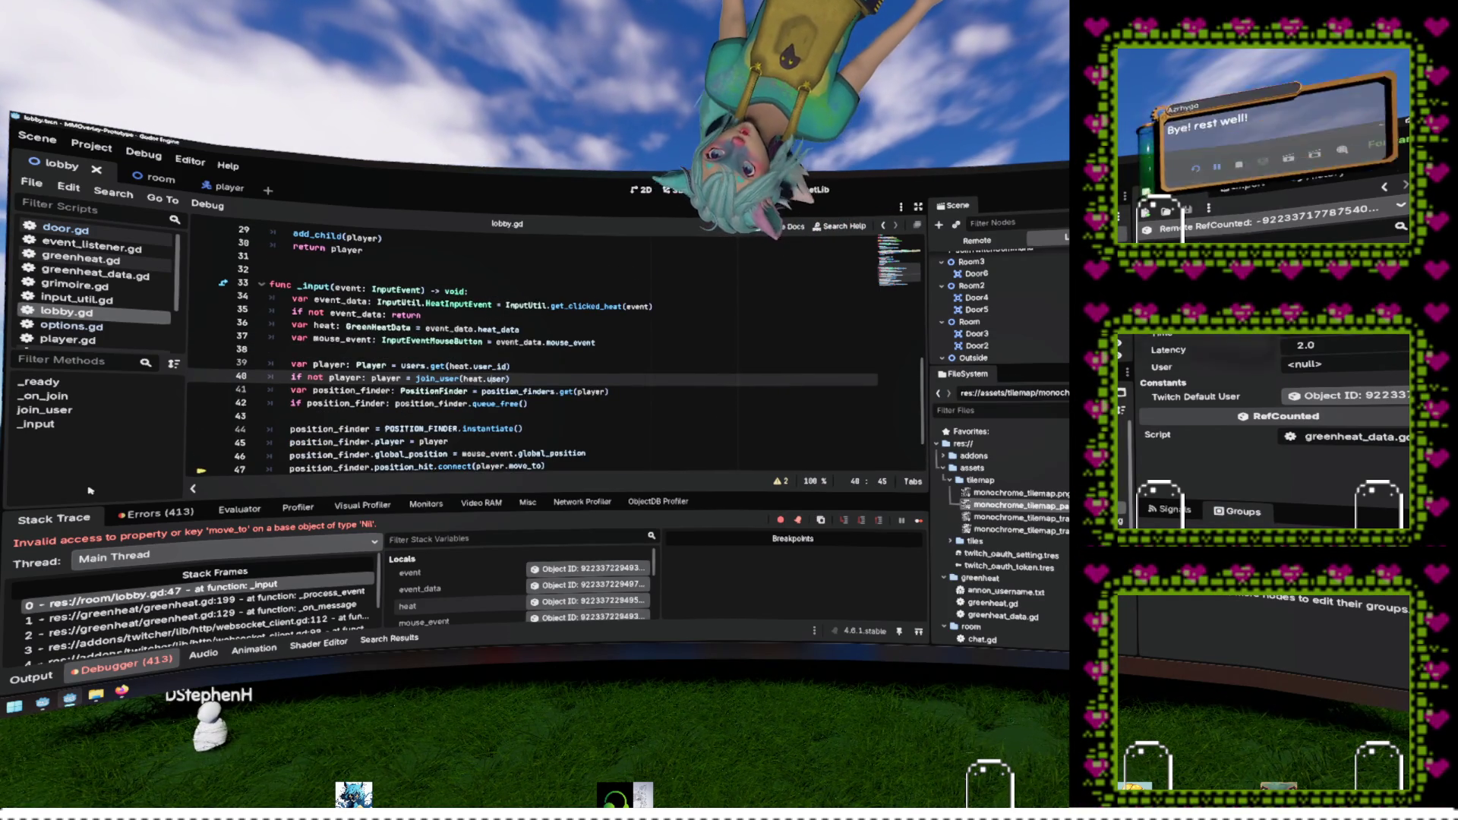
{"action": "key", "text": "ctrl+j"}
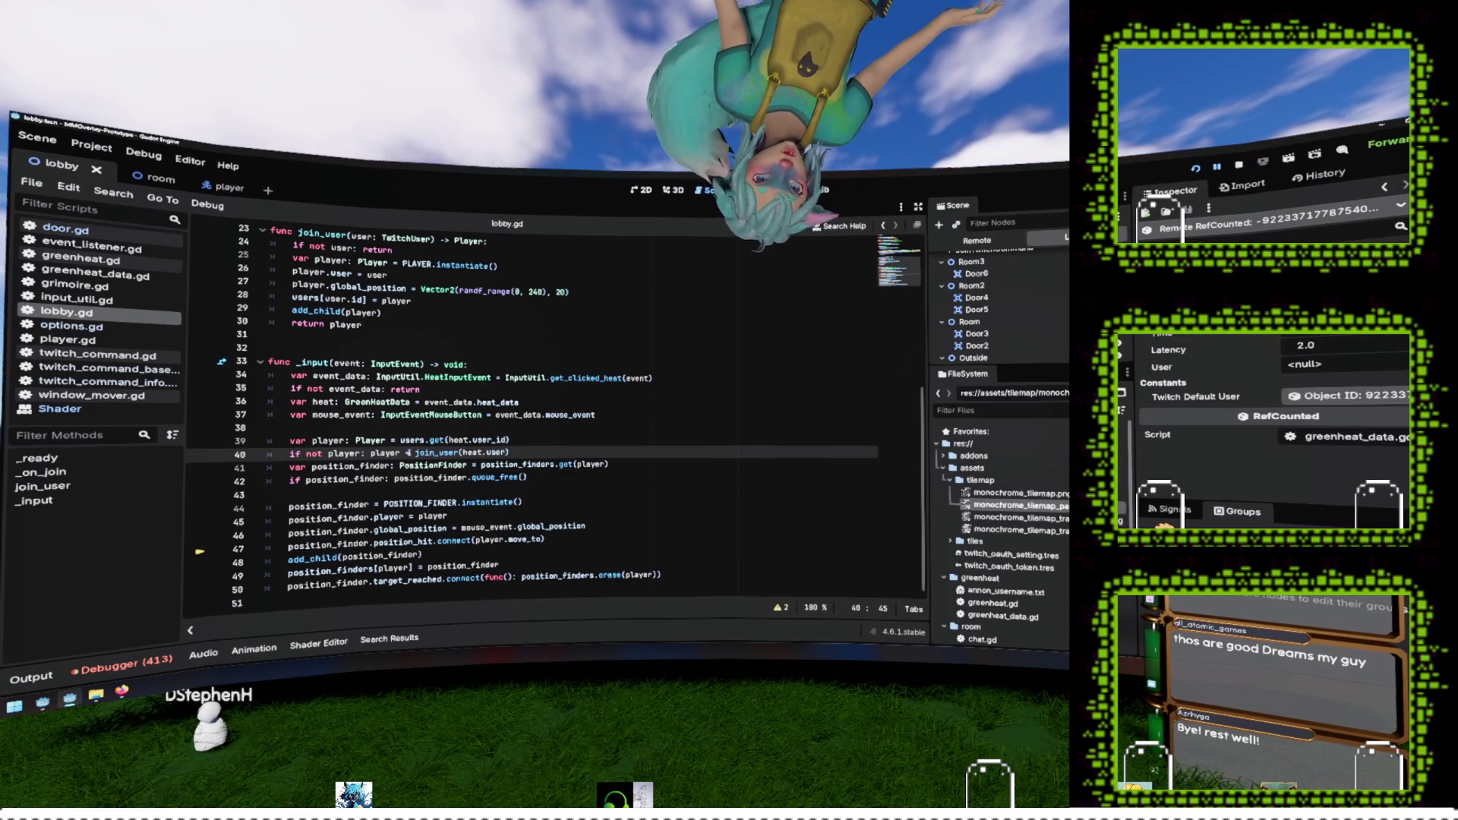
Review lobby.gd's _input handler from line 35 down to the queue_free call on line 42
{"action": "left_click", "coordinate": [450, 402]}
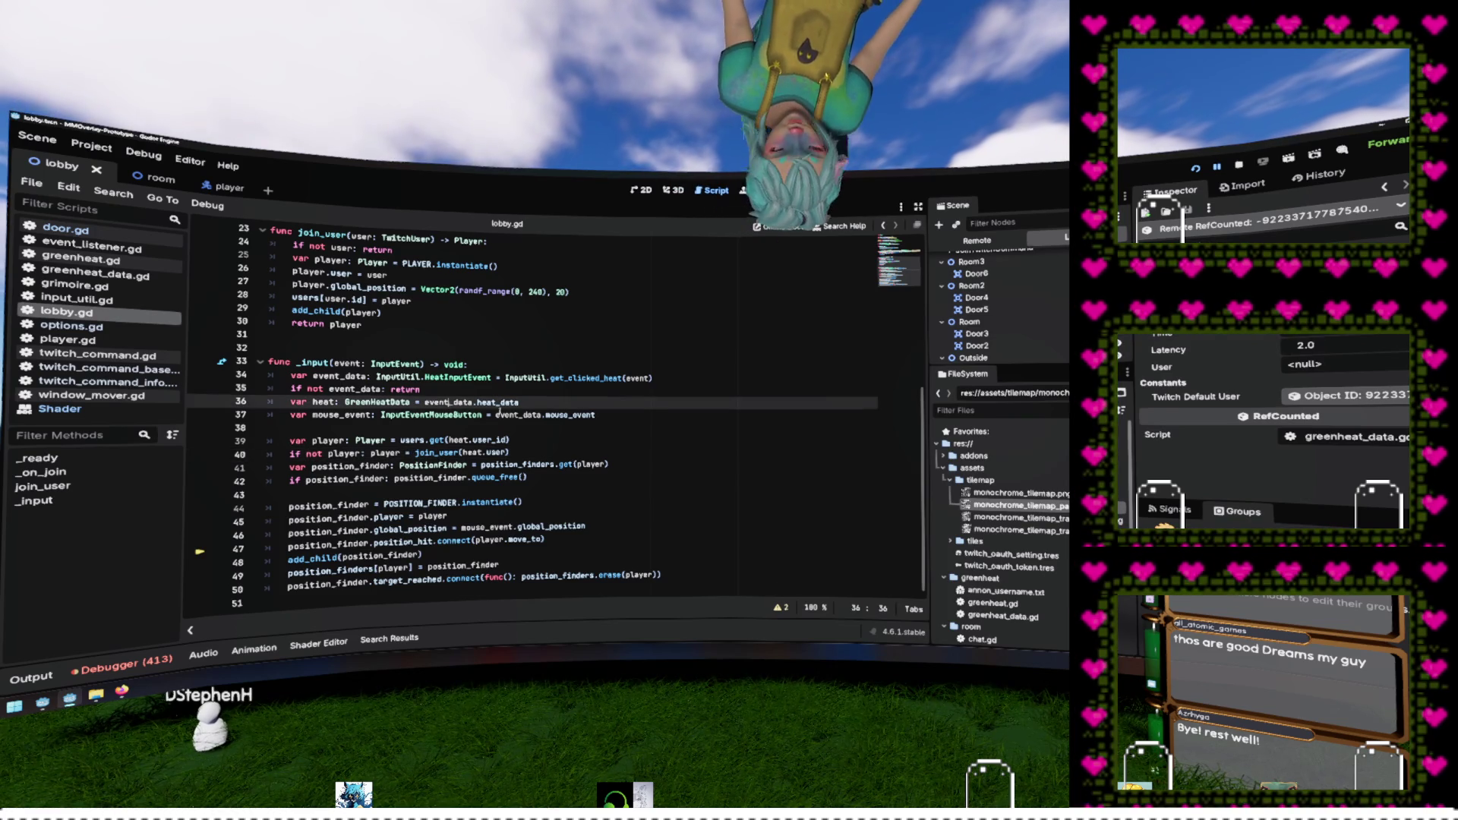
{"action": "key", "text": "Up"}
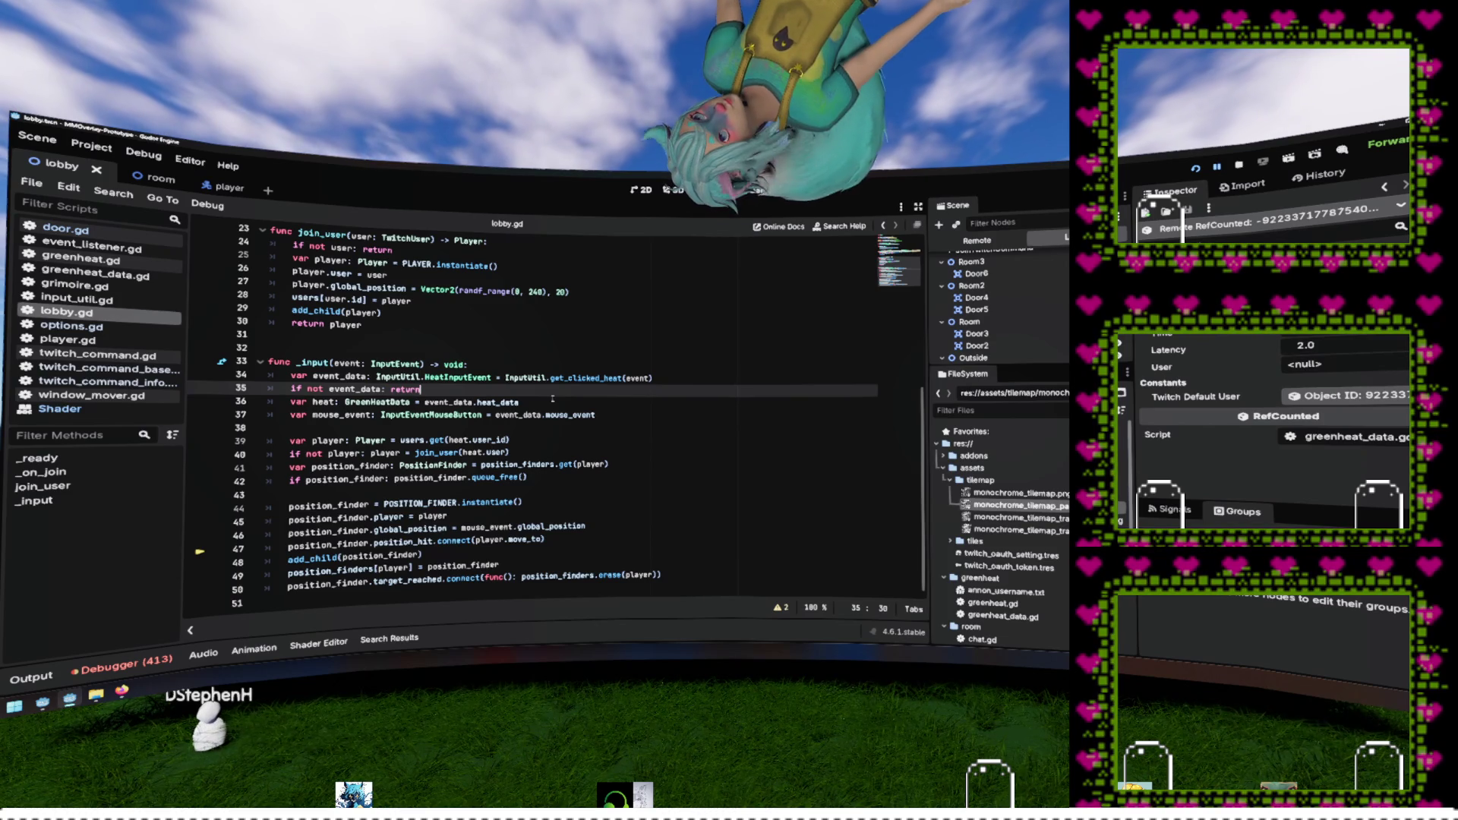
{"action": "mouse_move", "coordinate": [463, 509]}
{"action": "left_mouse_down"}
{"action": "mouse_move", "coordinate": [463, 532]}
{"action": "mouse_move", "coordinate": [456, 437]}
{"action": "left_mouse_up"}
{"action": "left_click", "coordinate": [494, 477]}
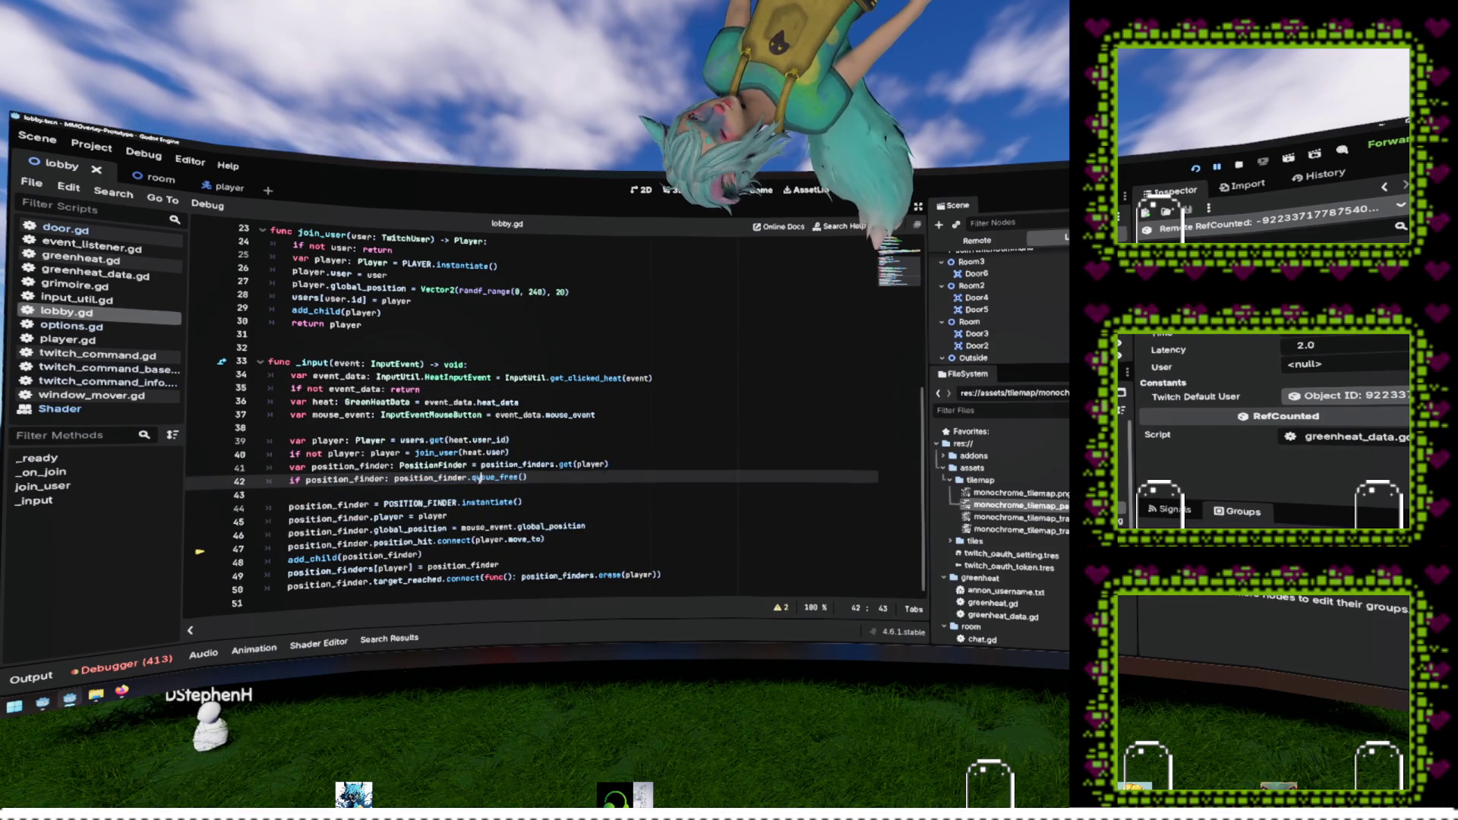
{"action": "mouse_move", "coordinate": [483, 479]}
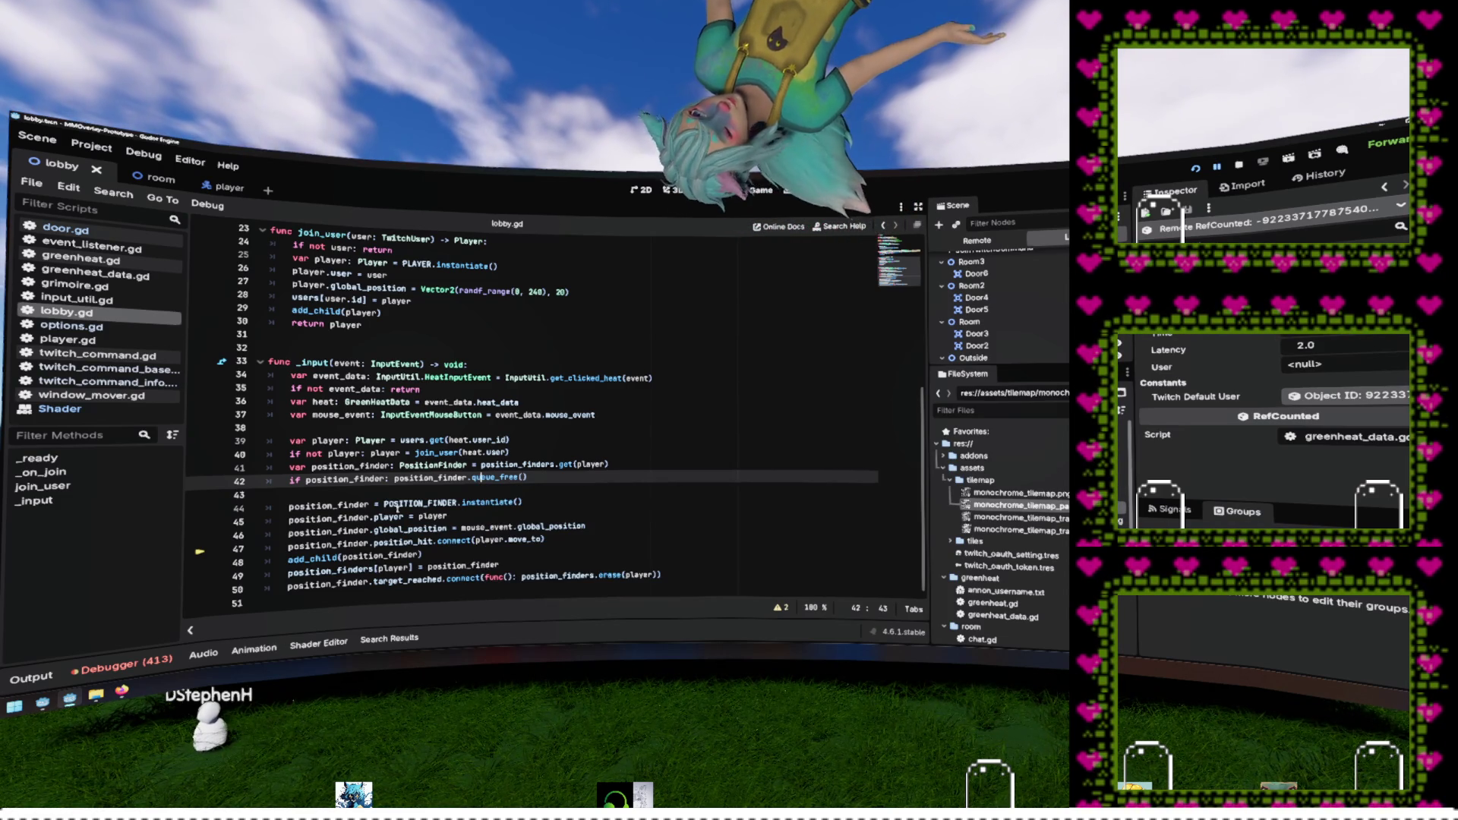
Check the user_id lookup on line 39, then run the project with F5 to test it
{"action": "key", "text": "Down"}
{"action": "key", "text": "Down"}
{"action": "key", "text": "Down"}
{"action": "key", "text": "End"}
{"action": "left_click", "coordinate": [291, 378], "text": "shift"}
{"action": "left_click", "coordinate": [498, 440]}
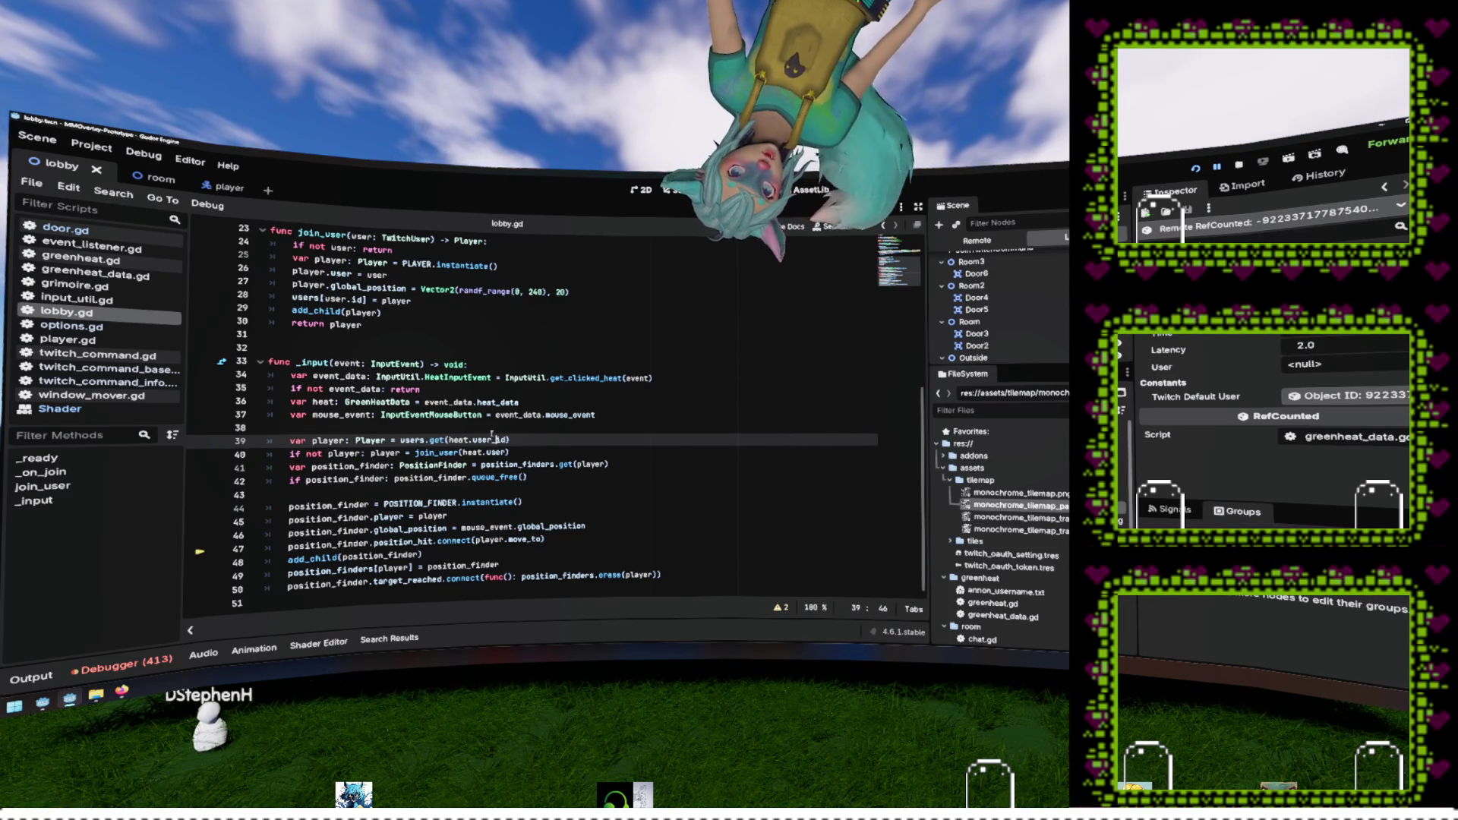
{"action": "mouse_move", "coordinate": [497, 478]}
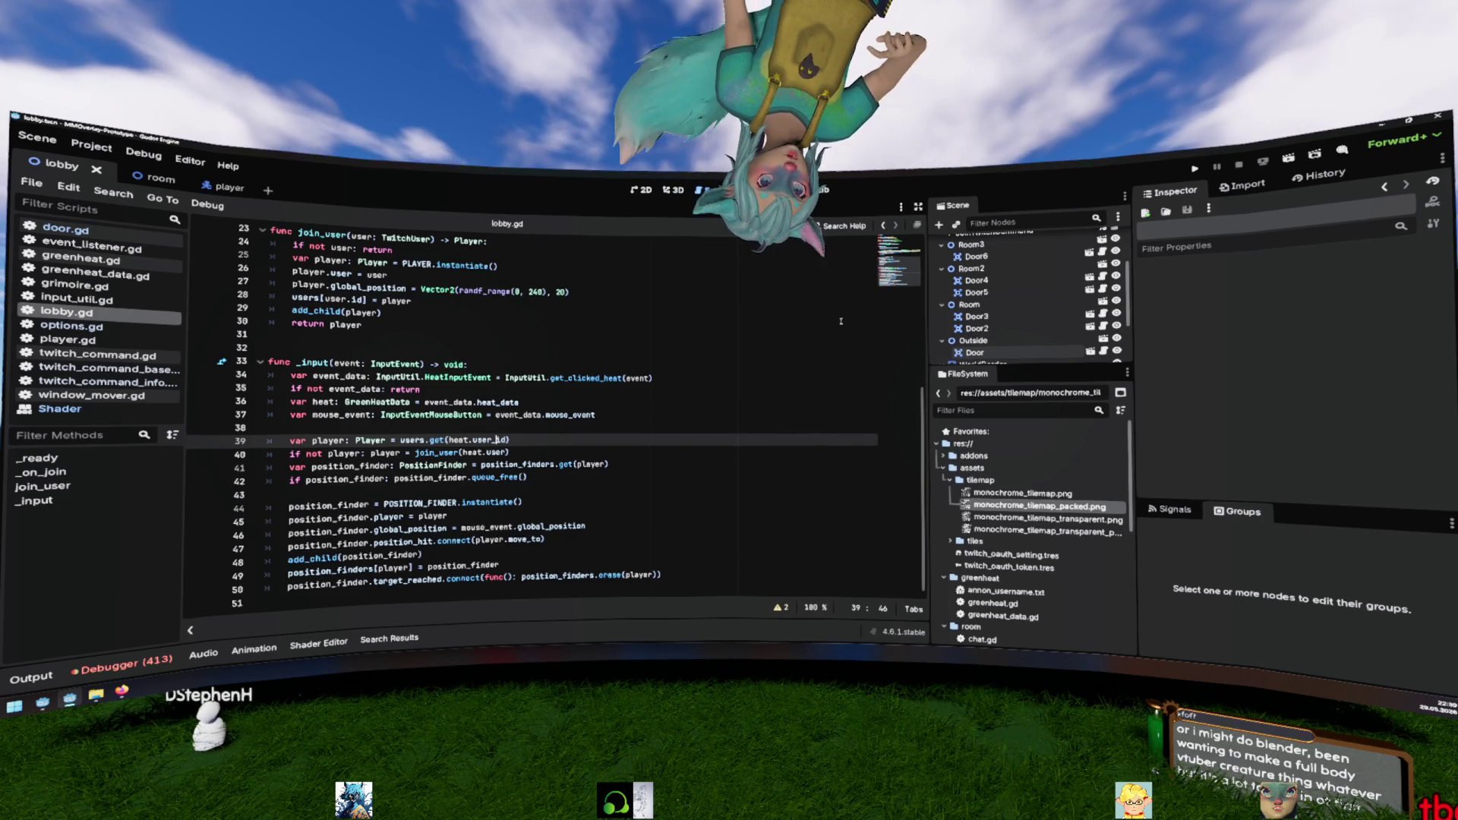
{"action": "key", "text": "F5"}
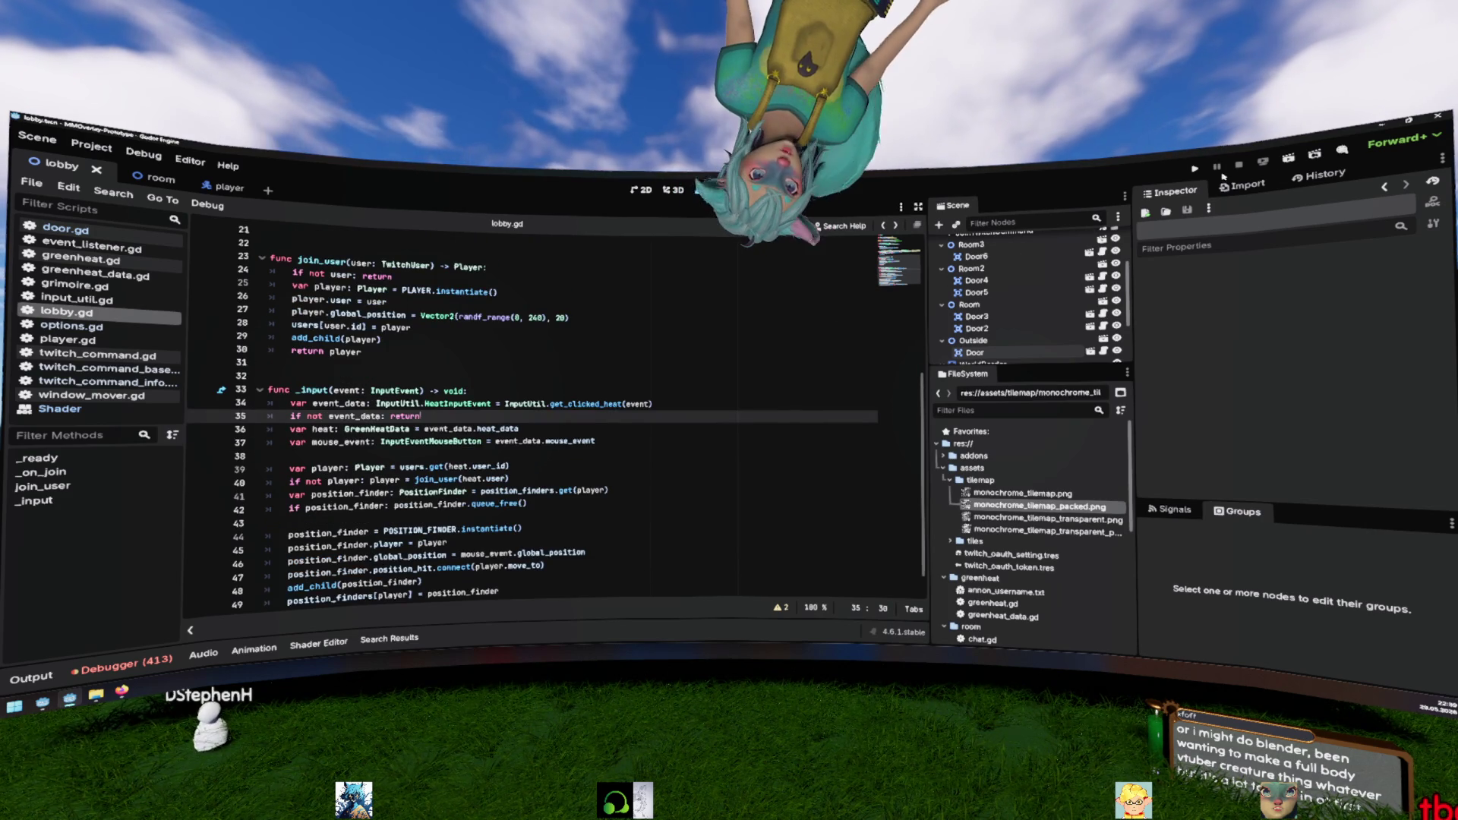